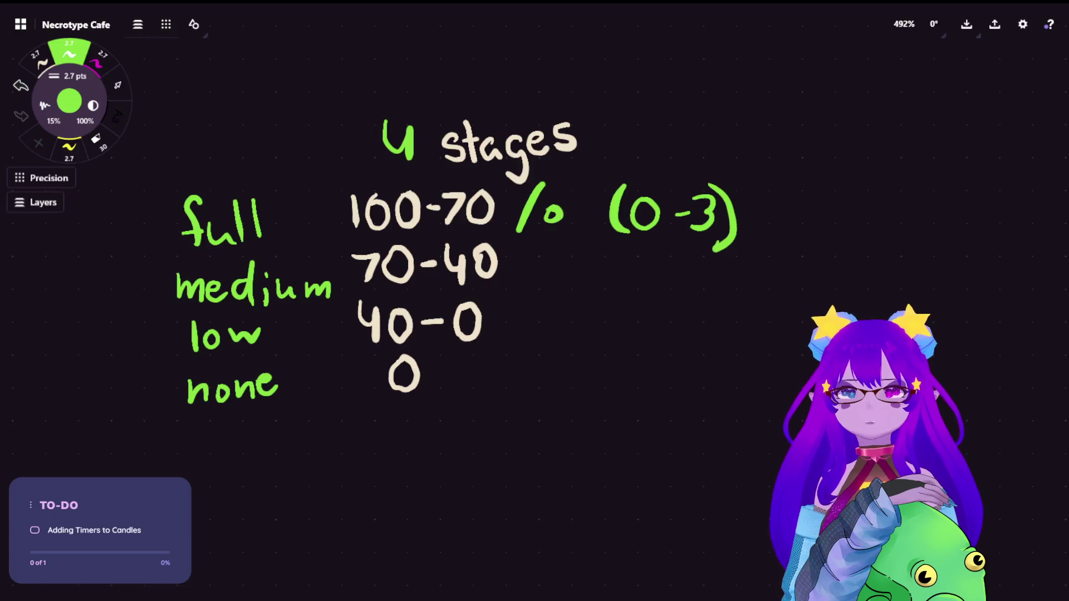
Step: Draw green % signs after the 70-40 and 40-0 ranges in the Concepts plan
mouse_move(557, 248)
mouse_down()
mouse_move(534, 289)
mouse_move(569, 270)
mouse_move(533, 249)
mouse_up()
mouse_move(553, 299)
mouse_down()
mouse_move(528, 341)
mouse_move(557, 341)
mouse_move(567, 330)
mouse_move(521, 302)
mouse_up()
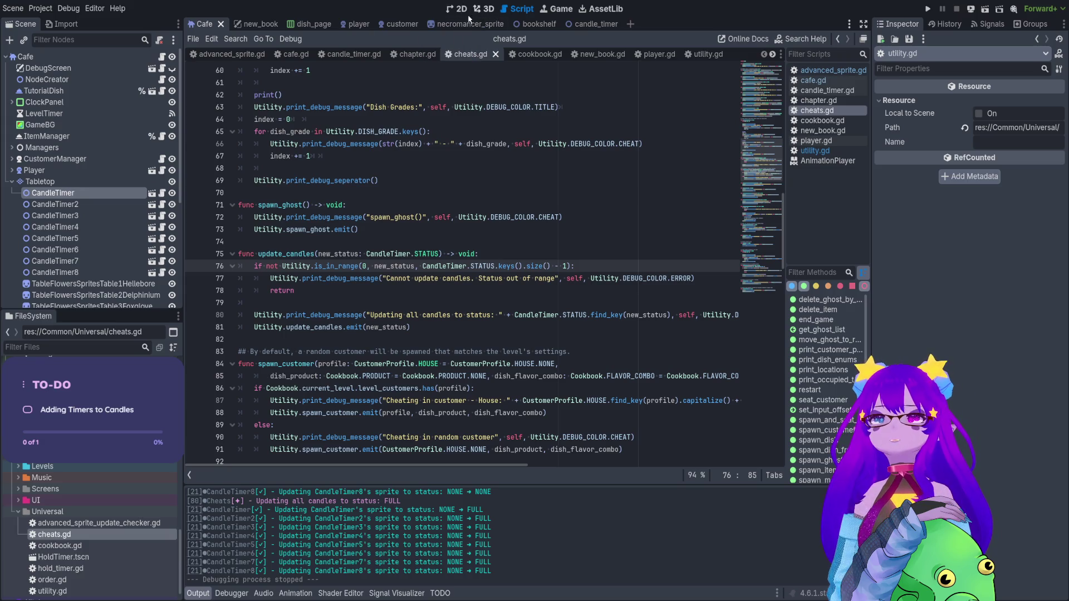
Step: Close the extra scene tabs, including dish_page and new_book, and the leftover open scripts
middle_click(439, 25)
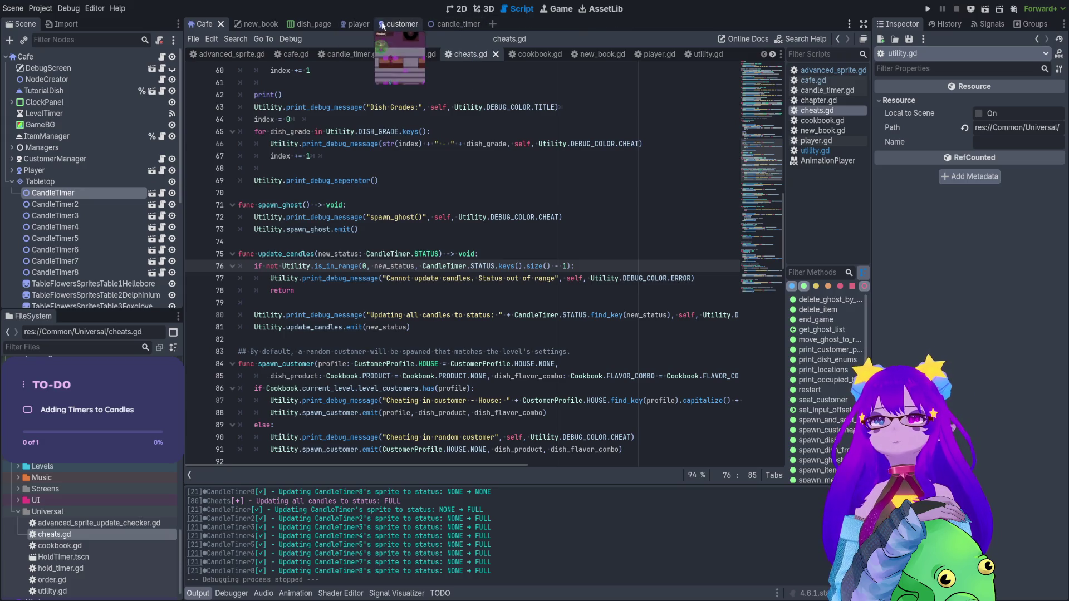
middle_click(398, 23)
middle_click(356, 24)
middle_click(294, 26)
middle_click(249, 25)
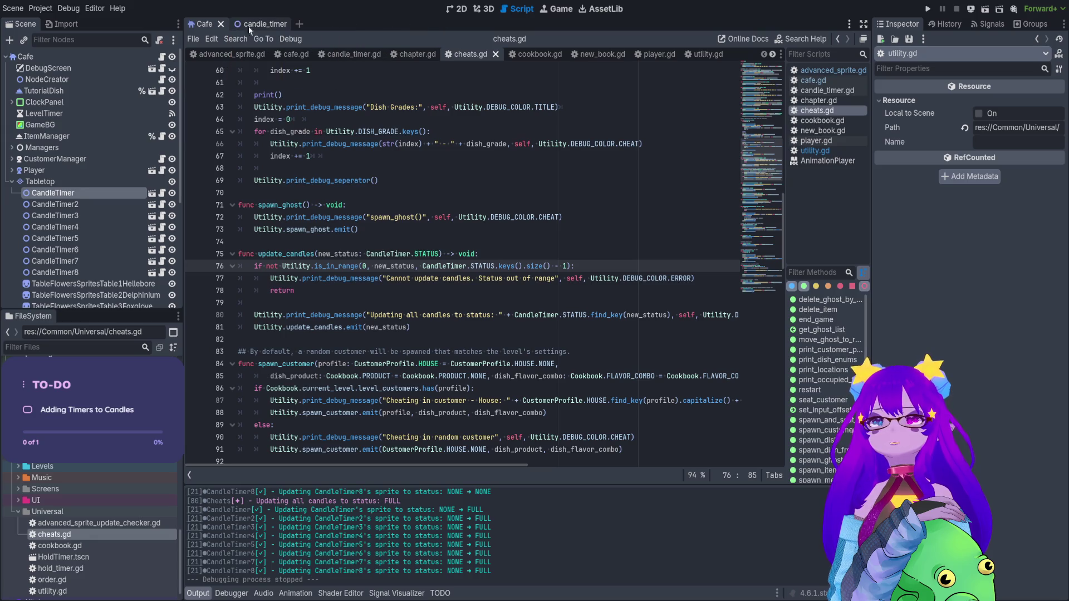
middle_click(257, 54)
middle_click(256, 54)
middle_click(256, 54)
middle_click(256, 54)
middle_click(243, 54)
middle_click(223, 54)
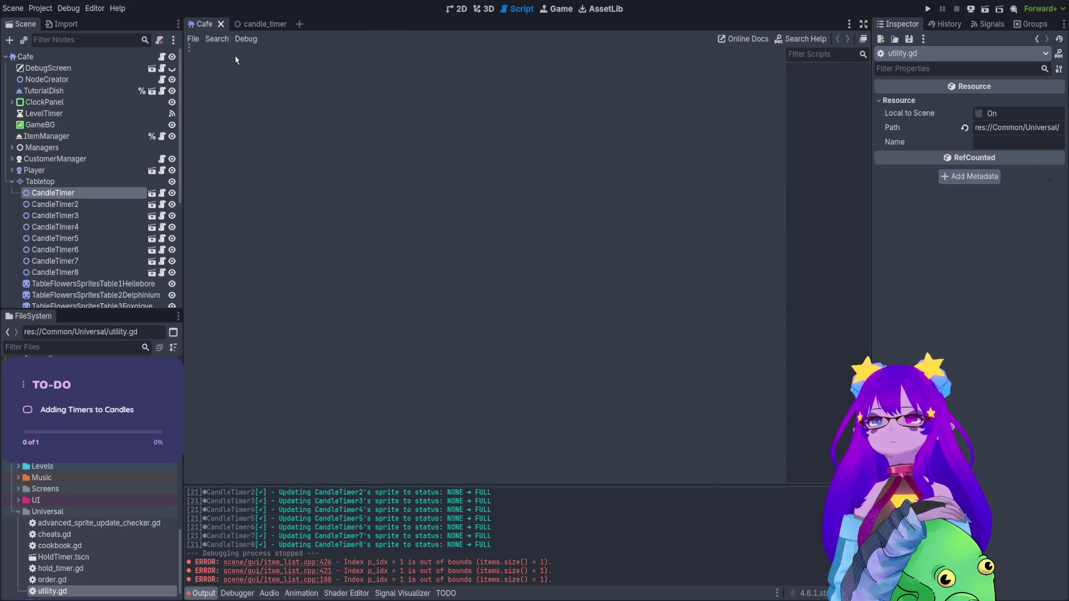
Step: Switch to 2D and bring up the candle_timer scene's yellow candle sprite
click(450, 14)
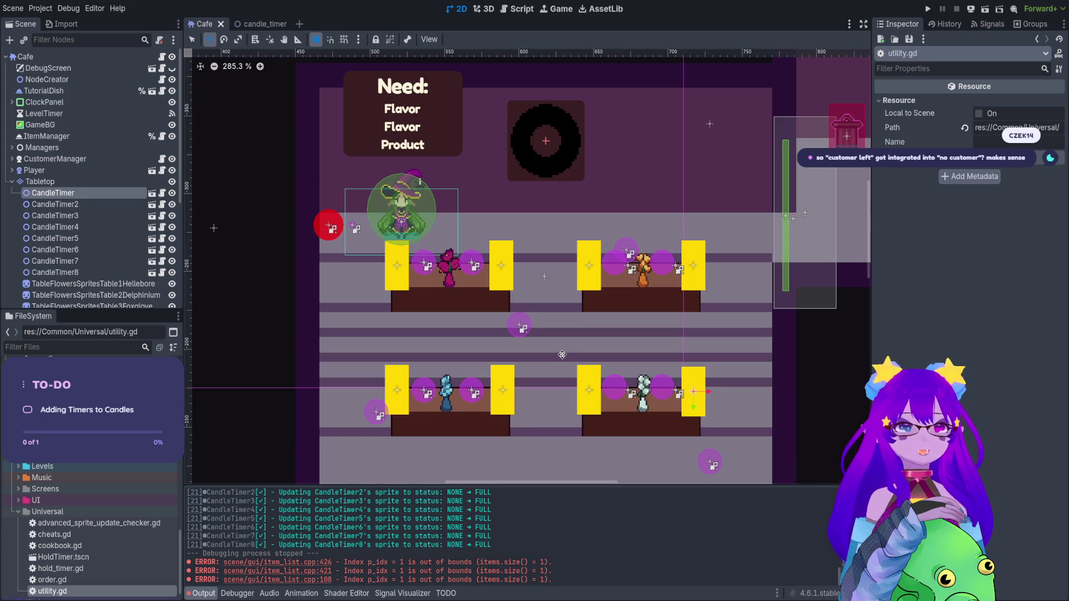
scroll(372, 533, up, 2)
scroll(368, 526, down, 2)
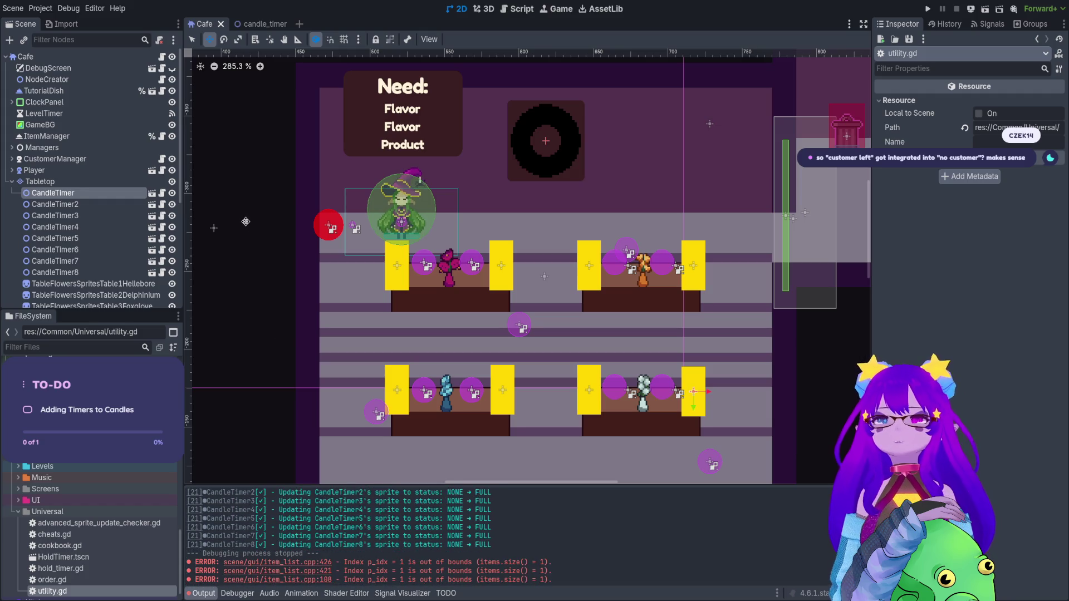
click(259, 24)
drag(407, 231, 477, 224)
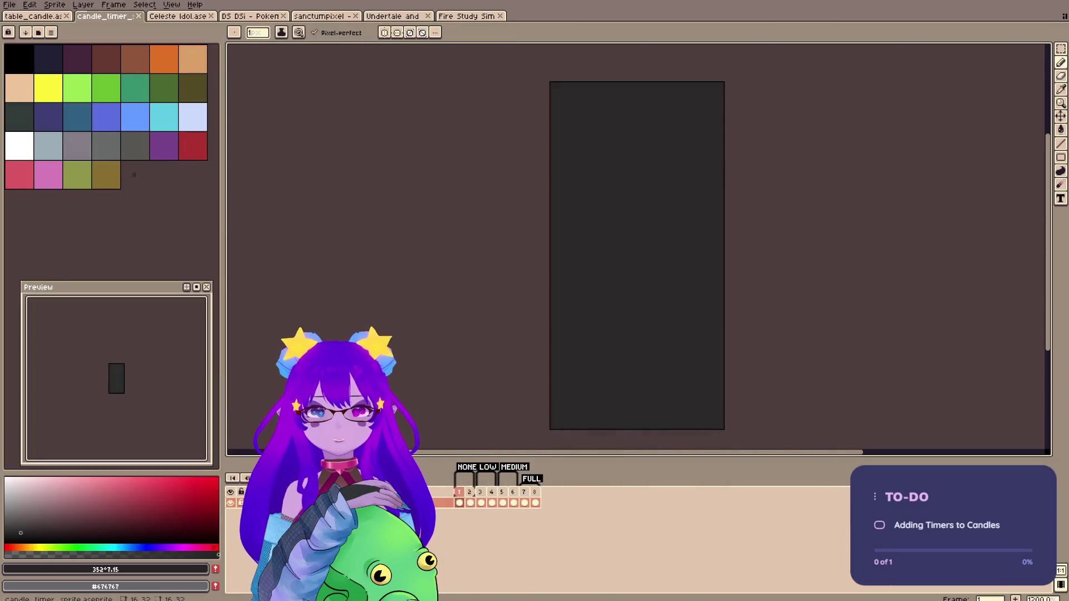
click(457, 492)
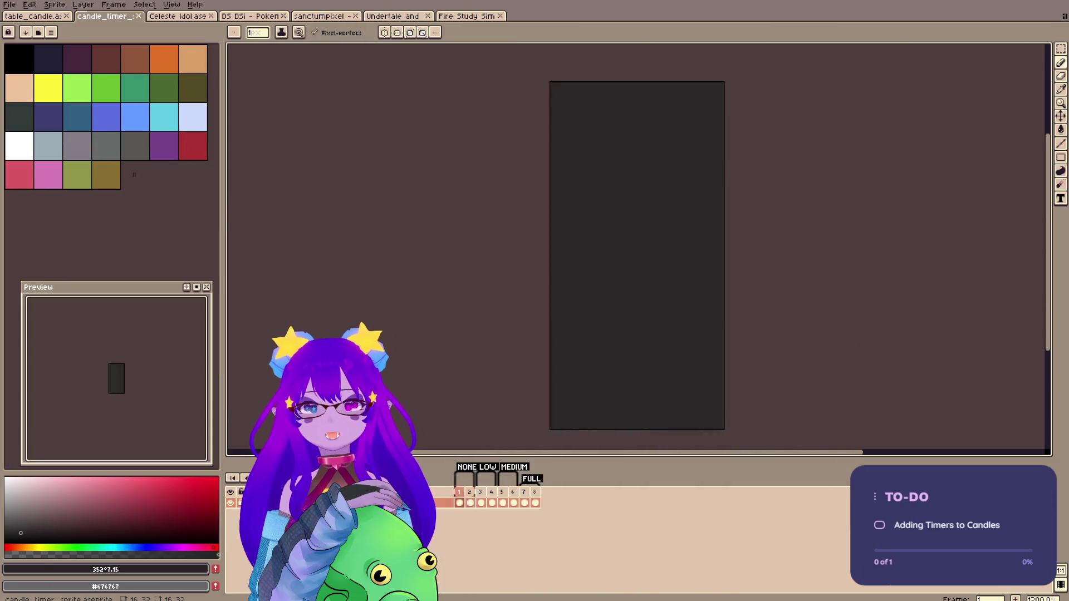
click(471, 492)
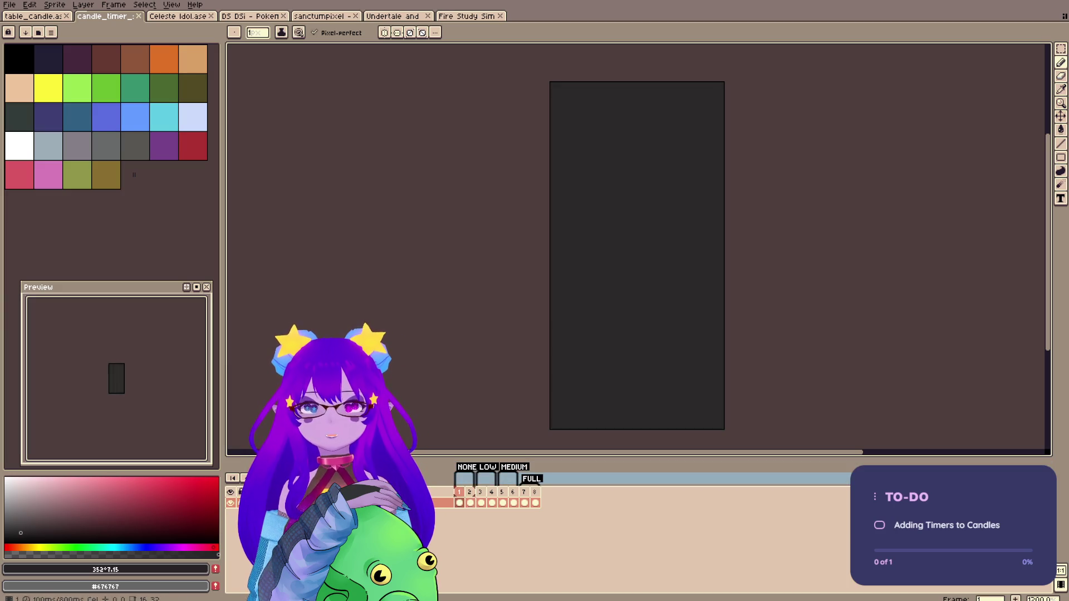
click(457, 492)
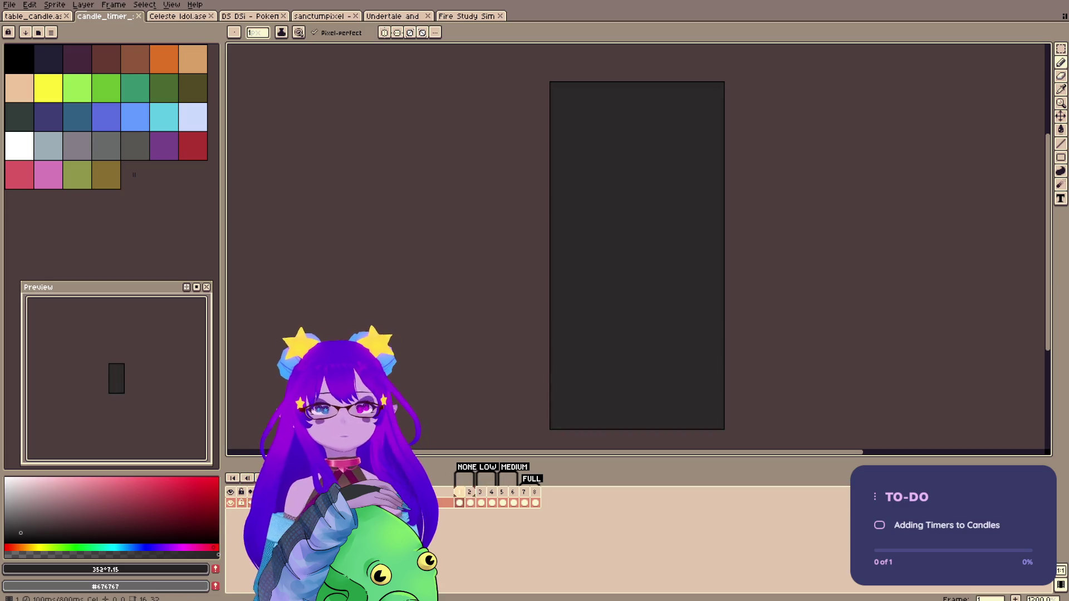
click(458, 493)
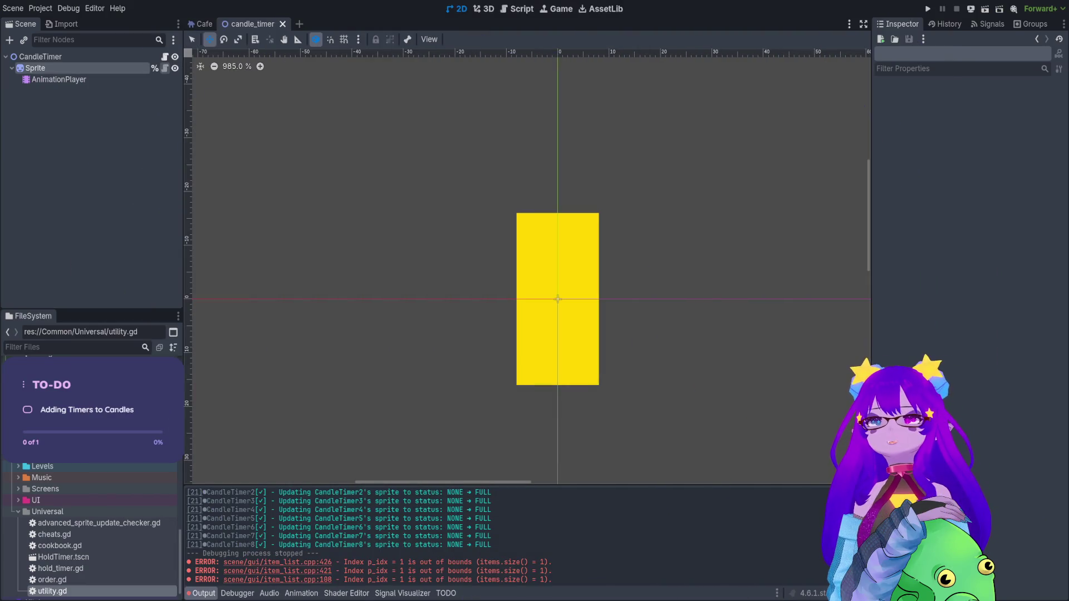
Step: Open advanced_sprite.gd and review its enum and type_to_true_value dictionary entries
click(165, 68)
scroll(446, 163, up, 4)
drag(284, 242, 272, 132)
scroll(385, 324, down, 3)
mouse_move(400, 390)
mouse_down()
mouse_move(345, 327)
mouse_move(304, 302)
mouse_up()
double_click(278, 120)
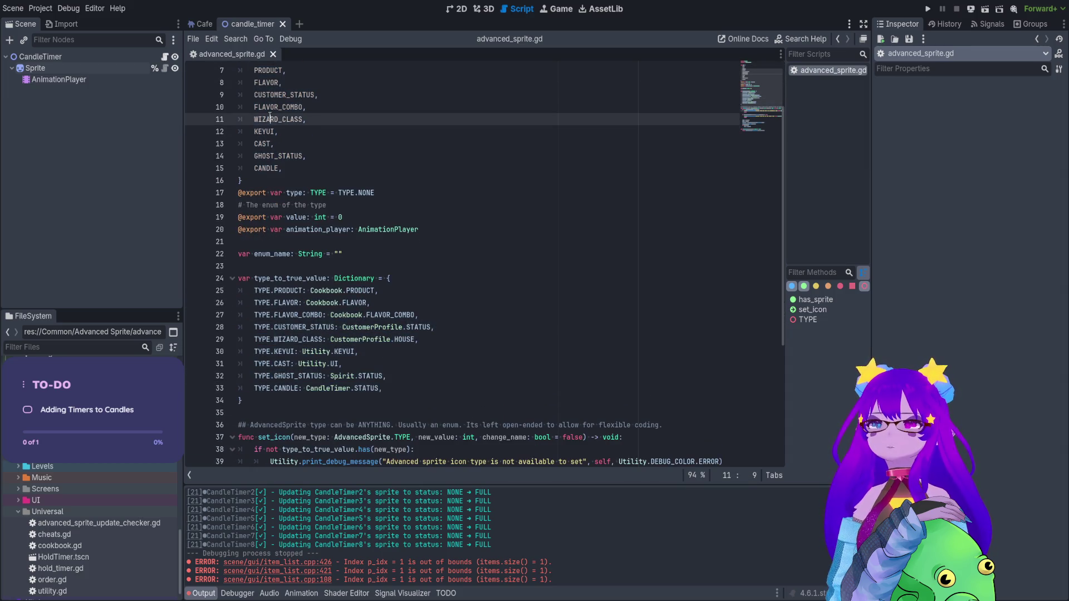
click(318, 296)
click(404, 324)
scroll(403, 324, down, 3)
scroll(404, 324, down, 2)
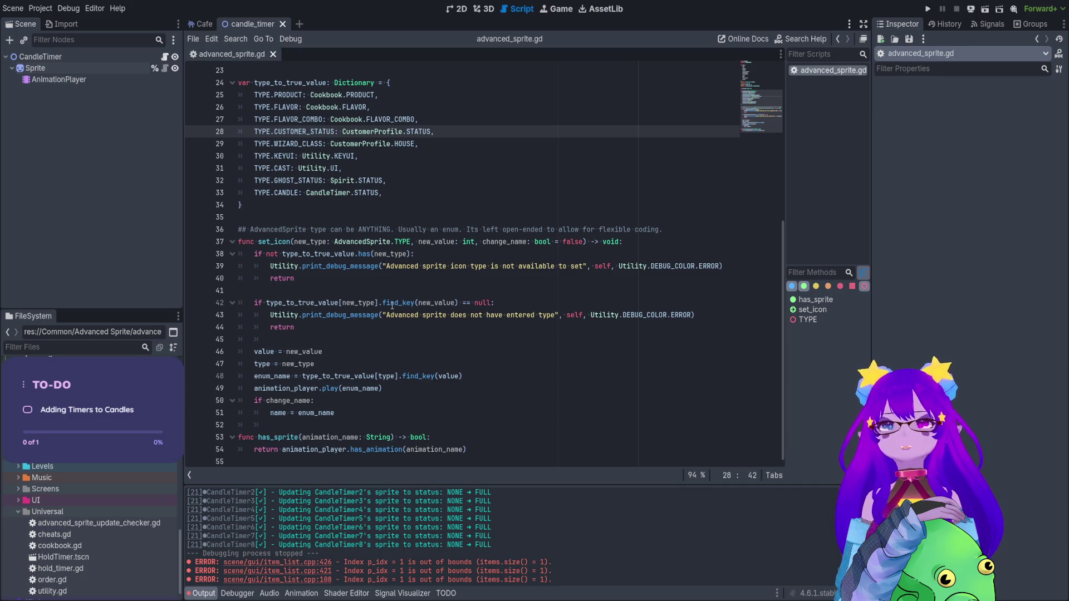
Step: Select the Sprite node in 2D, then bring up CandleTimer's candle_timer.gd script
click(450, 15)
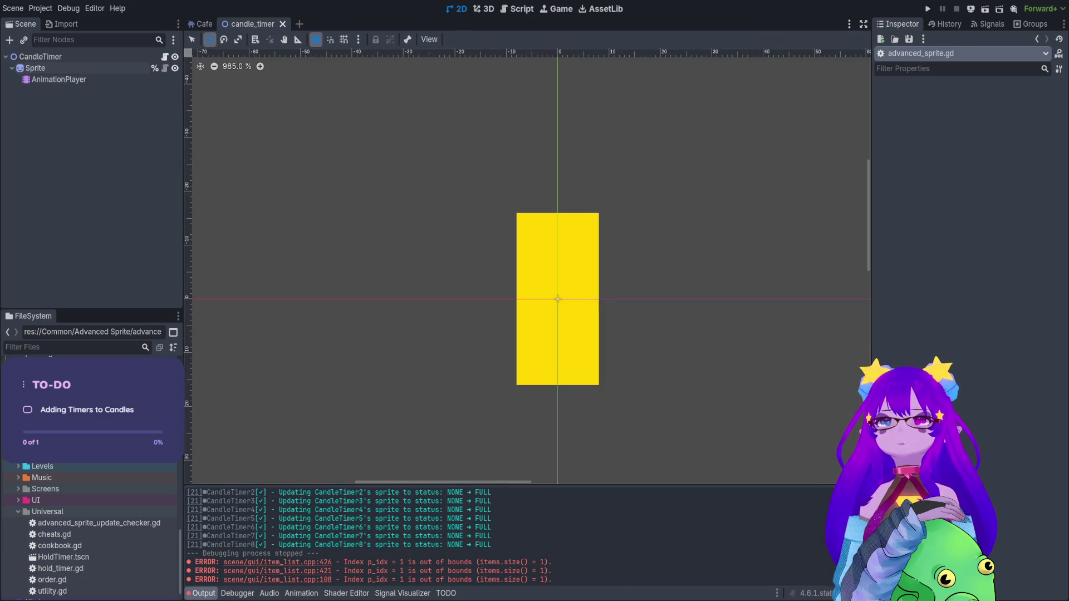
click(55, 68)
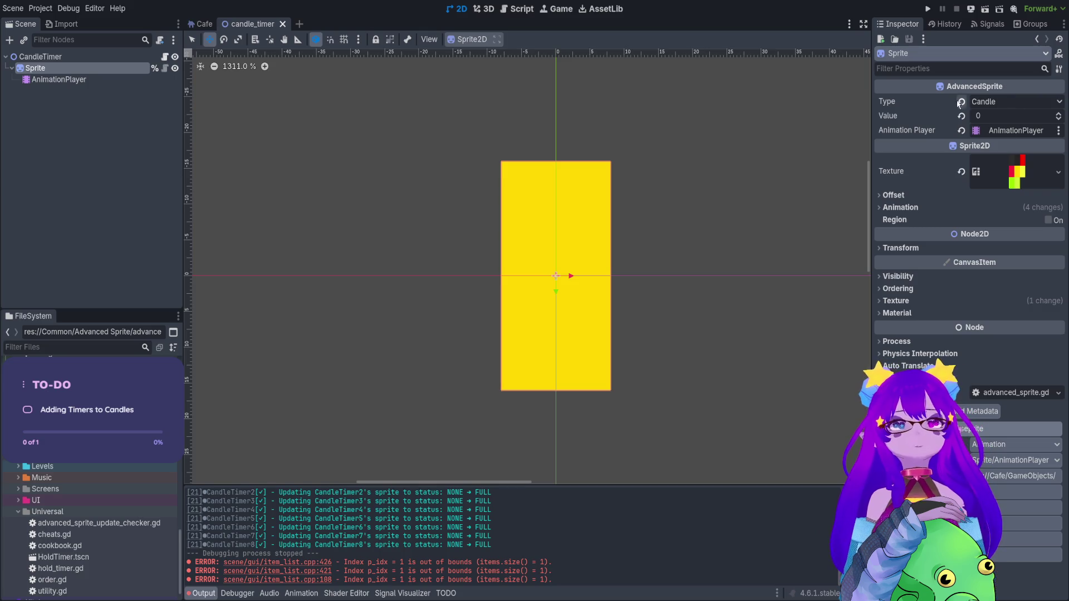
scroll(585, 206, right, 3)
scroll(584, 206, up, 2)
scroll(543, 221, left, 1)
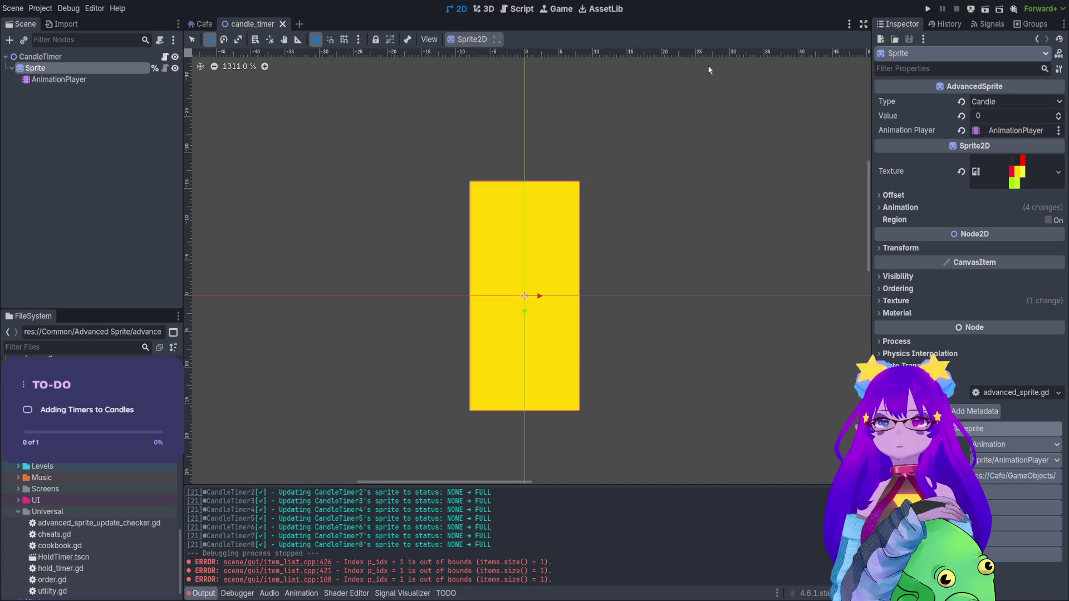
click(164, 57)
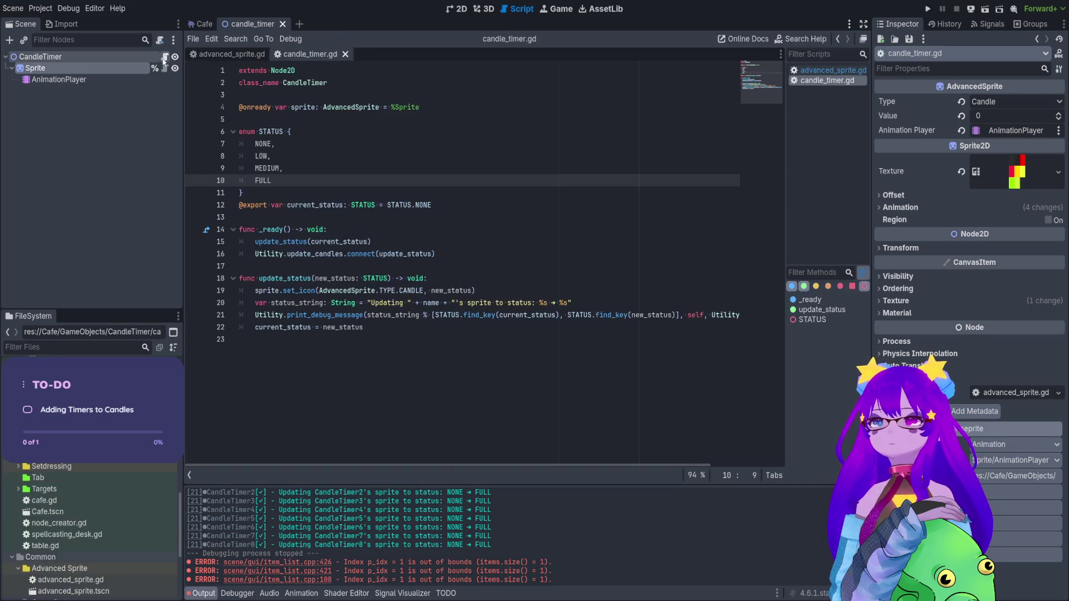
Step: Append comments '## Link to Customer', '## Detach to Customer', '## Change Status Depending on Customer' to the script
click(289, 351)
key(Return)
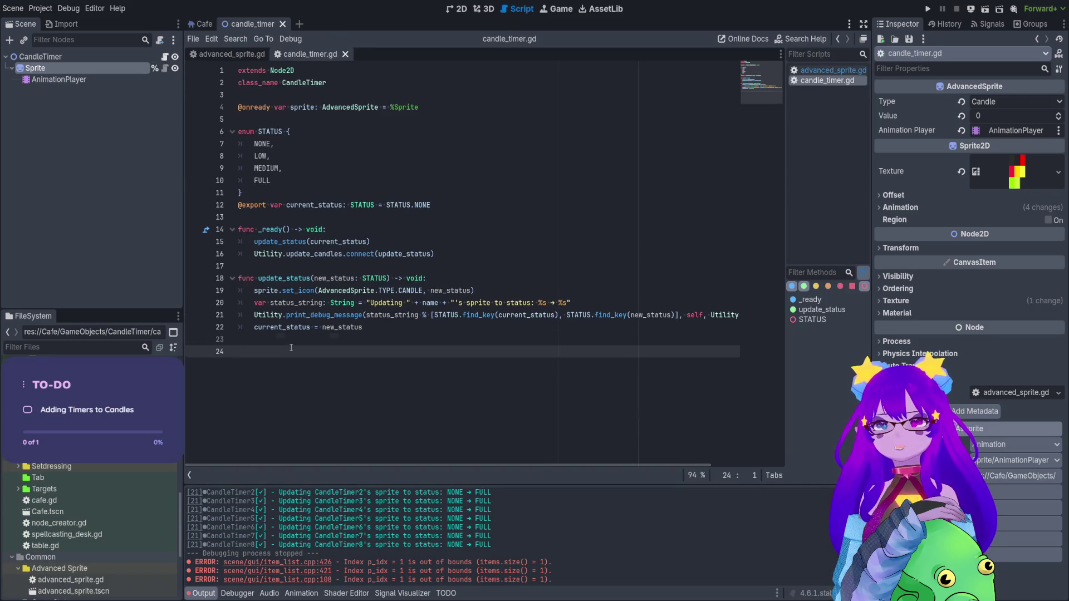
key(Return)
text(## At)
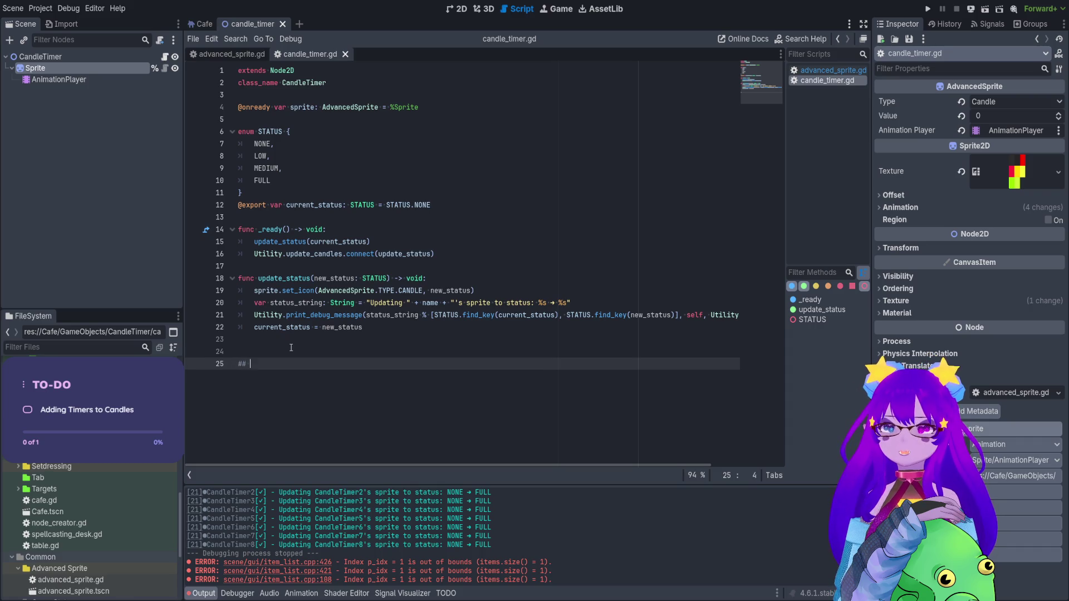
text(tac)
key(BackSpace)
key(BackSpace)
key(BackSpace)
text(Link to Customer)
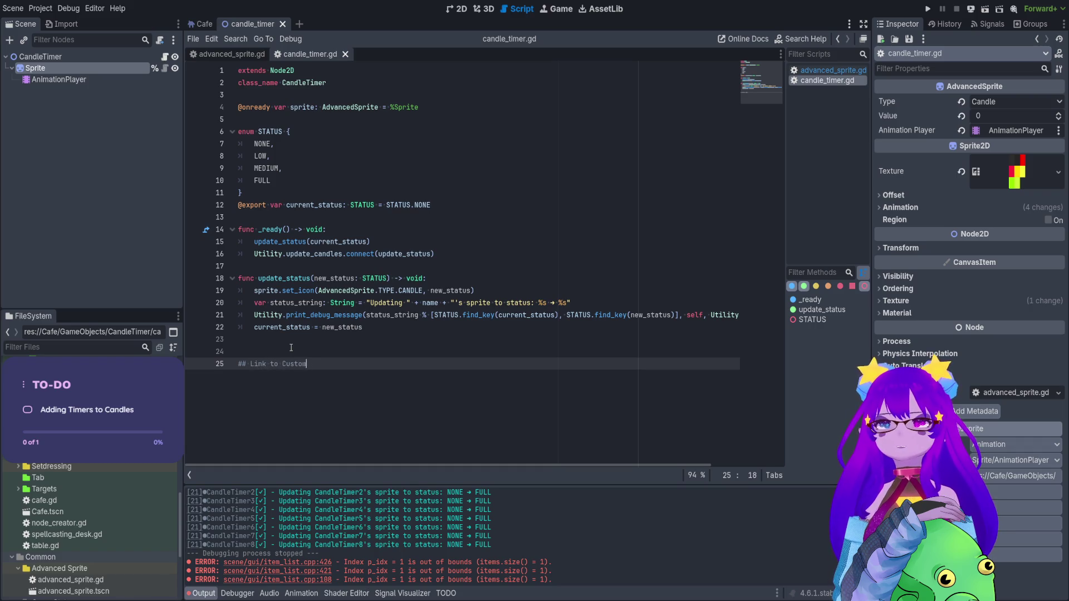
key(Return)
text(## Detach t)
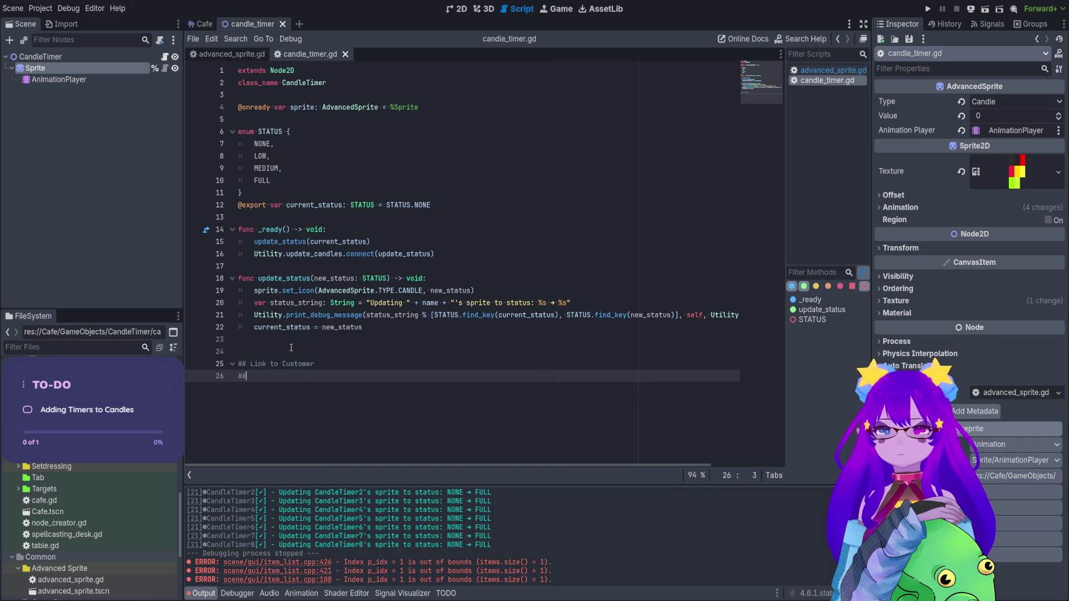
text(o Custo)
key(BackSpace)
key(BackSpace)
key(BackSpace)
text(ustomer)
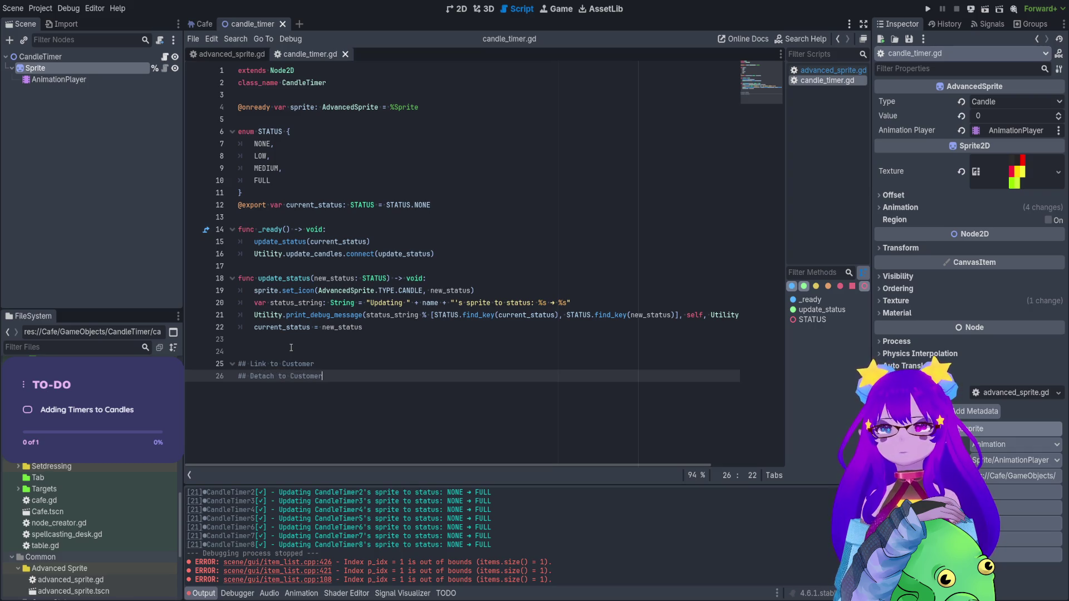
key(Return)
text(## Chang)
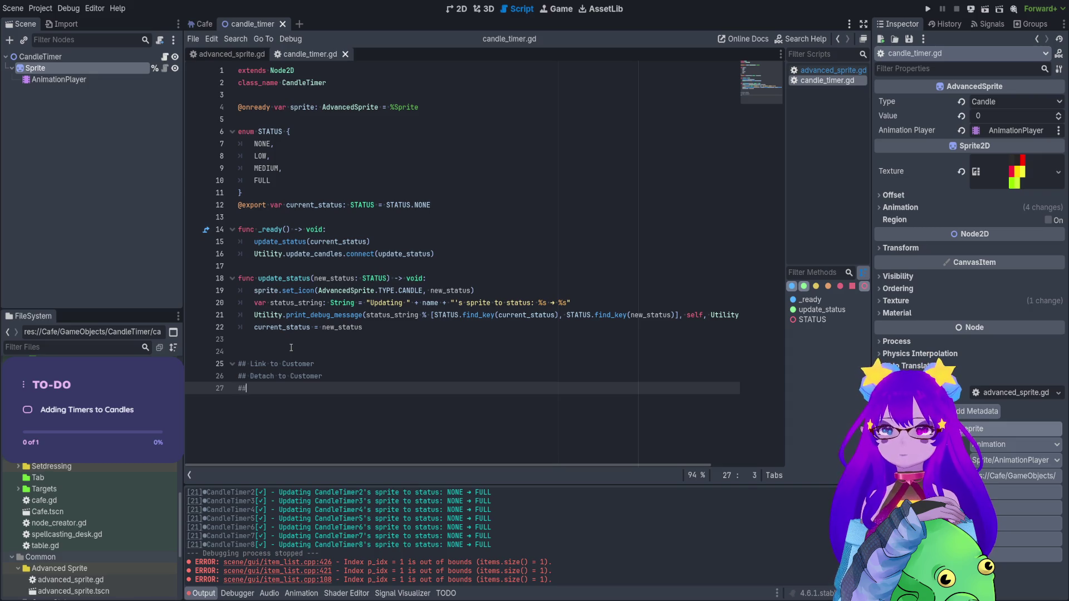
text(e Status Depending on Customer)
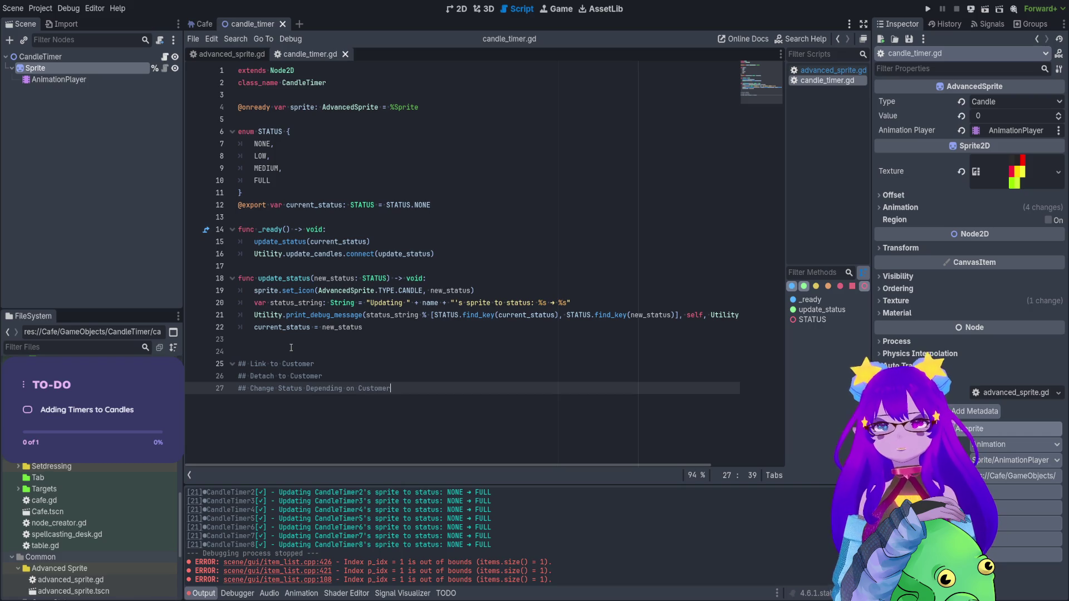
Step: Remove the extra blank line above the comments and save candle_timer.gd
drag(369, 386, 240, 364)
click(330, 351)
key(BackSpace)
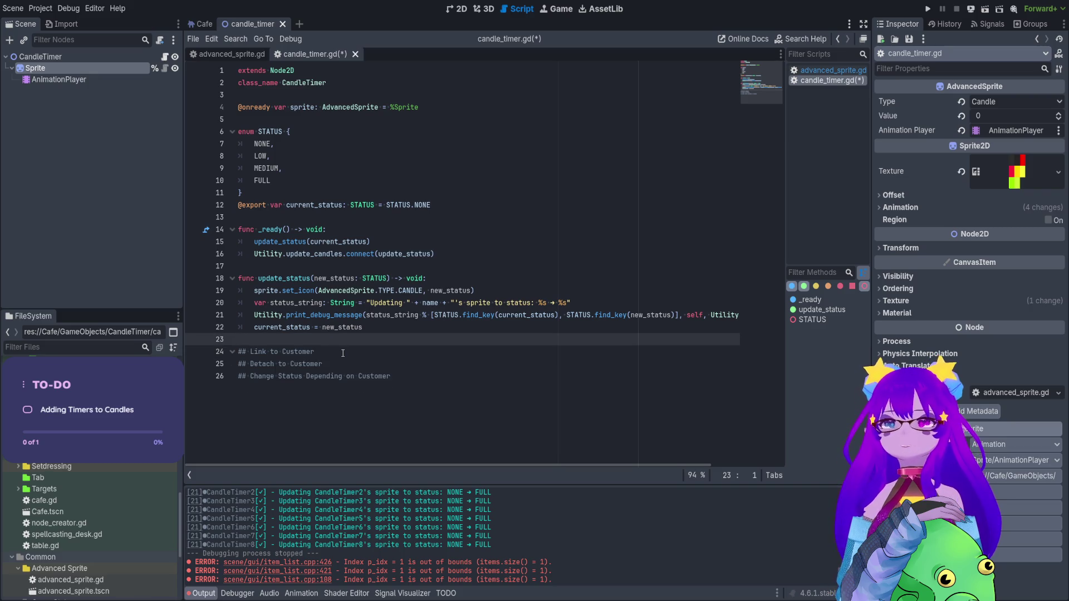
key(ctrl+s)
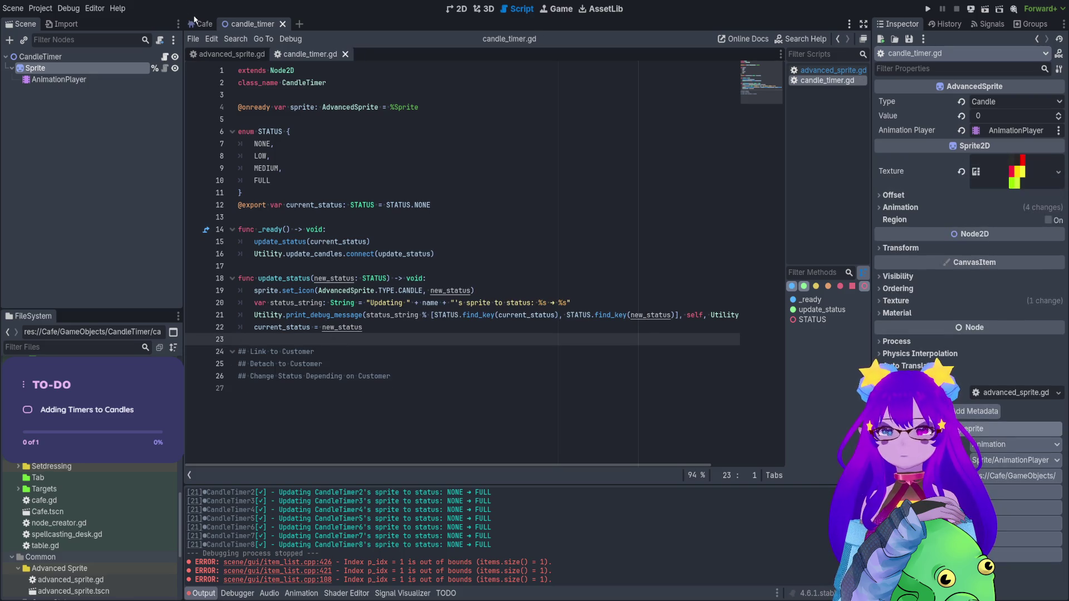
click(460, 9)
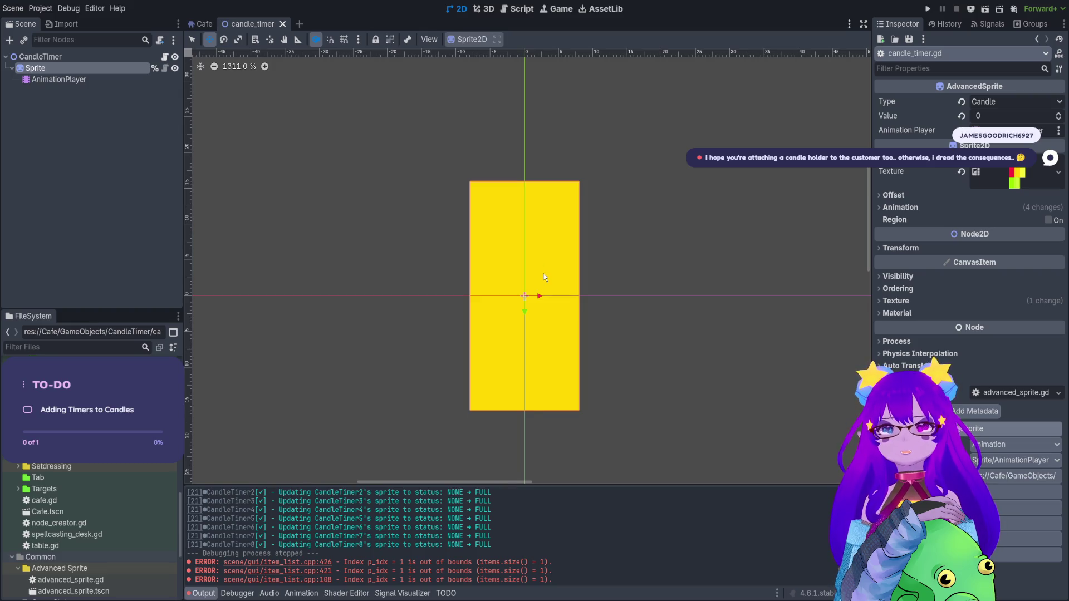
Step: Reopen customer_progress_tab, review CustomerStatusTab's customer_progress_tab.gd script, and run the project
key(ctrl+shift+t)
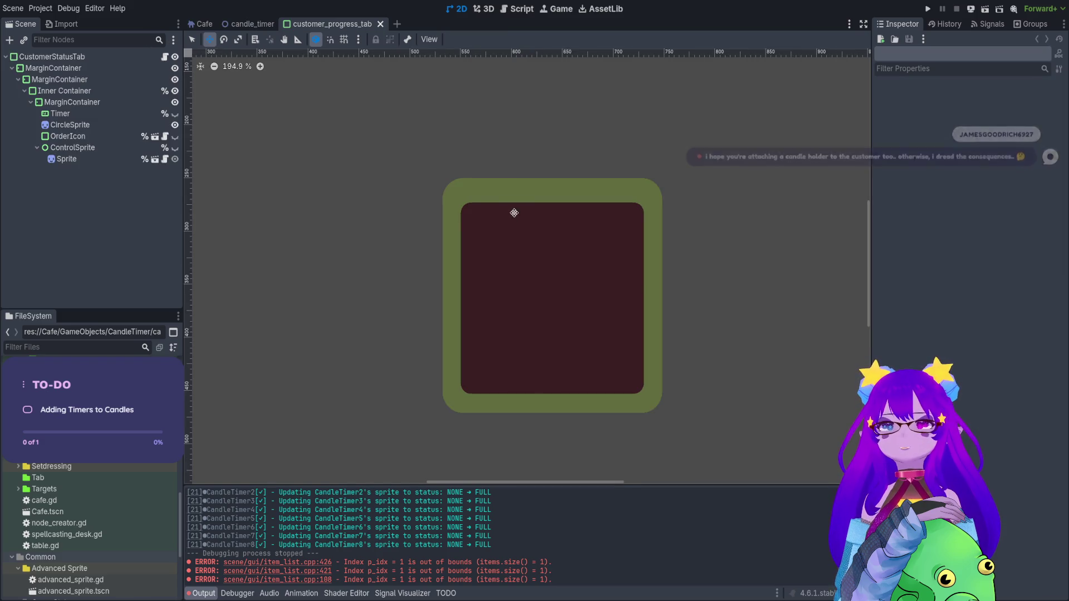
click(129, 58)
drag(529, 314, 515, 311)
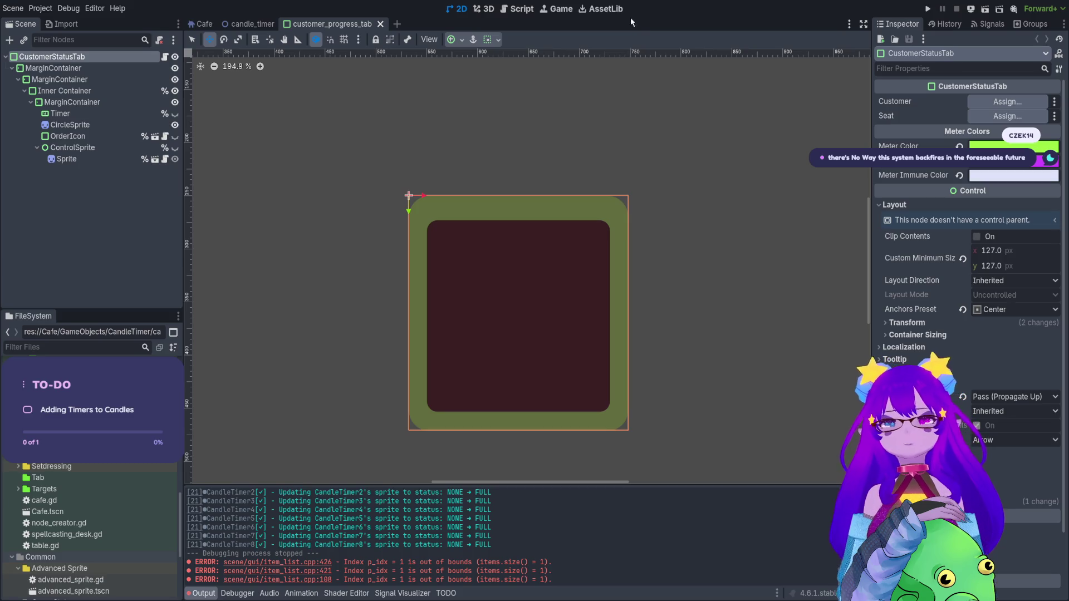
click(166, 57)
scroll(663, 305, down, 8)
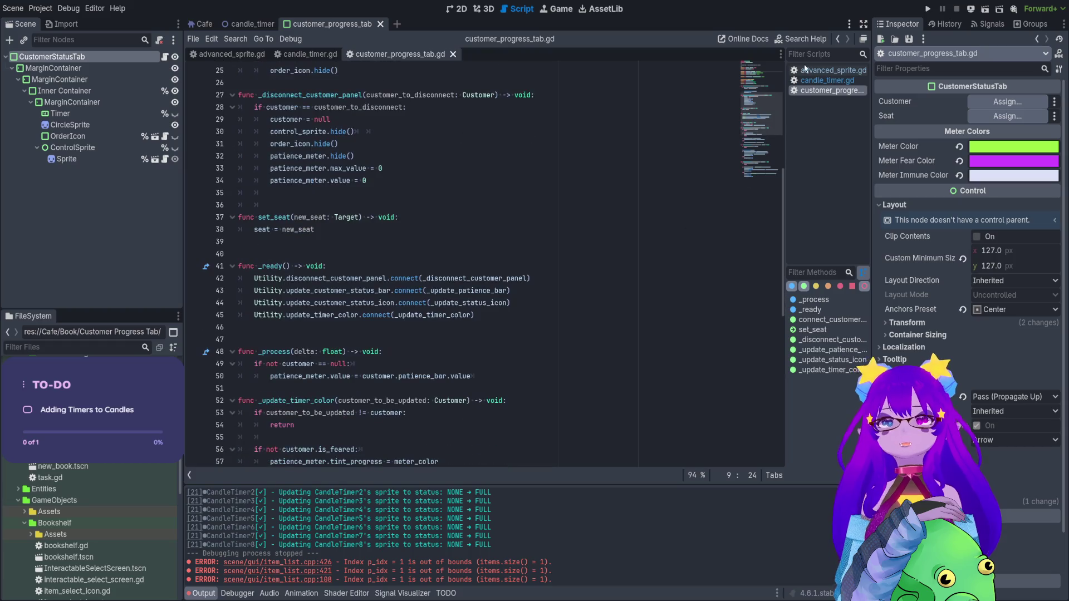
click(928, 8)
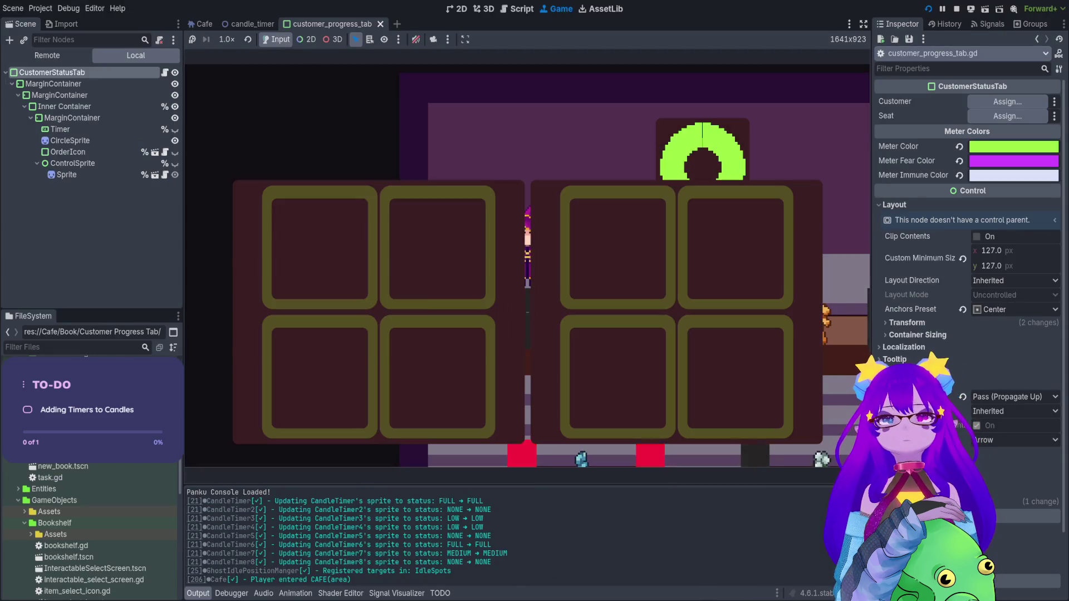
Step: Spawn a customer with the debug console's spawn command and toggle the status panel
key(grave)
text(spawn)
key(Down)
key(Down)
key(Down)
key(Return)
key(grave)
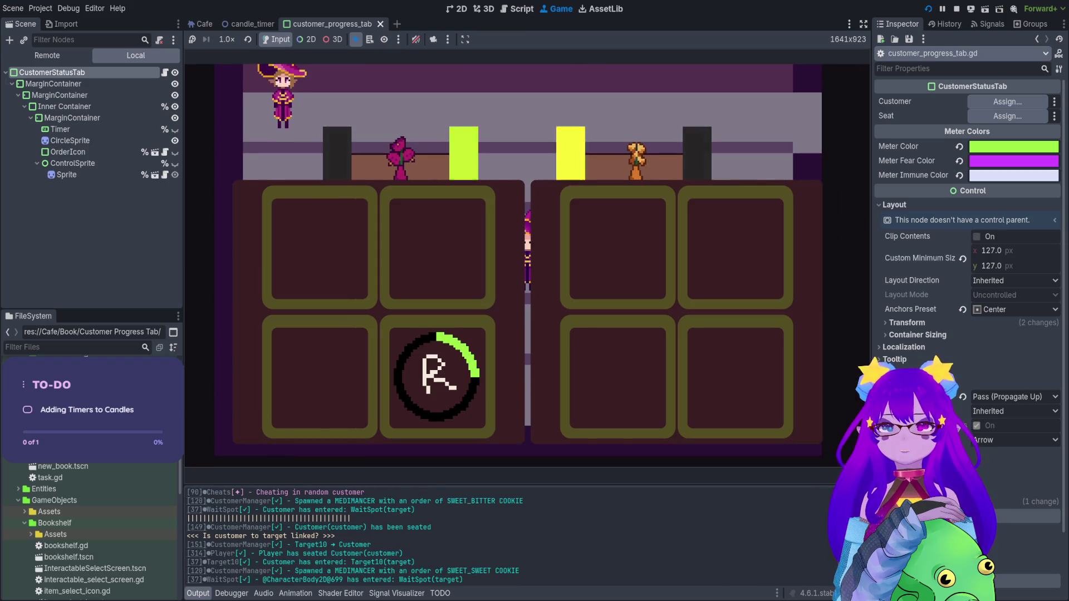
key(Tab)
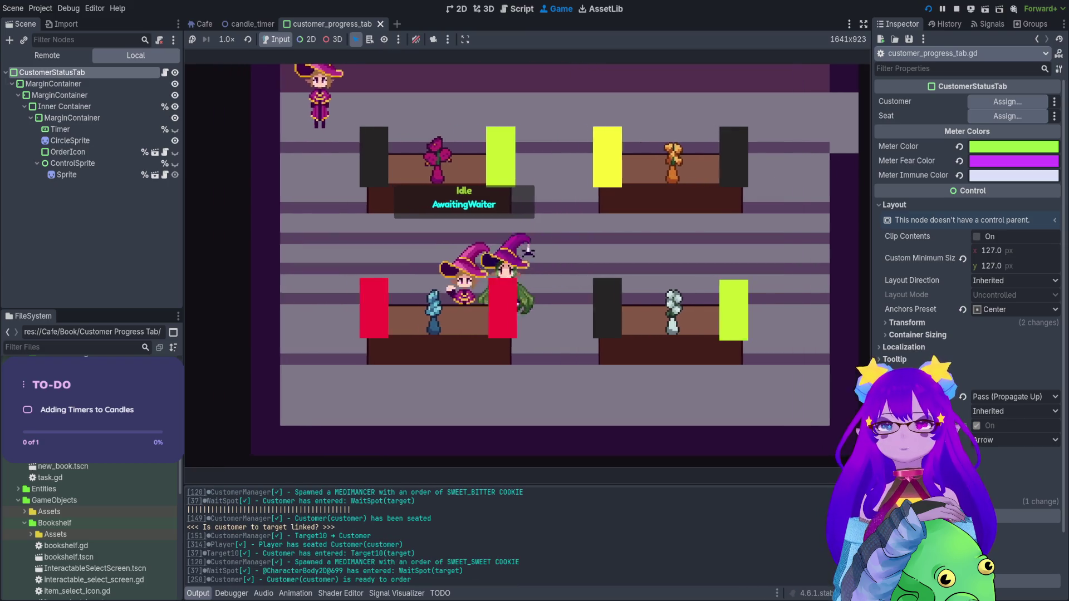
key(Tab)
key(Tab)
key(Tab)
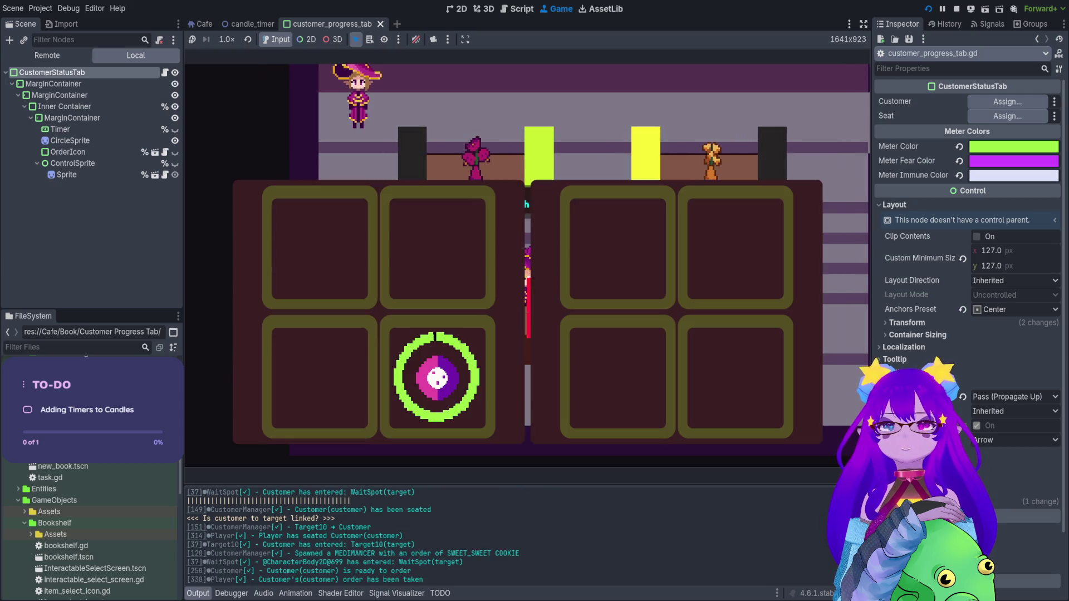
key(Tab)
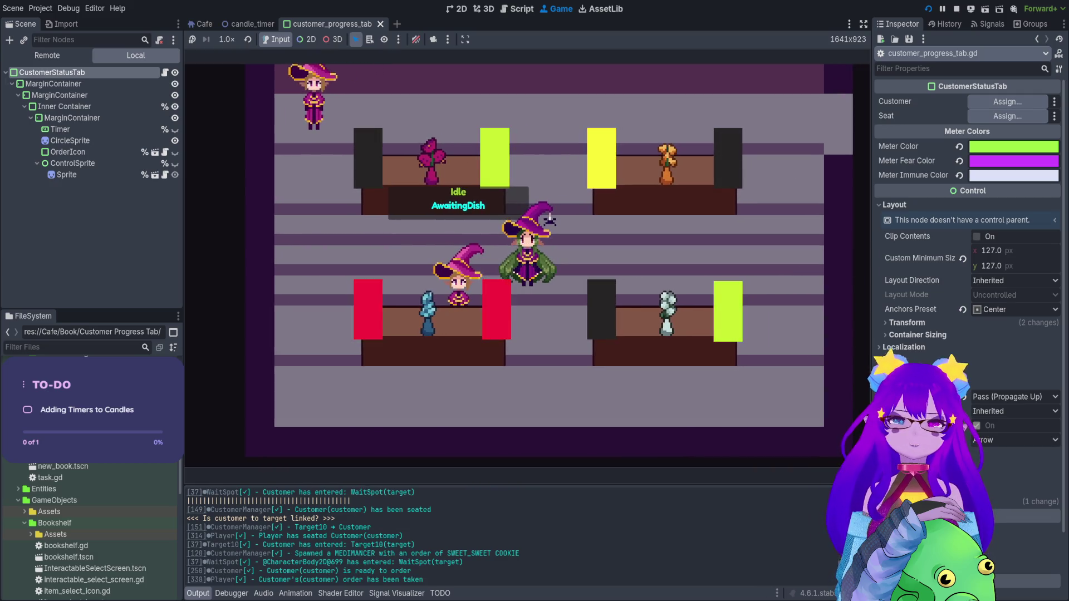
key(Tab)
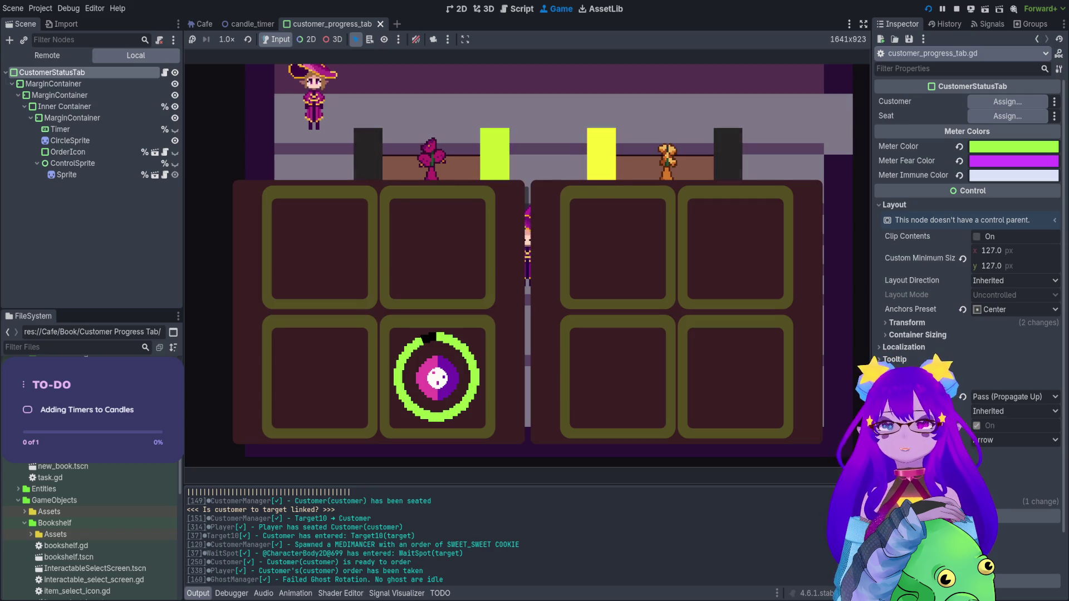
Step: Spawn a ghost from the console and toggle the customer status panel to watch its timer
key(grave)
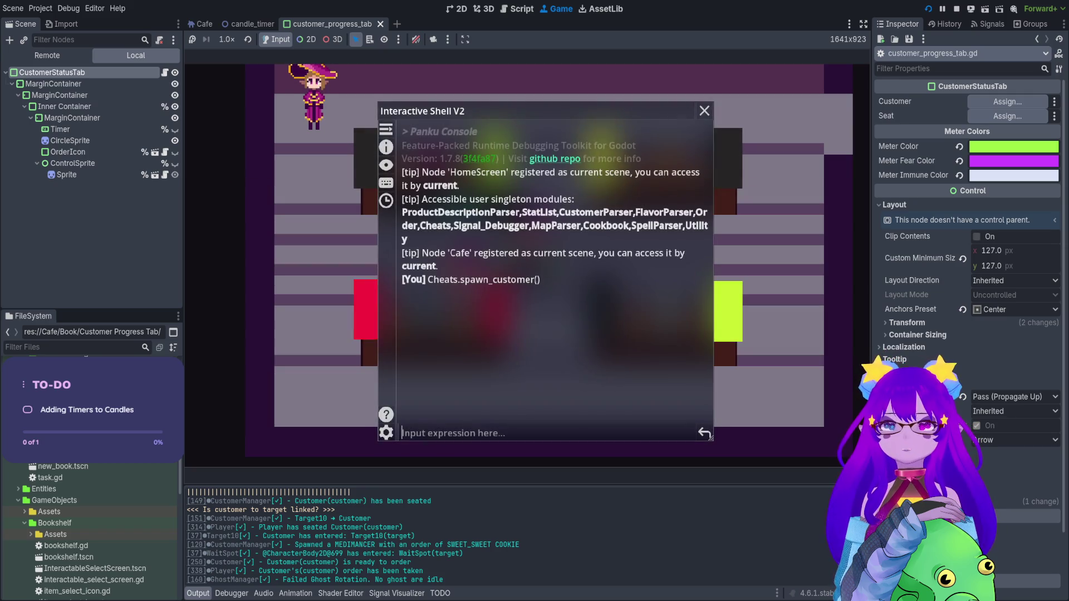
text(spawn)
key(Tab)
key(Tab)
key(Tab)
key(Tab)
key(Tab)
key(Tab)
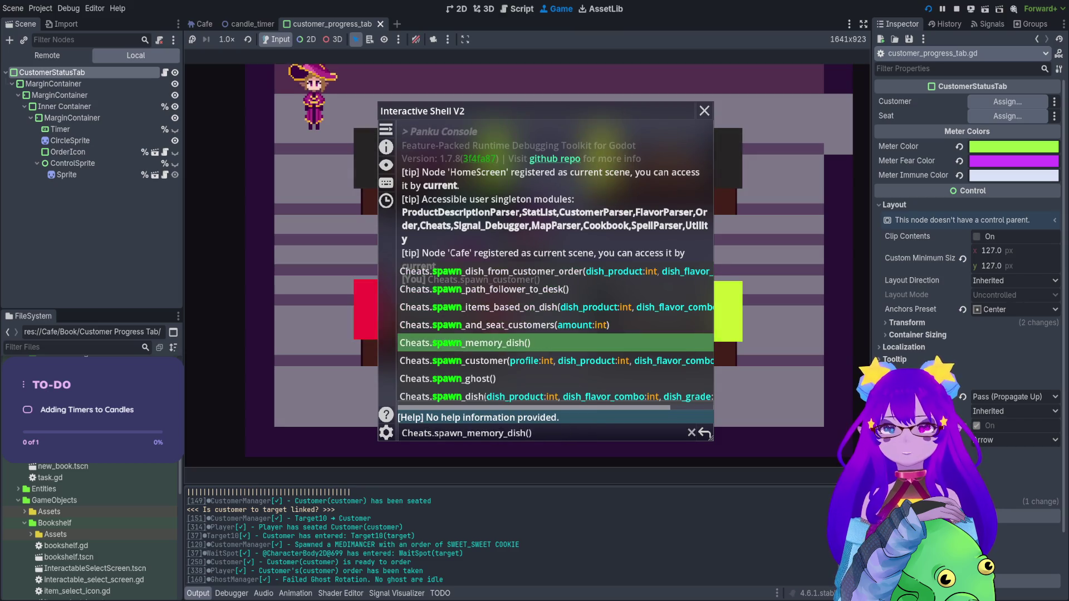
key(Return)
key(grave)
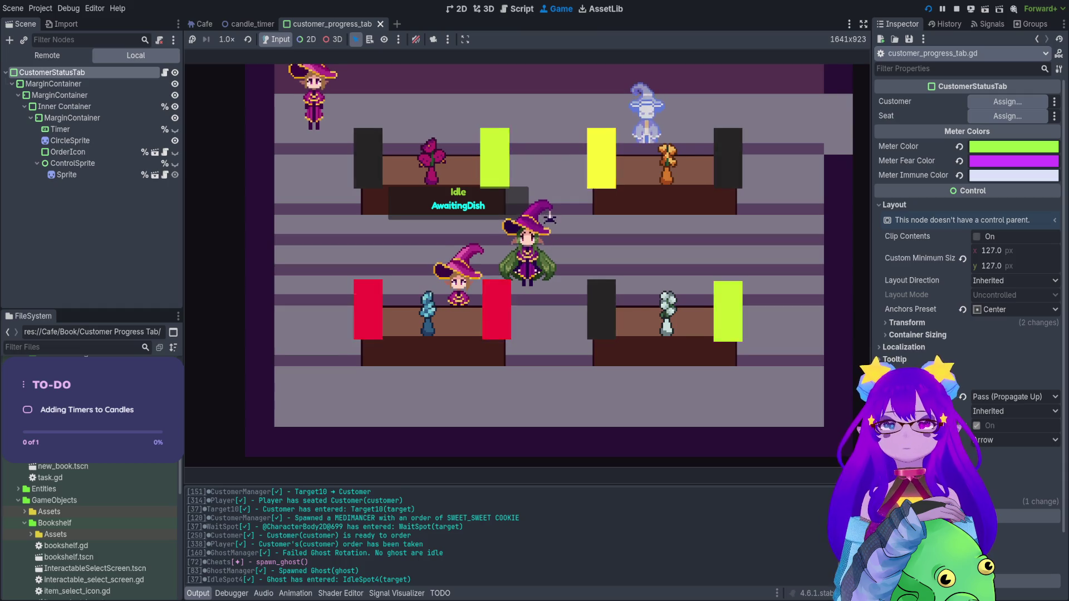
key(e)
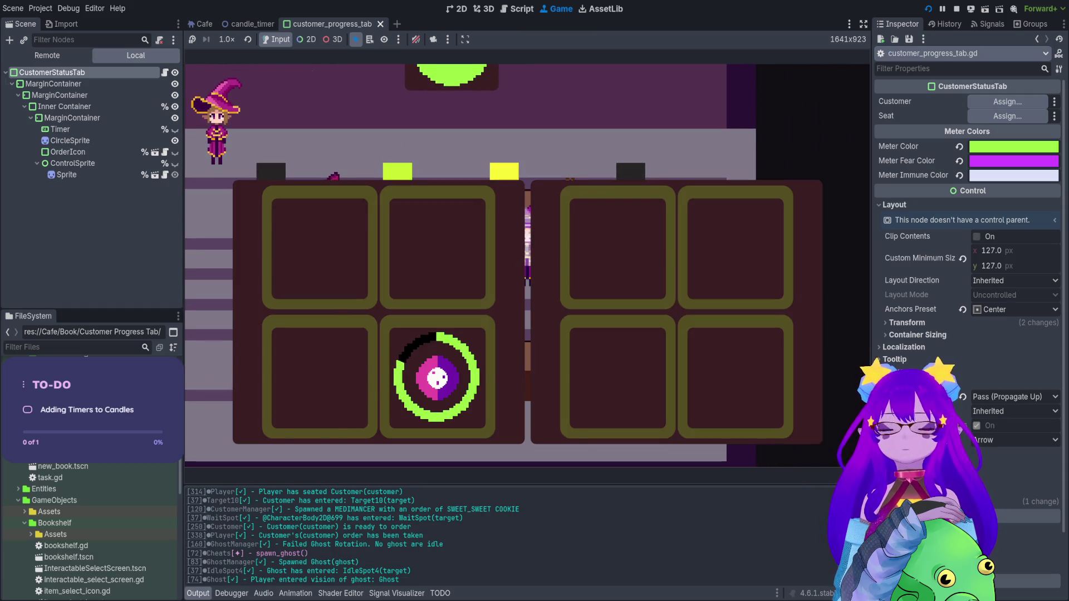
key(Escape)
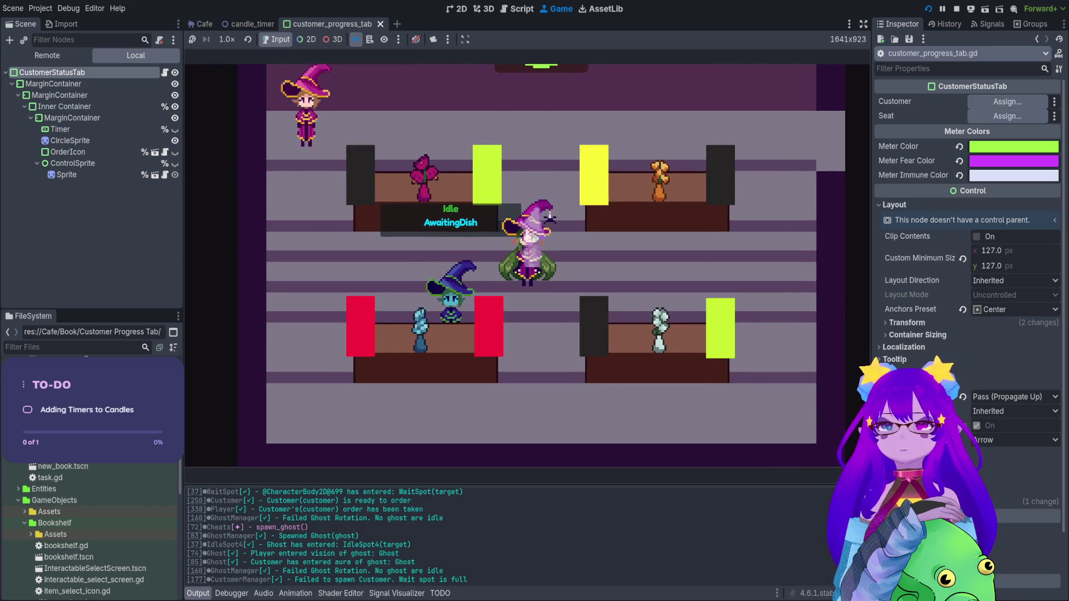
key(e)
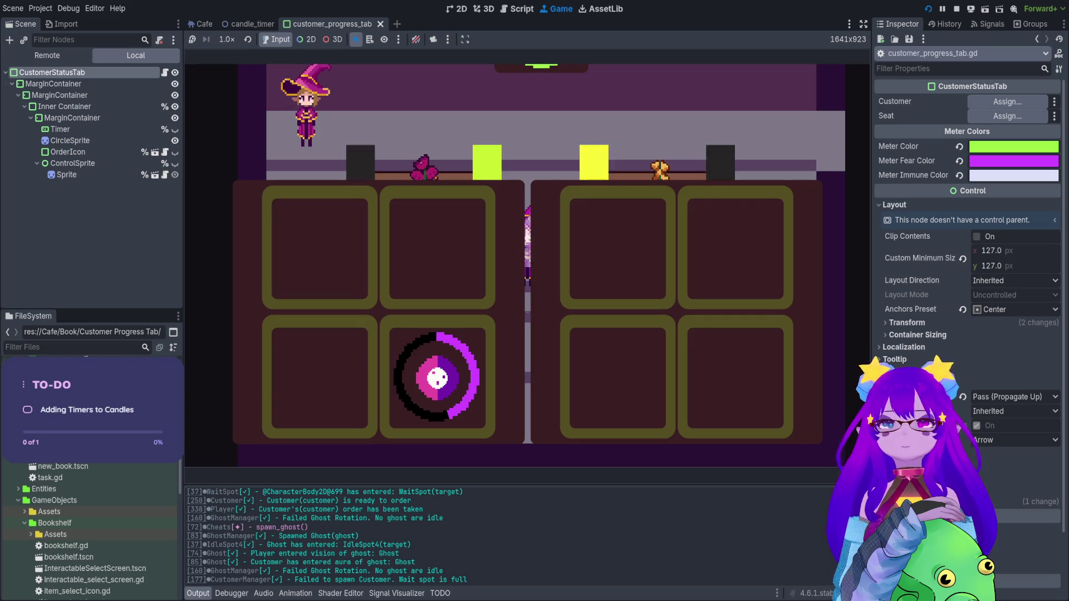
key(e)
key(e)
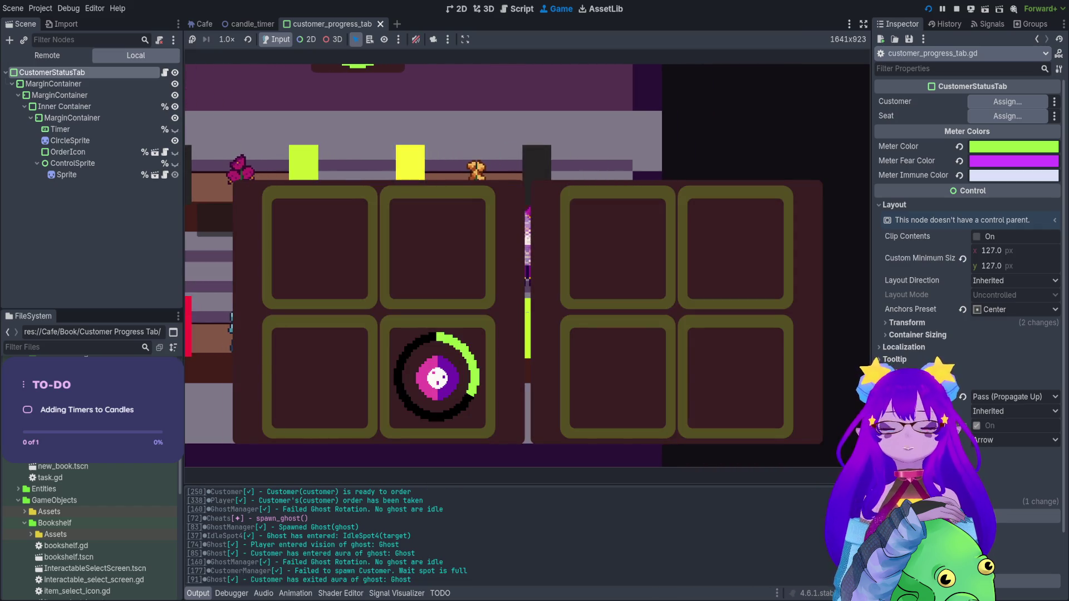
key(e)
key(e)
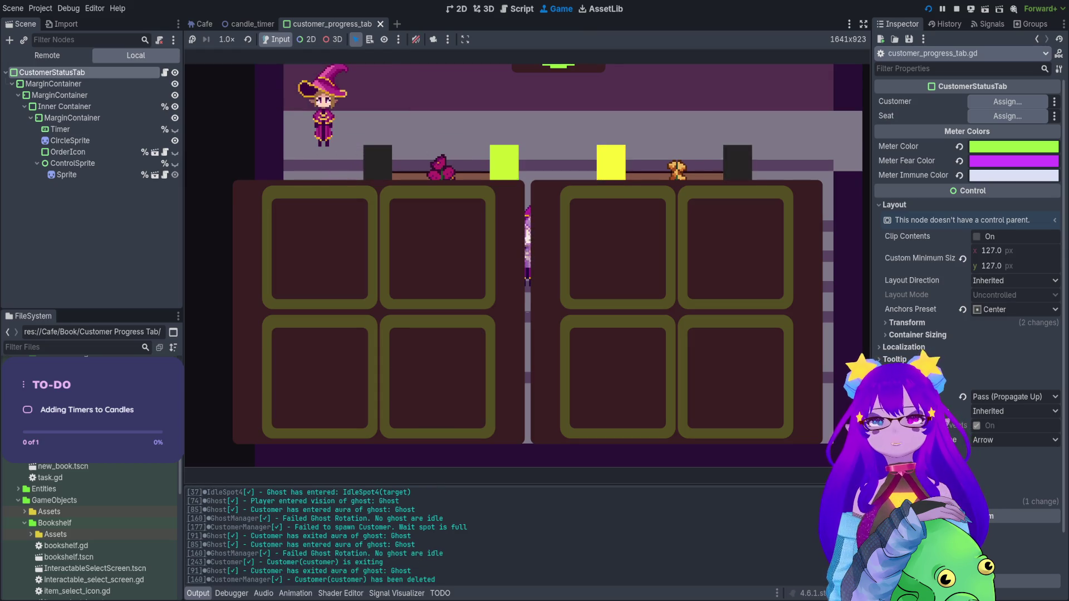
key(Escape)
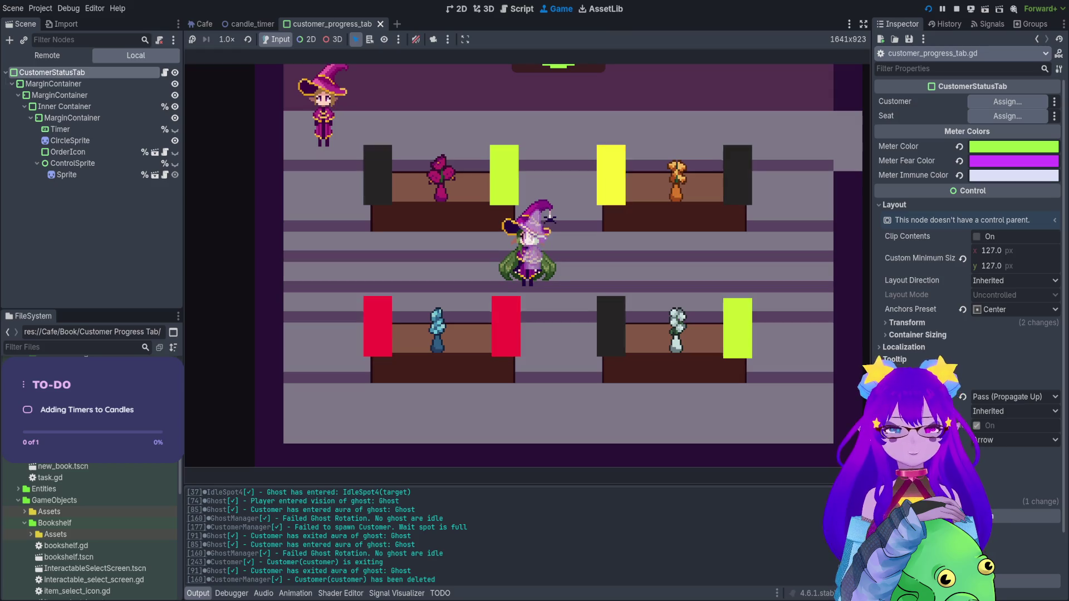
key(d)
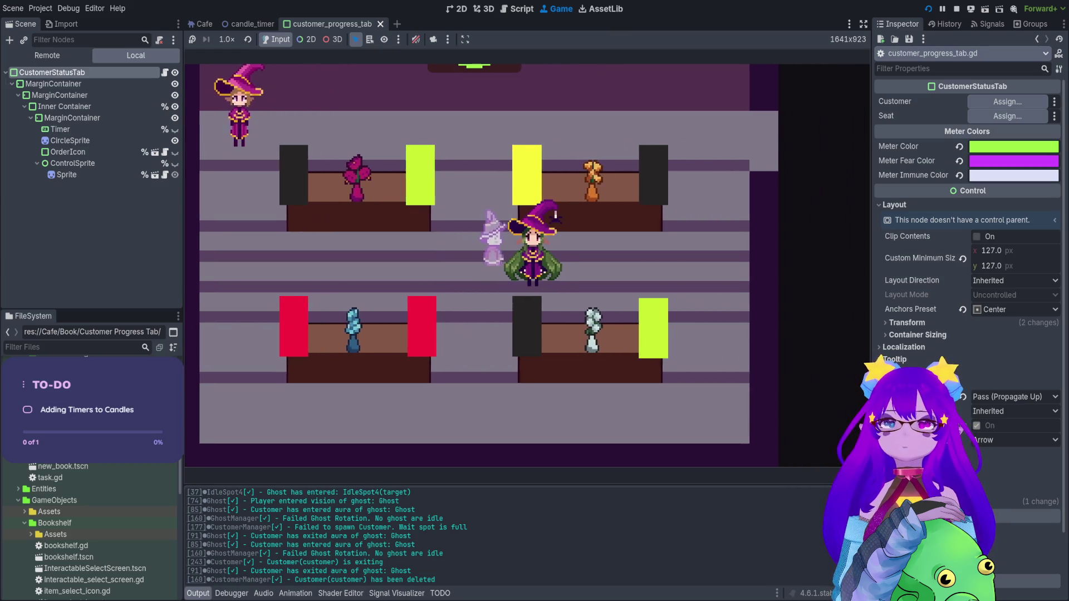
Step: Go back to the main menu via the pause menu and load the level 4 cafe
key(Escape)
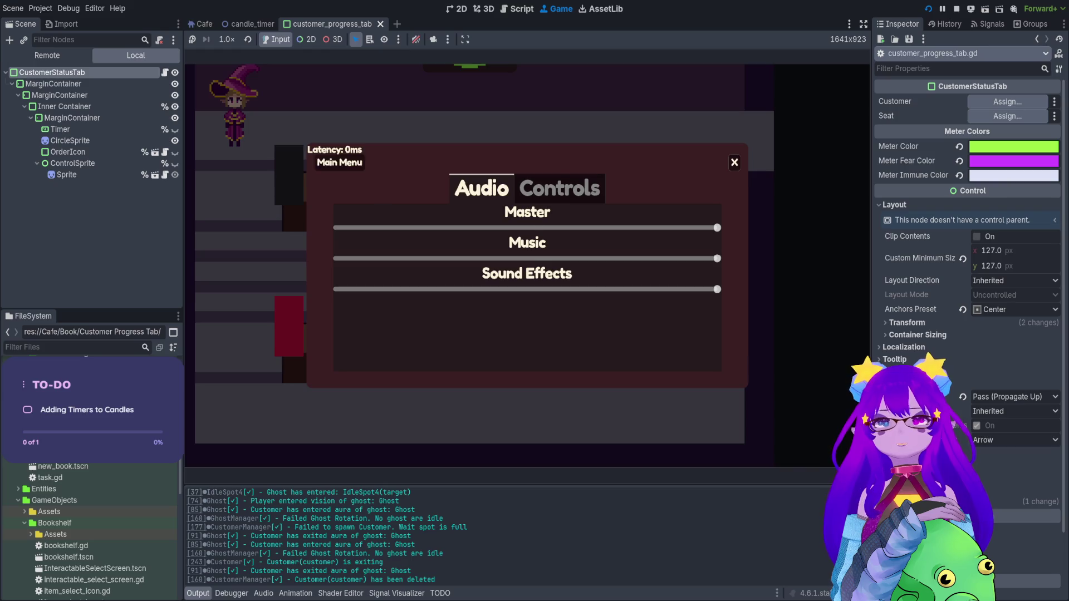
click(340, 163)
click(525, 284)
click(470, 258)
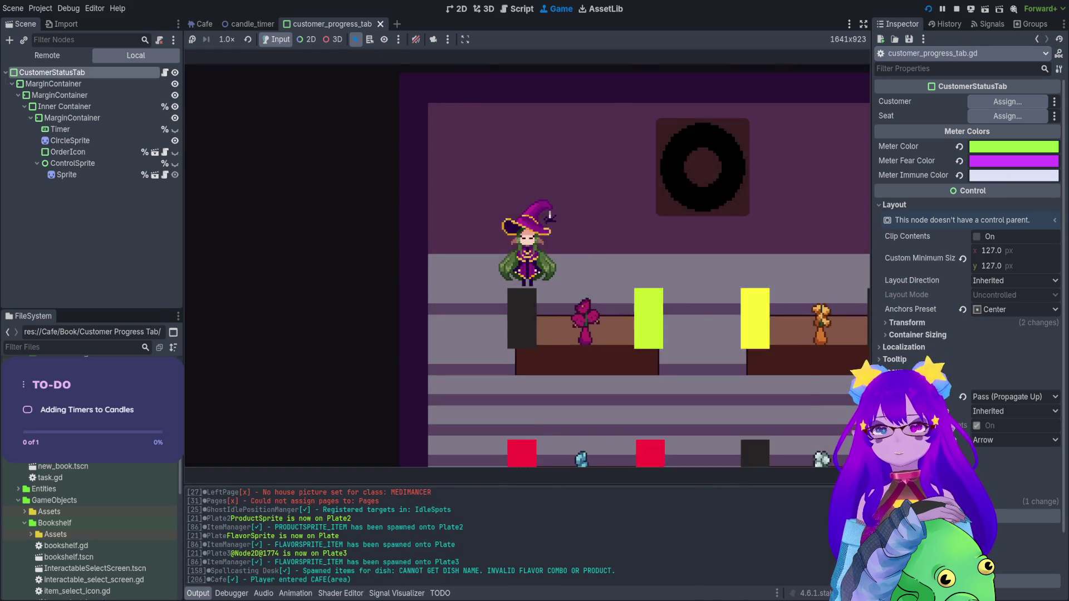
Step: Spawn a ghost at the desk with Cheats.spawn_path_follower_to_desk() and close the Orders book
key(Tab)
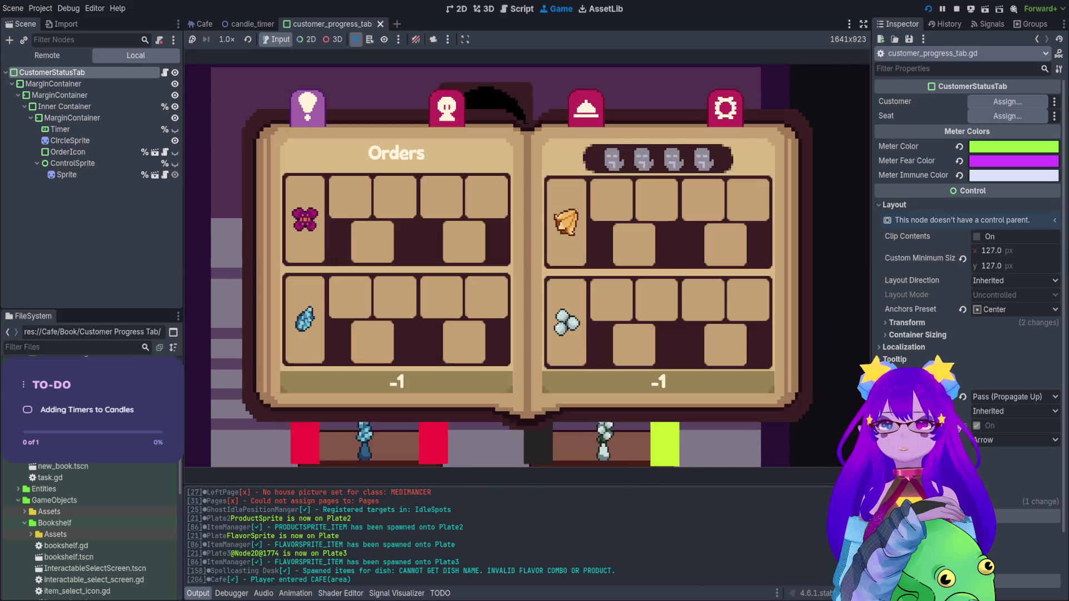
key(grave)
text(Cheats.spawn_path_follower_to_desk())
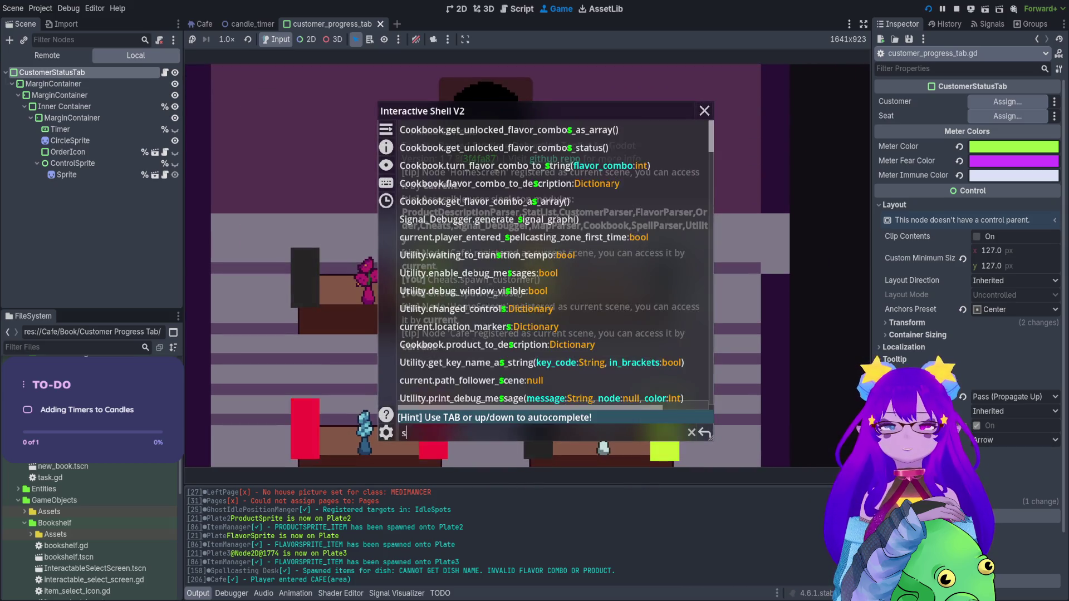
key(Down)
key(Down)
key(Down)
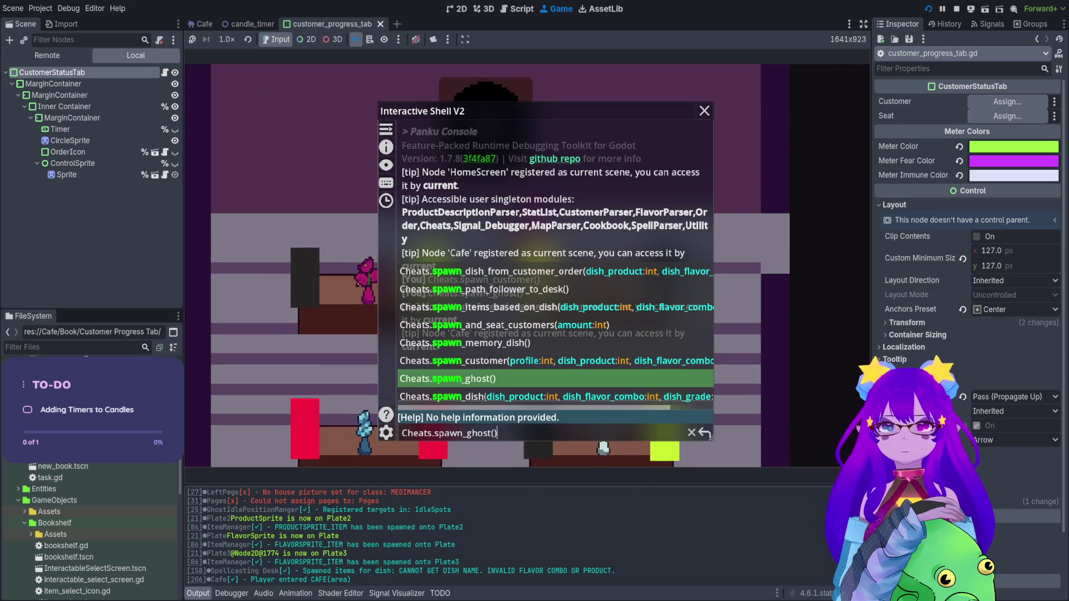
key(Return)
key(grave)
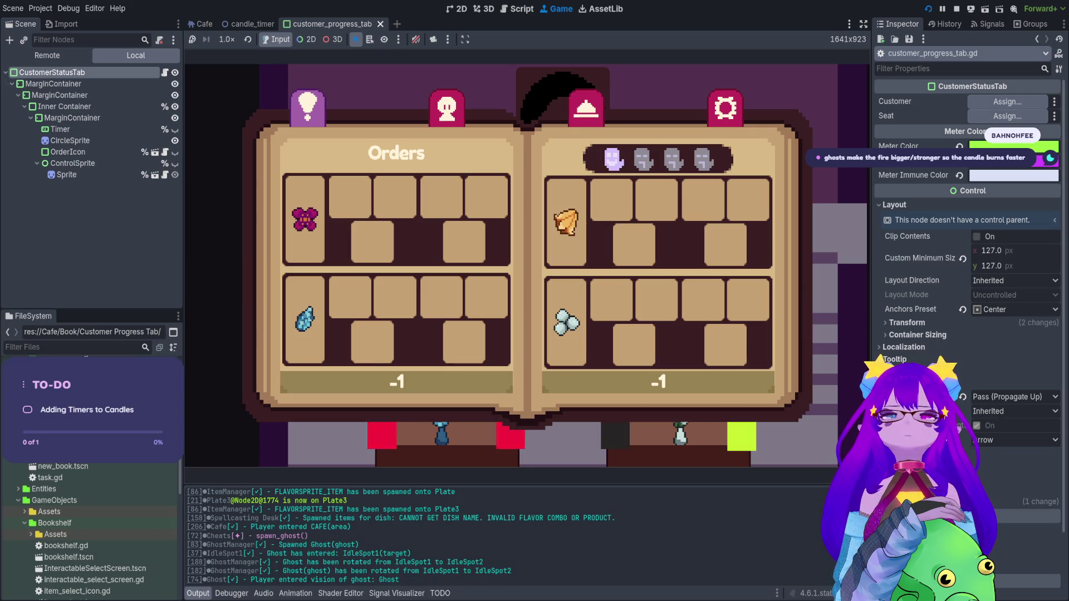
key(Tab)
key(Tab)
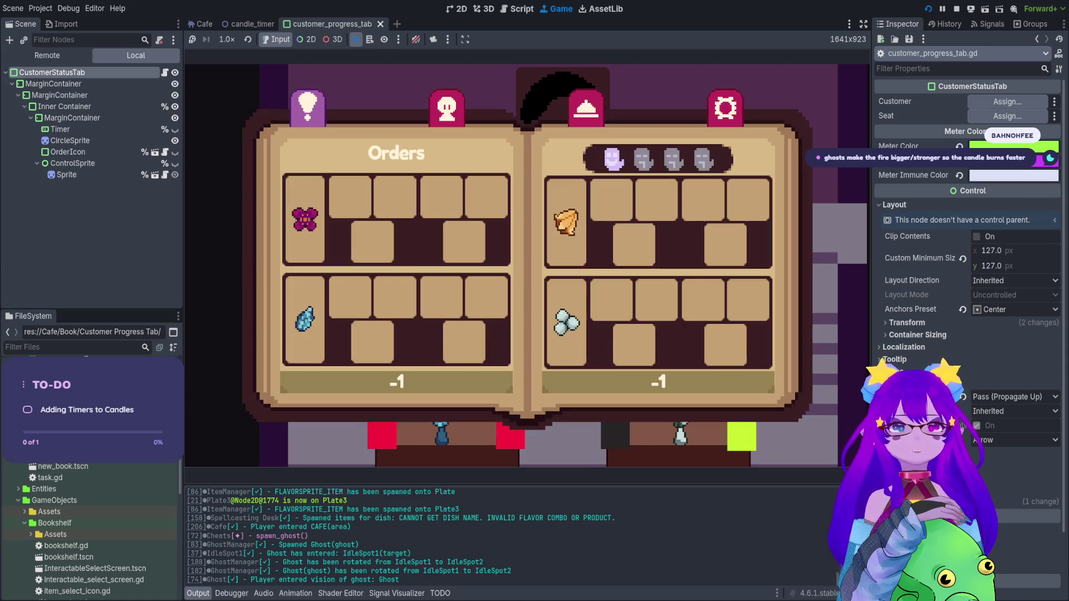
key(Tab)
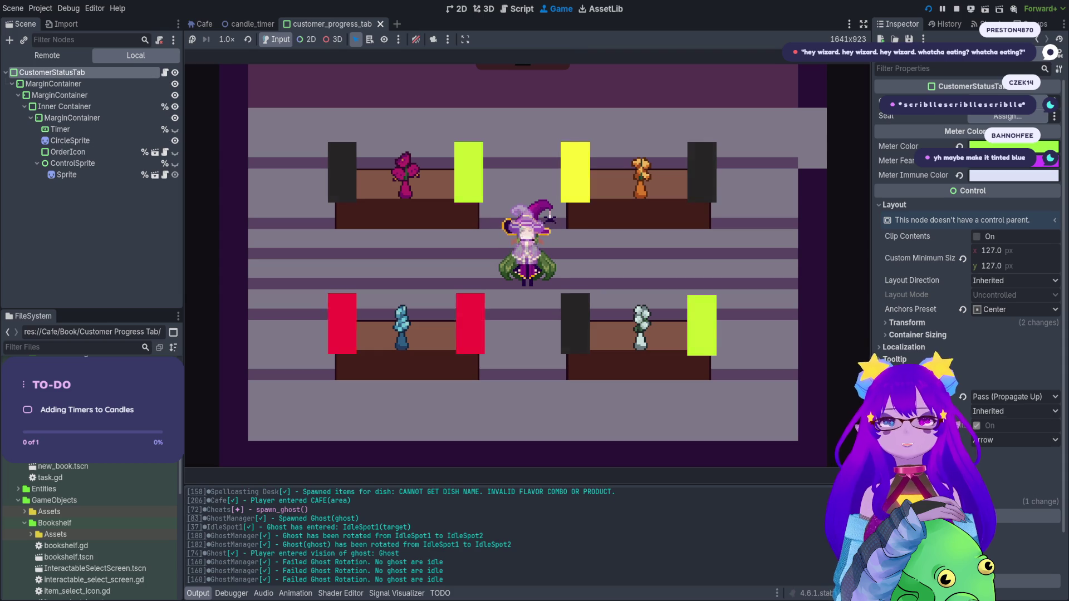
Step: Walk the wizard around the cafe, then stop the game and return to 2D
key(Left)
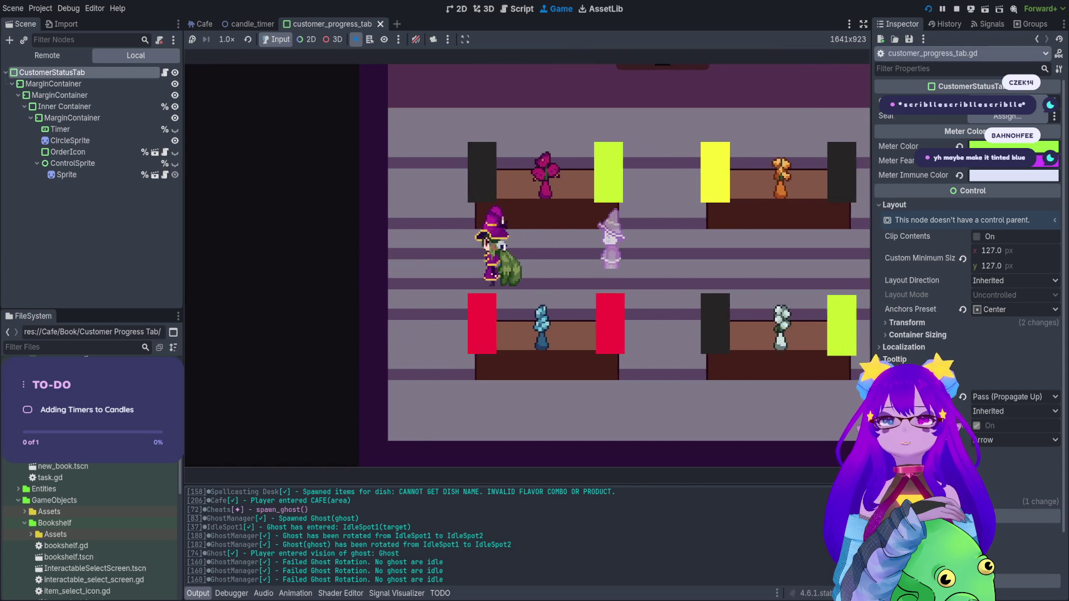
key(Tab)
key(Tab)
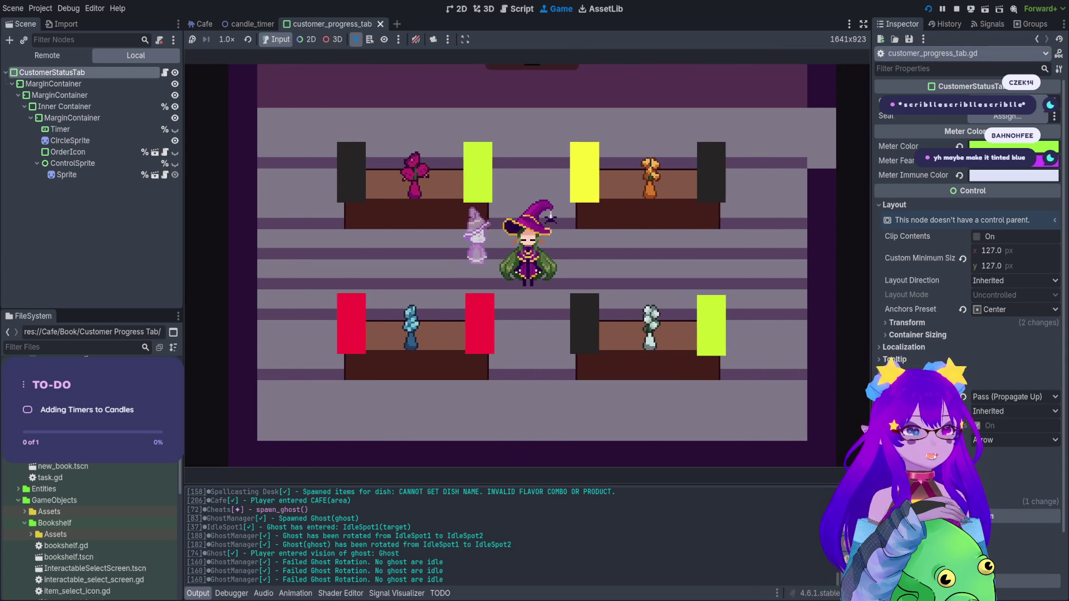
key(Up)
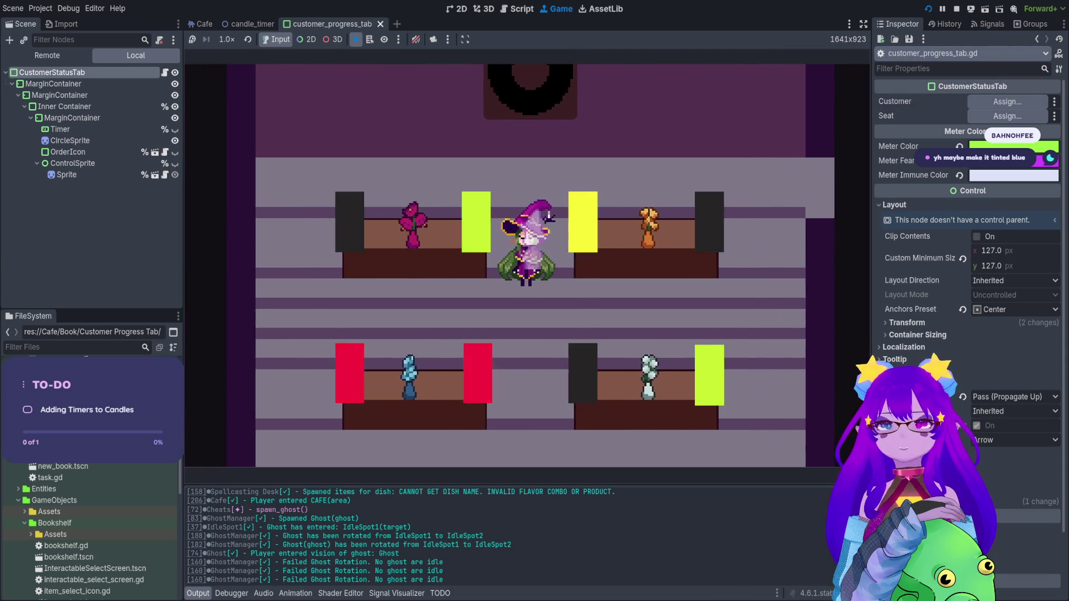
key(Down)
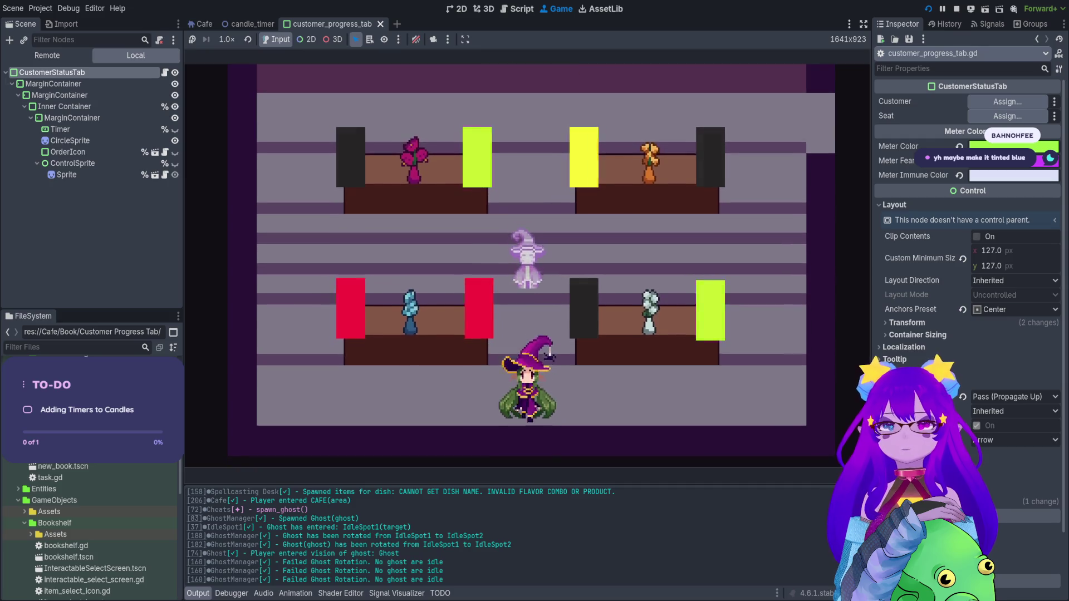
key(Right)
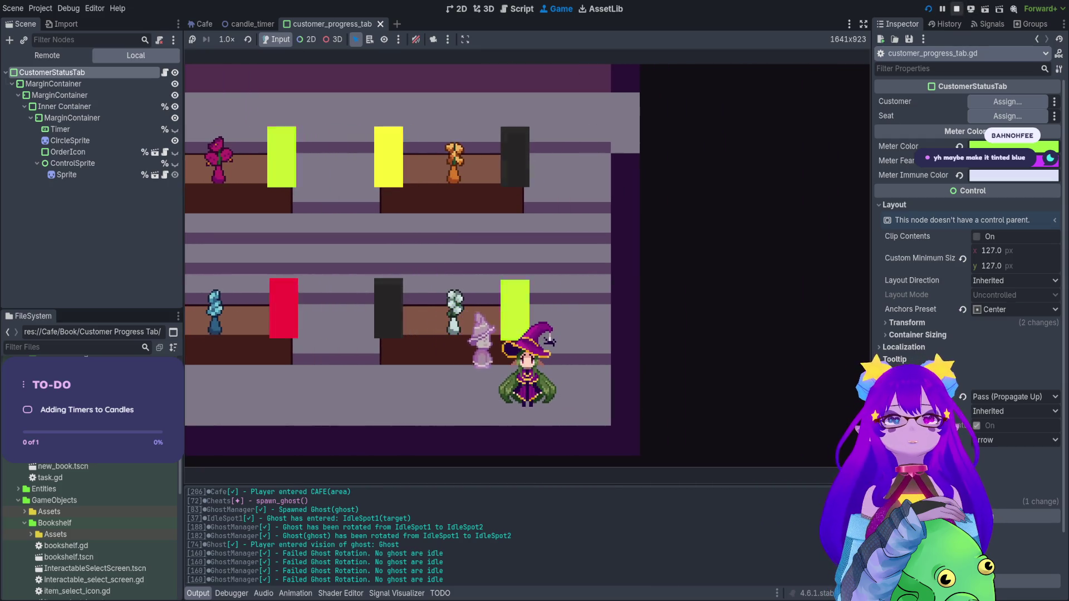
key(F8)
click(461, 10)
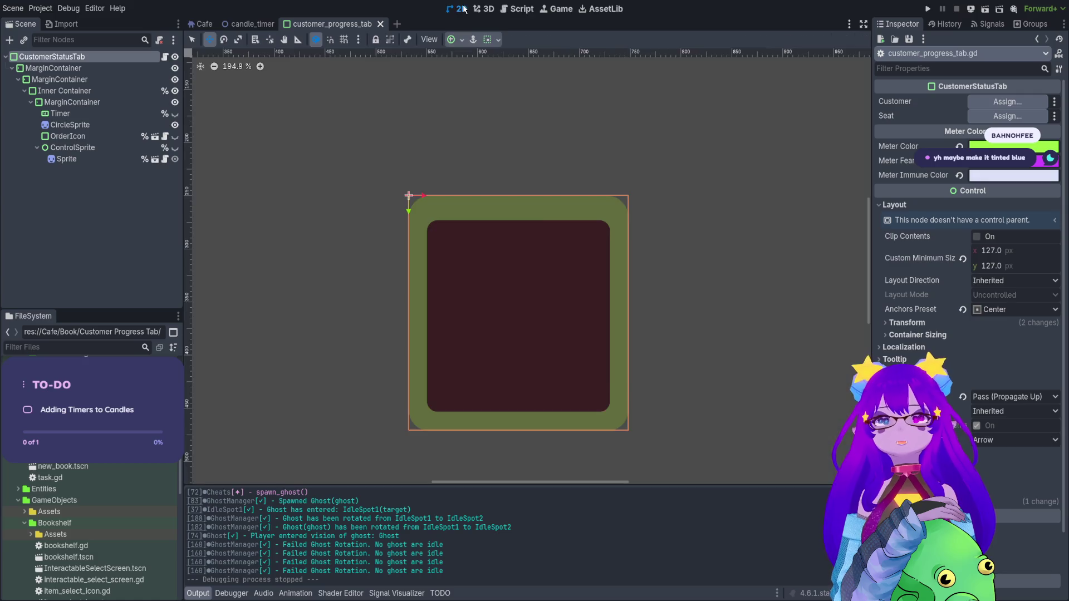
Step: Copy customer_progress_tab's Timer progress ring and paste it under candle_timer's Sprite
click(250, 22)
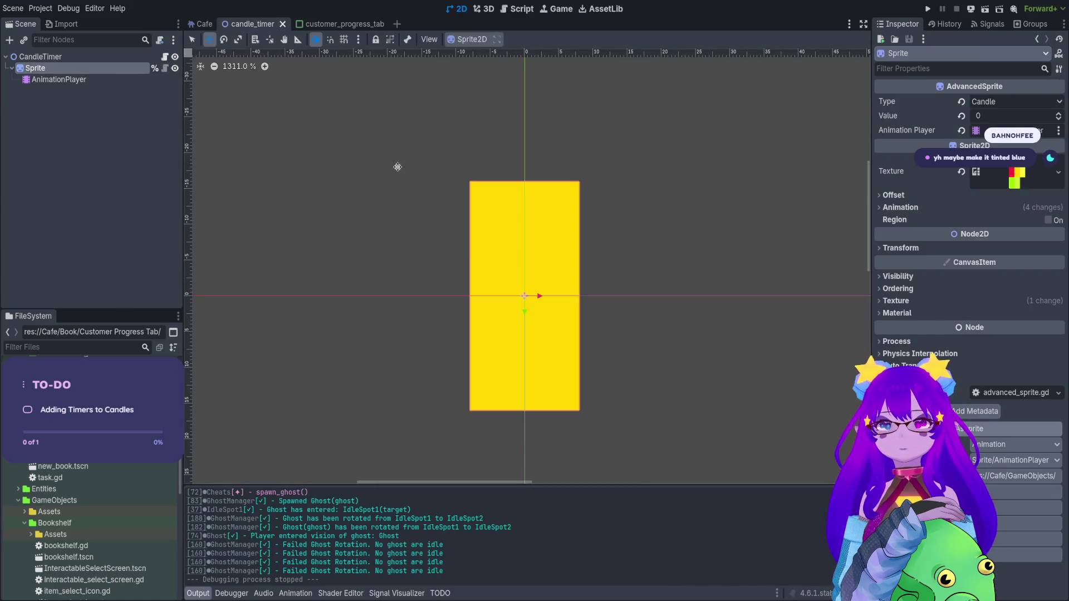
click(330, 28)
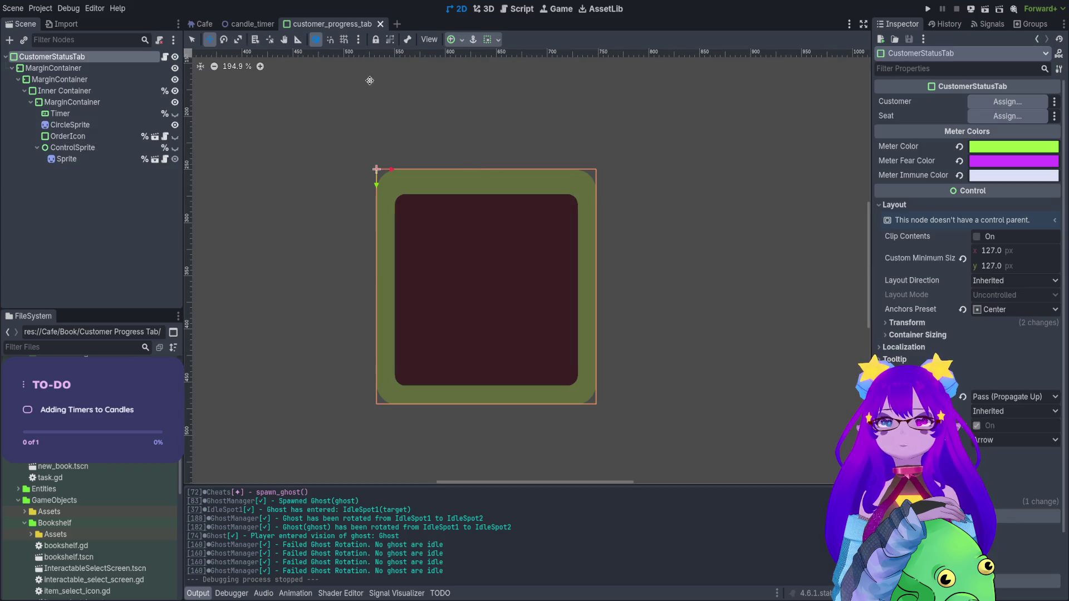
click(66, 114)
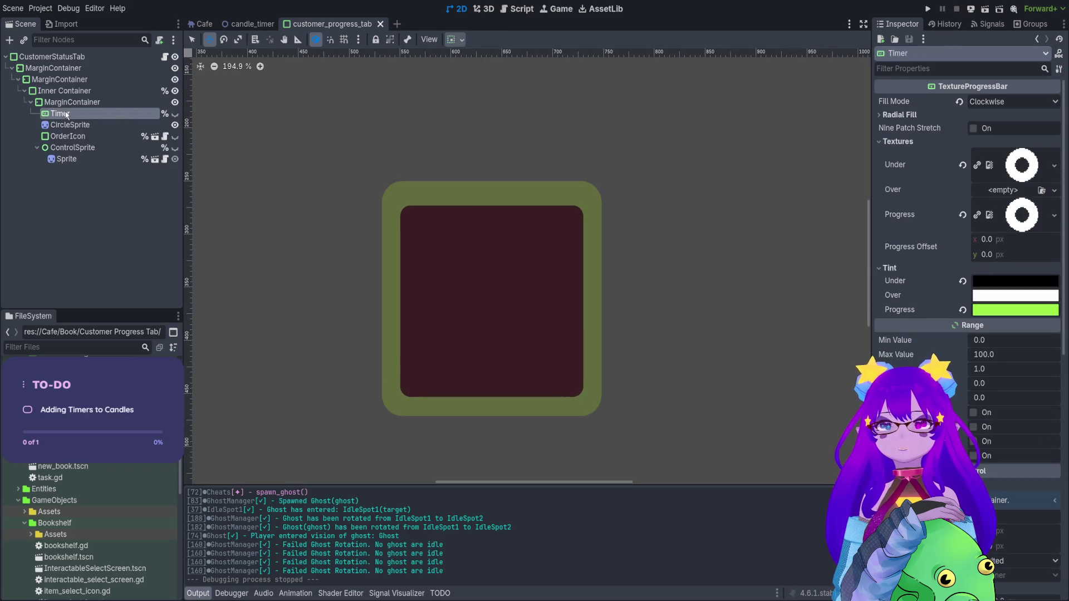
click(174, 115)
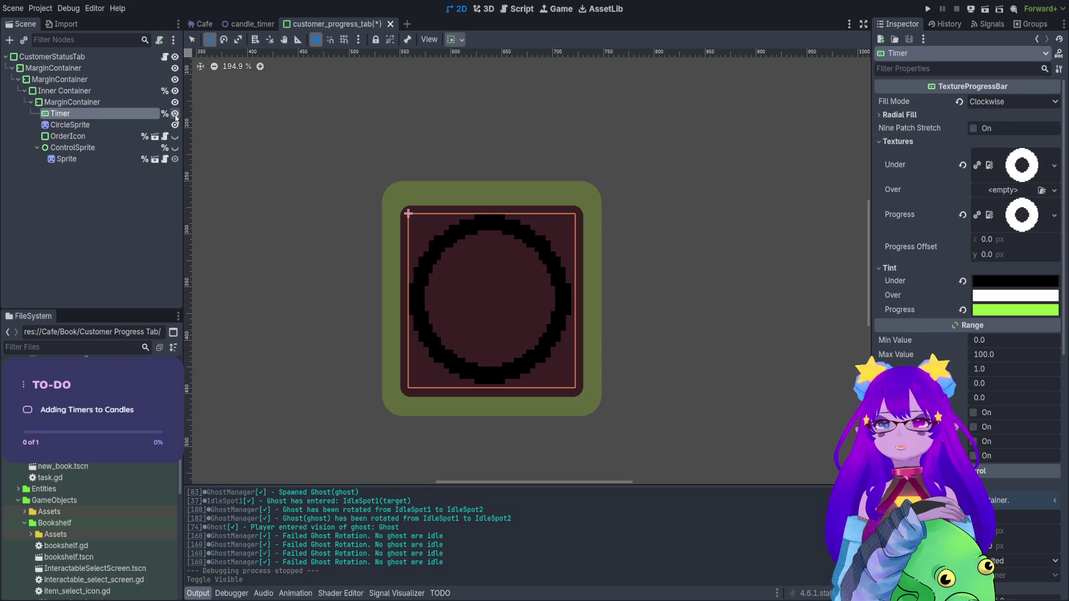
click(175, 115)
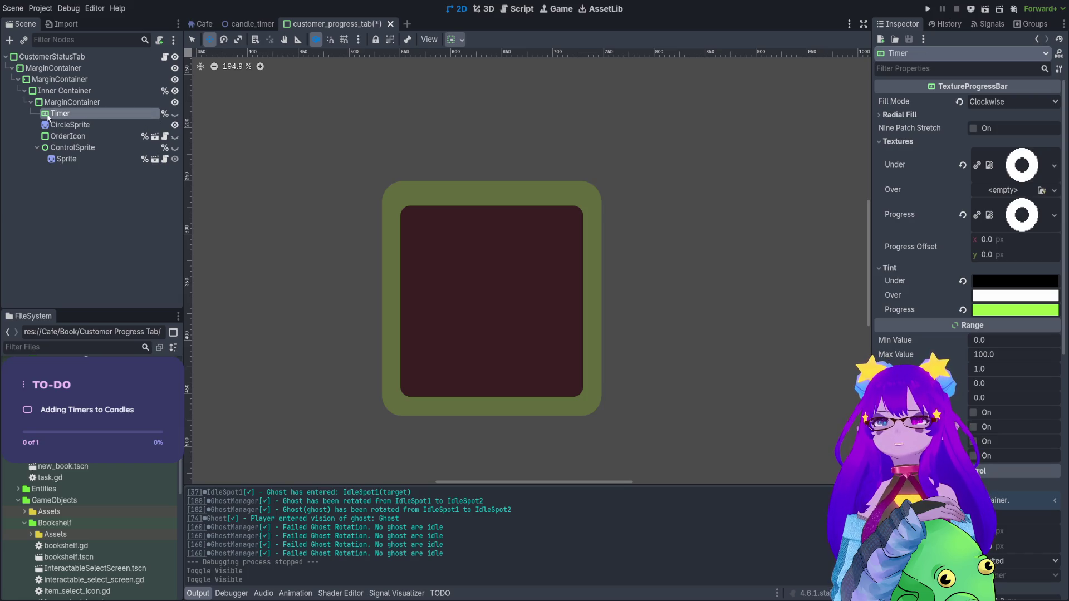
click(250, 23)
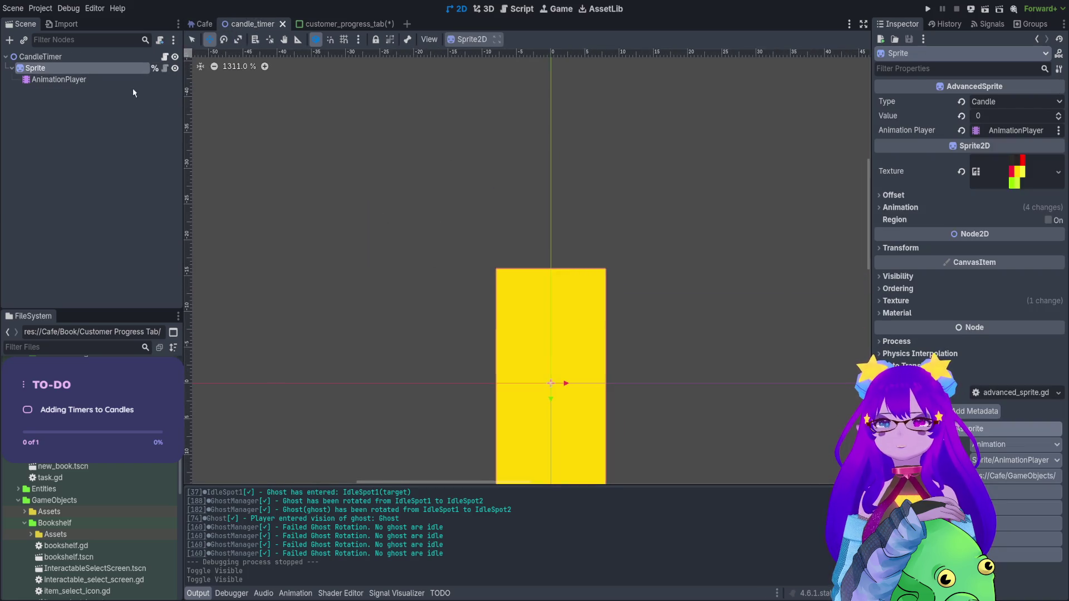
key(ctrl+v)
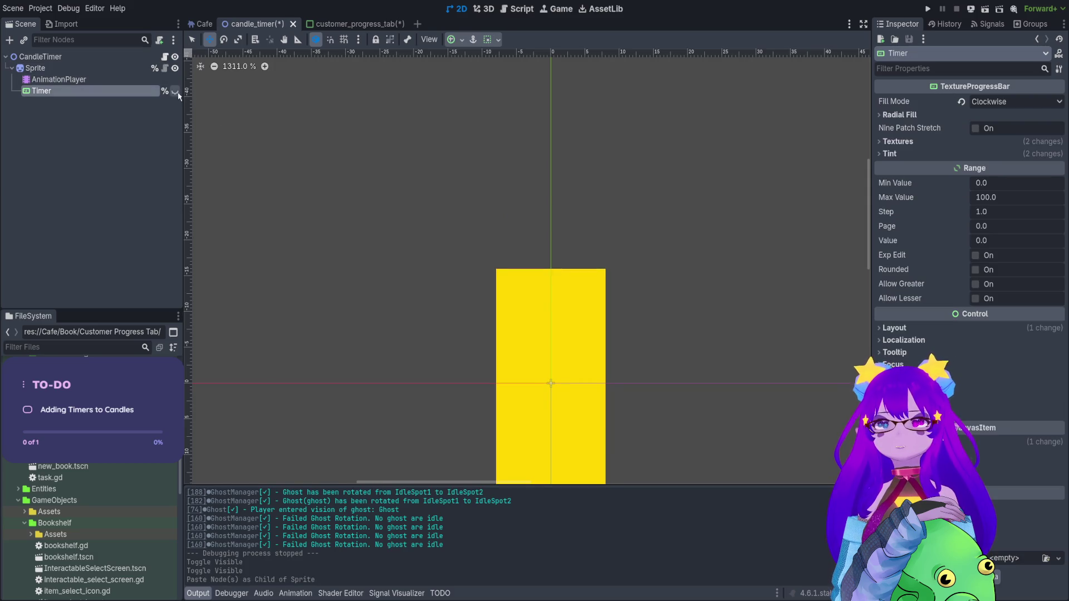
Step: Make the pasted Timer ring visible and start shrinking its Transform Scale from 0.9
click(175, 91)
scroll(731, 383, down, 10)
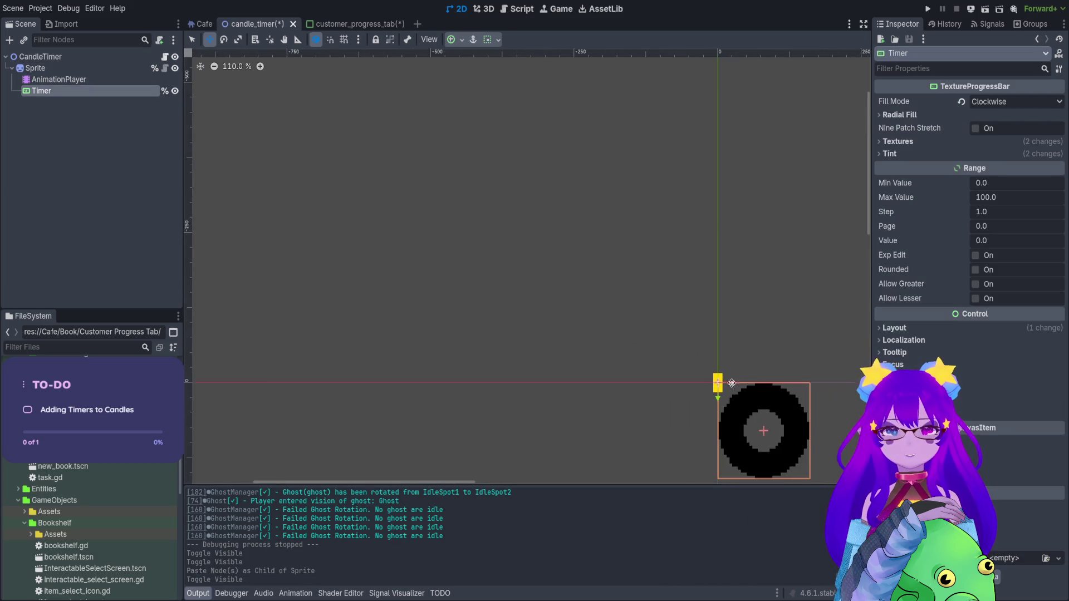
scroll(731, 383, down, 3)
scroll(724, 345, right, 4)
click(925, 328)
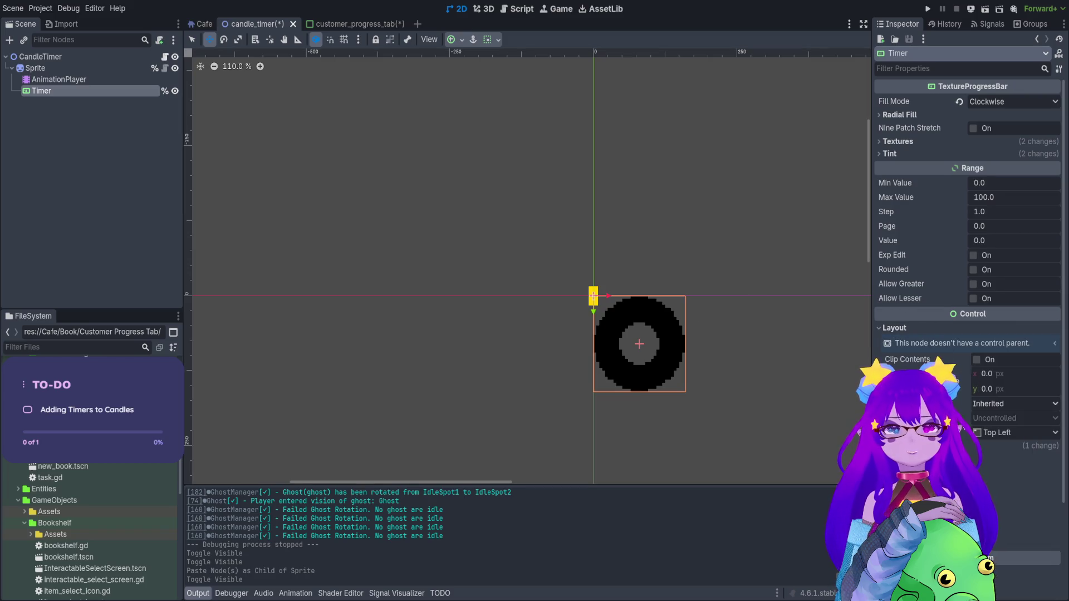
click(902, 446)
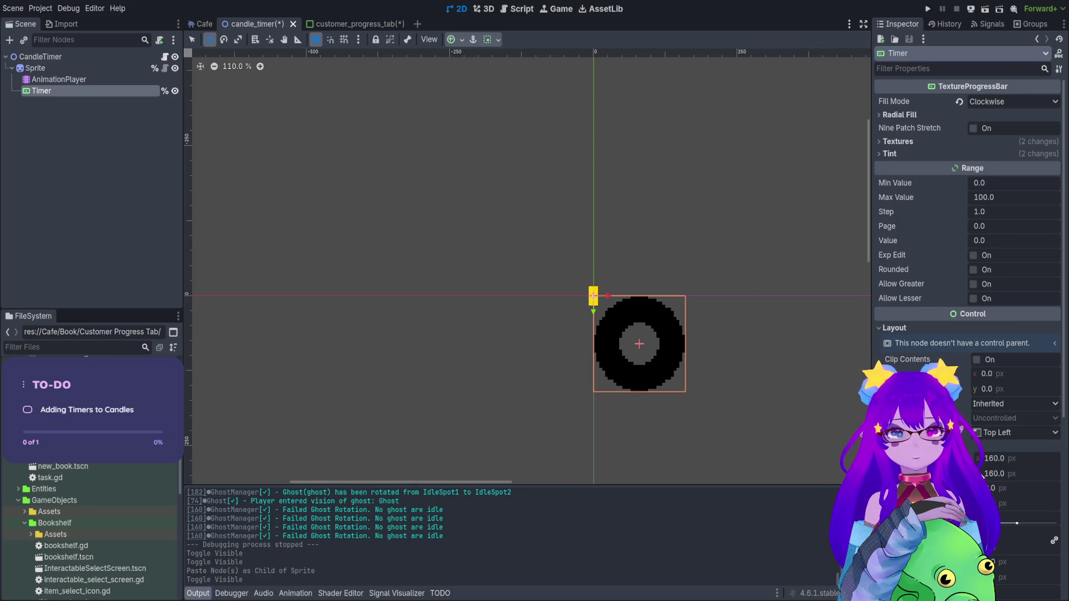
scroll(1006, 270, down, 5)
click(1007, 273)
text(0.9)
key(Return)
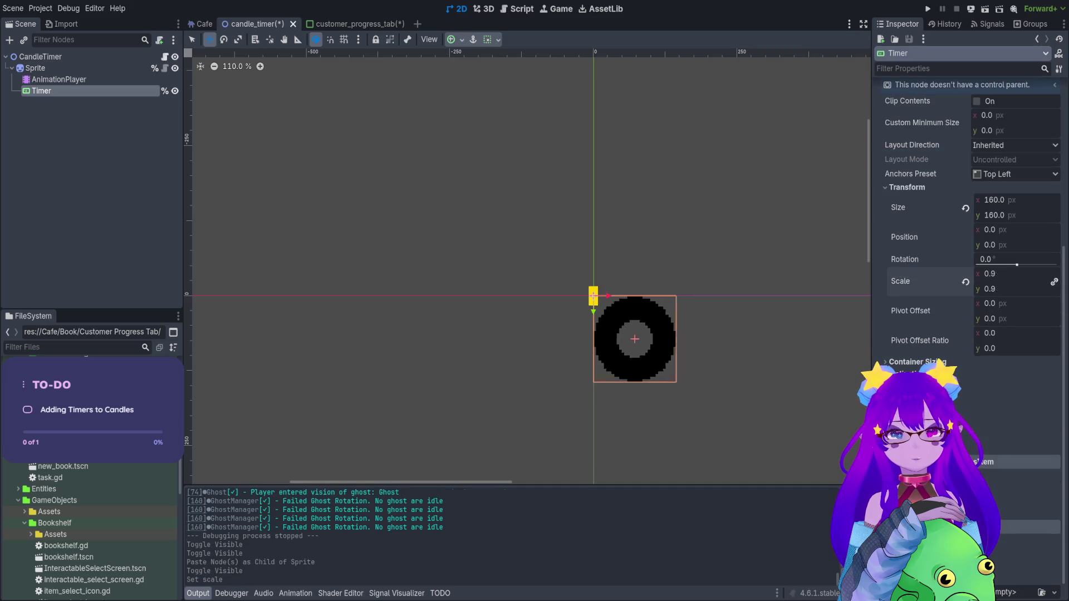
drag(1007, 274, 980, 273)
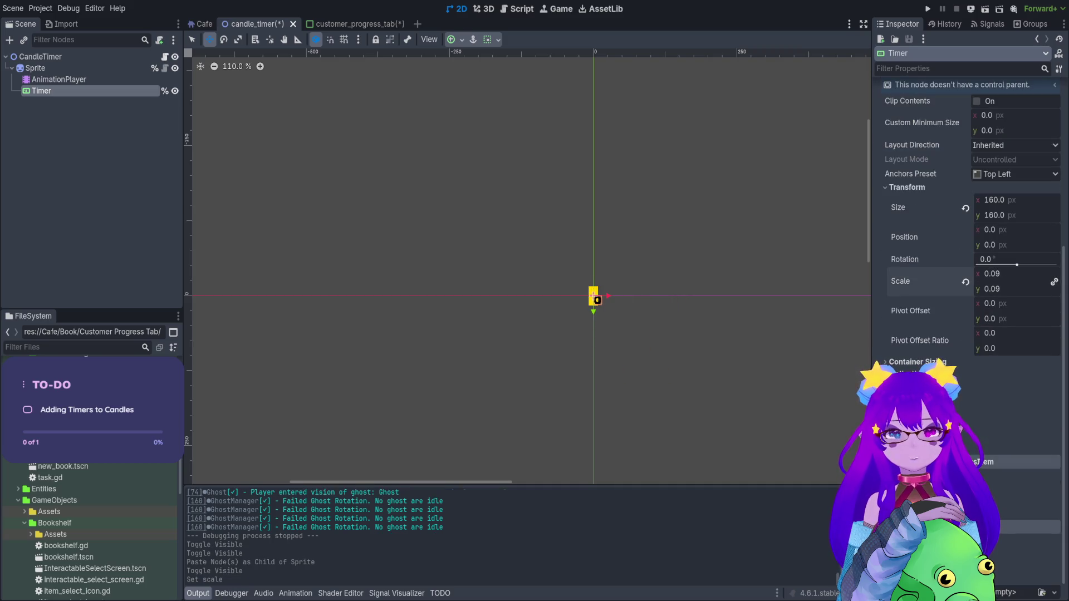
Step: Scale the ring to 0.055 at (-4, -26) above the candle, save, and return to customer_progress_tab
scroll(620, 303, up, 5)
mouse_move(668, 285)
mouse_down()
mouse_move(640, 195)
mouse_move(649, 331)
mouse_move(648, 215)
mouse_up()
scroll(640, 256, up, 5)
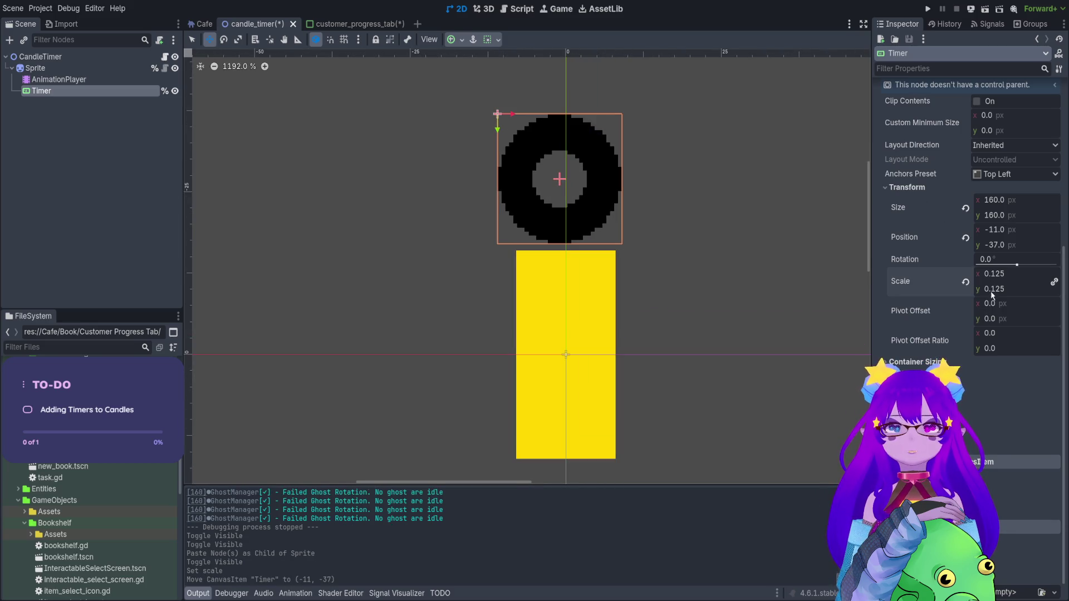
drag(992, 289, 972, 289)
drag(526, 165, 570, 235)
key(ctrl+s)
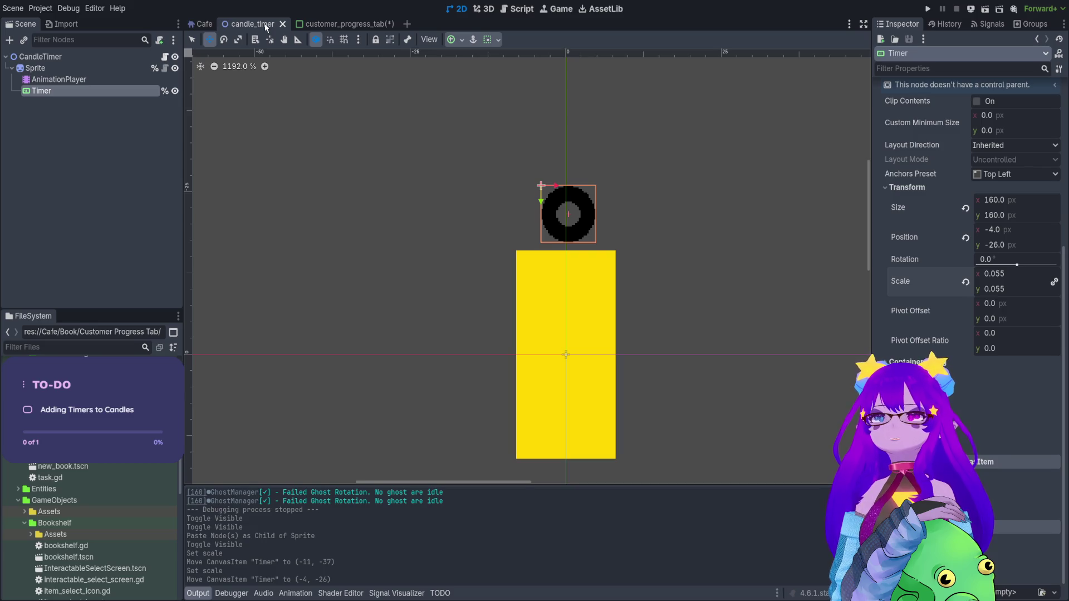
click(340, 24)
click(130, 57)
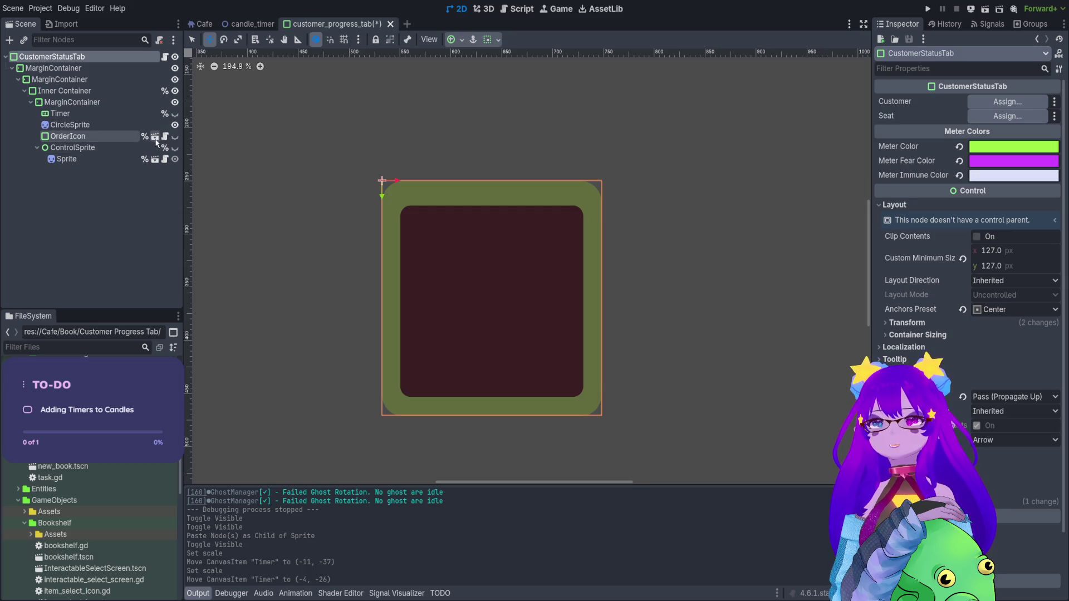
Step: Open customer_progress_tab.gd and review the patience-meter reset and _update_timer_color code
click(166, 57)
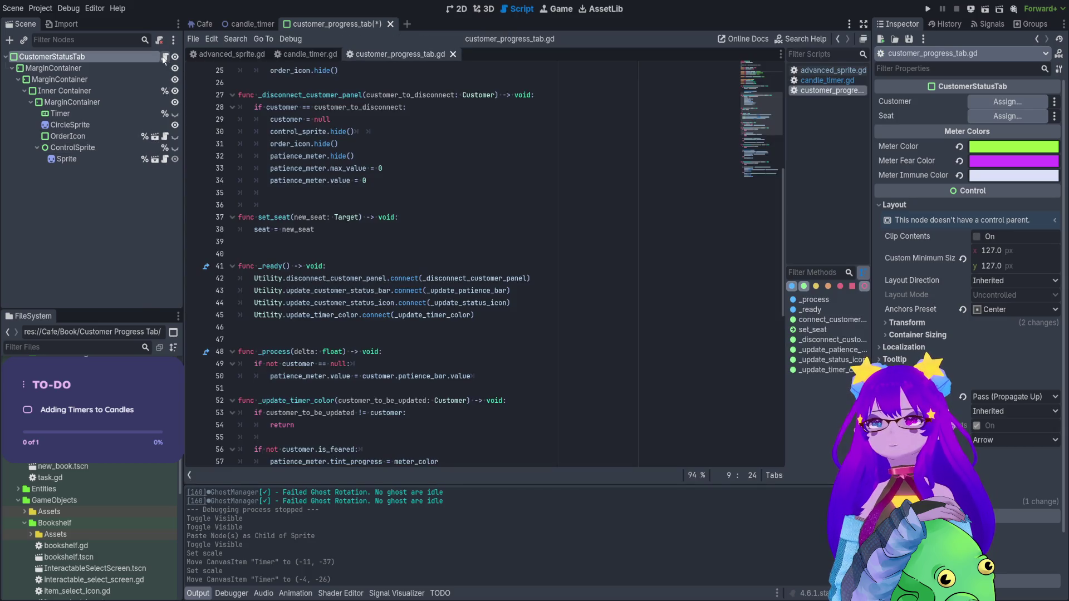
click(348, 239)
click(363, 169)
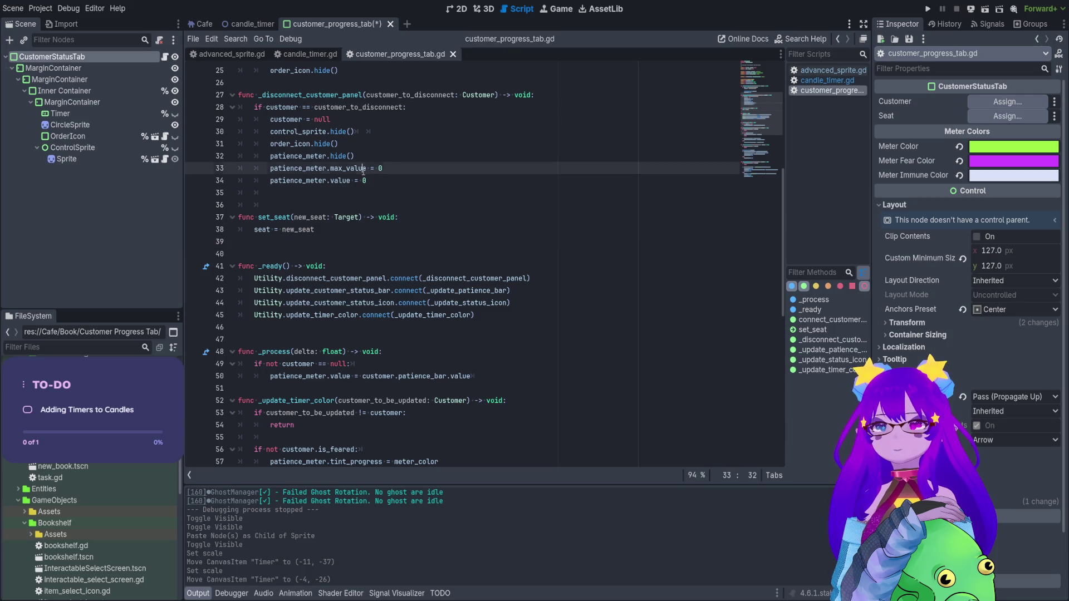
scroll(380, 201, down, 3)
click(348, 239)
scroll(348, 239, down, 2)
click(331, 235)
scroll(345, 239, down, 4)
Step: Read through the _update_patience_bar and _update_status_icon functions
click(360, 240)
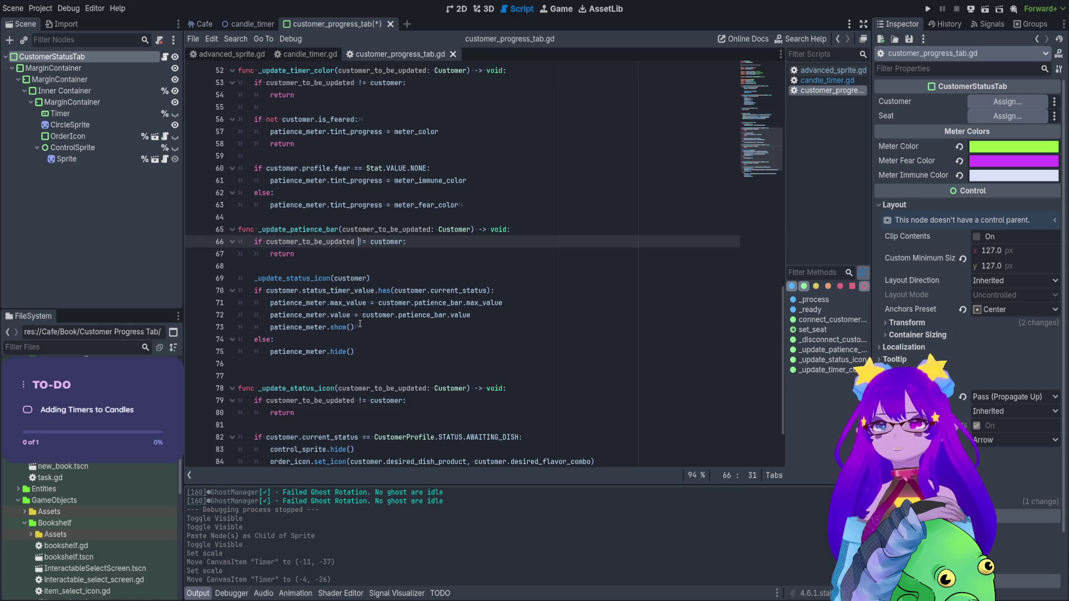
scroll(360, 326, down, 2)
click(370, 327)
drag(363, 450, 209, 319)
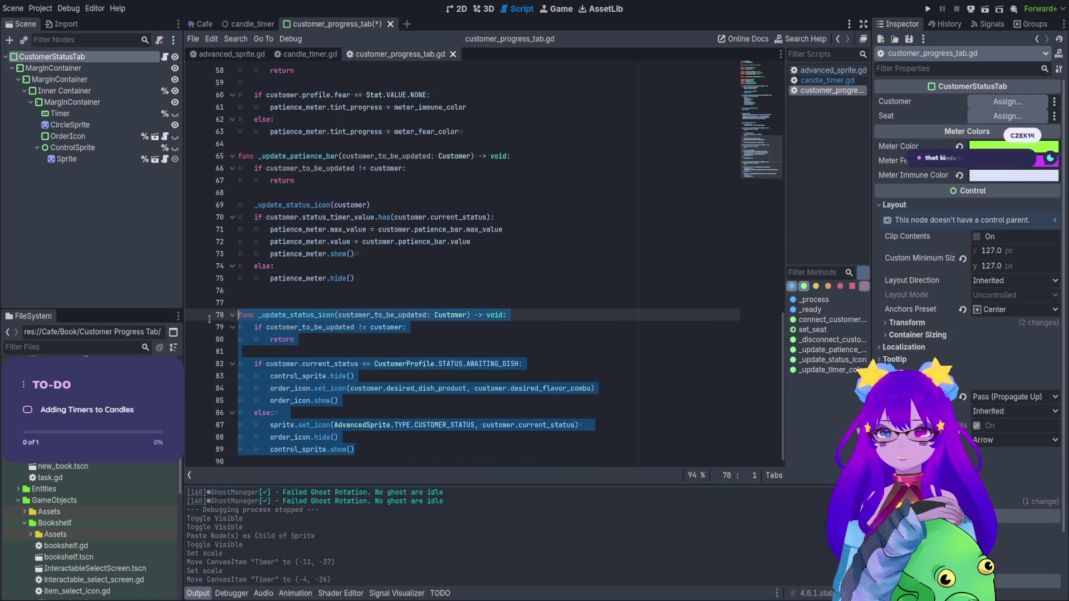
click(563, 321)
scroll(443, 285, up, 2)
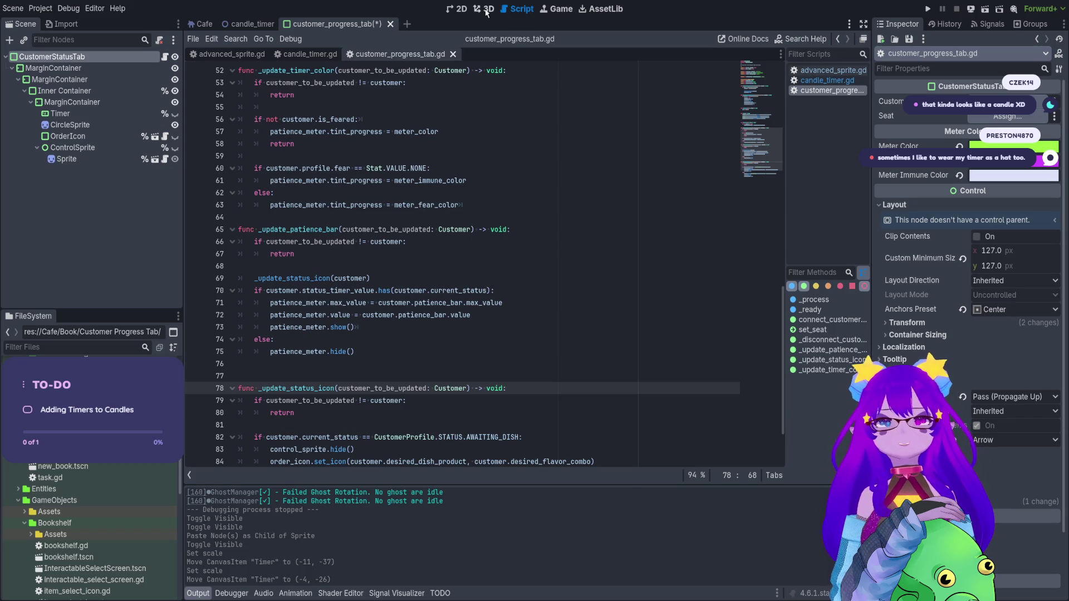
Step: Look over the candle_timer scene in the 2D view, then return to the scripts
click(458, 9)
click(248, 25)
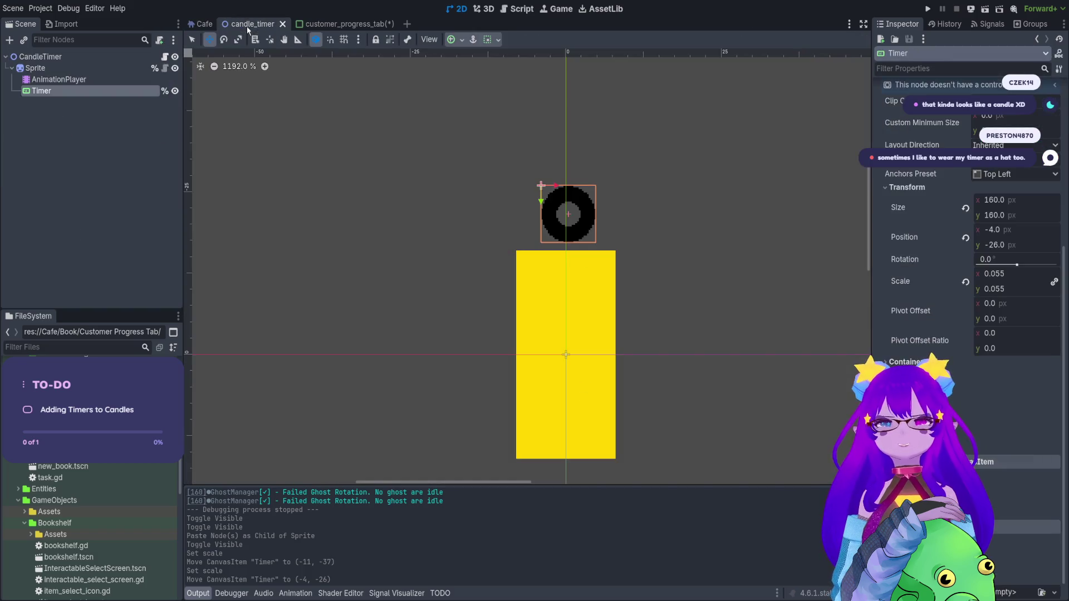
scroll(740, 233, down, 2)
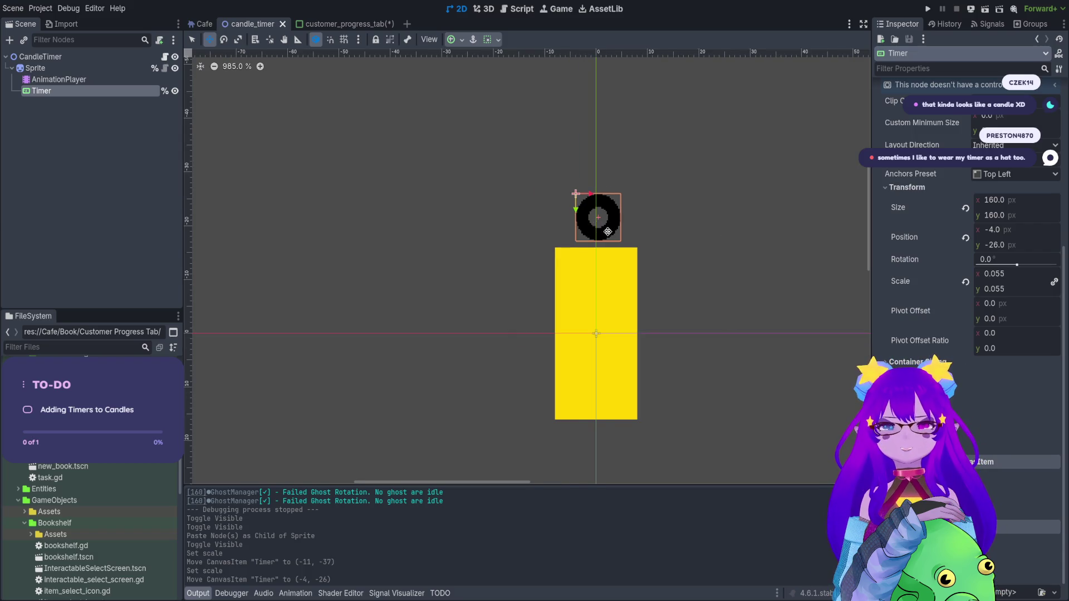
click(520, 10)
scroll(352, 403, up, 1)
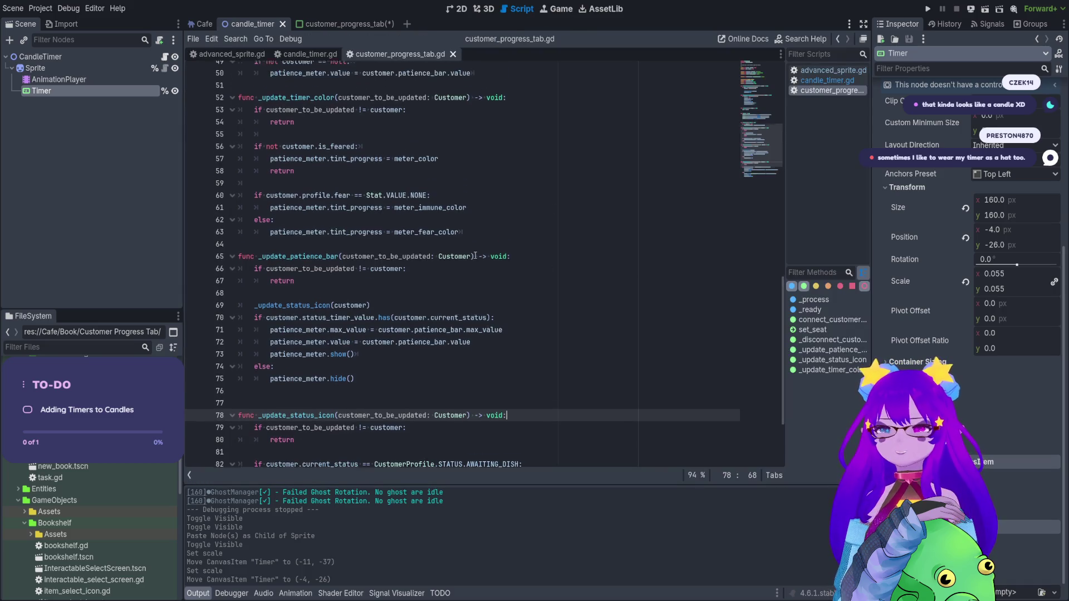
Step: Select the patience-meter code on lines 13–75 and switch to candle_timer.gd
mouse_move(367, 394)
mouse_down()
mouse_move(239, 267)
mouse_move(217, 255)
mouse_move(209, 273)
mouse_move(213, 216)
mouse_up()
scroll(211, 259, up, 7)
scroll(208, 265, up, 3)
scroll(208, 264, up, 4)
scroll(211, 226, up, 2)
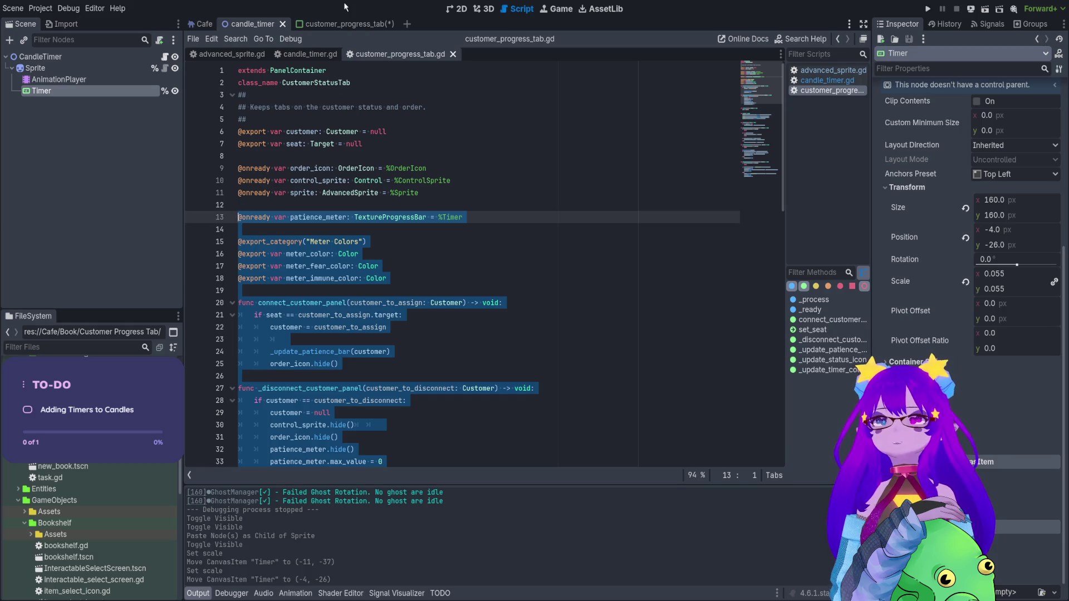
click(164, 57)
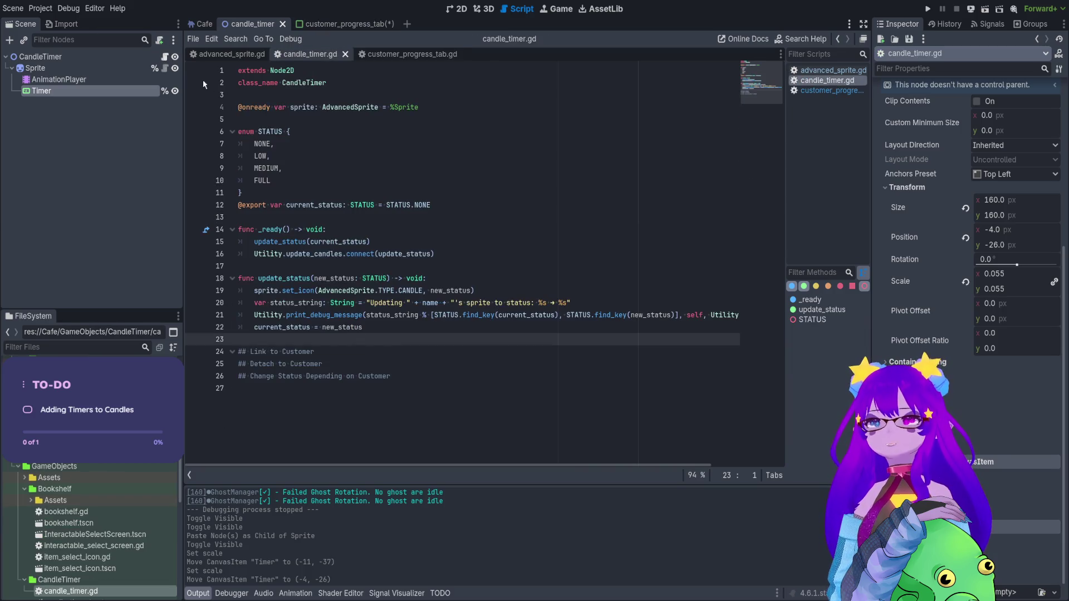
Step: Paste the copied meter code at the end of candle_timer.gd
key(Down)
key(Down)
key(Down)
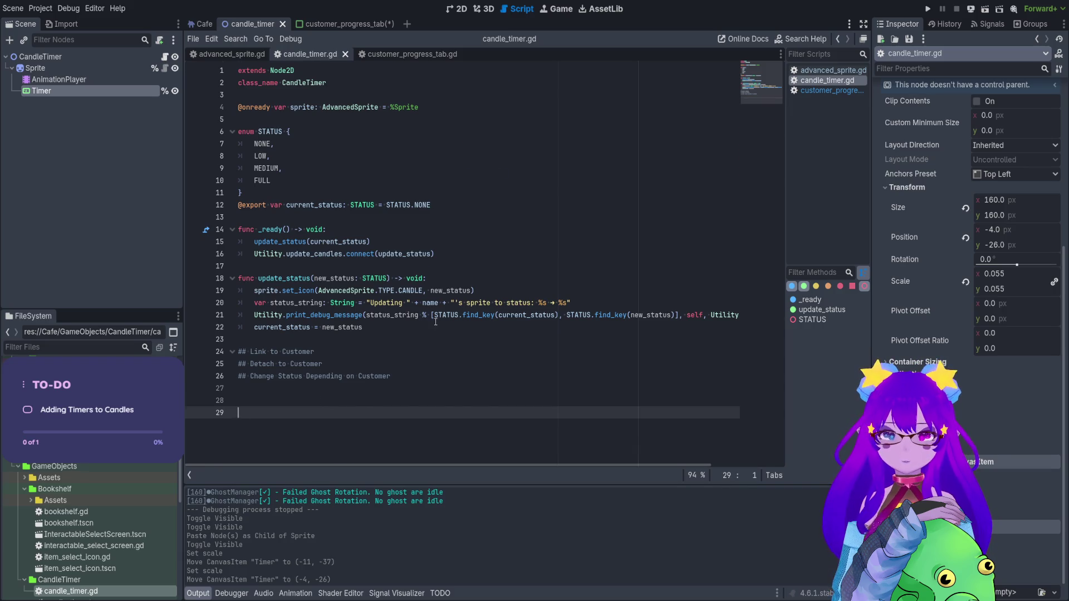
key(ctrl+v)
scroll(423, 322, up, 15)
scroll(413, 321, up, 3)
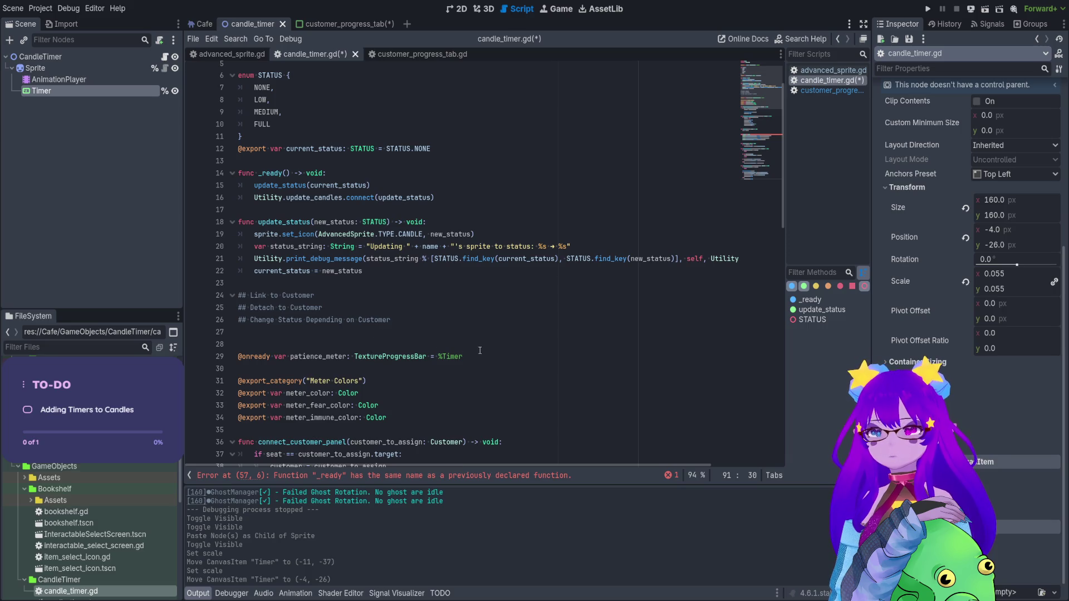
click(482, 352)
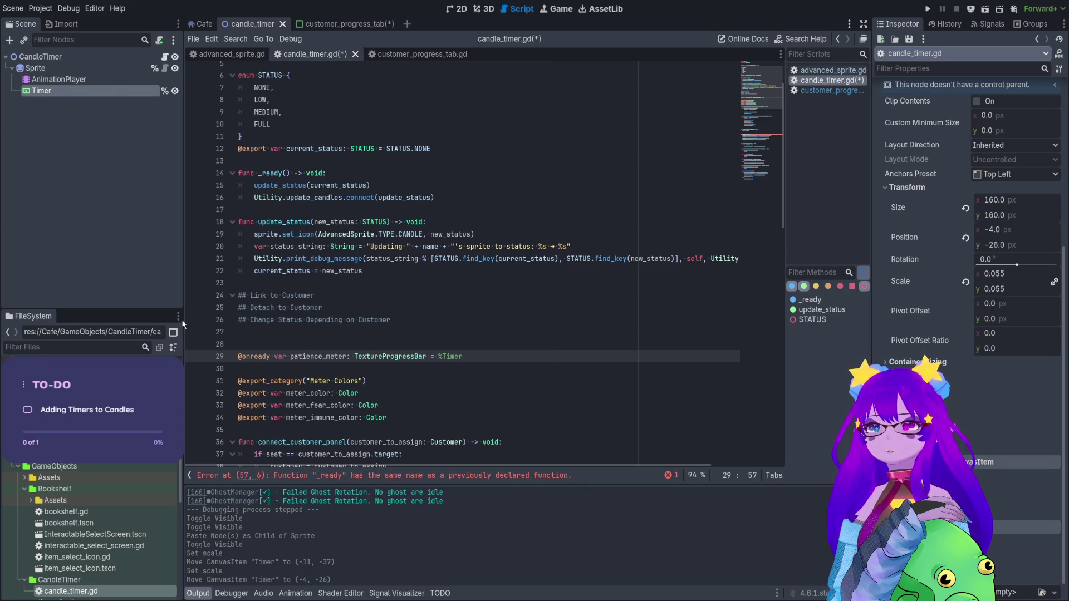
click(165, 91)
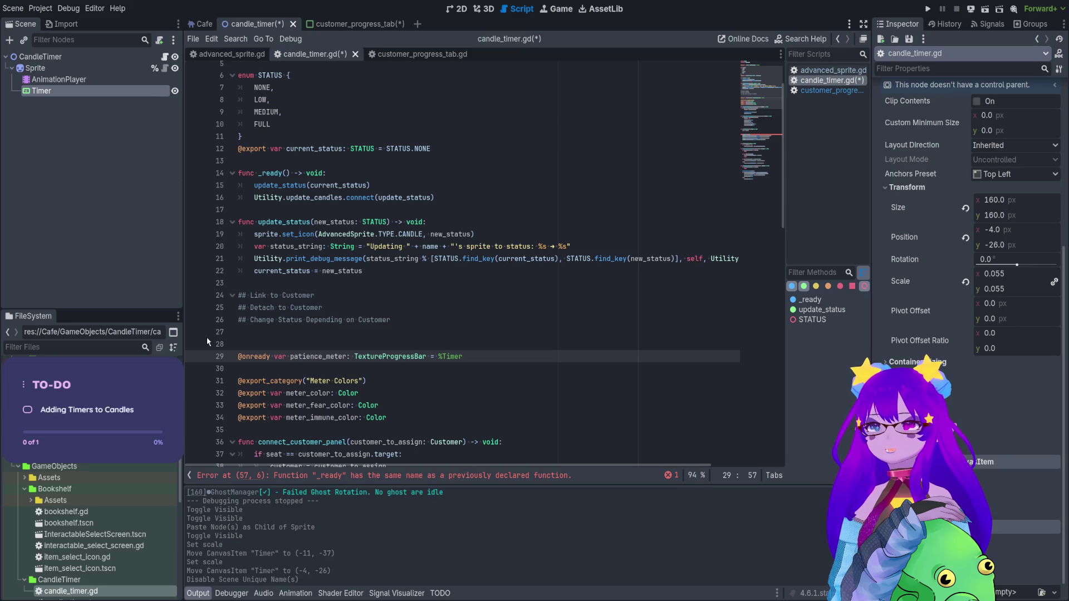
ctrl+click(109, 93)
drag(142, 99, 468, 151)
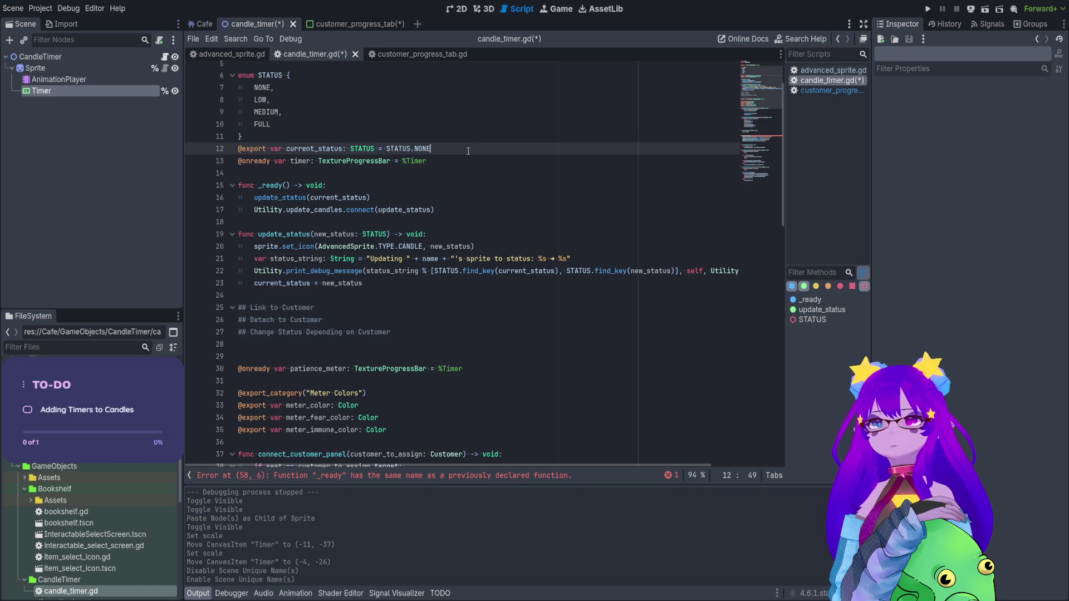
key(Return)
Step: Delete the old patience_meter declaration and its leftover blank lines
drag(462, 381, 238, 368)
key(BackSpace)
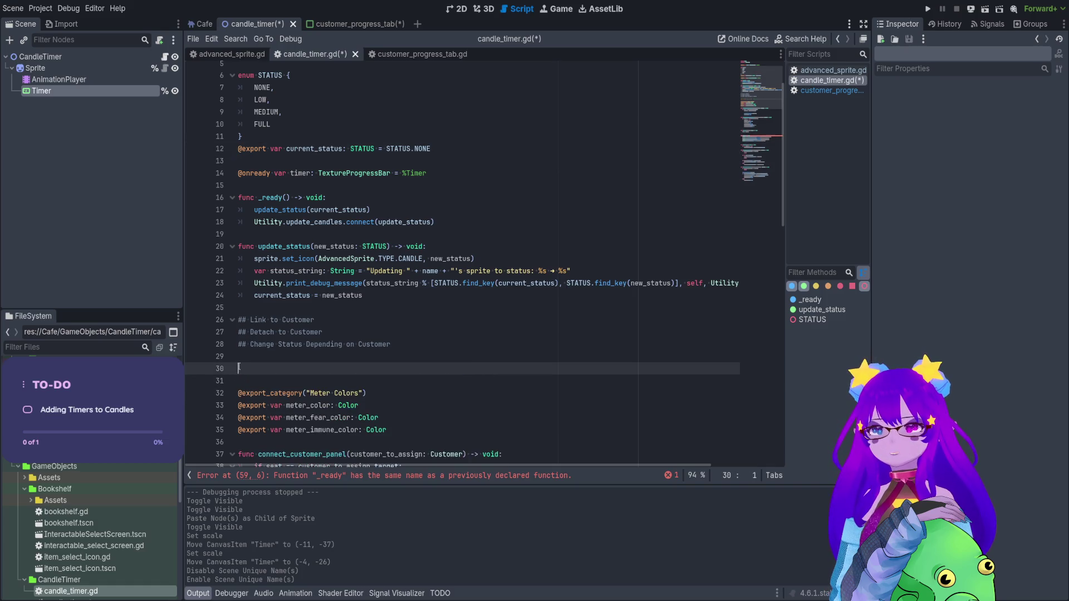
key(Delete)
key(Delete)
scroll(373, 331, down, 1)
Step: Move the Meter Colors export block up beneath the timer declaration, above _ready
click(373, 332)
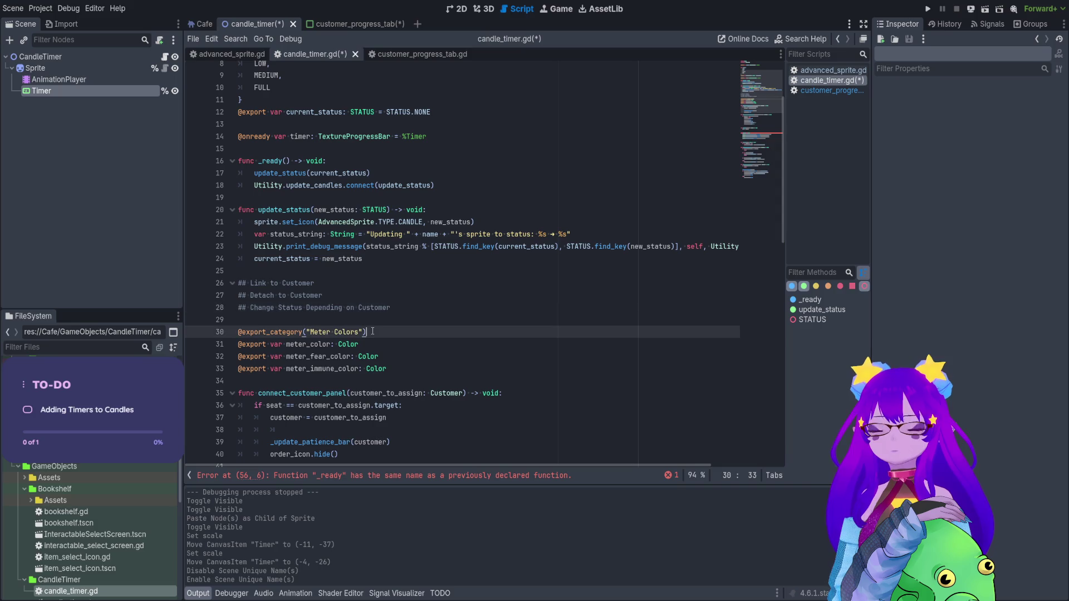
mouse_move(406, 368)
mouse_down()
mouse_move(279, 356)
mouse_move(232, 331)
mouse_up()
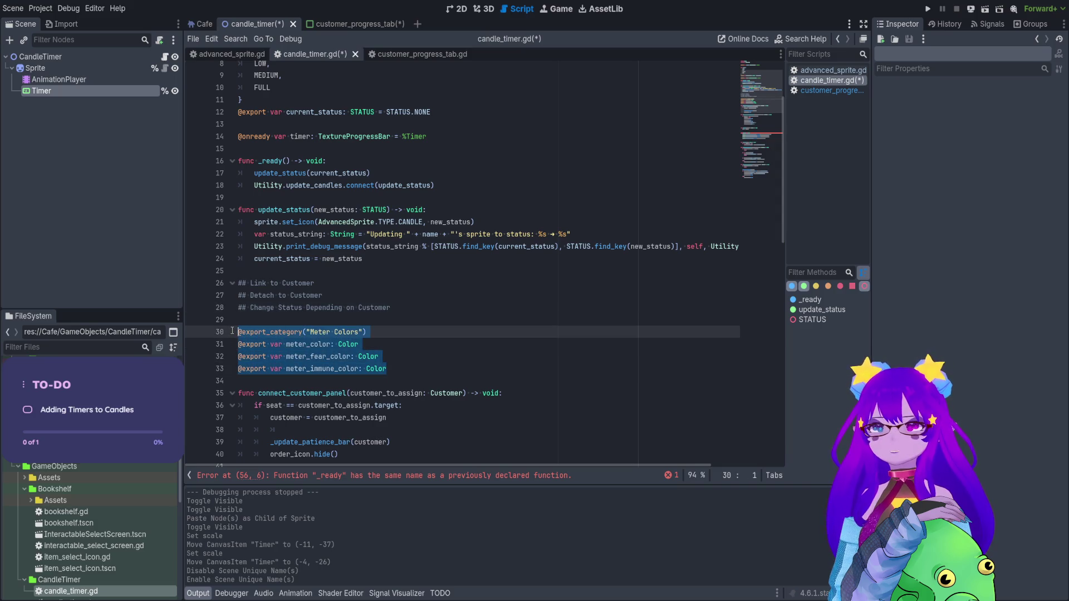
key(ctrl+x)
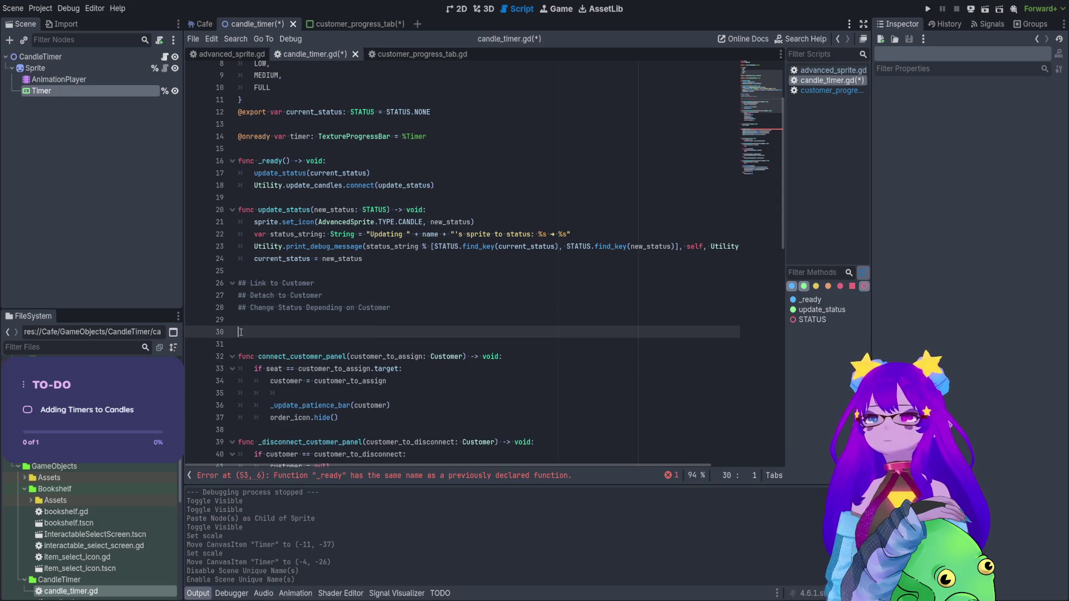
key(BackSpace)
key(BackSpace)
click(256, 149)
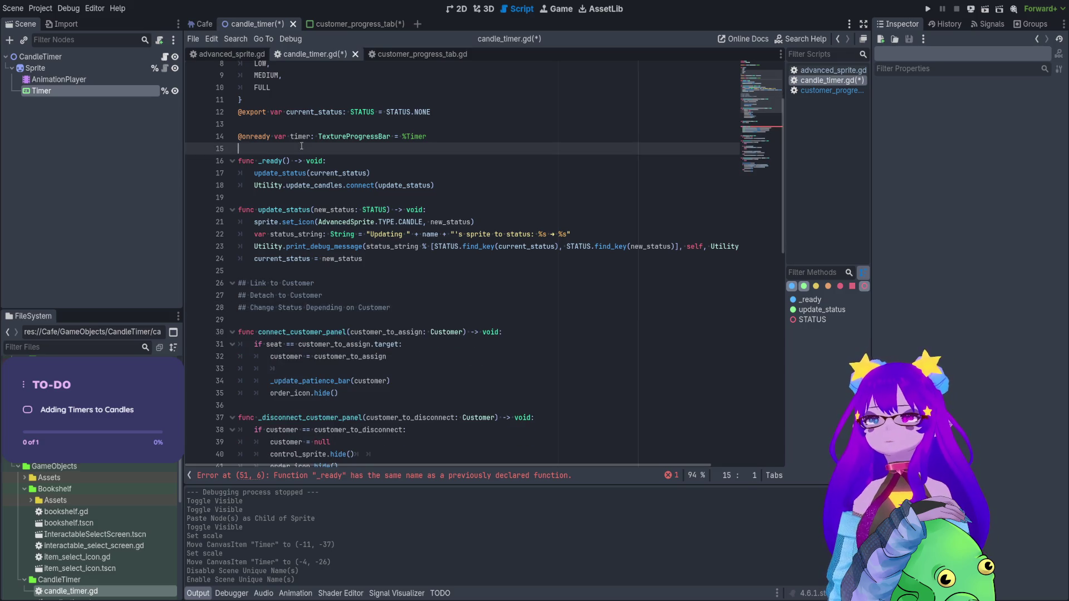
key(Return)
key(Return)
key(Up)
key(ctrl+v)
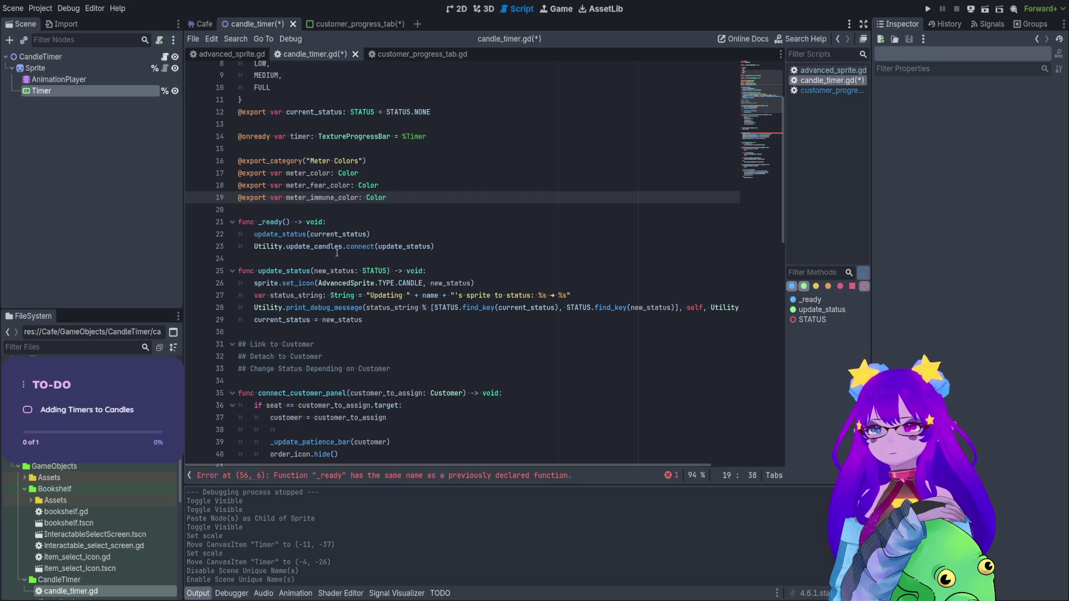
scroll(337, 254, down, 2)
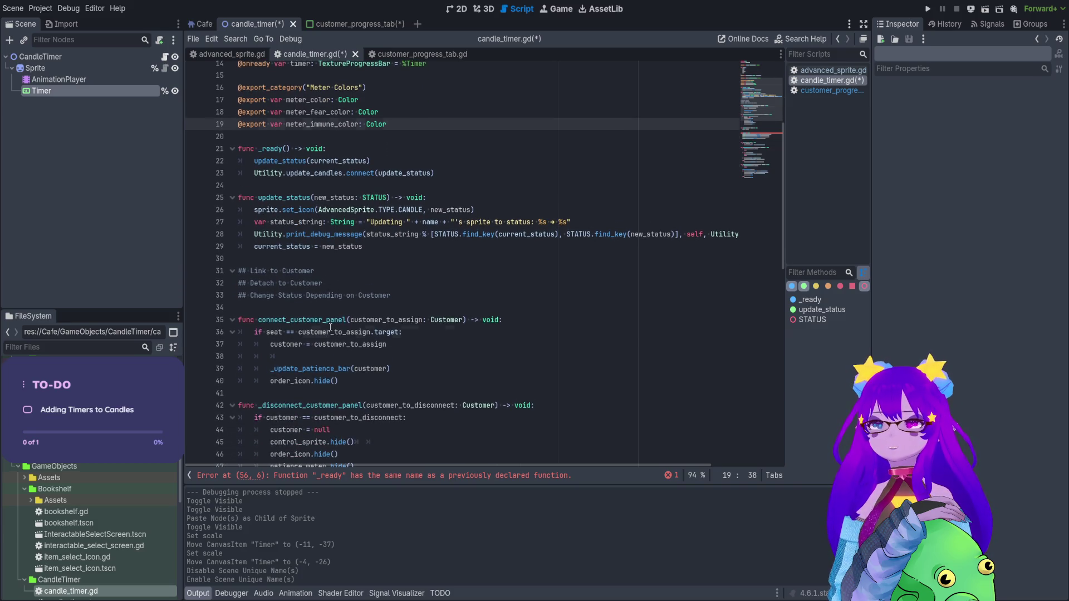
Step: Rename connect_customer_panel to connect_customer by removing '_panel'
click(340, 321)
drag(347, 321, 323, 321)
key(BackSpace)
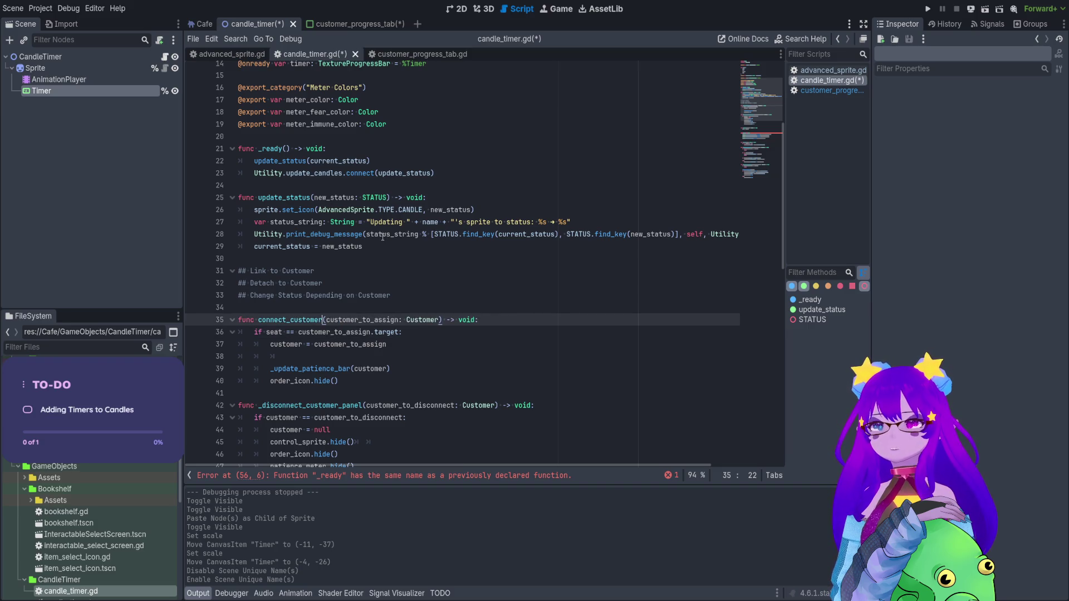
click(334, 149)
click(357, 24)
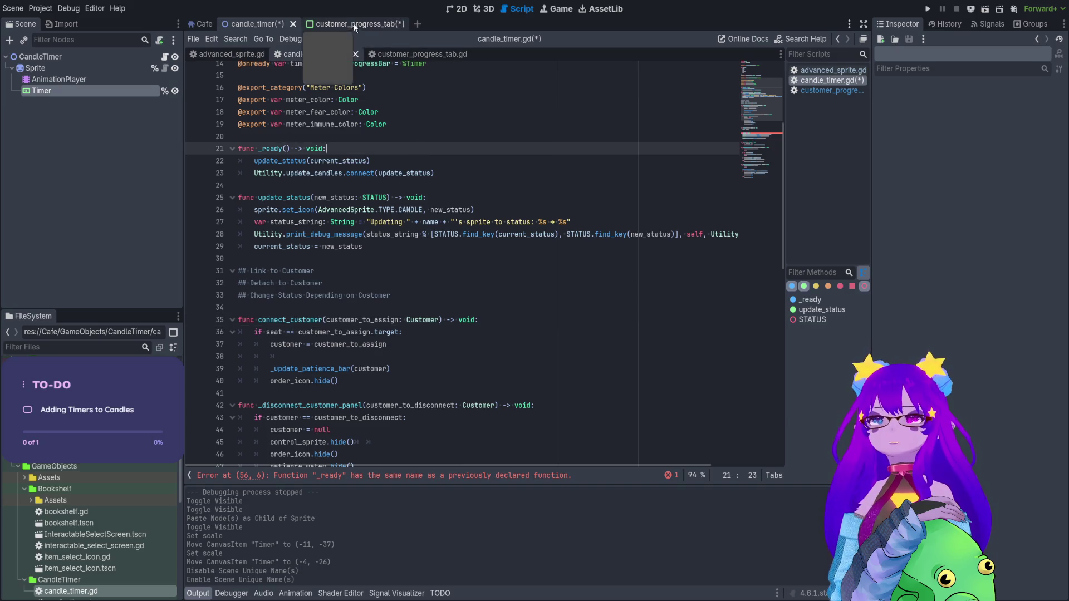
click(165, 56)
click(362, 314)
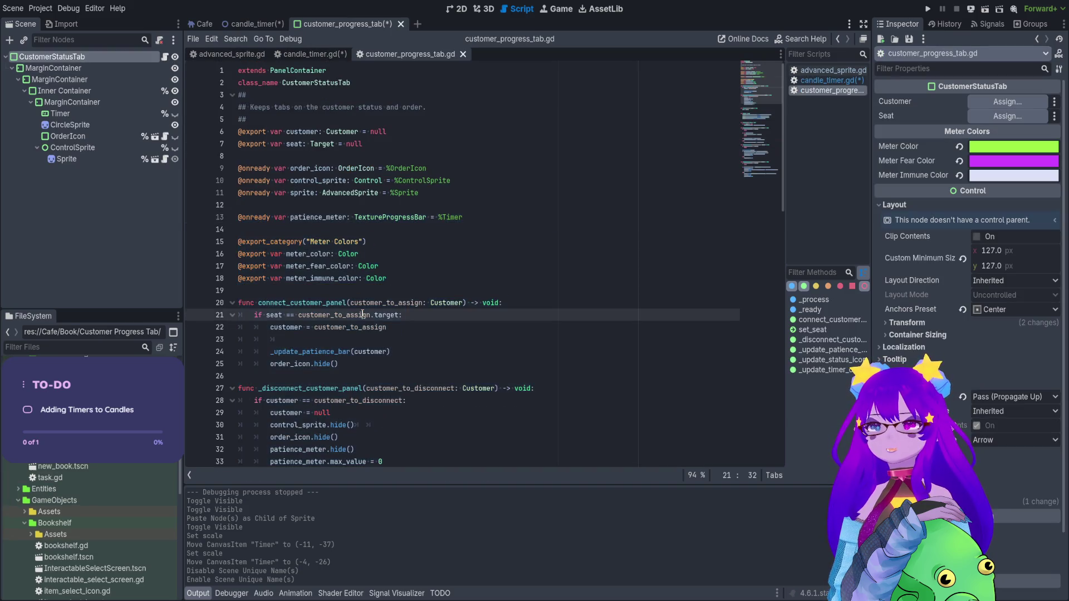
scroll(363, 315, down, 3)
scroll(374, 229, down, 4)
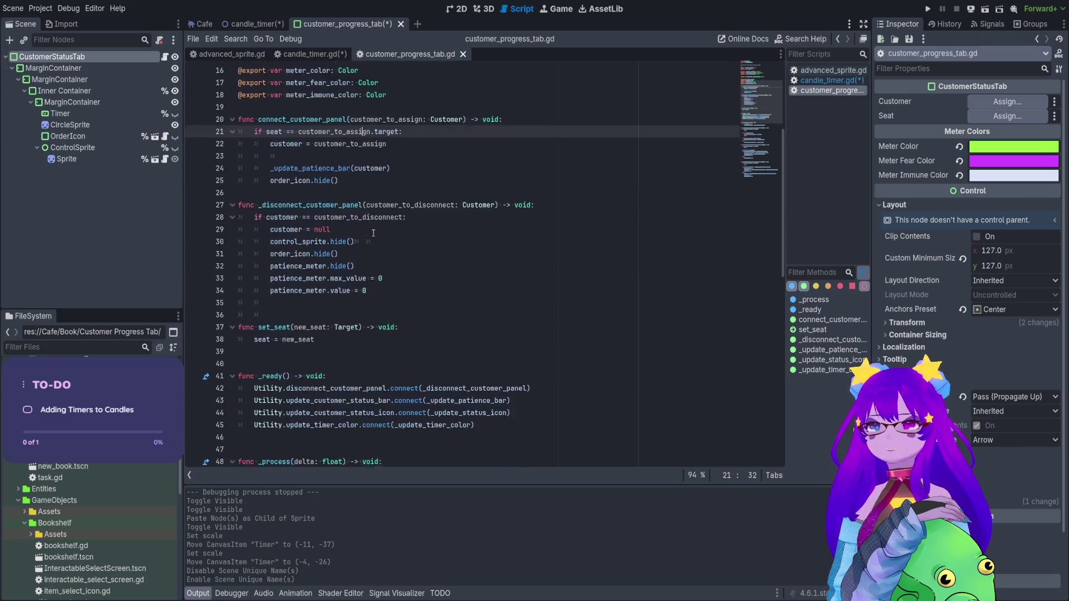
click(521, 338)
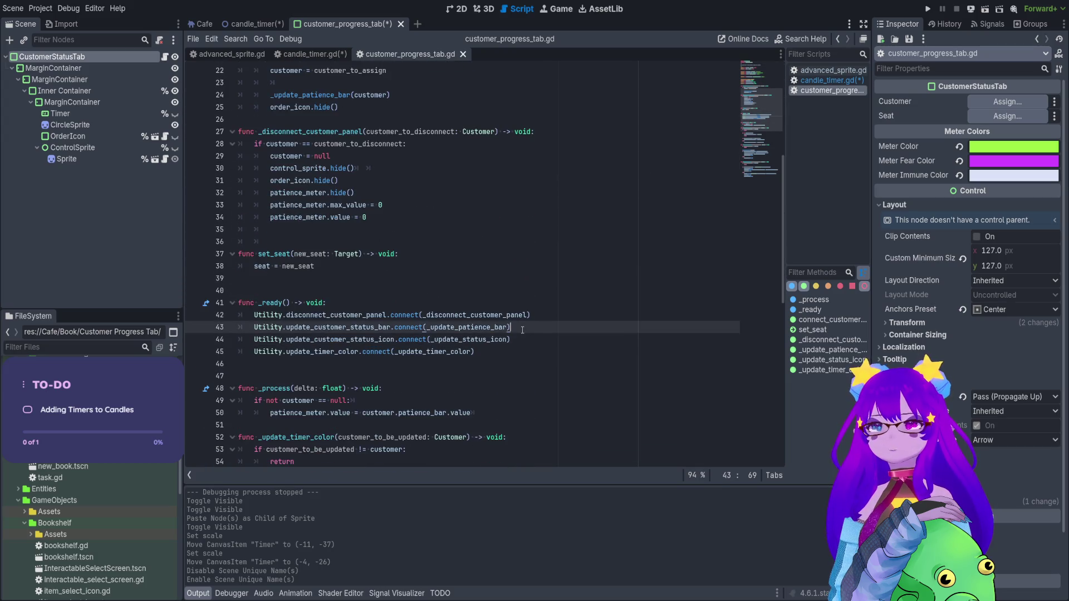
mouse_move(478, 352)
mouse_down()
mouse_move(239, 337)
mouse_move(222, 316)
mouse_up()
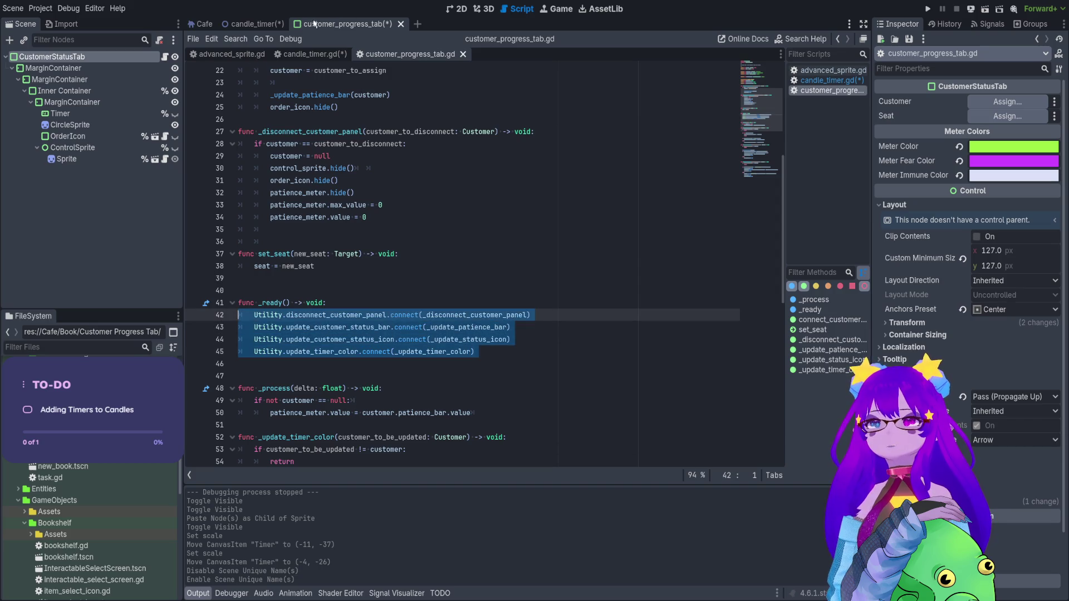
click(253, 24)
click(166, 57)
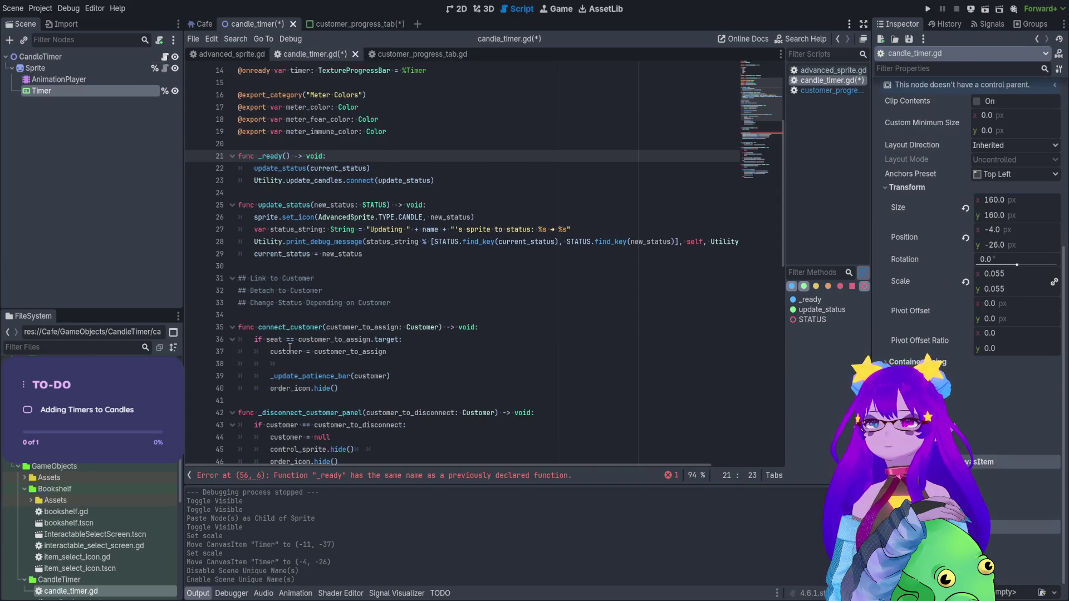
Step: Paste the four Utility signal connections into _ready and inspect their handler names
click(445, 186)
key(Return)
key(Return)
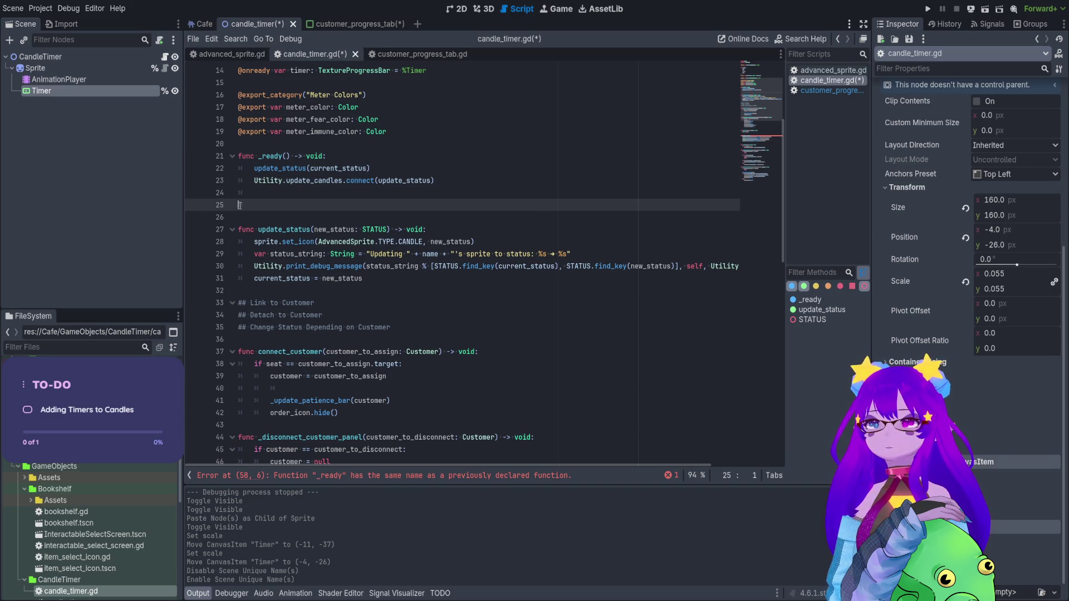
key(ctrl+v)
double_click(299, 205)
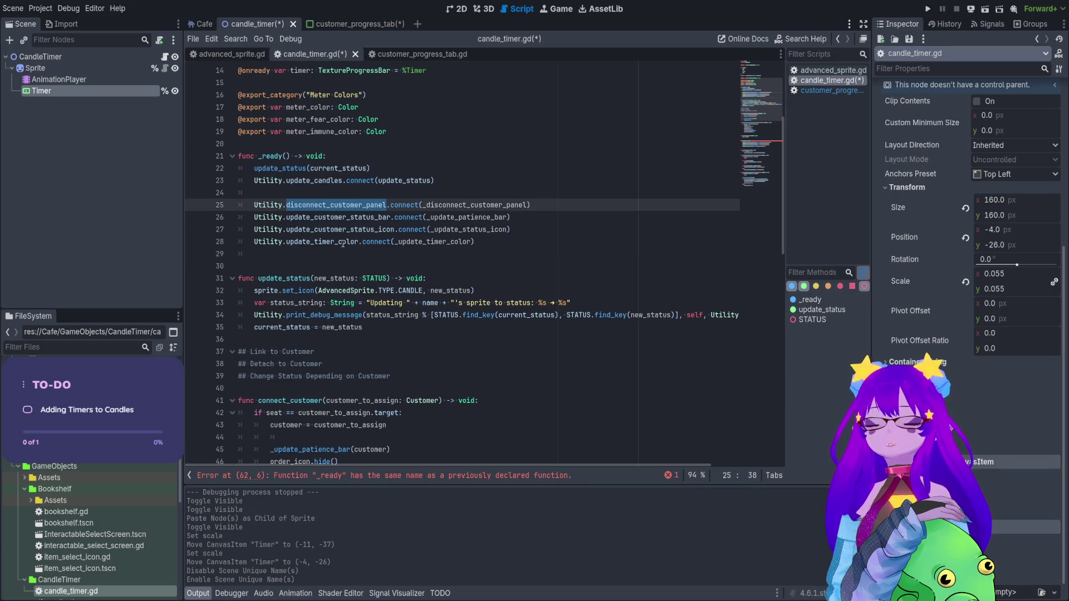
double_click(480, 206)
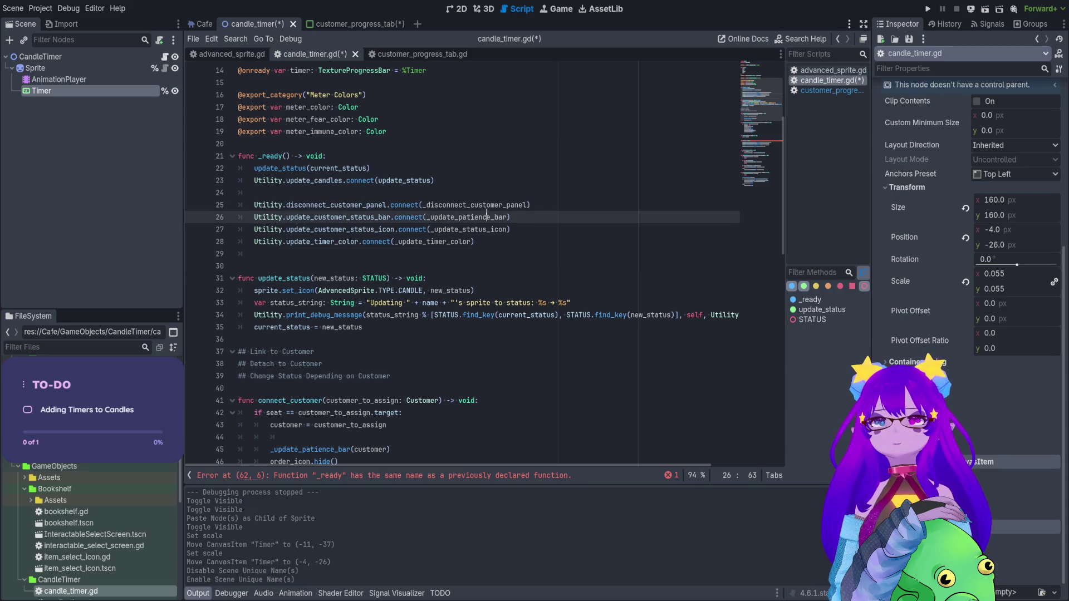
double_click(365, 217)
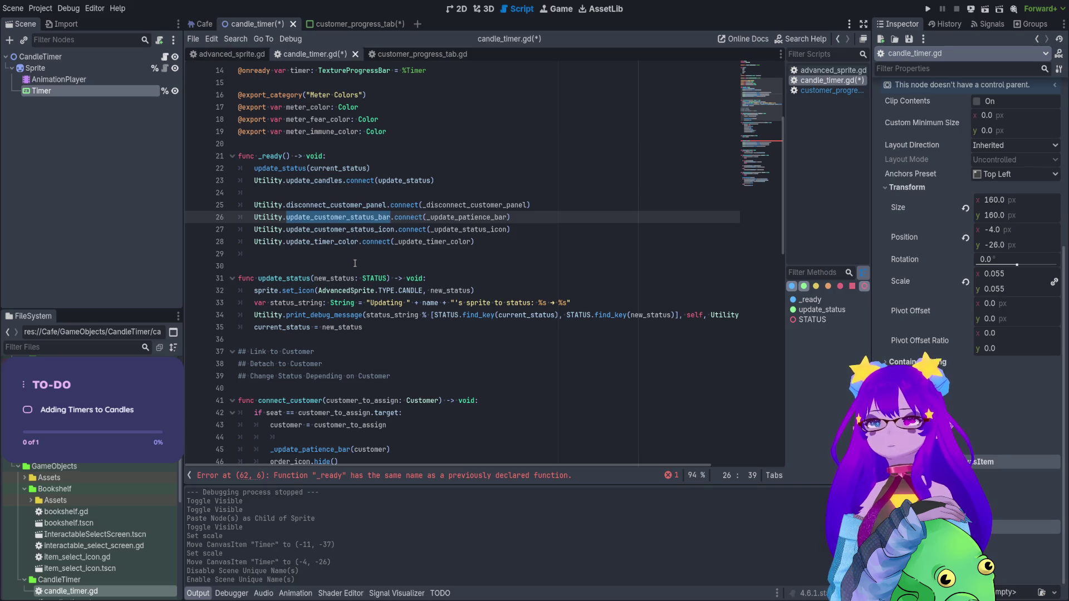
double_click(304, 401)
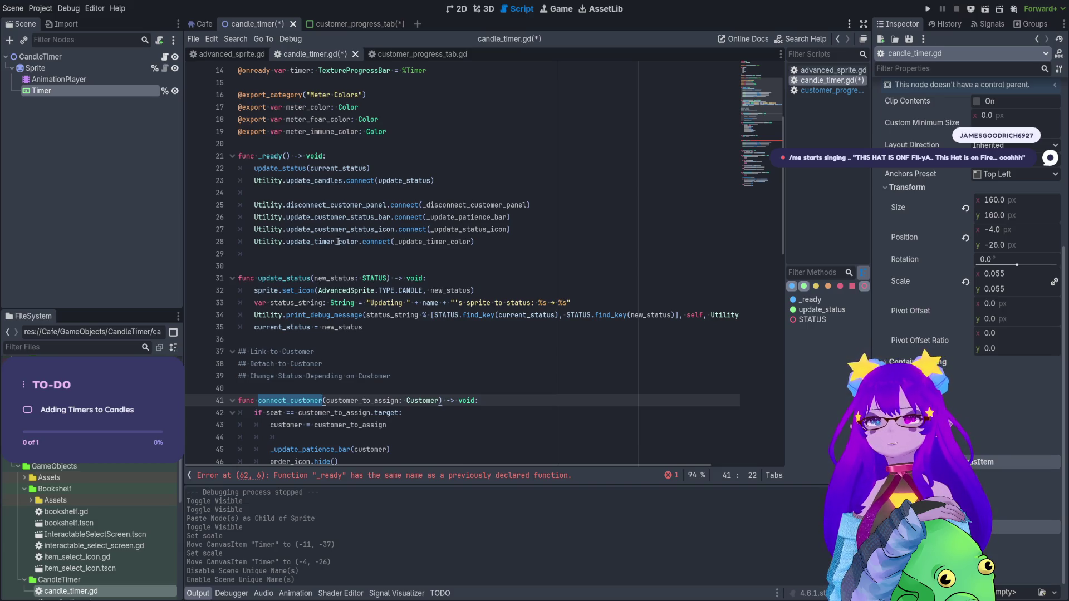
Step: Delete the pasted connections, then undo to restore them and the connect_customer_panel name
click(328, 217)
mouse_move(506, 245)
mouse_down()
mouse_move(236, 220)
mouse_move(232, 208)
mouse_up()
key(BackSpace)
key(ctrl+z)
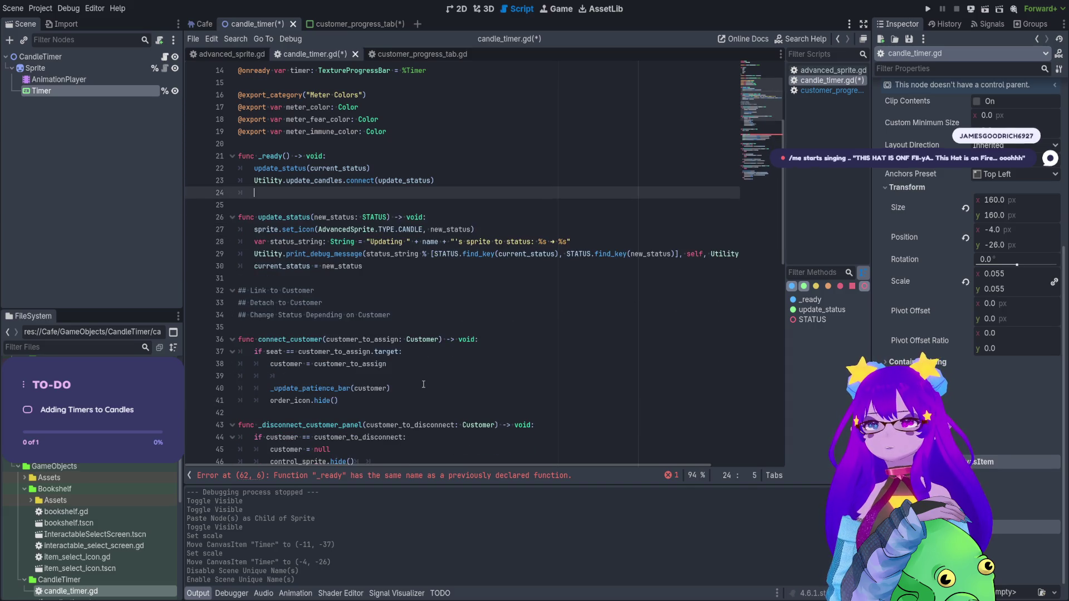
key(ctrl+z)
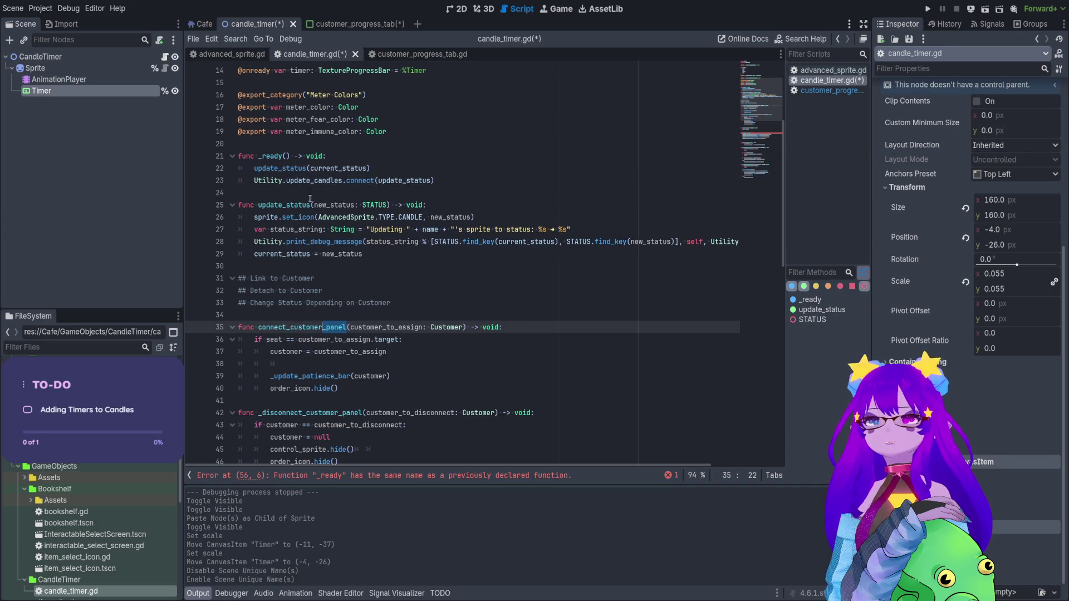
key(ctrl+z)
key(ctrl+z)
key(ctrl+z)
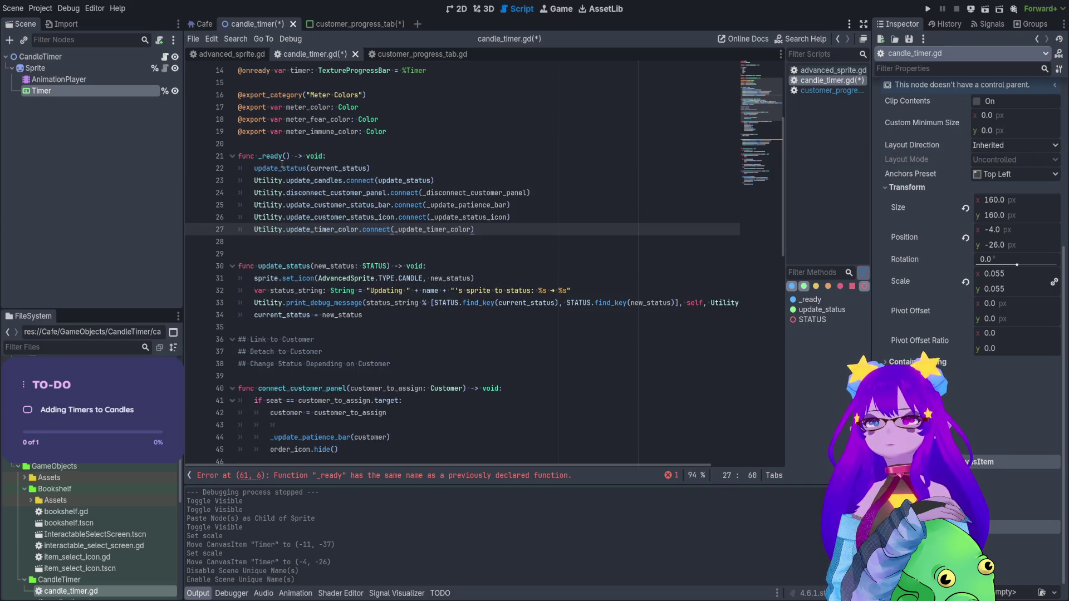
Step: Insert a blank line after the update_candles connection, before the pasted ones
click(378, 217)
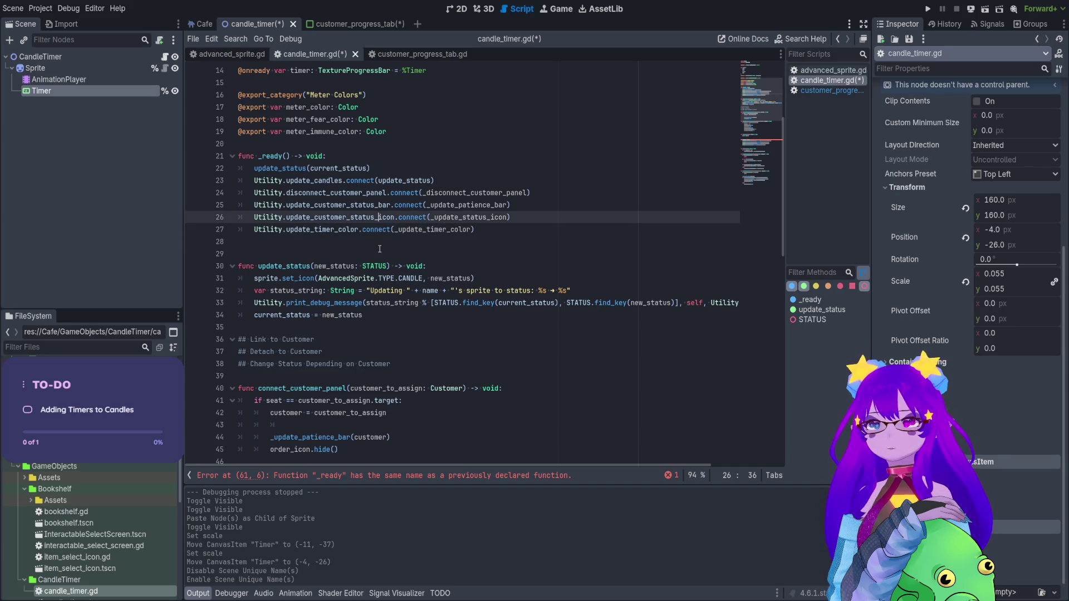
click(372, 194)
click(371, 202)
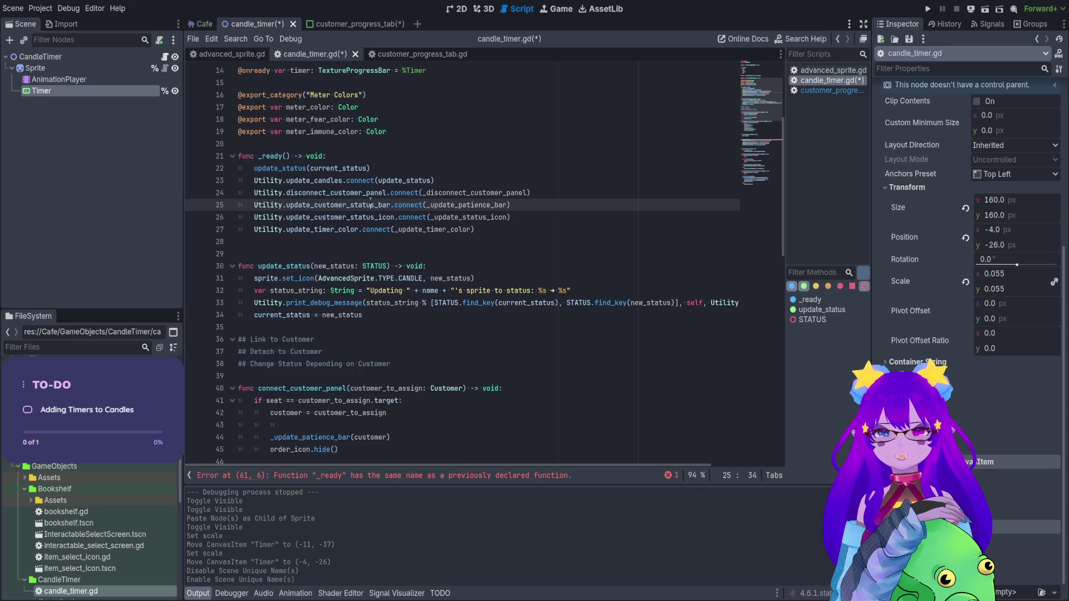
click(442, 180)
key(Return)
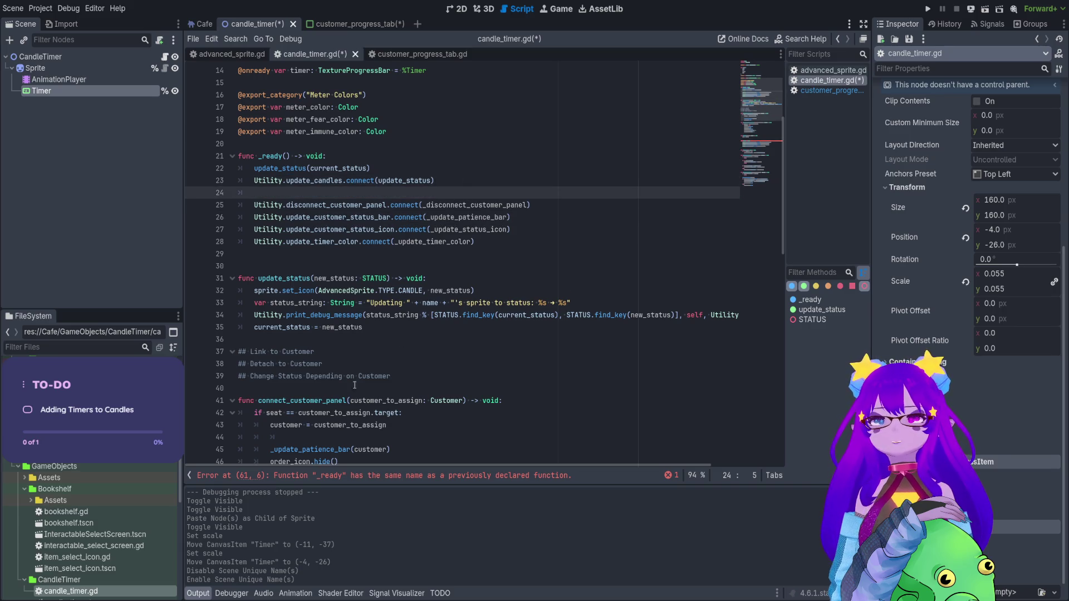
Step: Search all scripts for connect_customer_panel and open the book.gd call on line 40
double_click(301, 401)
key(ctrl+shift+f)
key(Return)
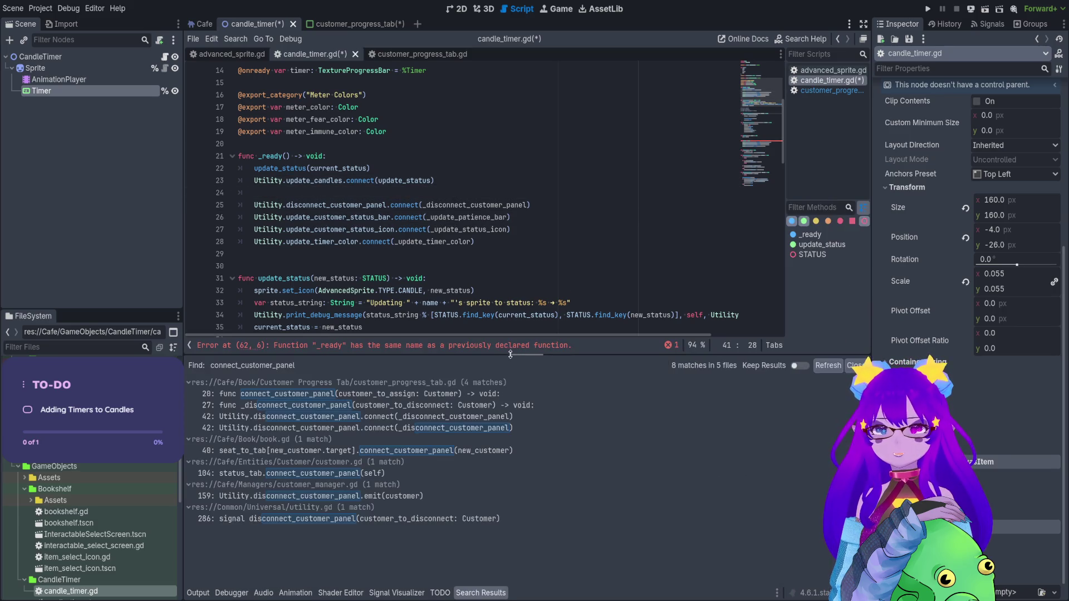
click(500, 452)
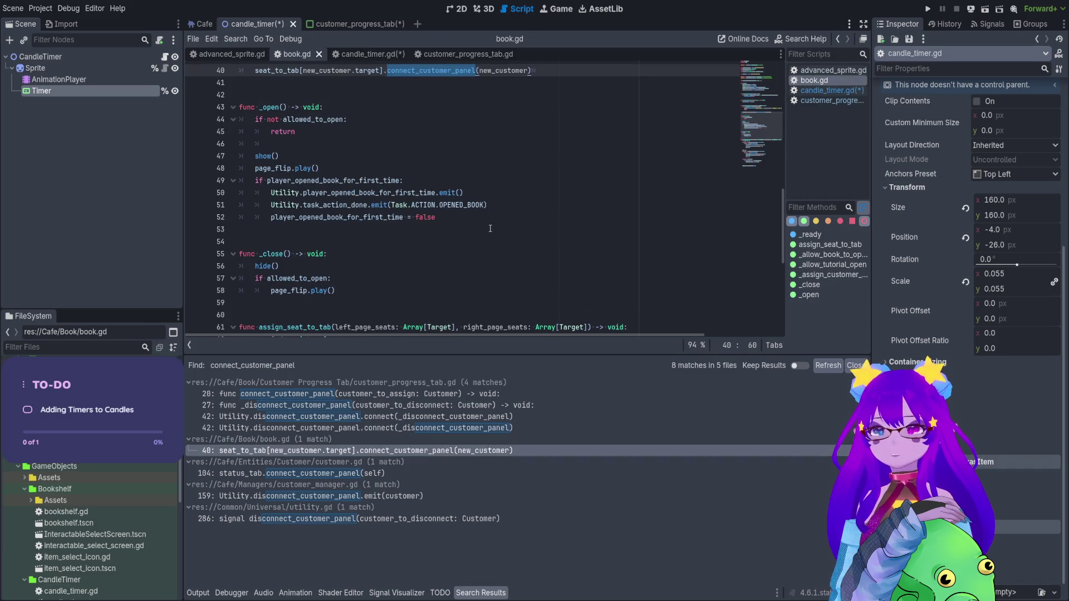
Step: Follow the book.gd call to the connect_customer_panel definition, then return to candle_timer.gd
scroll(465, 231, up, 1)
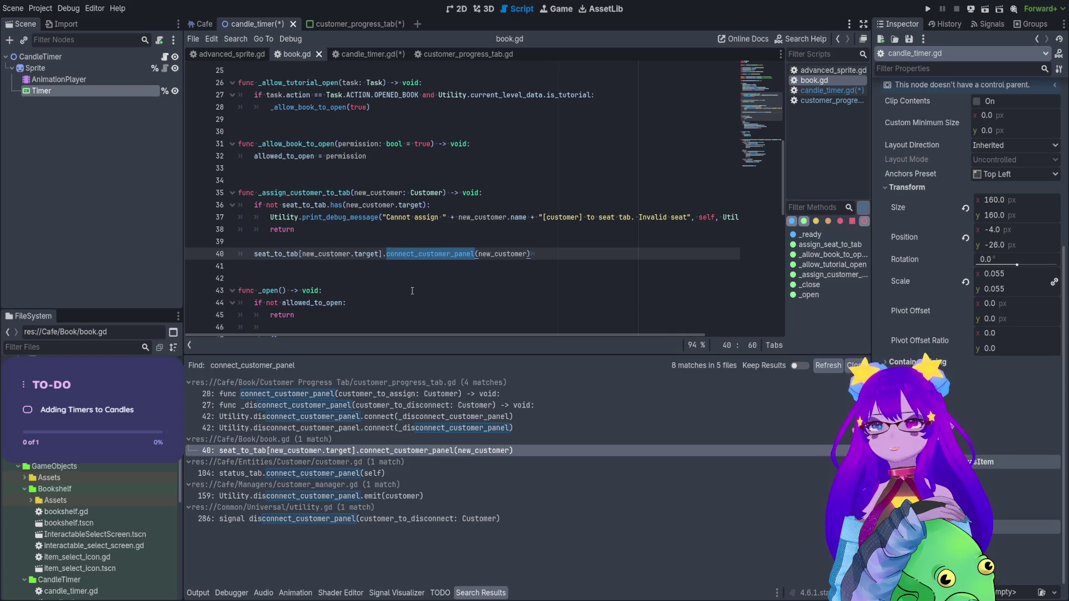
key(End)
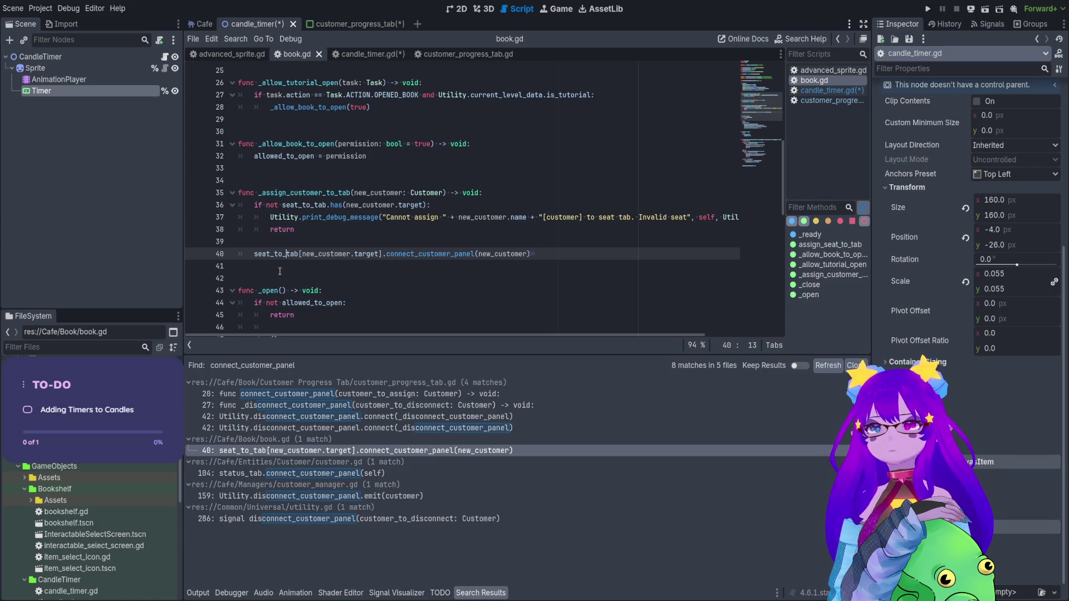
click(442, 254)
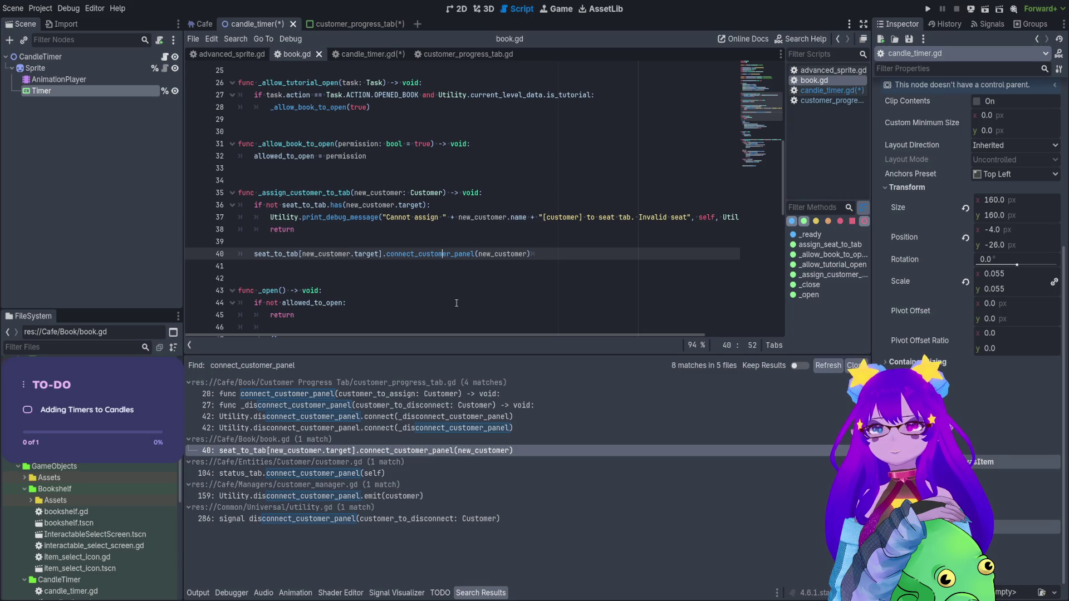
click(573, 260)
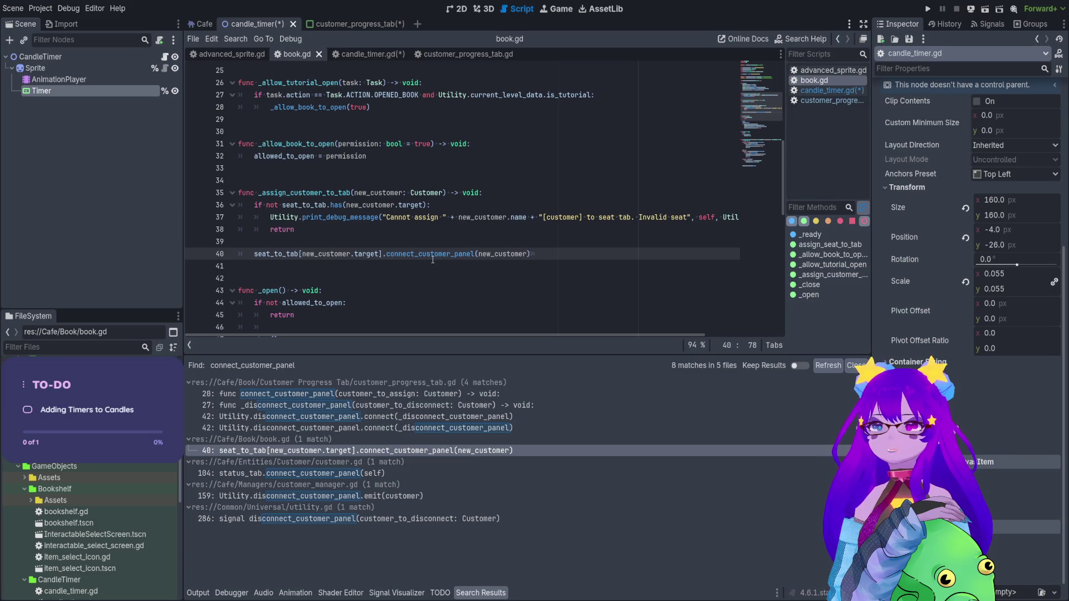
click(460, 254)
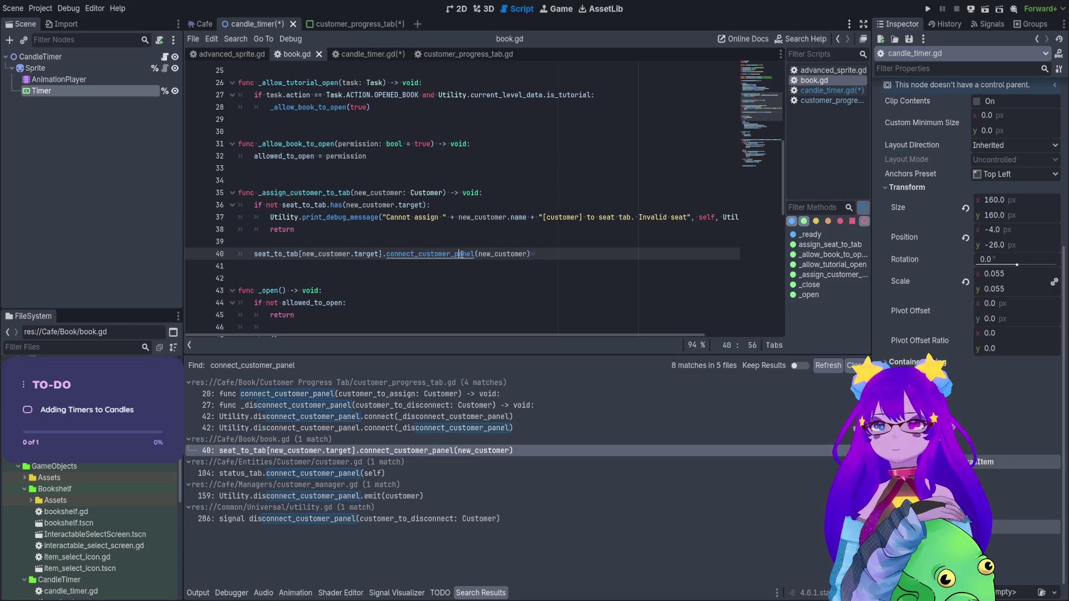
ctrl+click(460, 253)
scroll(499, 103, down, 2)
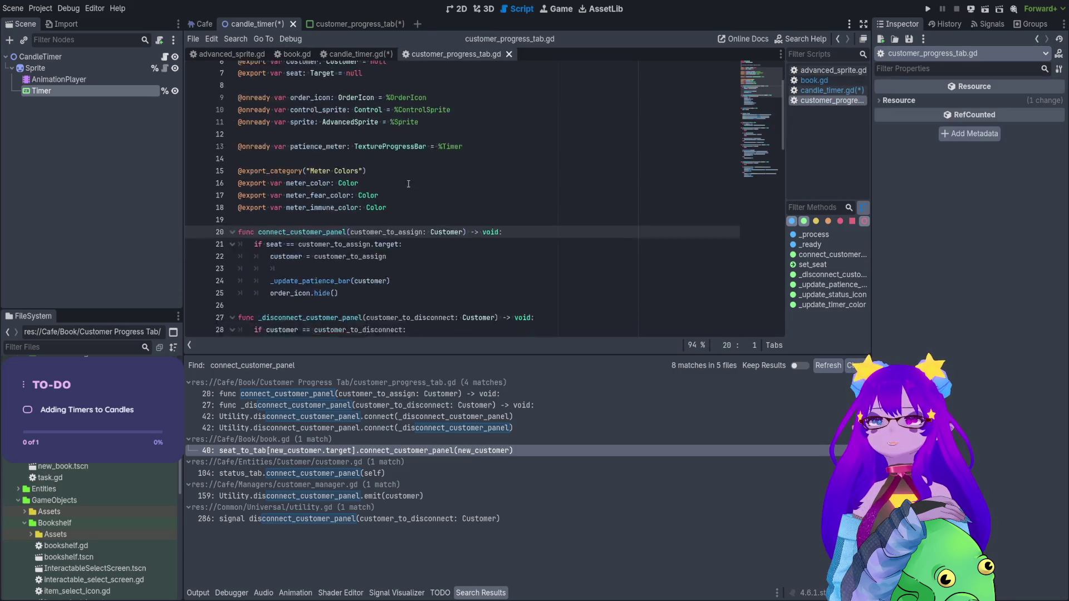
scroll(364, 205, up, 1)
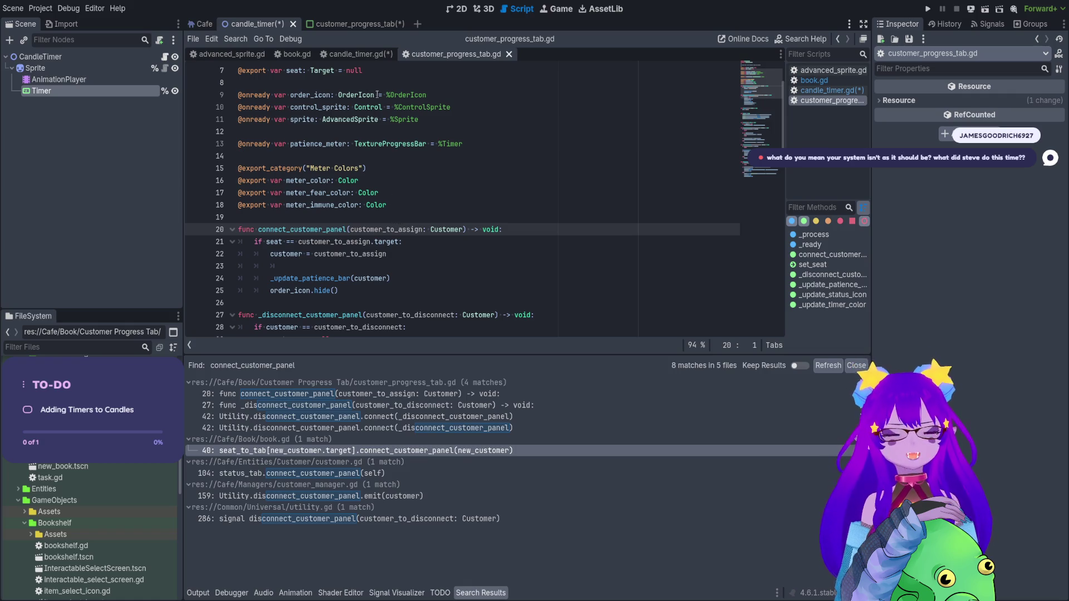
click(374, 58)
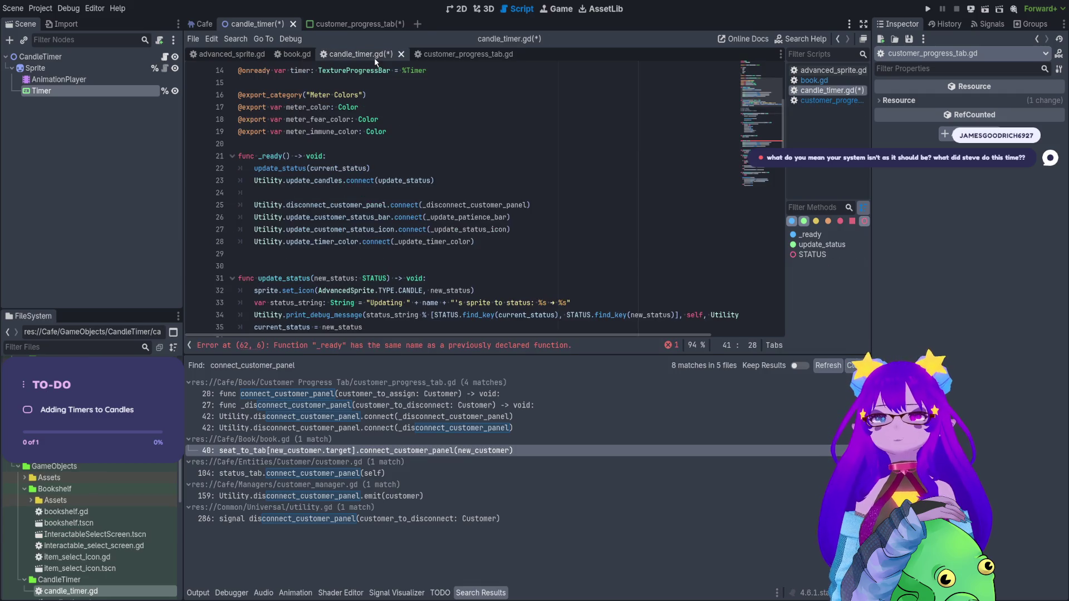
Step: Make the code area taller and move to the null assignment on line 50
drag(526, 355, 518, 439)
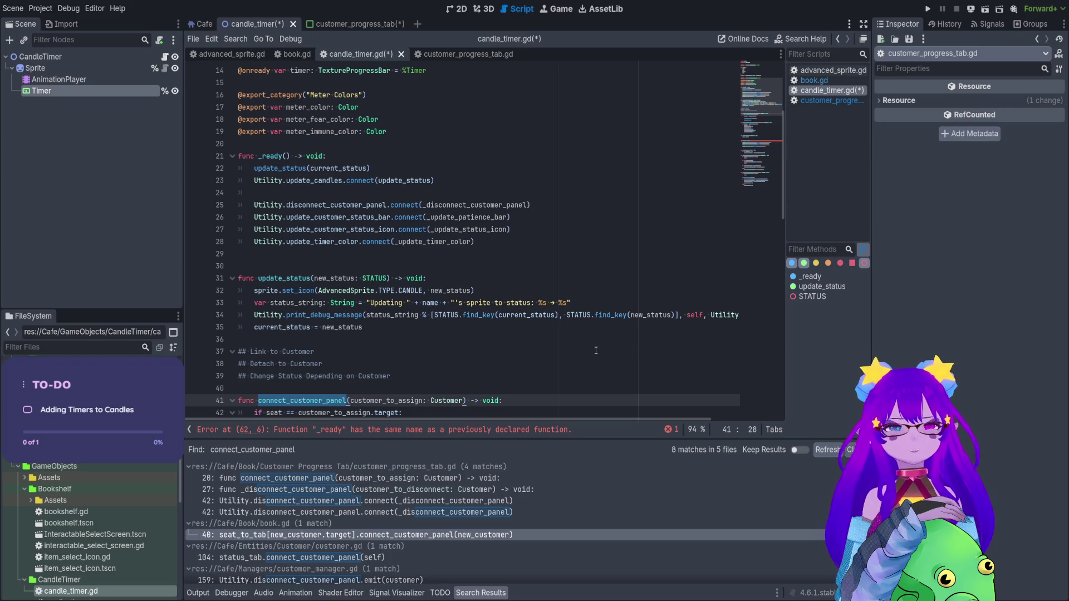
scroll(556, 328, down, 1)
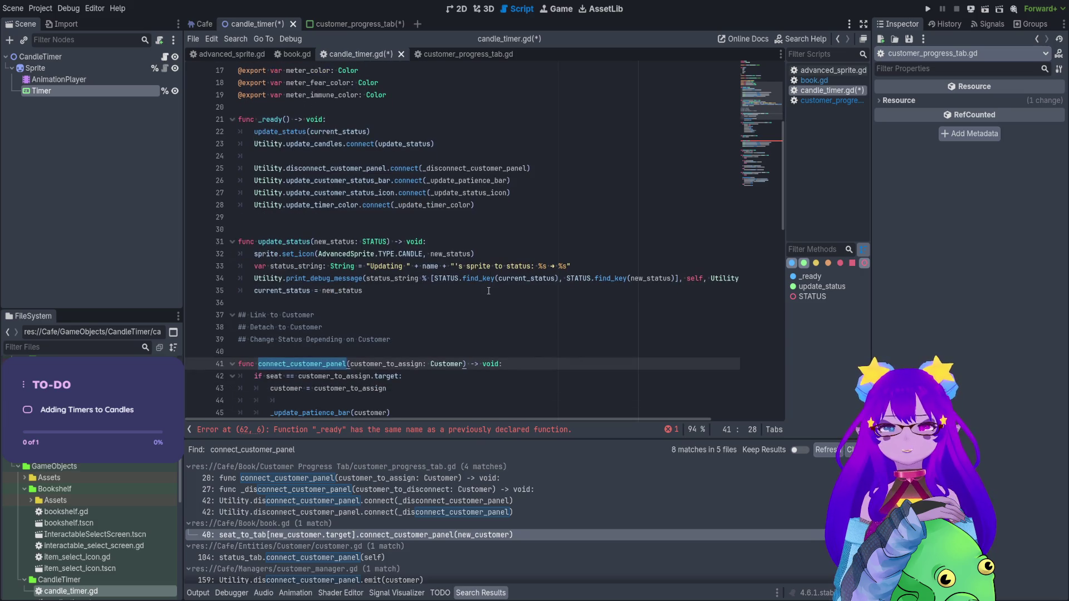
scroll(477, 230, down, 1)
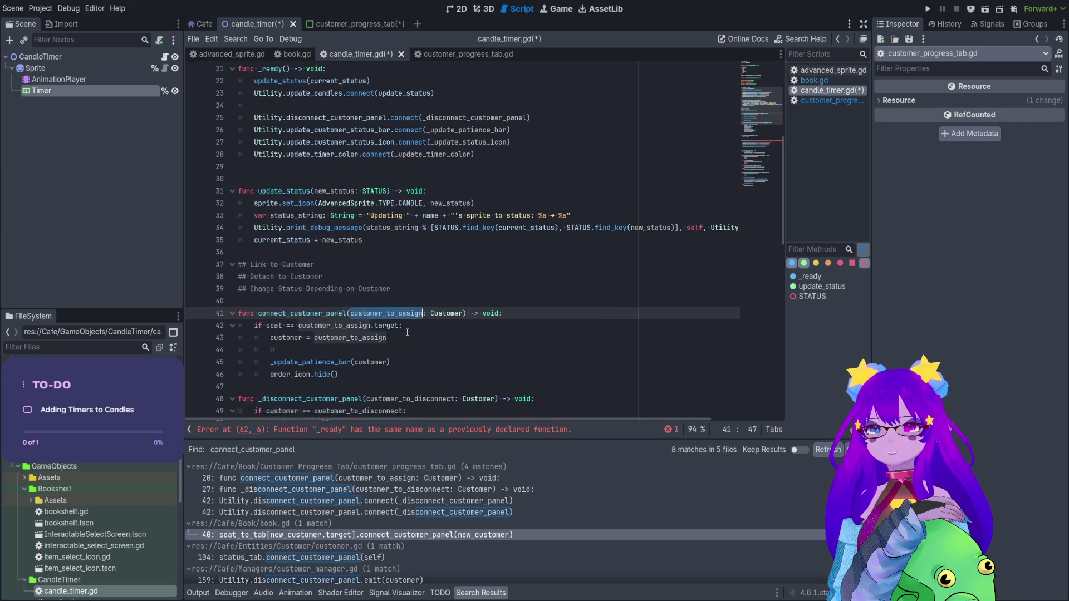
scroll(407, 343, down, 1)
click(410, 357)
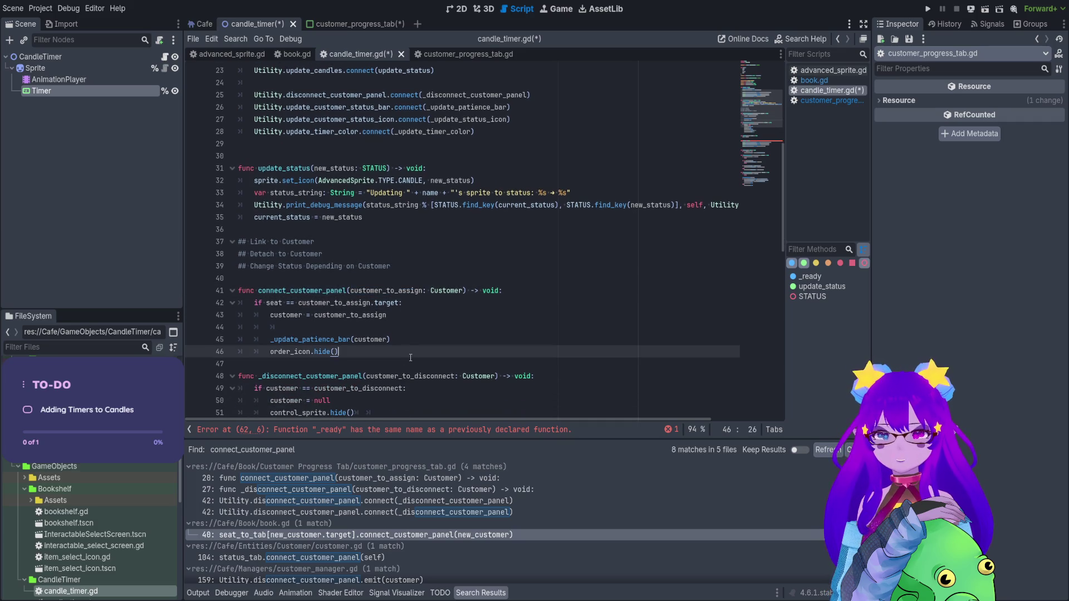
click(377, 303)
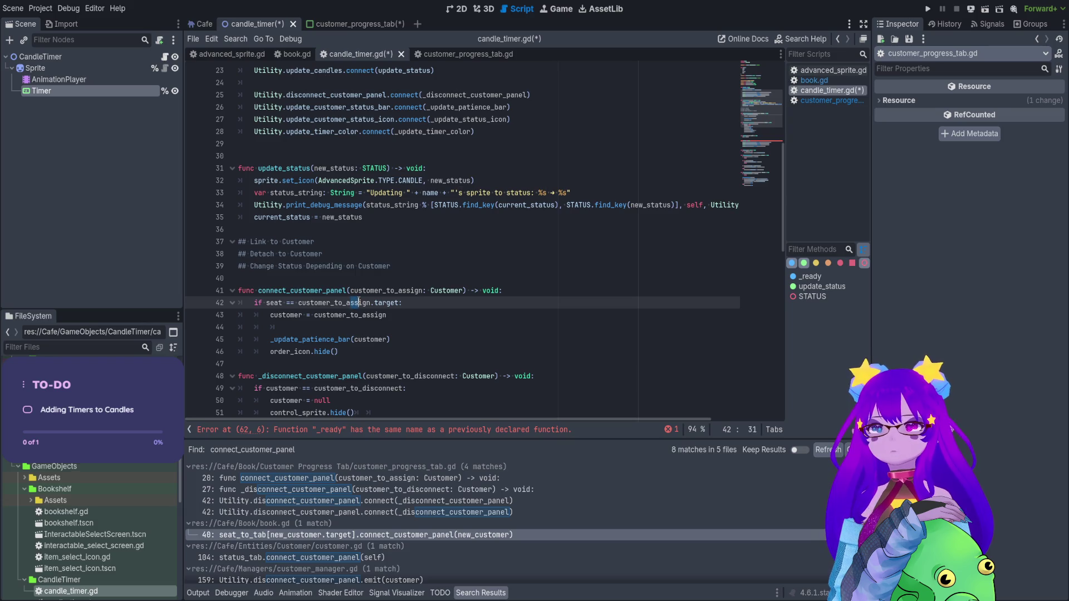
click(363, 339)
scroll(322, 261, down, 2)
scroll(322, 261, down, 1)
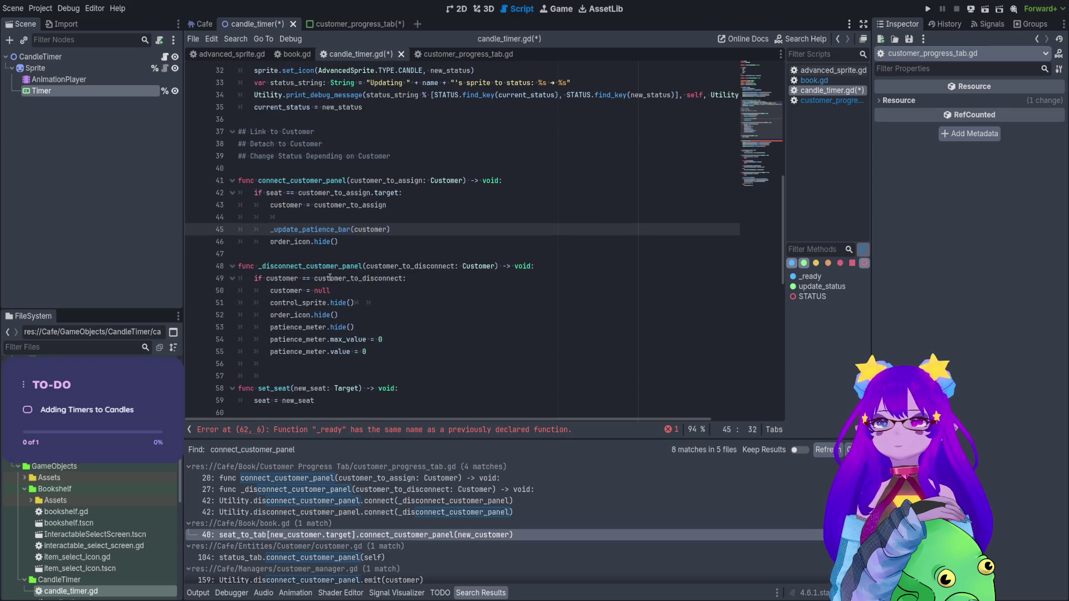
click(334, 278)
click(335, 292)
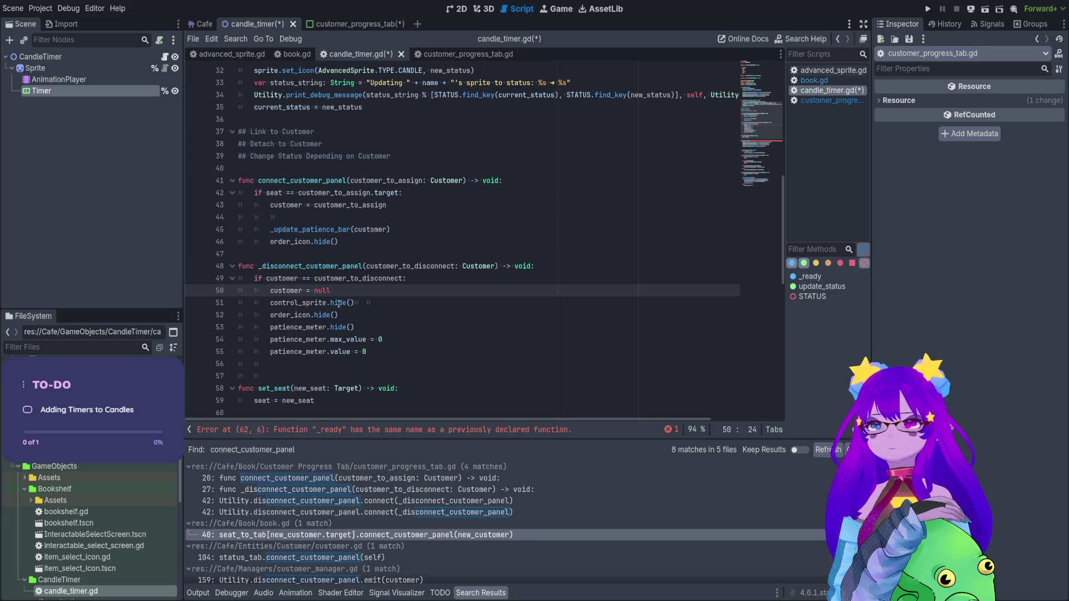
Step: Delete the control_sprite.hide() and order_icon.hide() lines from _disconnect_customer_panel
key(Down)
key(End)
key(shift+Home)
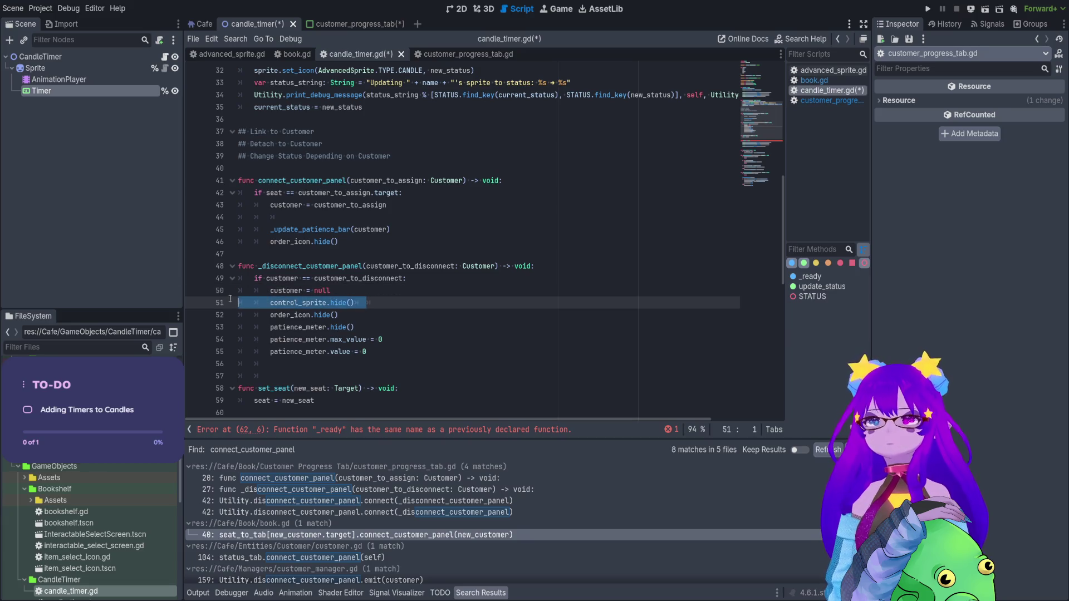
key(BackSpace)
key(BackSpace)
key(BackSpace)
key(Down)
key(End)
key(shift+Home)
key(BackSpace)
key(BackSpace)
key(BackSpace)
Step: Step through every patience_meter match in the script, then save candle_timer.gd
double_click(306, 304)
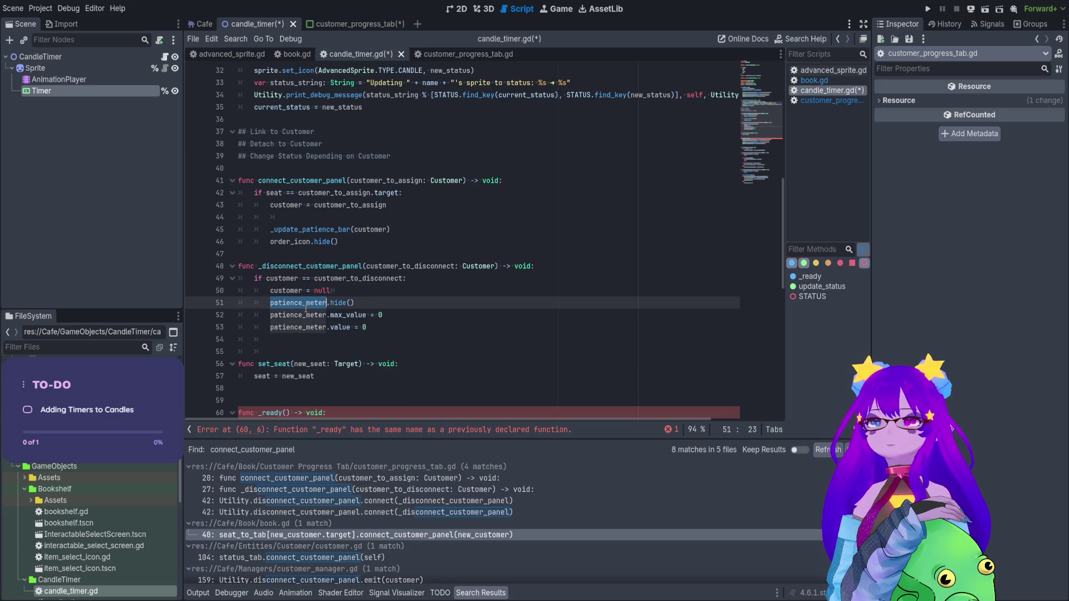
key(ctrl+f)
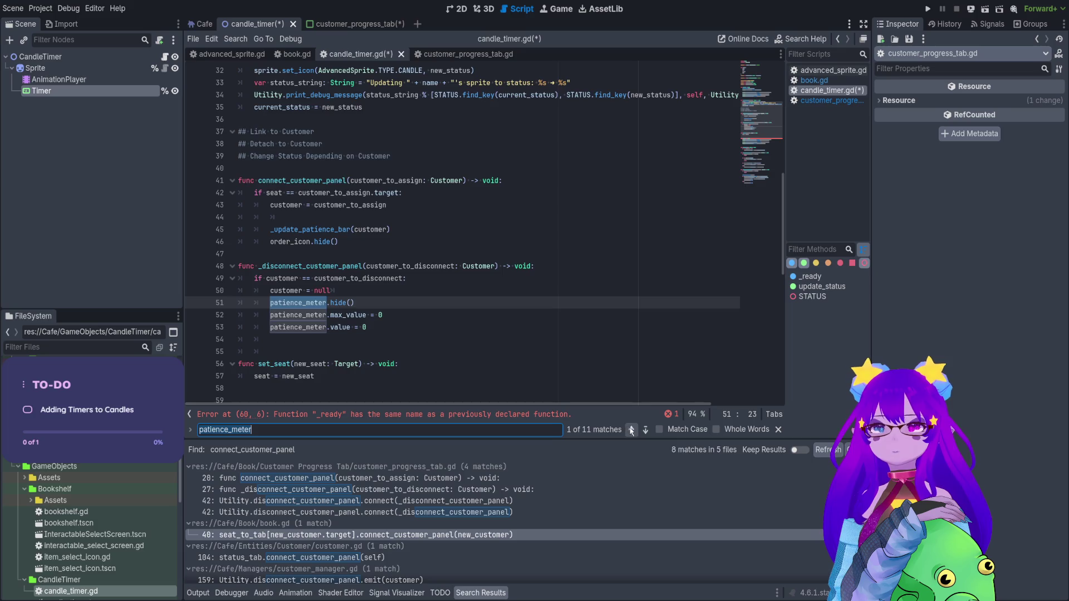
click(632, 430)
click(631, 430)
click(632, 430)
click(631, 430)
click(632, 430)
click(631, 430)
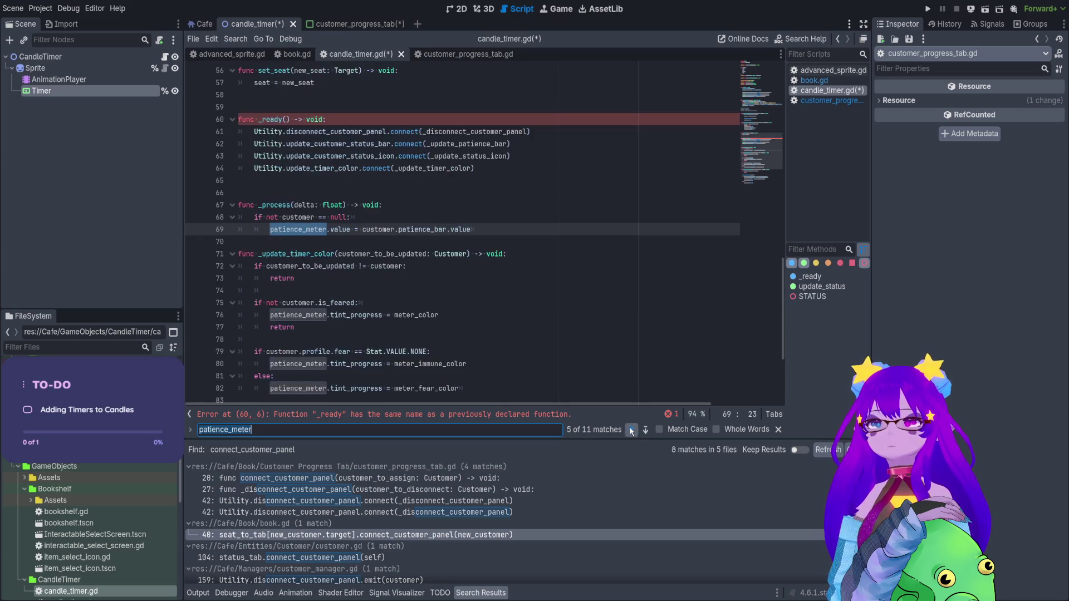
click(631, 429)
click(632, 430)
click(632, 430)
click(632, 430)
click(631, 430)
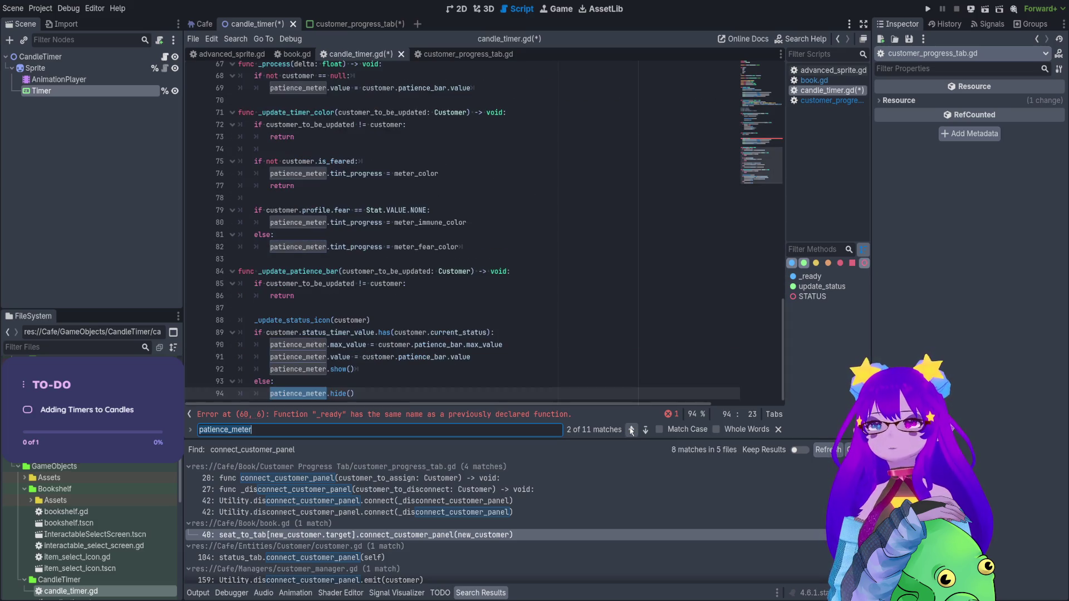
click(632, 430)
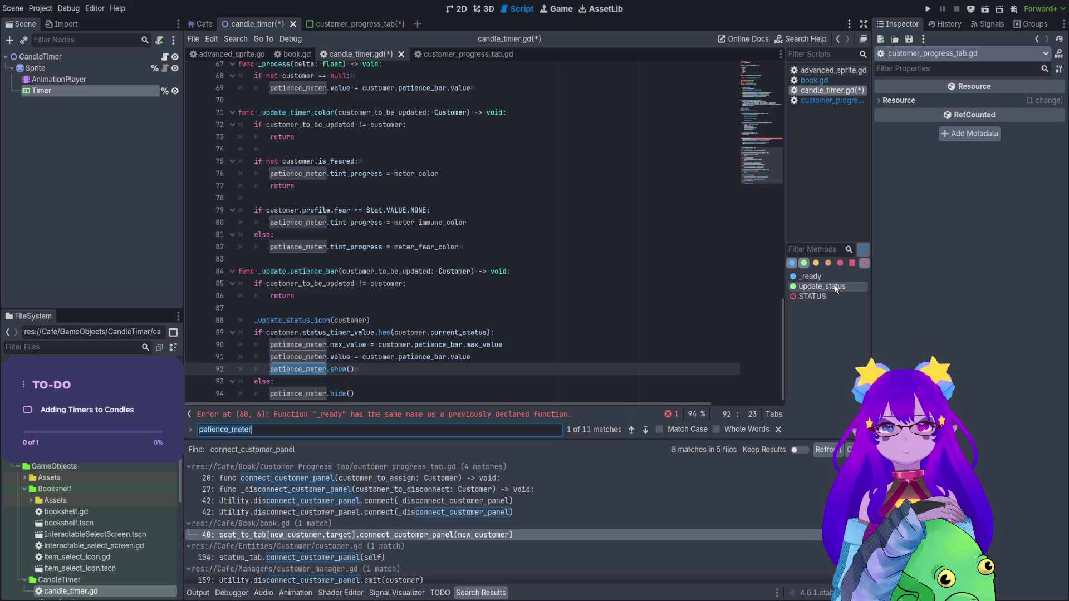
click(778, 429)
key(ctrl+s)
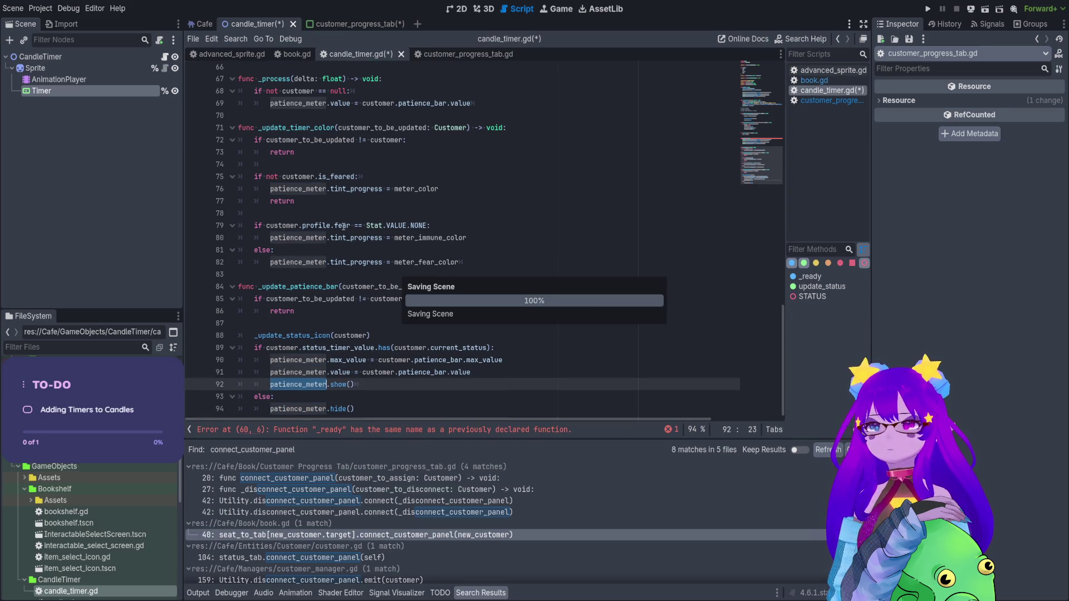
Step: Inspect patience_meter on line 80 and the _ready function, selecting a block of code
double_click(298, 238)
scroll(362, 230, up, 3)
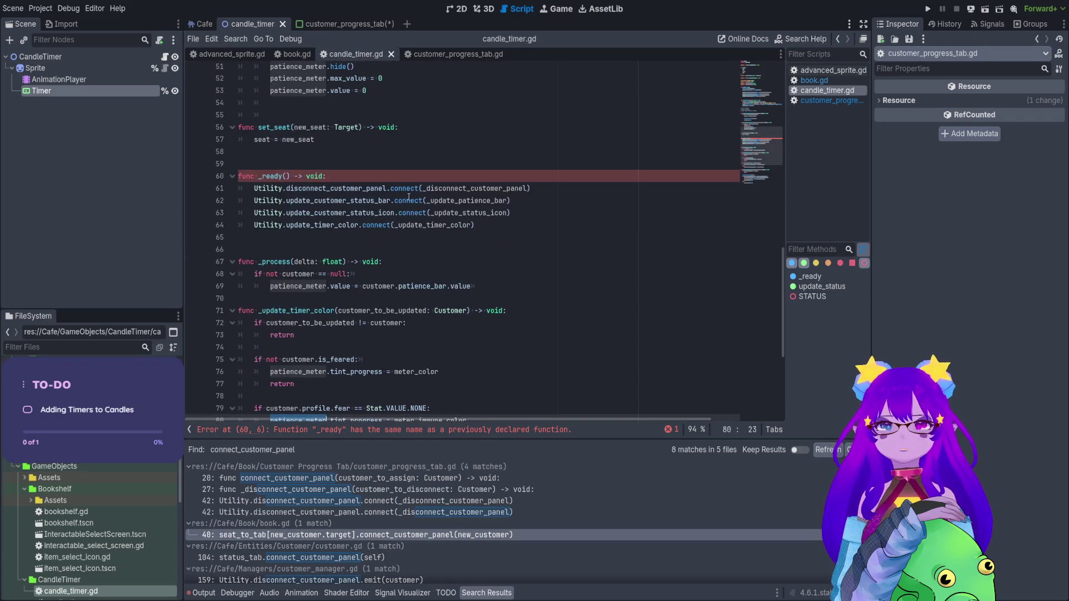
scroll(345, 212, up, 3)
click(336, 212)
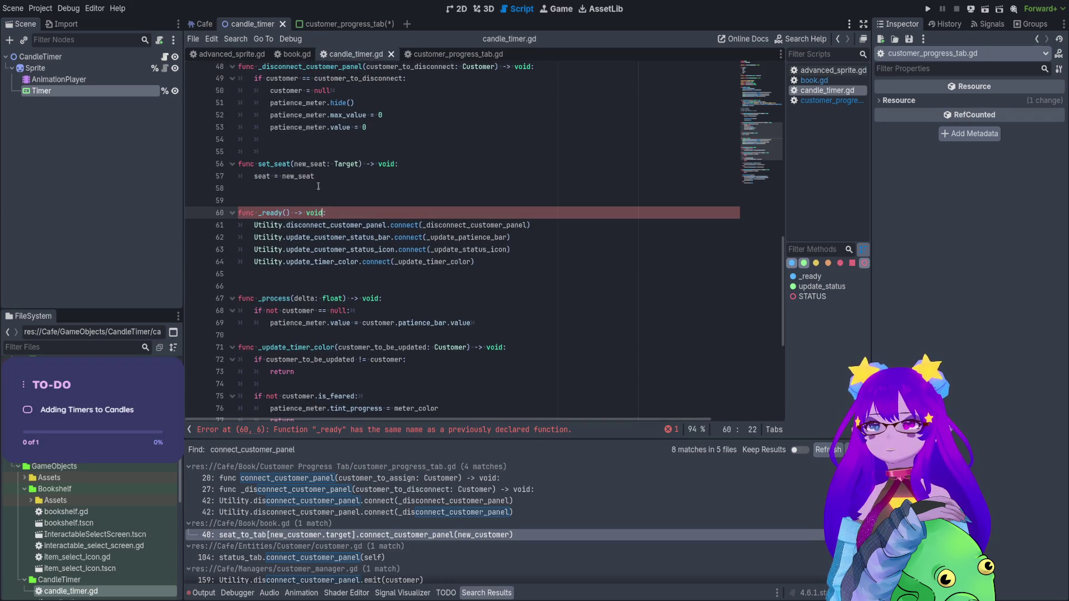
scroll(308, 199, up, 4)
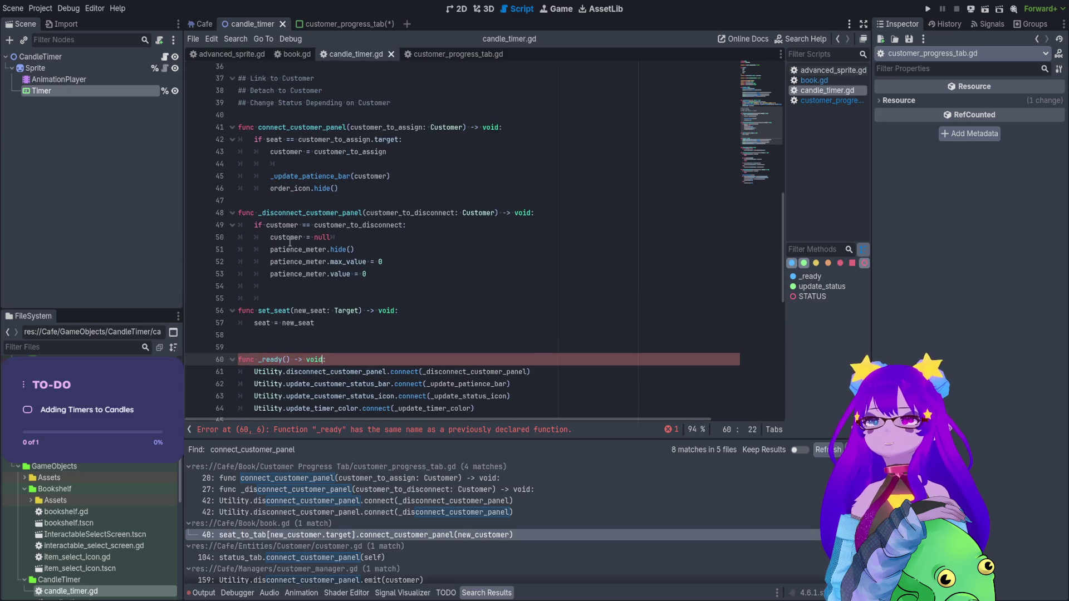
scroll(281, 320, down, 3)
drag(477, 299, 240, 237)
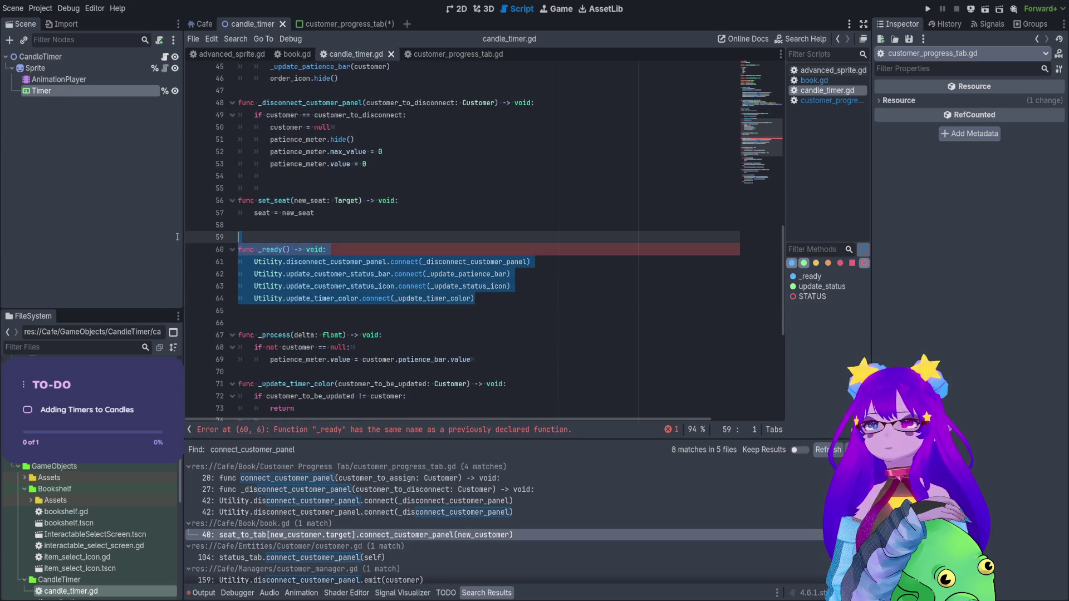
Step: Delete the duplicate _ready function and the order_icon.hide() call in candle_timer.gd
key(Delete)
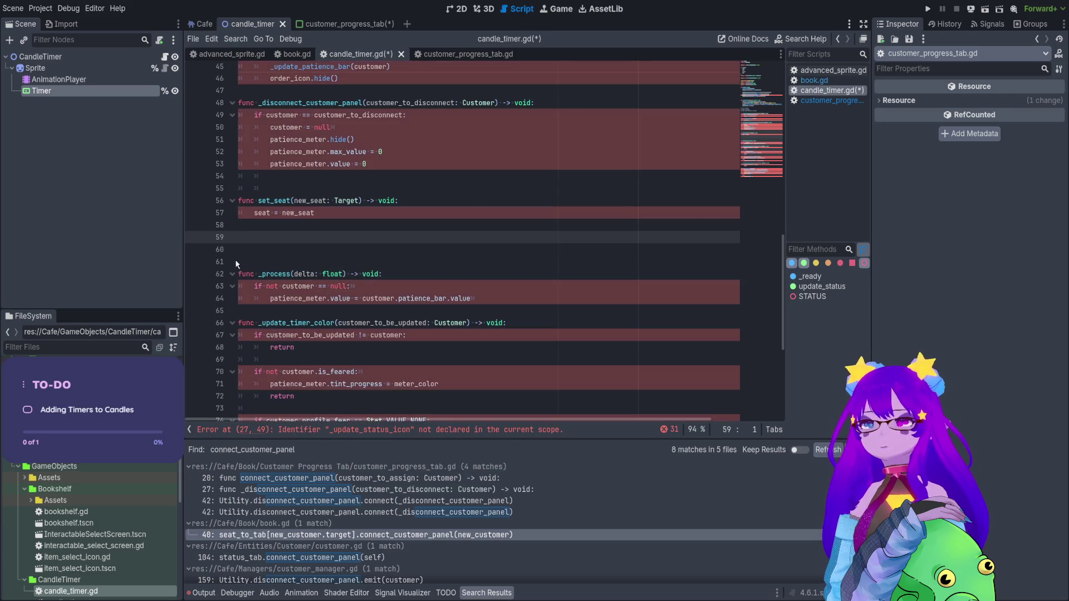
click(248, 256)
key(BackSpace)
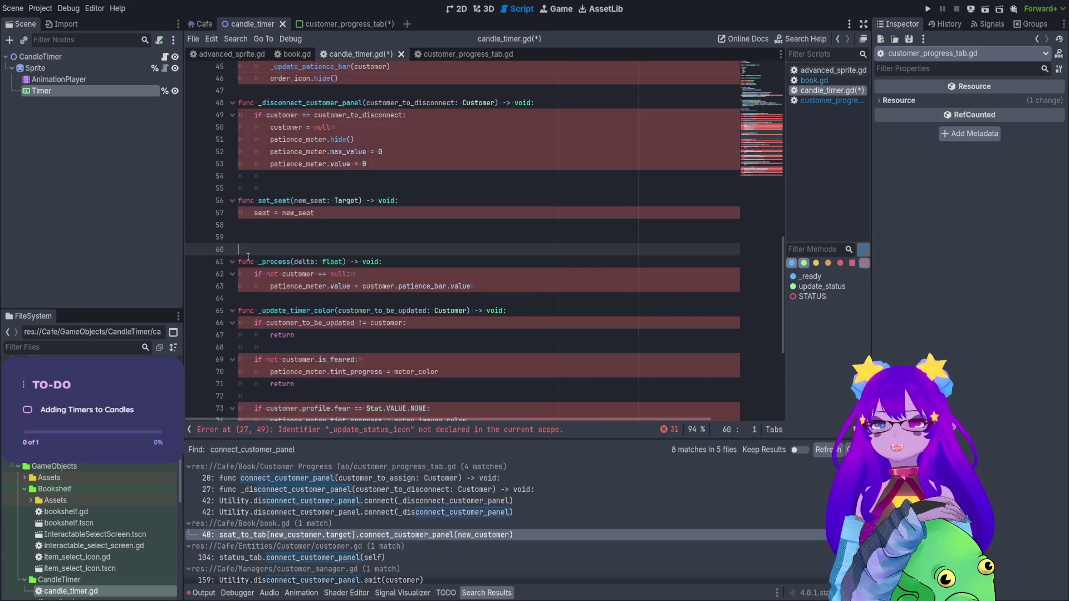
scroll(266, 251, up, 6)
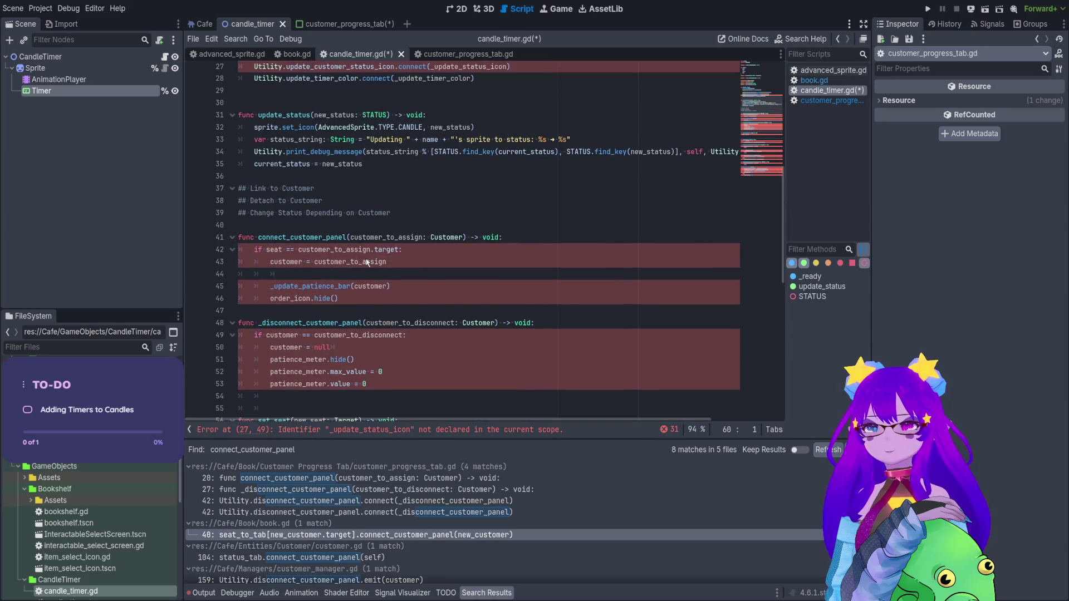
click(472, 237)
click(403, 257)
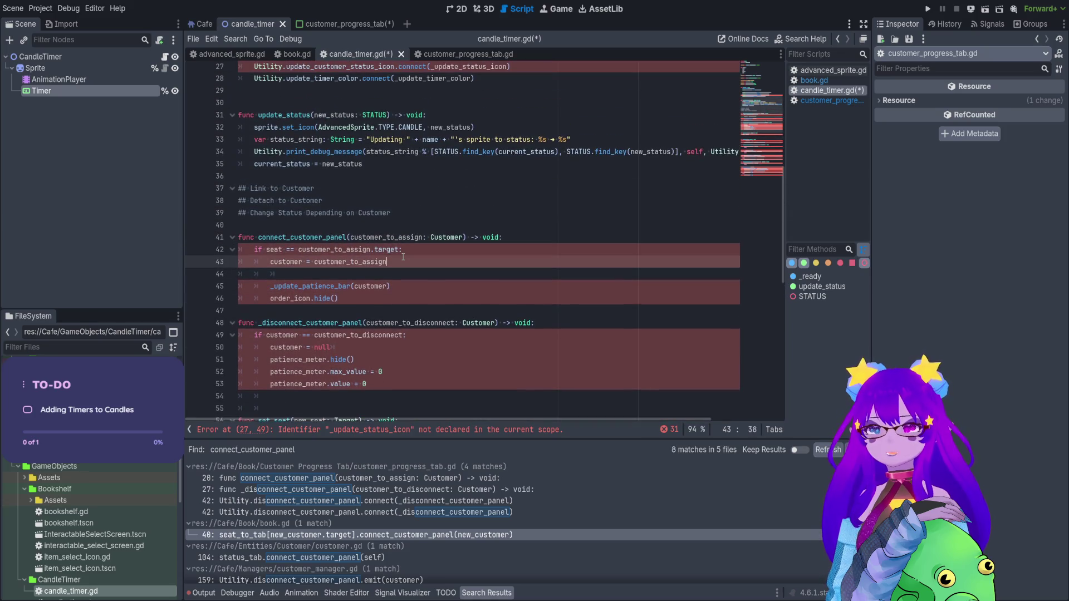
drag(388, 261, 338, 261)
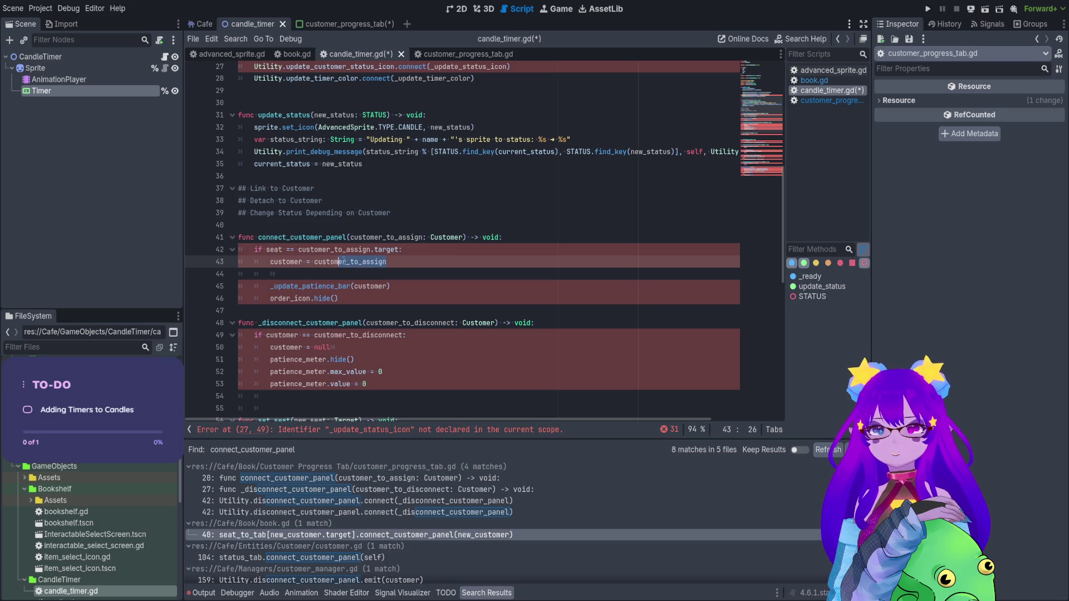
click(355, 291)
mouse_move(338, 299)
mouse_down()
mouse_move(245, 289)
mouse_move(240, 298)
mouse_up()
key(BackSpace)
Step: Look up _update_patience_bar, delete the update_customer_status_icon connection line, and save
scroll(619, 219, down, 1)
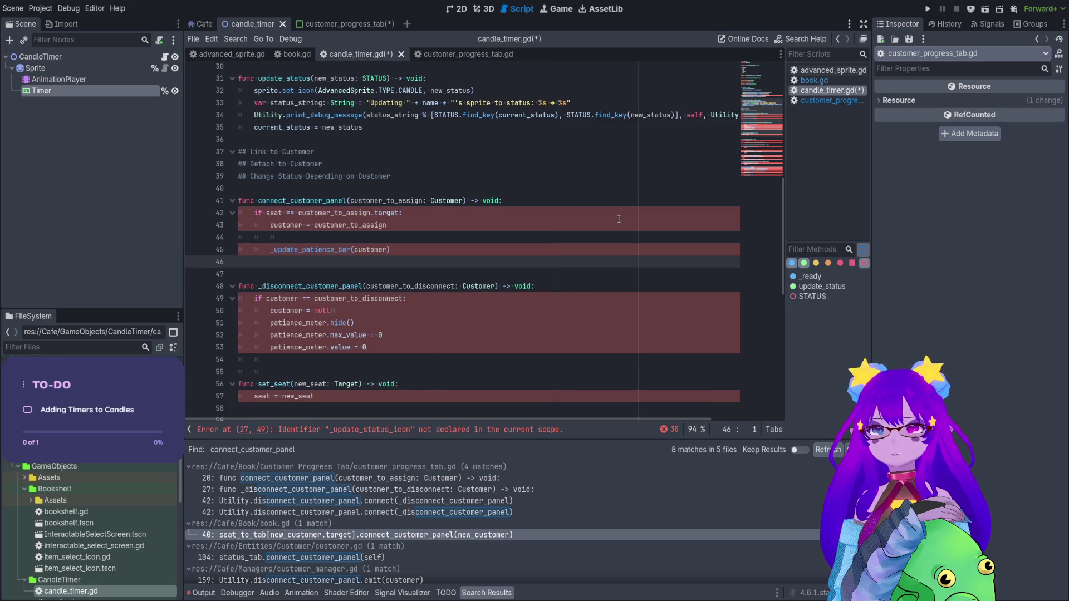
scroll(619, 219, up, 1)
double_click(332, 290)
key(ctrl+f)
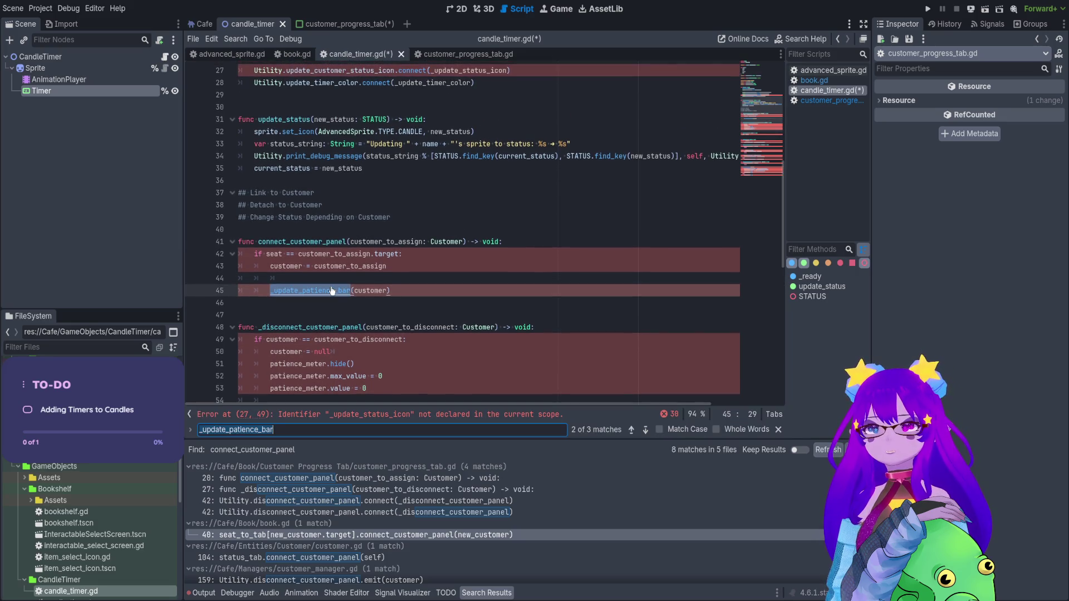
click(646, 430)
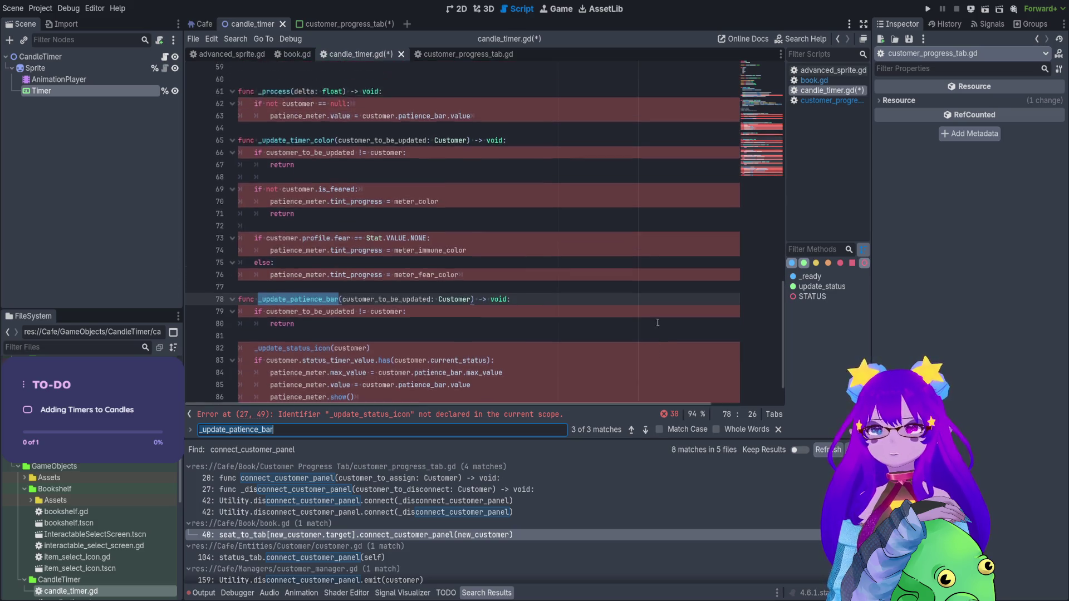
scroll(634, 306, up, 12)
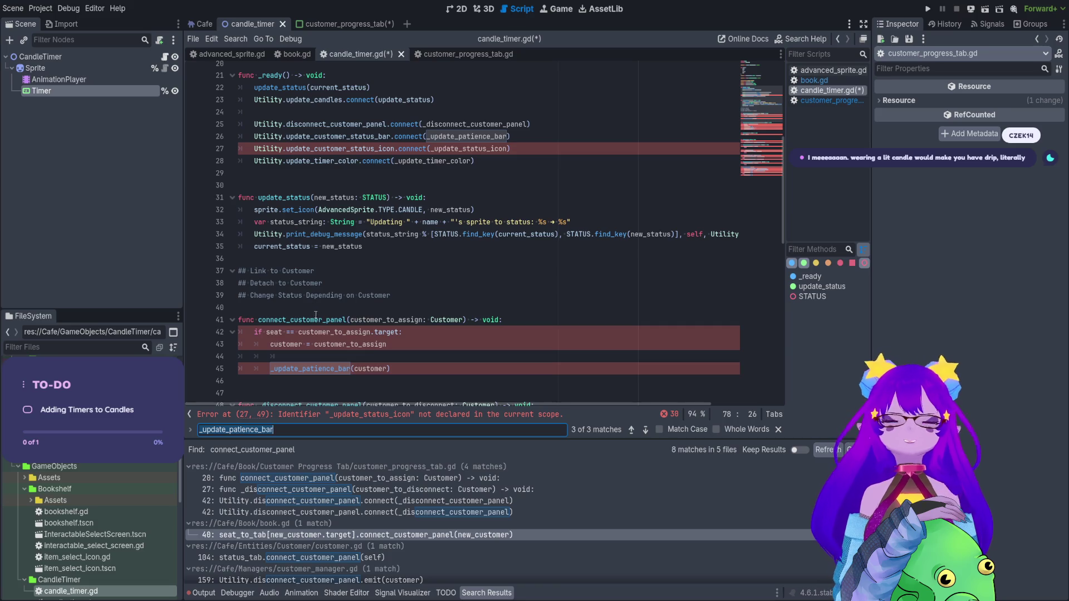
scroll(258, 287, up, 3)
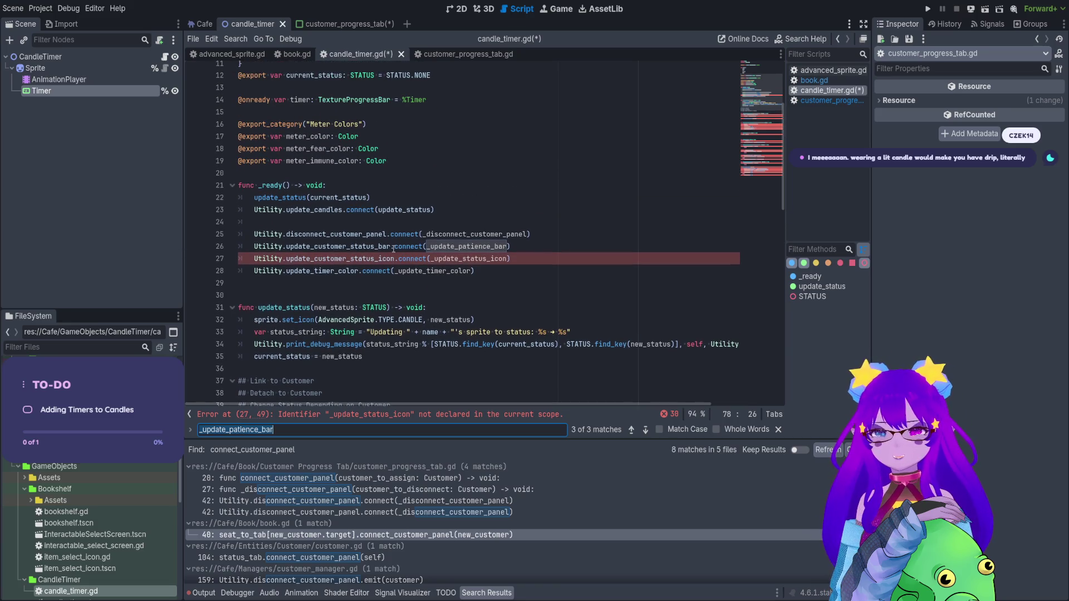
double_click(363, 258)
drag(539, 243, 515, 259)
key(BackSpace)
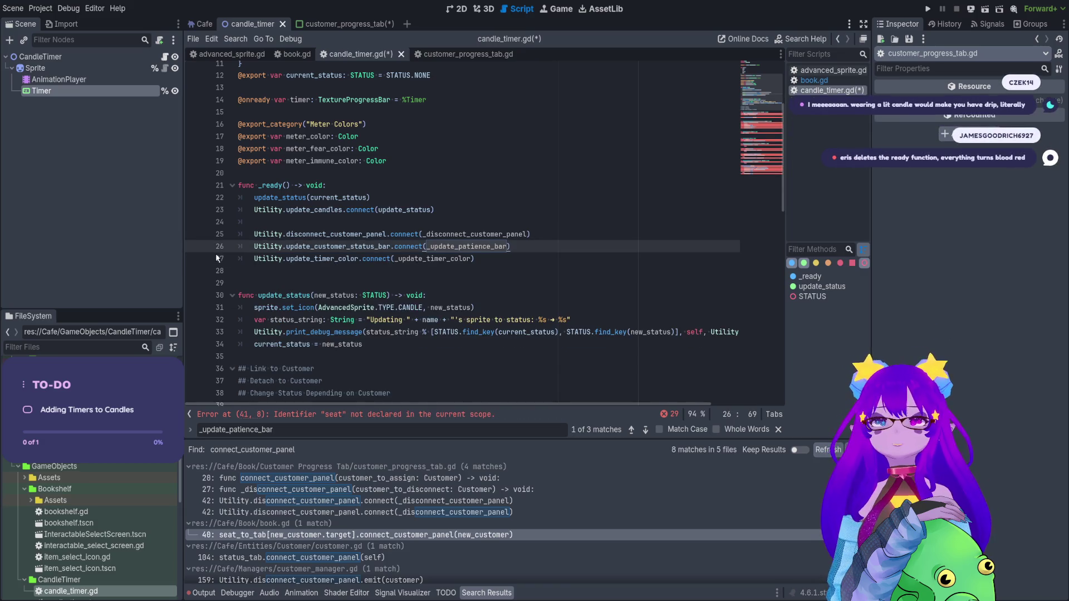
key(ctrl+s)
Step: Check the undeclared seat error and the merged _ready, then bring up customer_progress_tab
scroll(424, 246, down, 5)
click(420, 250)
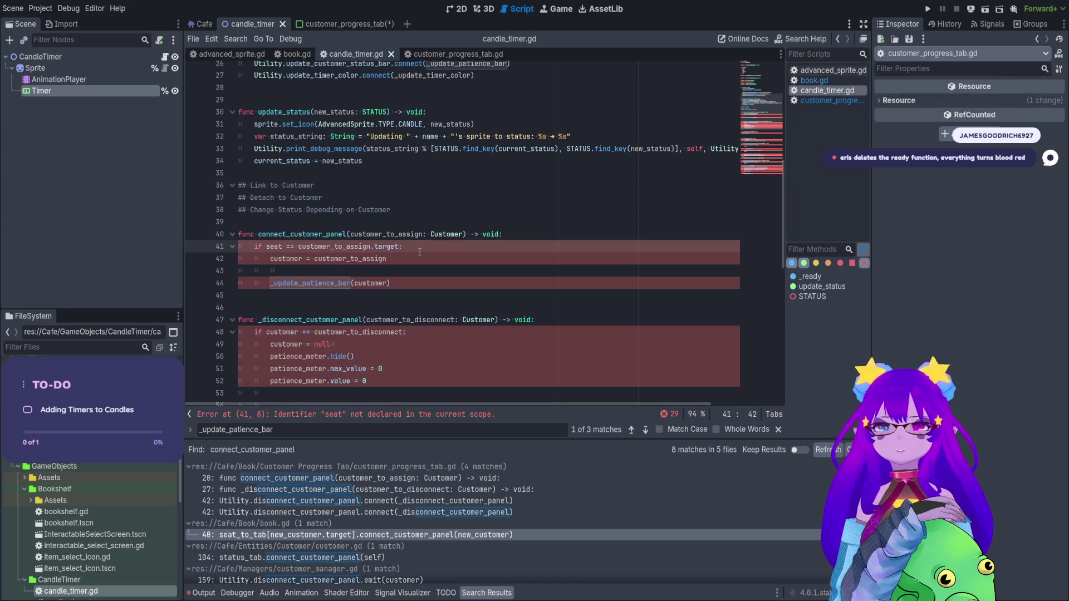
click(810, 276)
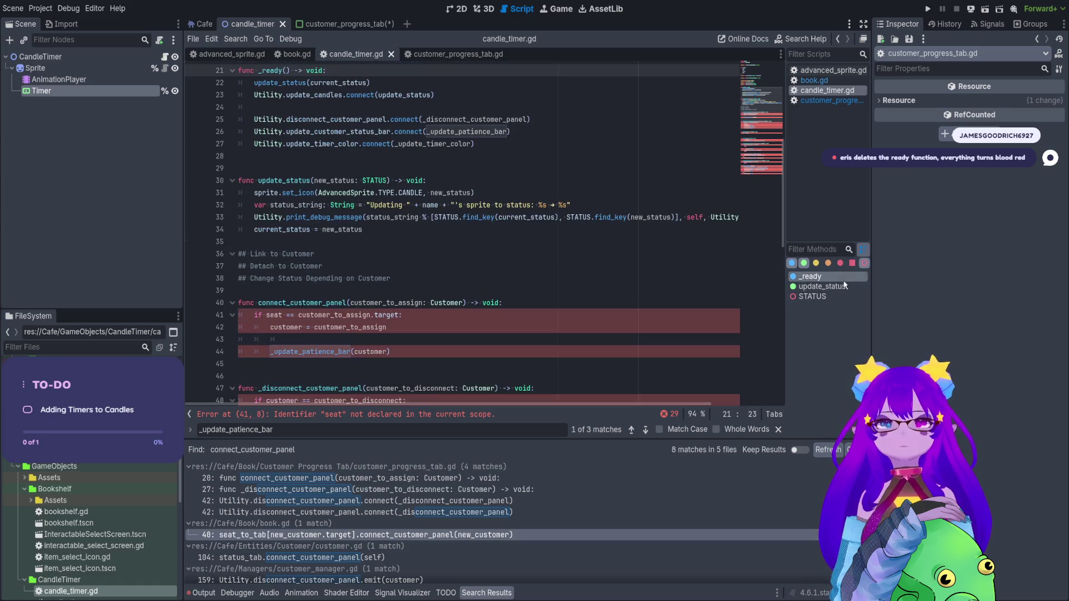
scroll(424, 149, up, 1)
drag(477, 181, 218, 107)
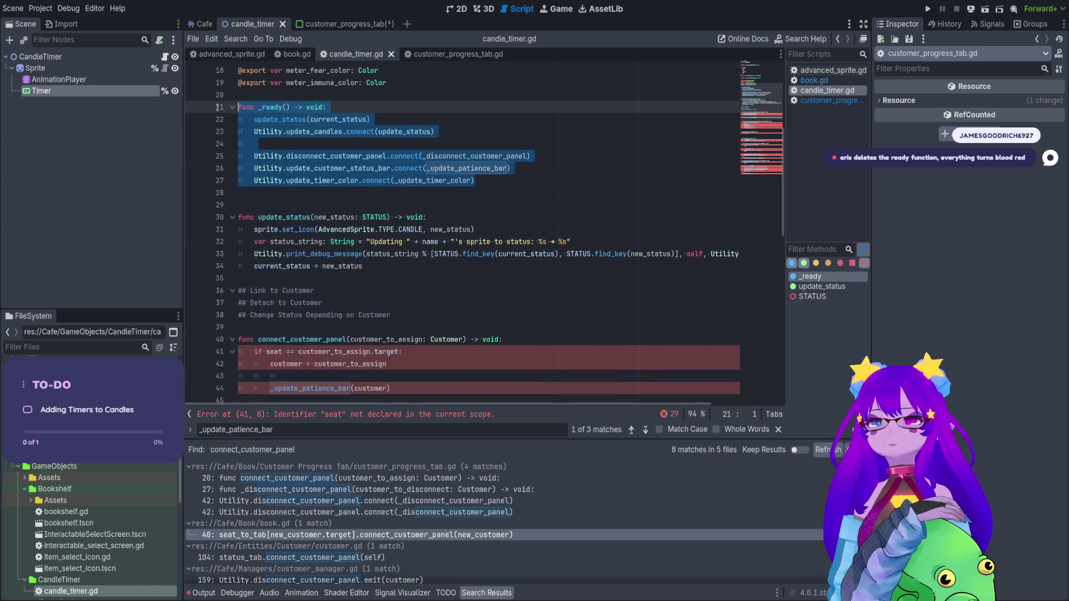
click(373, 24)
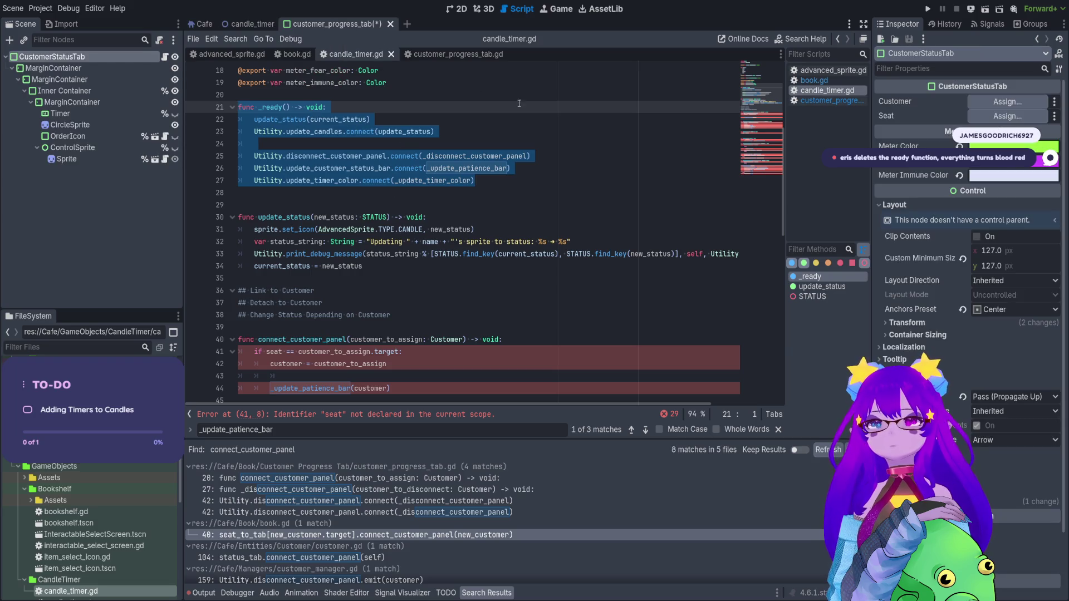
Step: Save the customer_progress_tab scene and review connect_customer_panel in candle_timer.gd
click(165, 57)
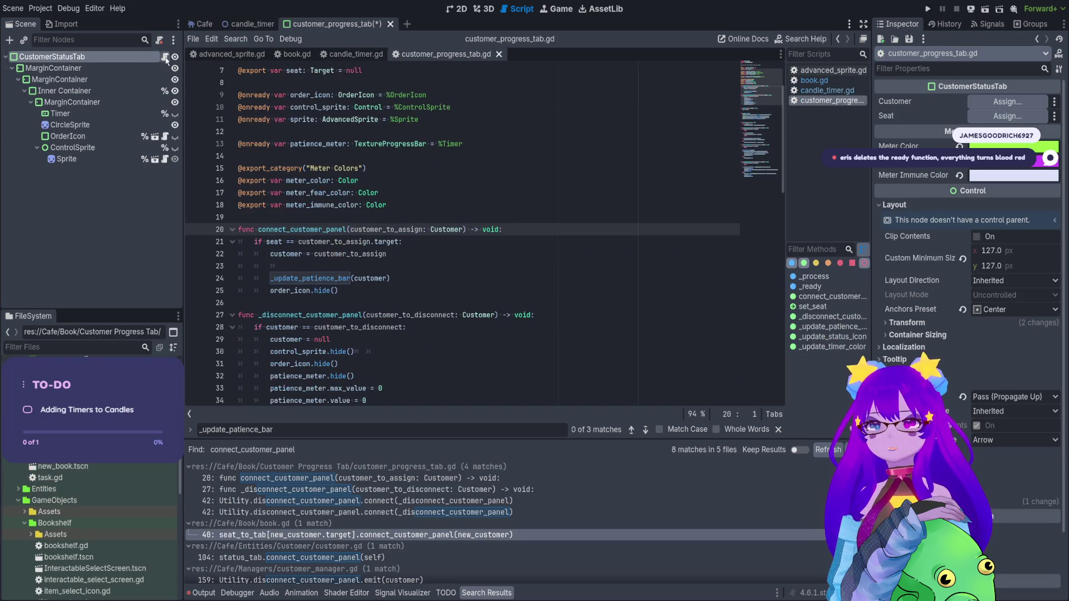
key(ctrl+s)
click(365, 54)
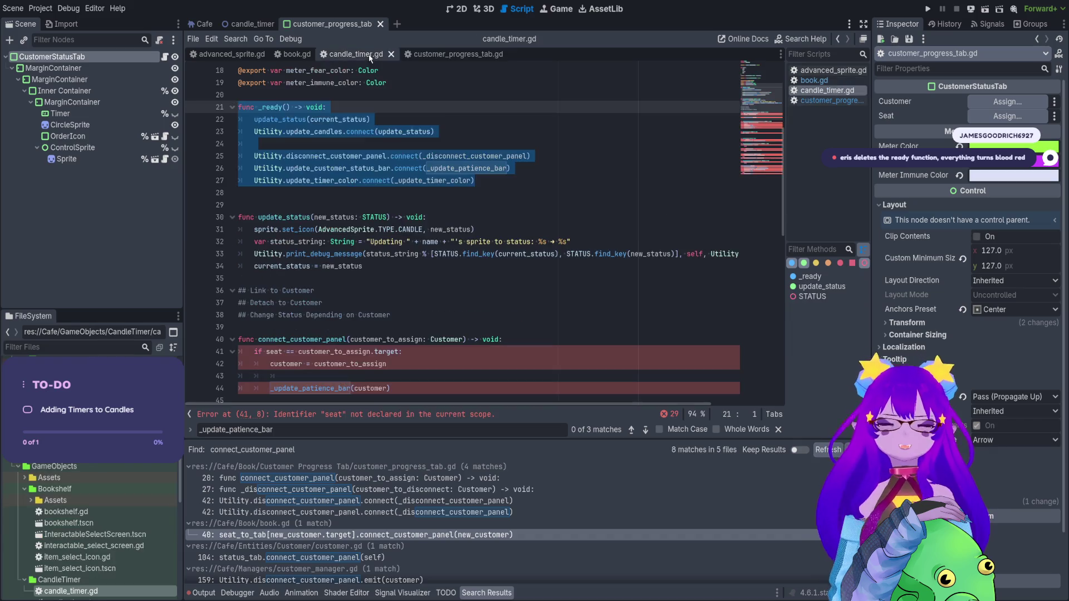
click(472, 242)
scroll(472, 242, down, 2)
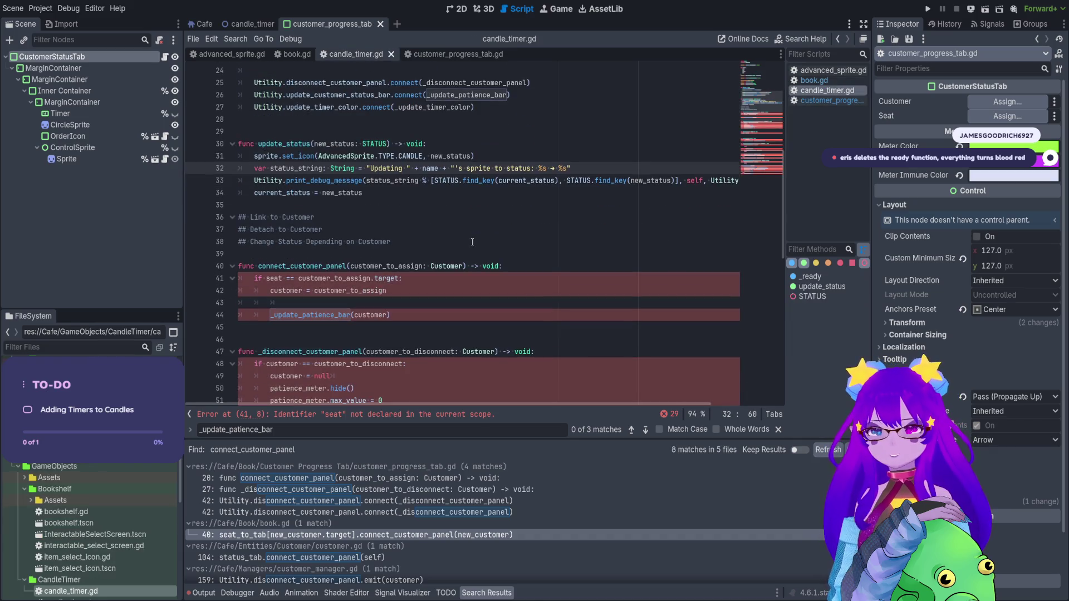
click(391, 290)
click(388, 279)
scroll(388, 281, up, 5)
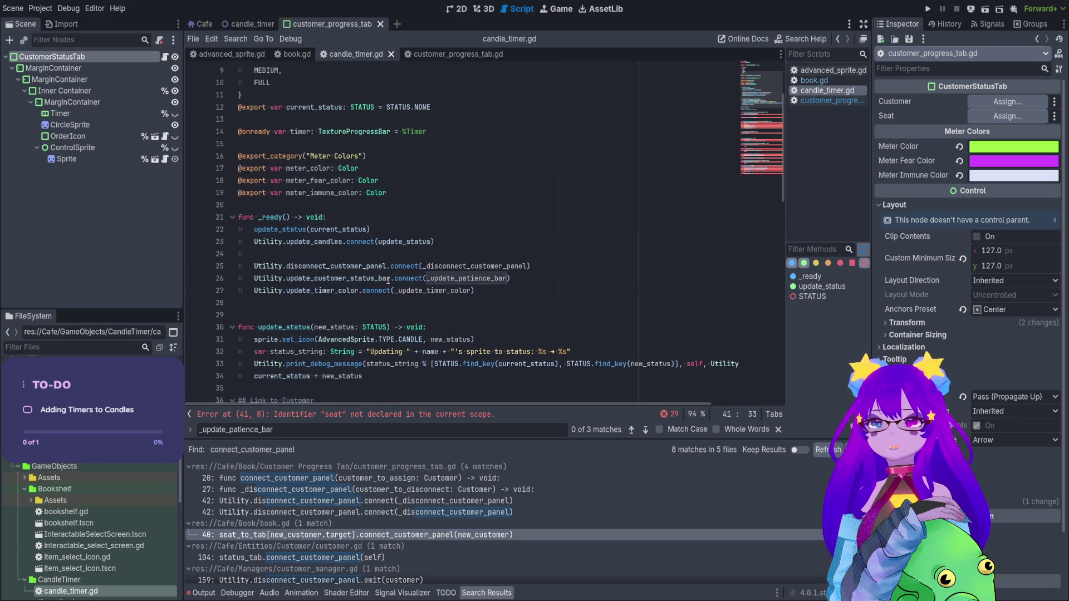
scroll(430, 275, up, 3)
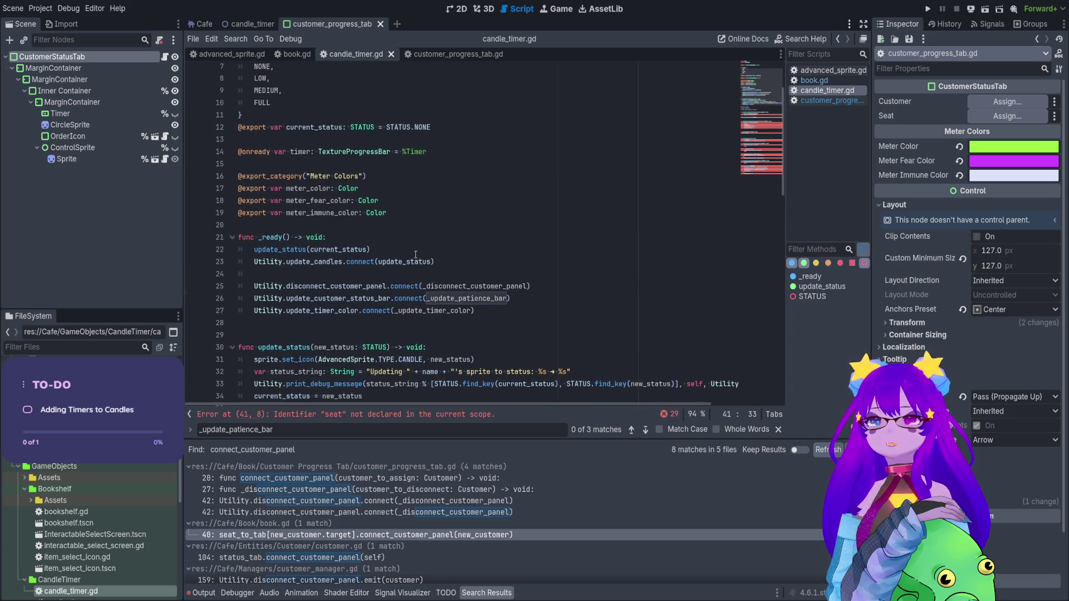
Step: Copy the customer and seat export variables from customer_progress_tab.gd into candle_timer.gd and save
click(412, 54)
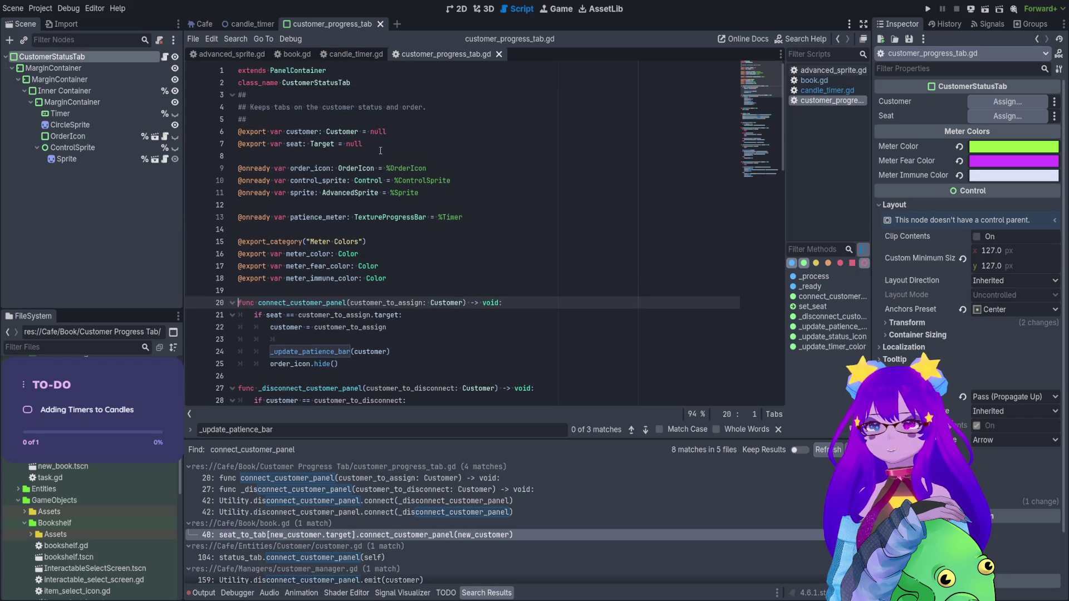
drag(380, 146, 238, 132)
key(ctrl+c)
click(247, 23)
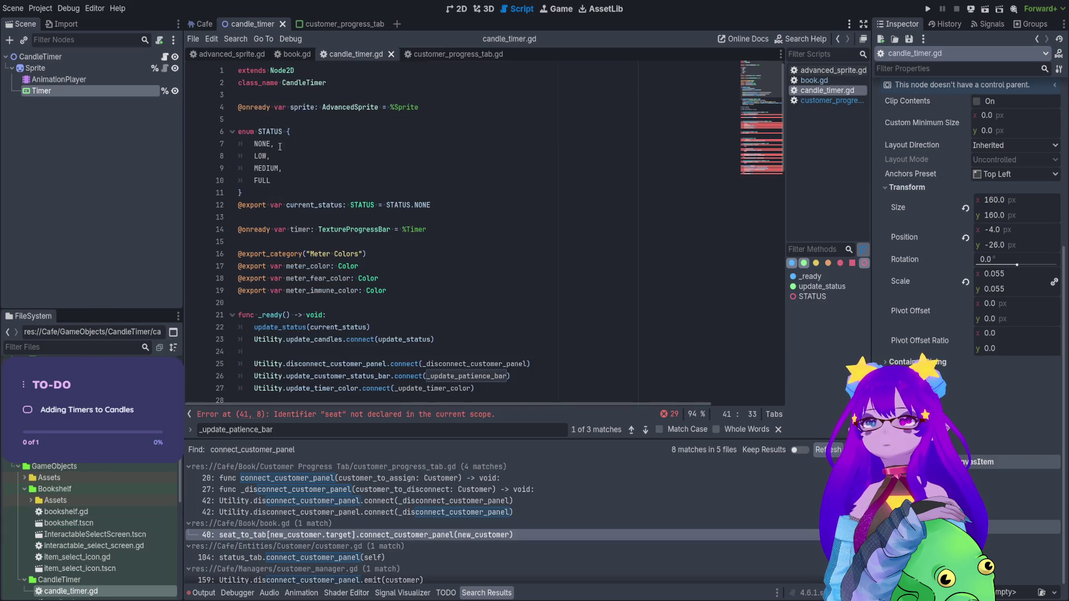
click(341, 242)
key(Return)
key(Return)
key(ctrl+v)
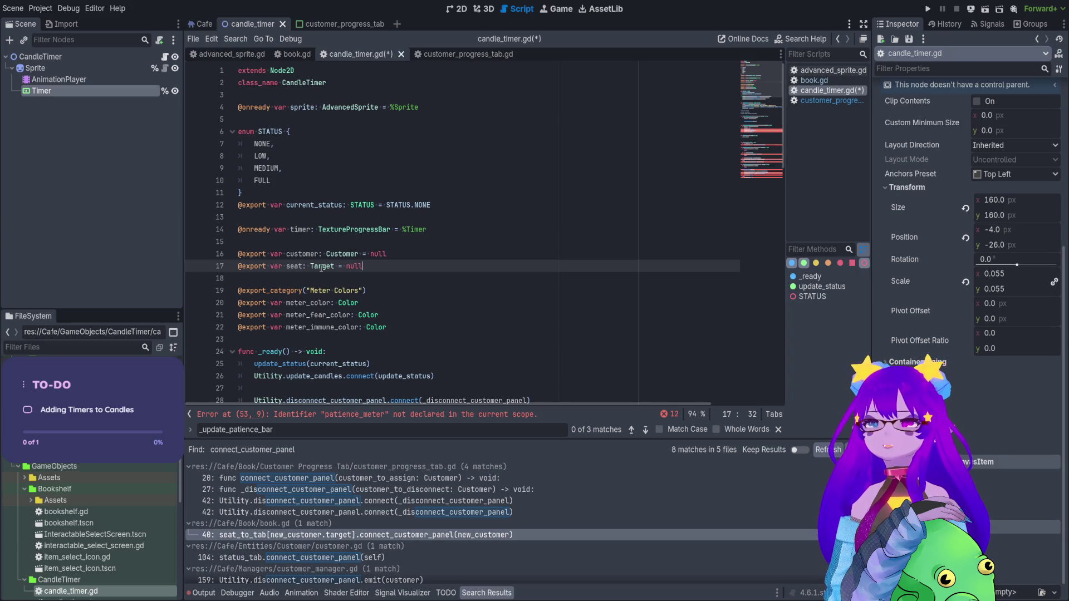
key(ctrl+s)
Step: Review the seat check, customer assignment and _update_patience_bar lines in connect_customer_panel
scroll(465, 207, down, 7)
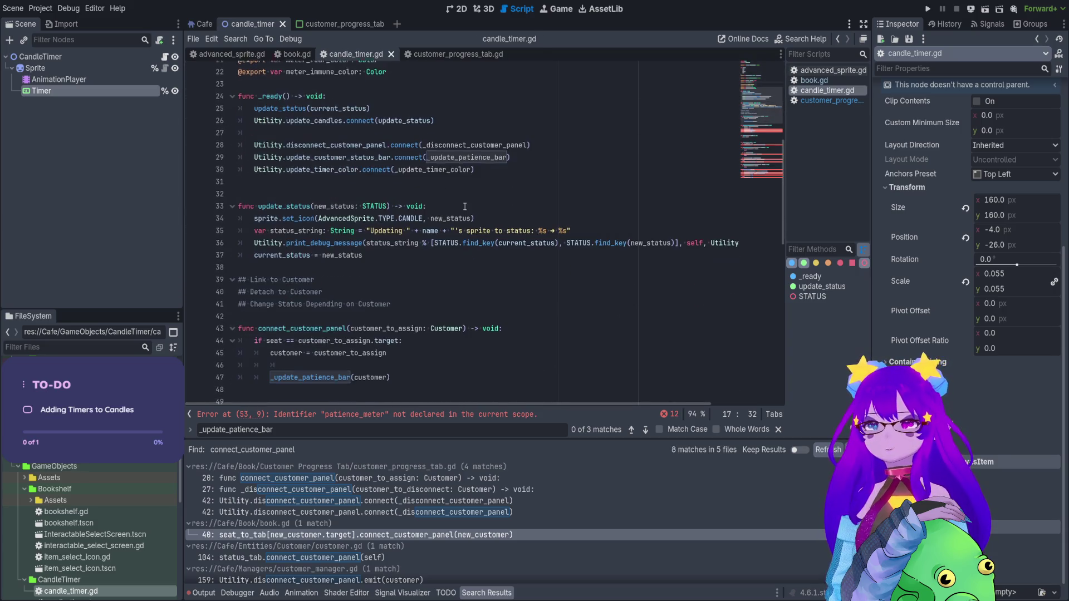
scroll(465, 206, down, 3)
click(391, 254)
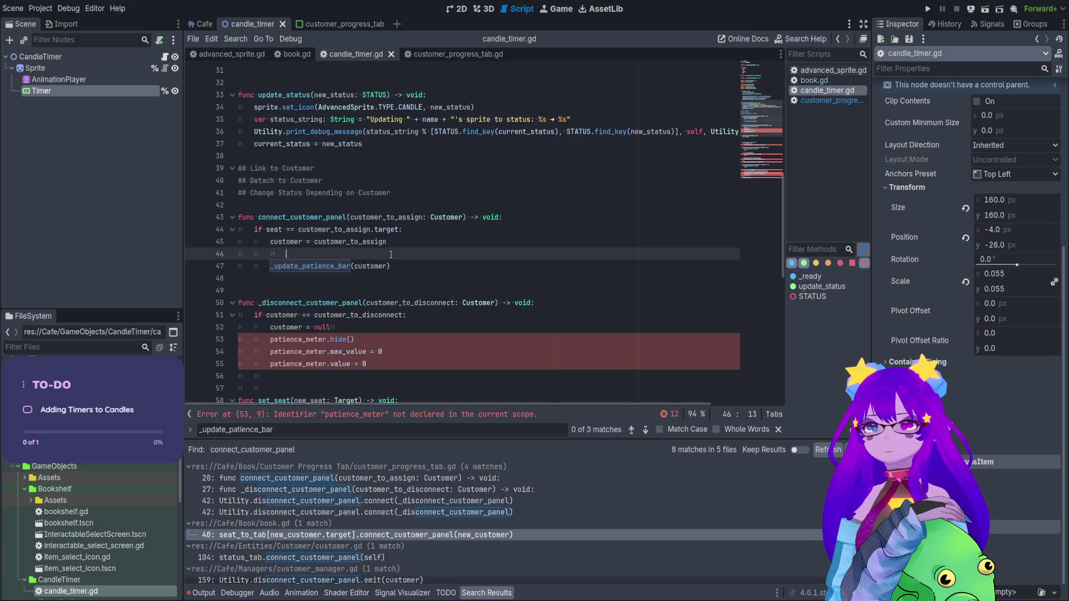
click(265, 267)
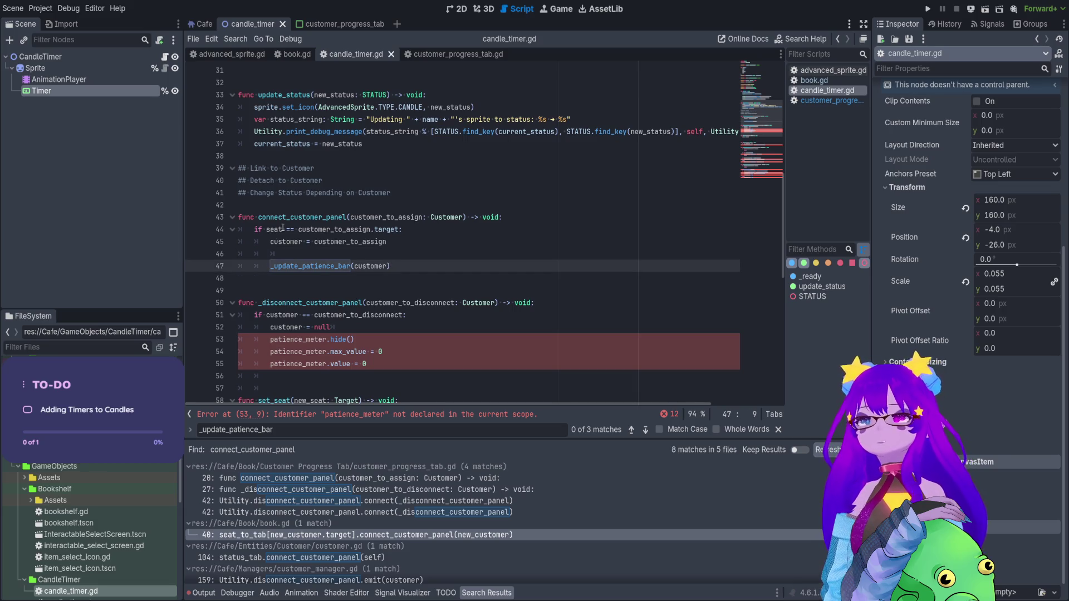
click(268, 242)
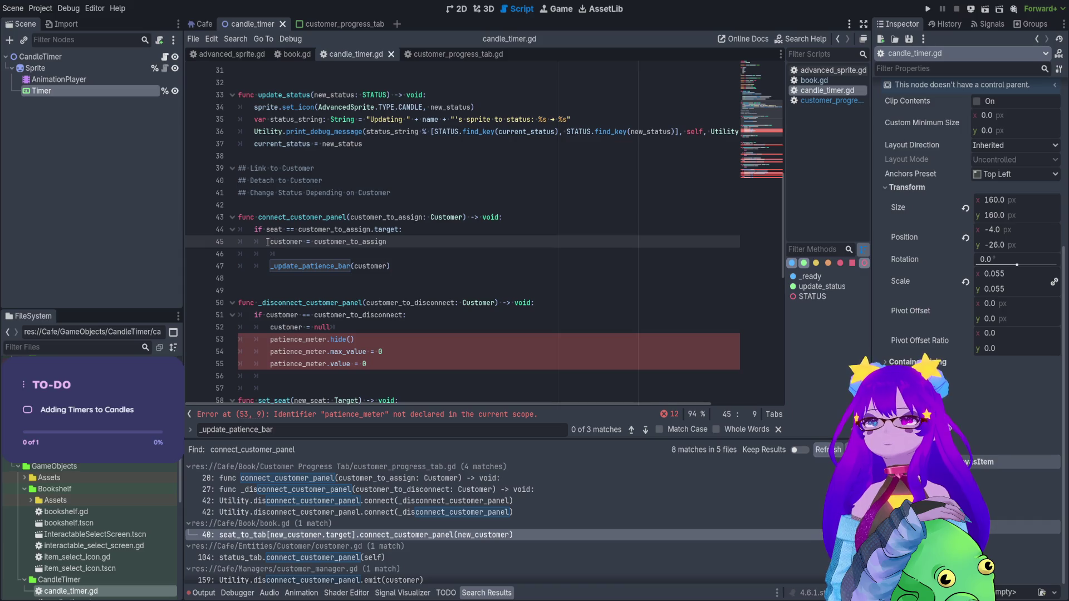
click(381, 230)
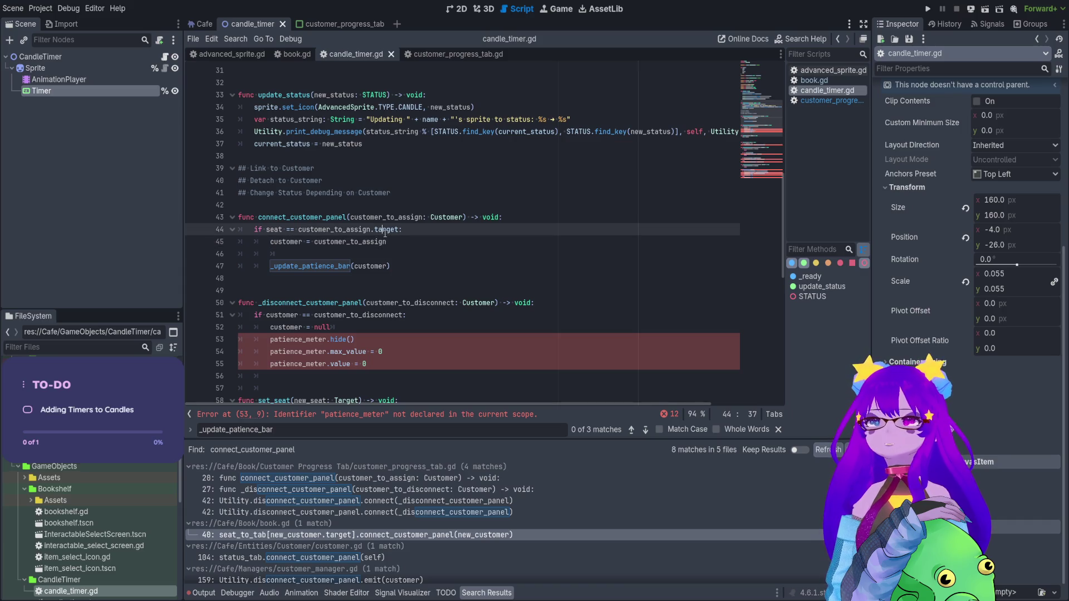
Step: Fix the customer_tp_assign typo on line 22 of customer_progress_tab.gd to customer_to_assign
click(362, 25)
scroll(334, 195, down, 3)
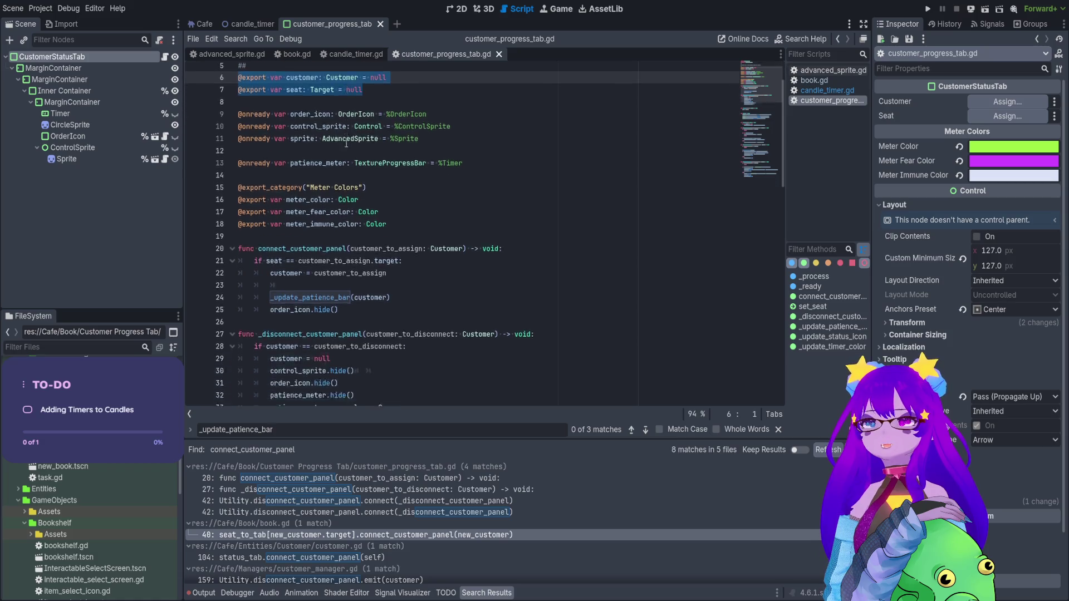
click(367, 205)
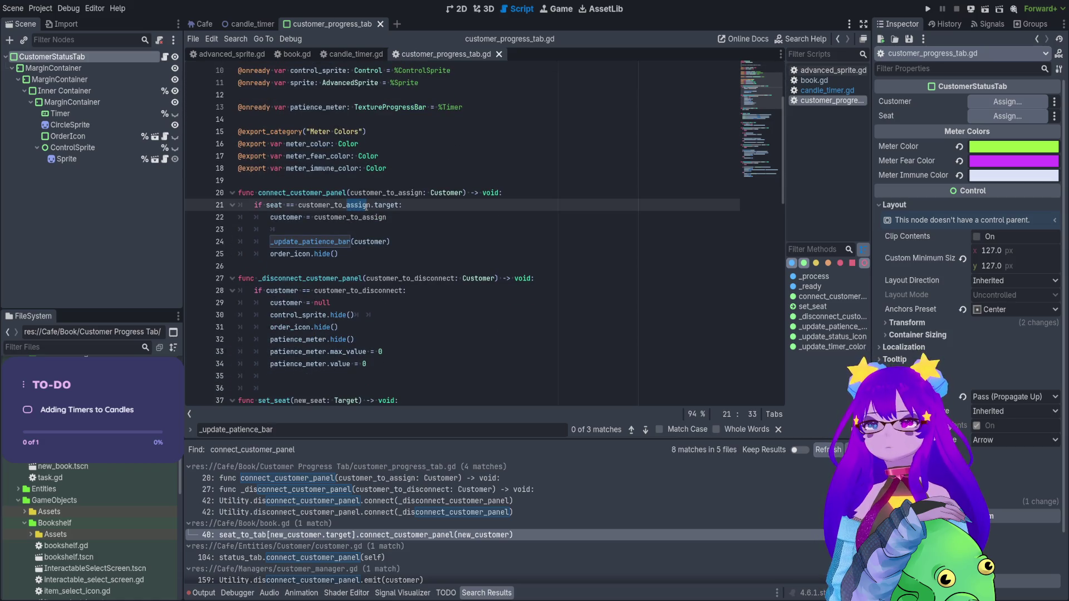
click(303, 218)
click(357, 218)
key(BackSpace)
text(o)
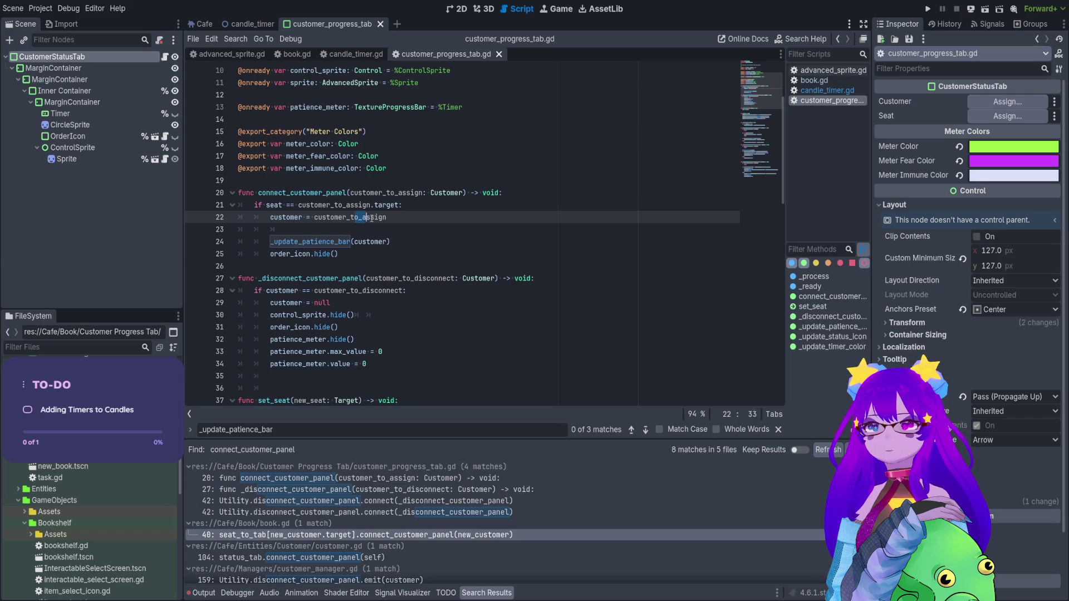
mouse_move(270, 241)
mouse_down()
mouse_move(394, 242)
mouse_move(353, 254)
mouse_move(254, 204)
mouse_up()
click(316, 217)
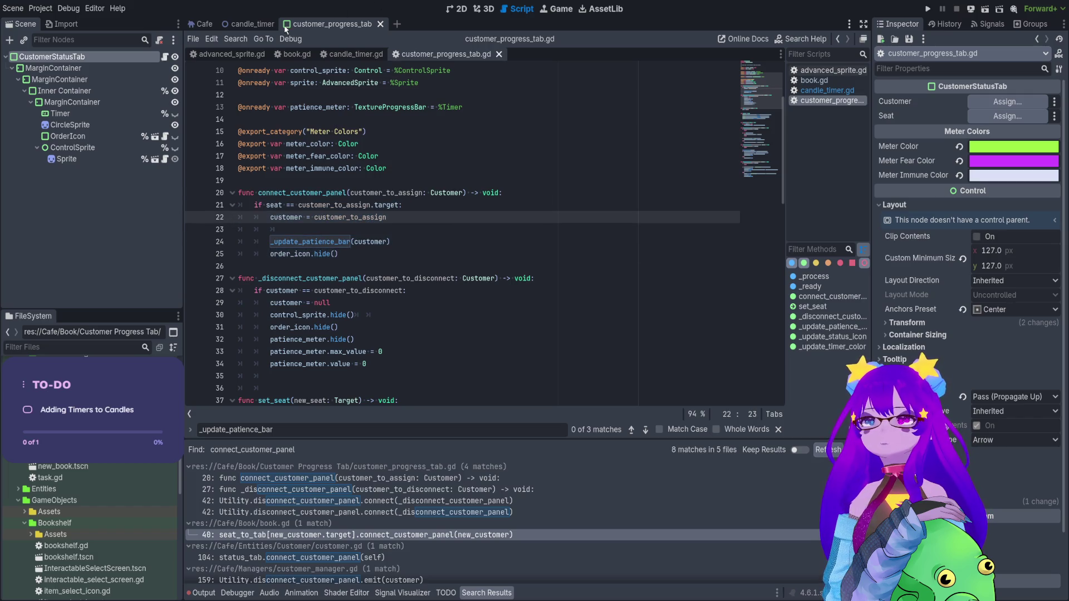
click(255, 25)
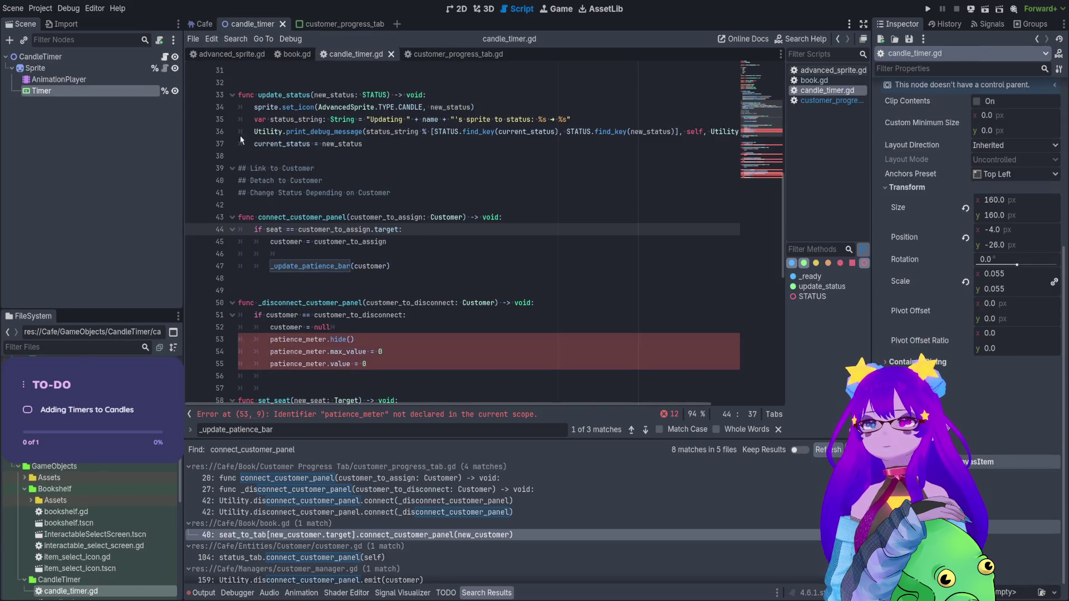
Step: Rewrite the seat check on line 44 as 'if not seat == ...: return'
click(290, 229)
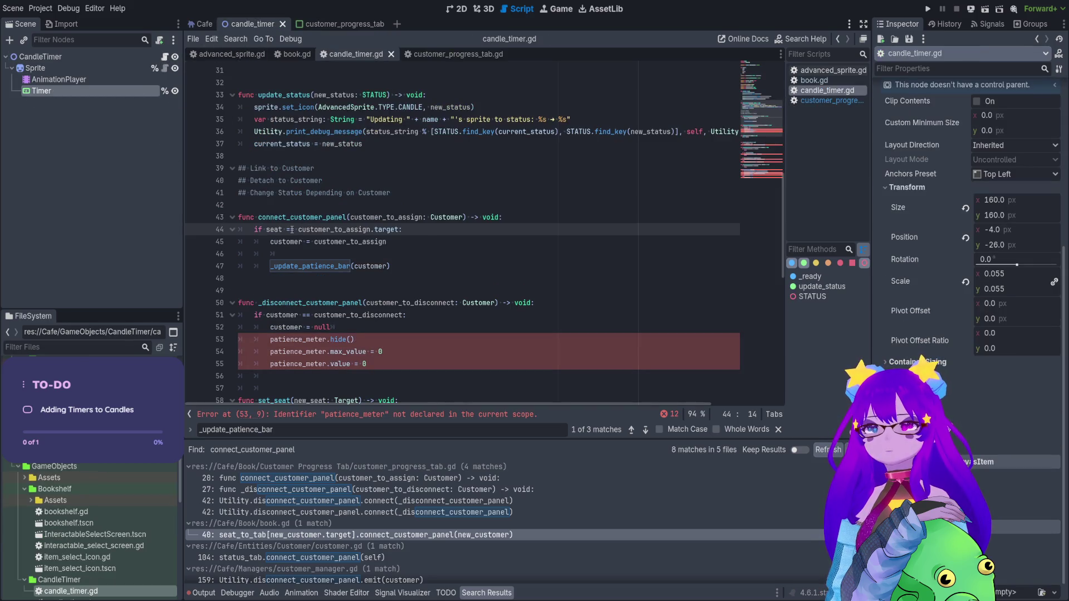
click(269, 230)
text(not)
click(437, 230)
key(Return)
text(return)
Step: Dedent the customer assignment and _update_patience_bar lines below the return, then save
key(Down)
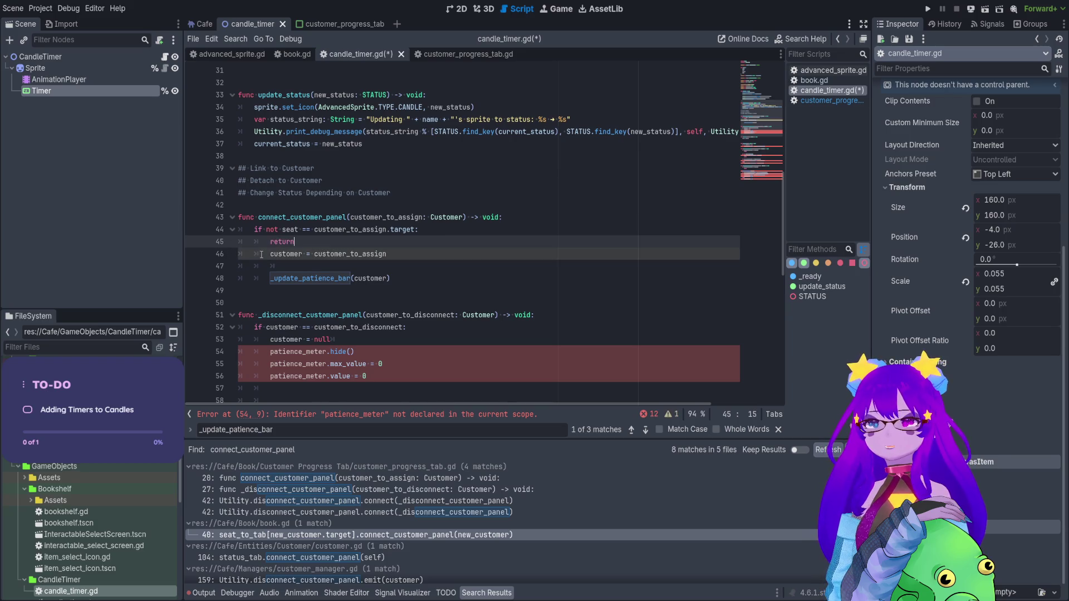
key(shift+Tab)
drag(262, 266, 239, 266)
key(BackSpace)
key(Delete)
click(269, 274)
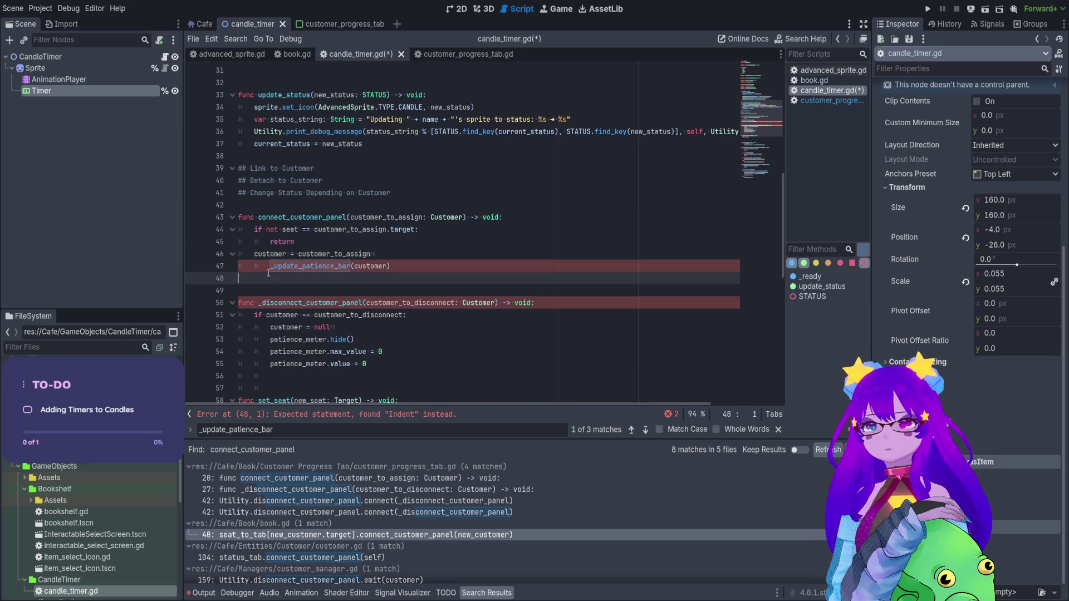
click(270, 266)
key(shift+Tab)
click(310, 246)
key(Return)
key(ctrl+s)
Step: Replace every patience_meter with timer in _disconnect_customer_panel and save
scroll(425, 177, down, 2)
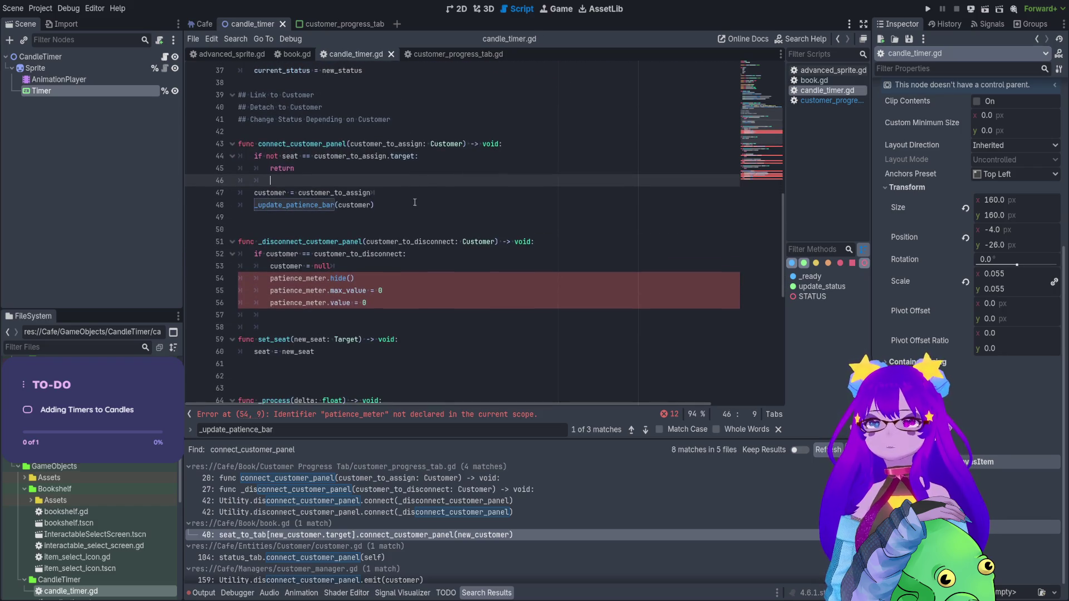
drag(414, 202, 174, 149)
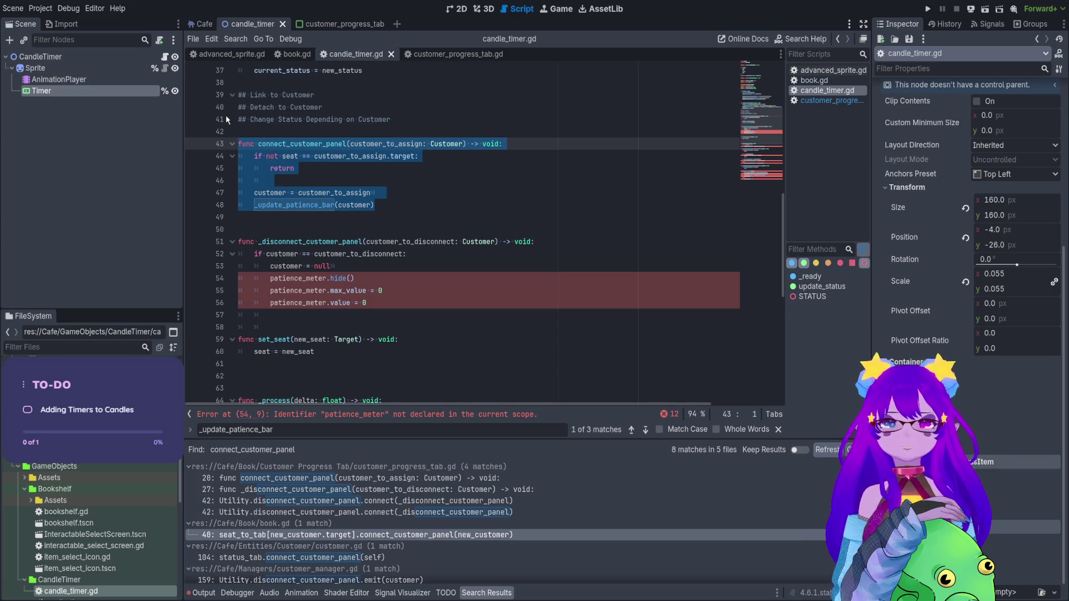
click(382, 241)
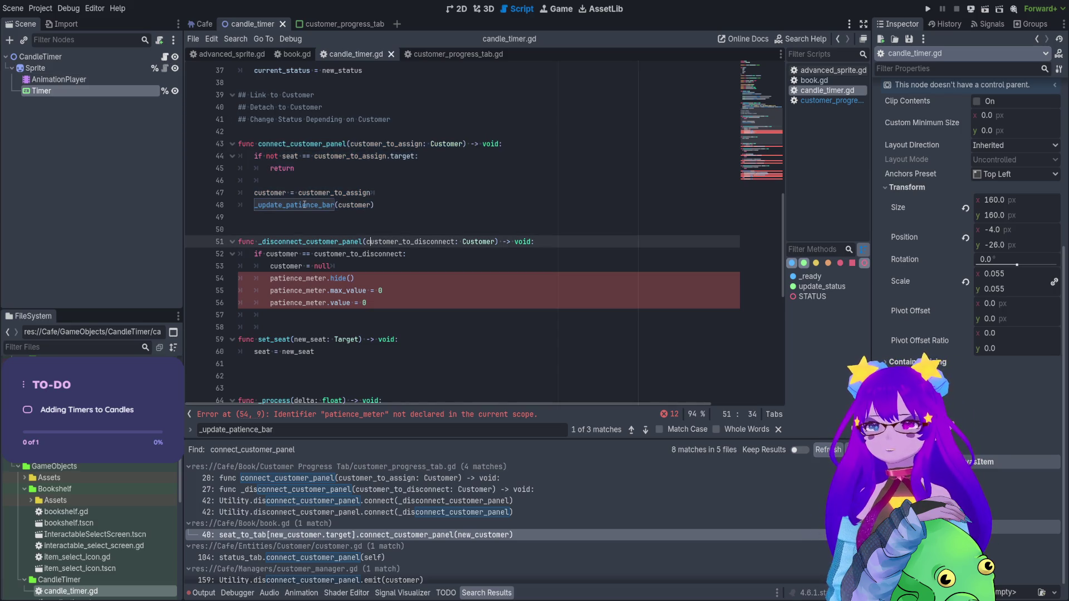
click(328, 254)
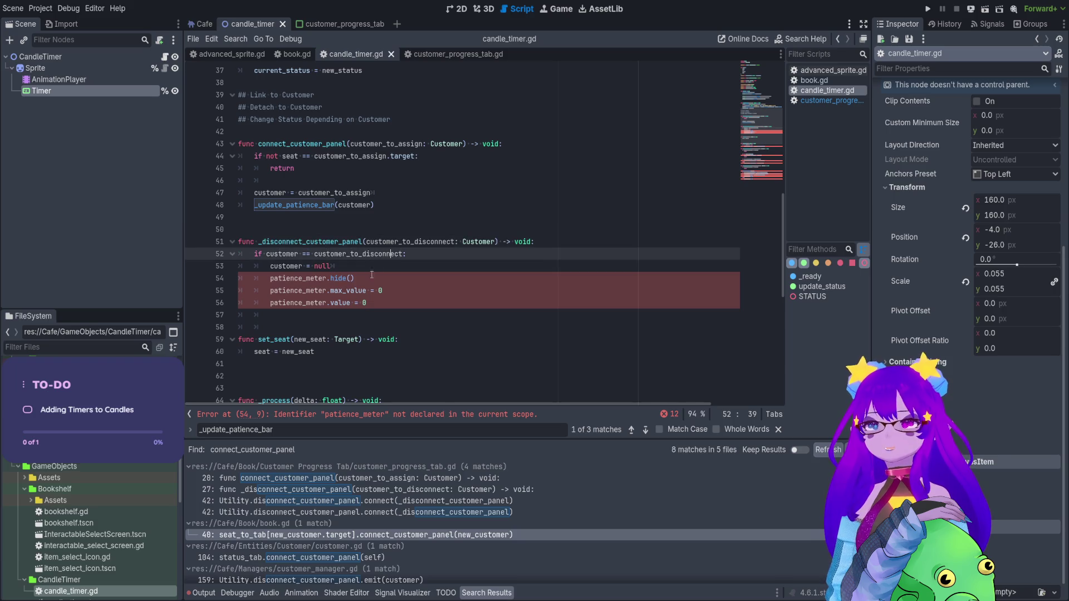
click(358, 278)
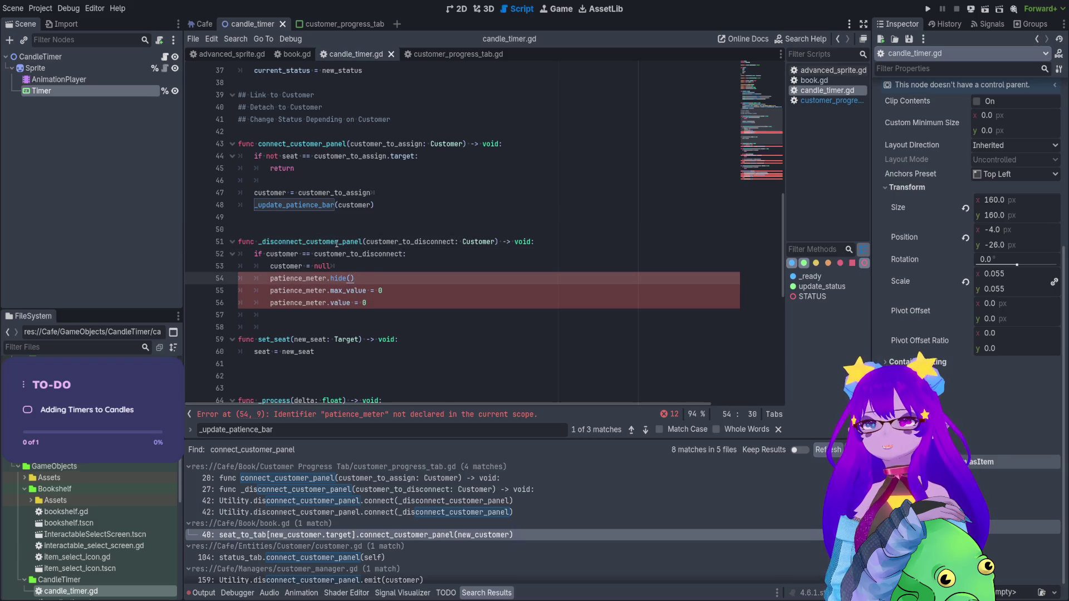
double_click(310, 278)
key(ctrl+d)
key(ctrl+d)
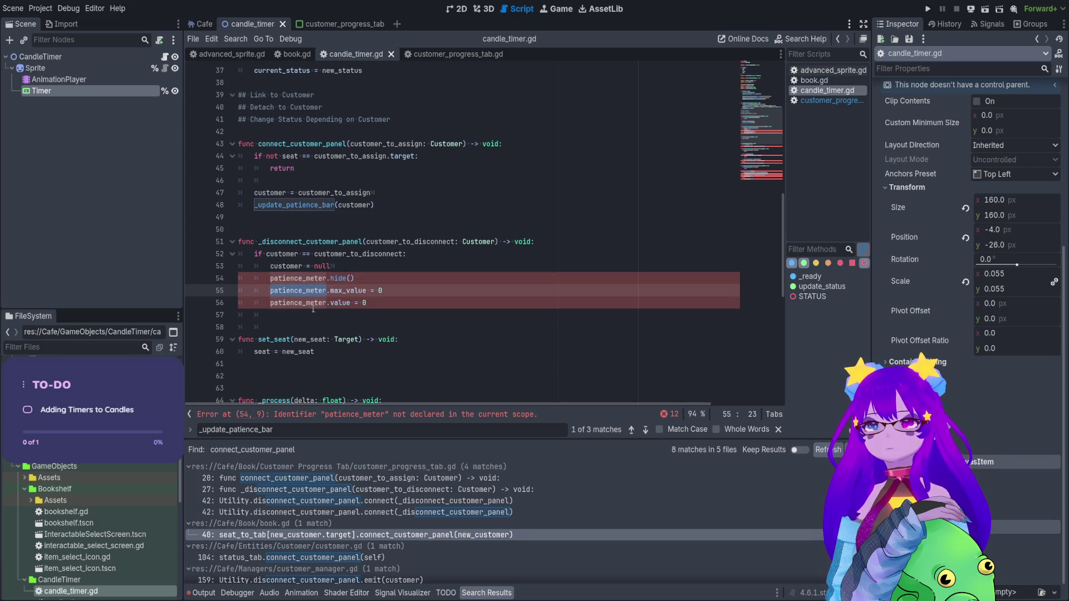
text(tmer)
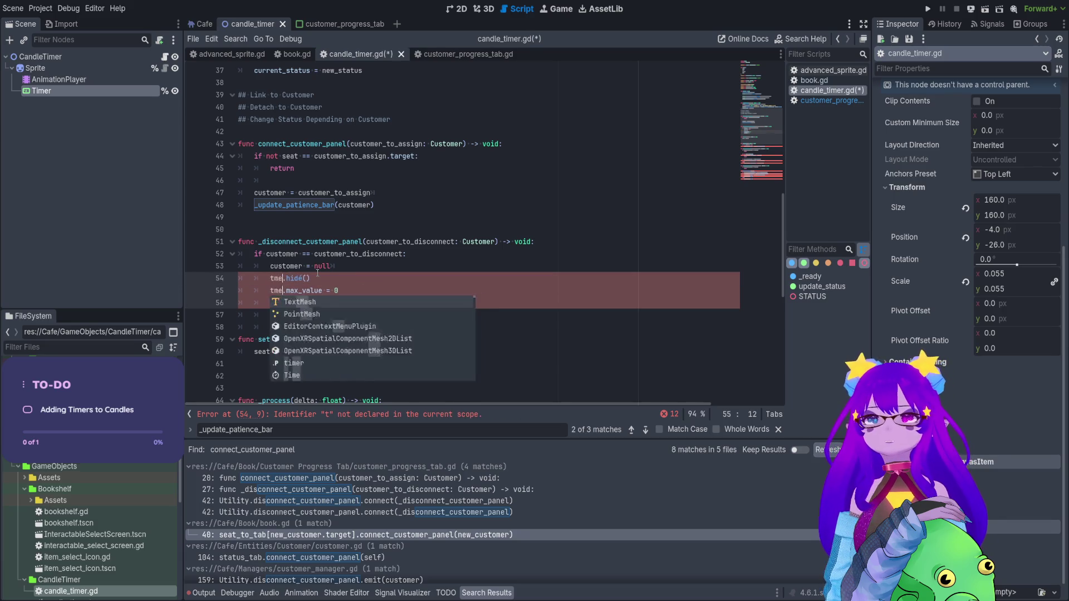
key(BackSpace)
key(BackSpace)
key(BackSpace)
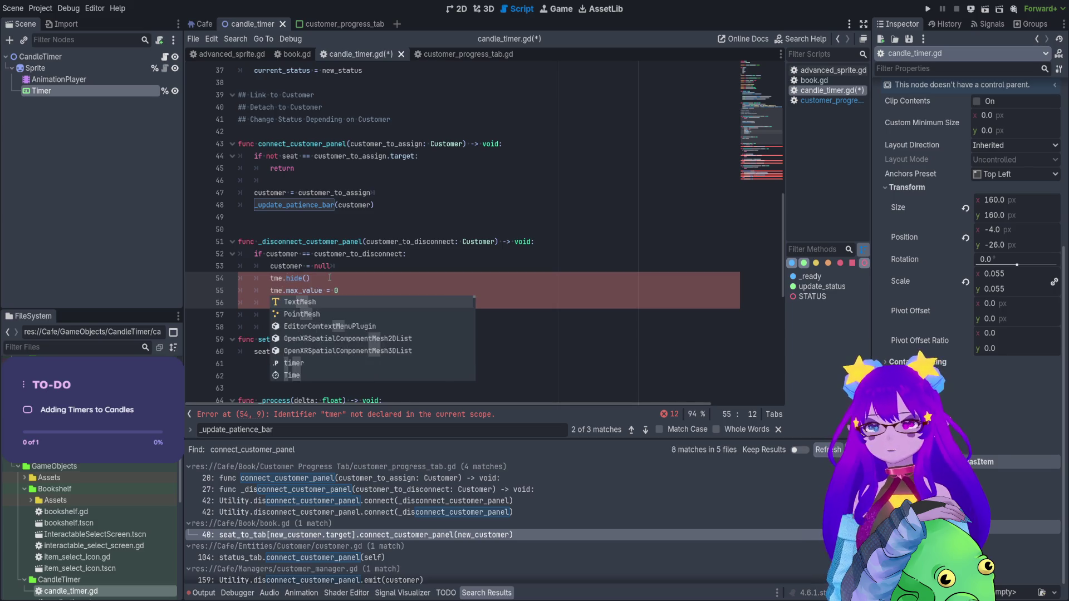
text(imer)
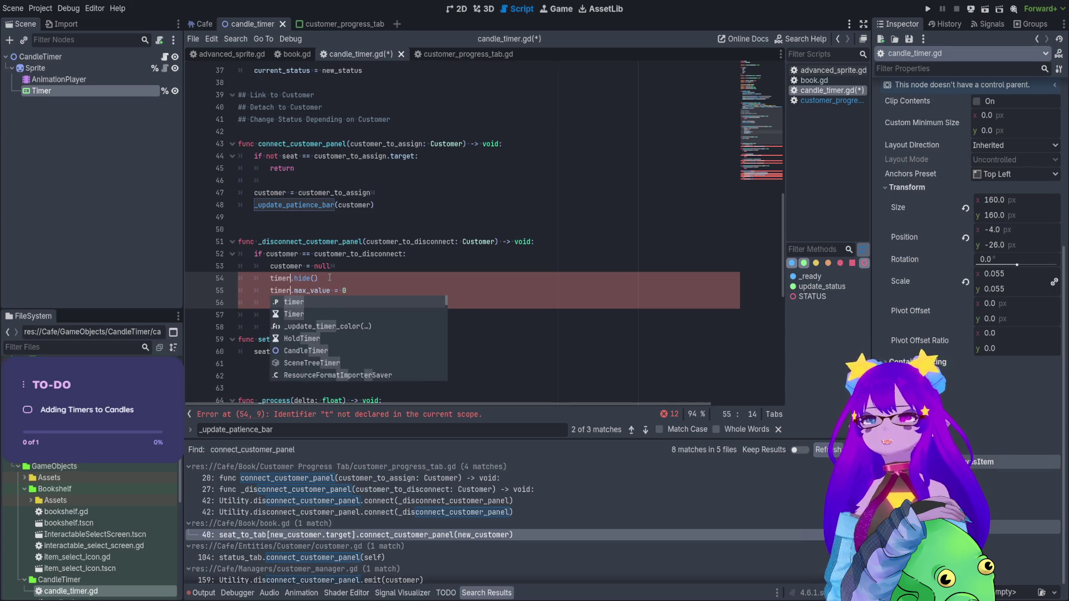
click(331, 277)
key(ctrl+s)
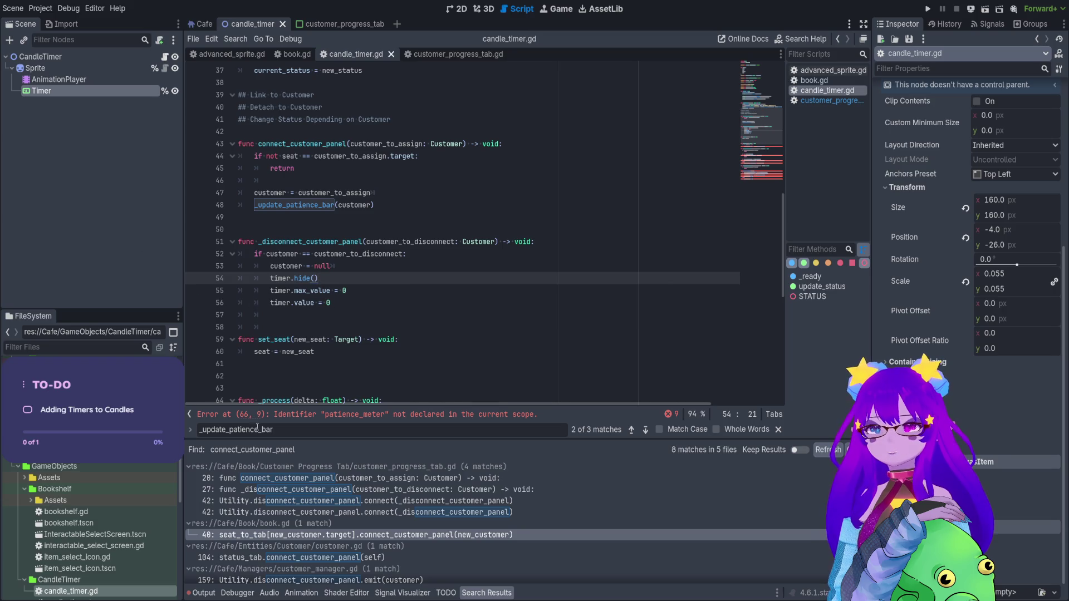
Step: Remove extra blank lines above _process and rename its patience_meter to timer, then save
scroll(327, 239, down, 2)
click(312, 253)
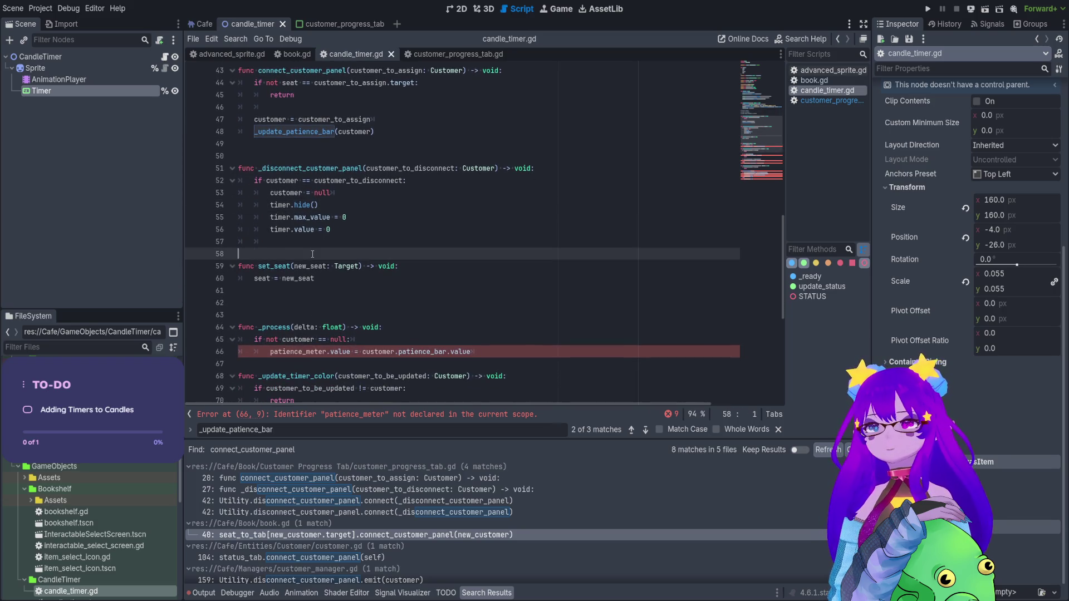
key(BackSpace)
click(331, 304)
key(BackSpace)
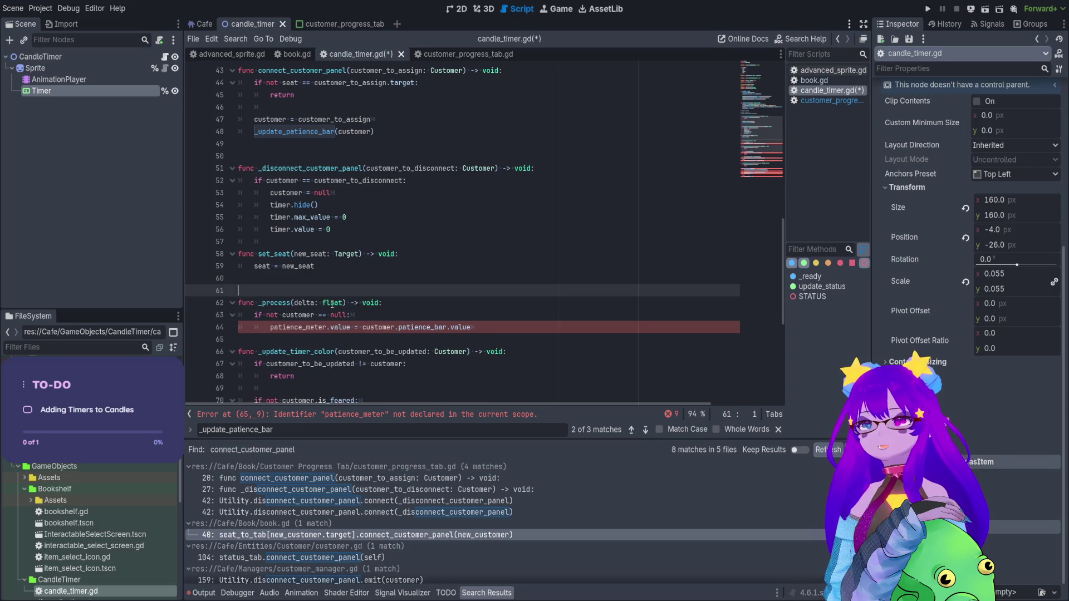
key(BackSpace)
scroll(367, 245, down, 2)
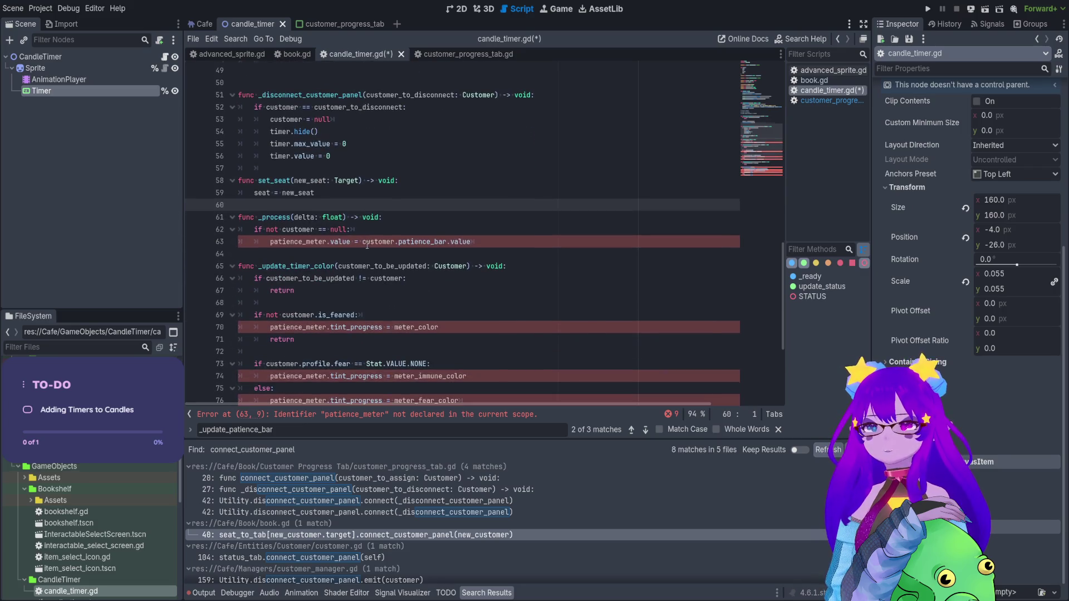
double_click(308, 243)
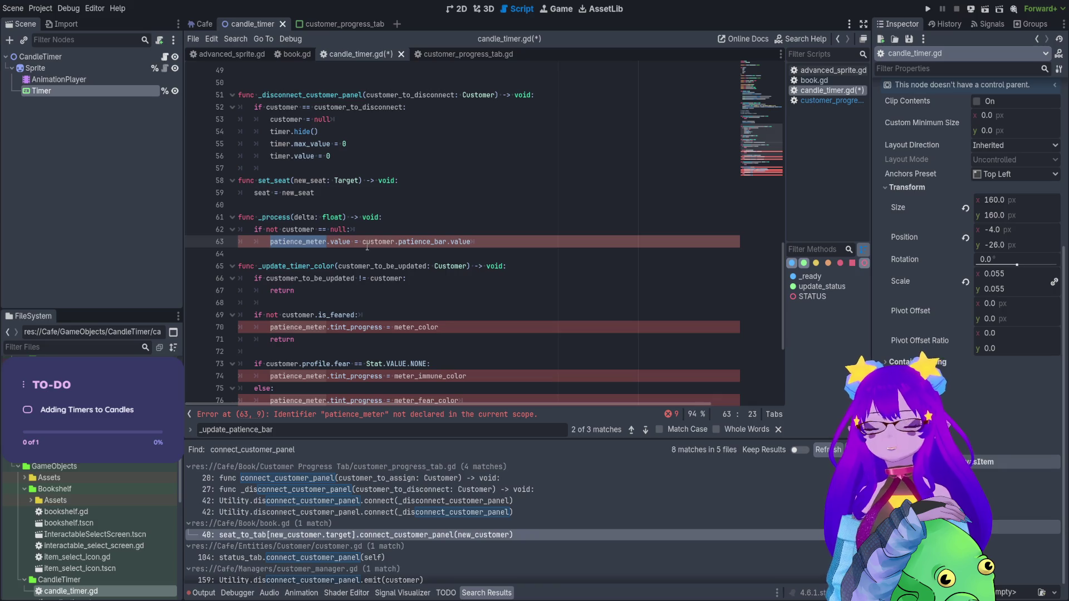
text(timer)
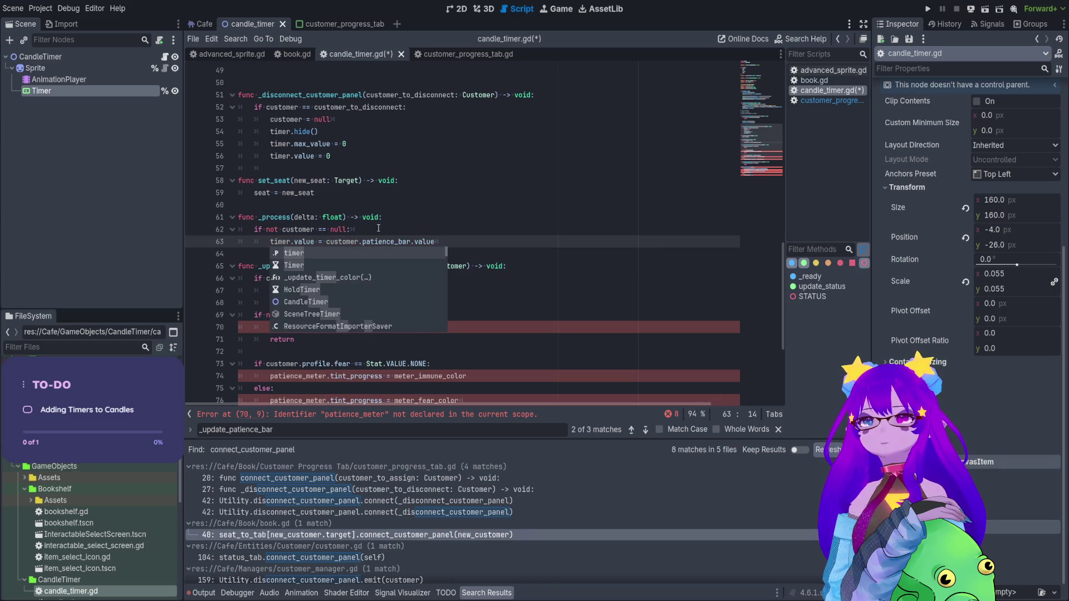
click(394, 210)
key(ctrl+s)
Step: Change patience_meter to timer on the tint line 70 in _update_timer_color and save
scroll(306, 154, down, 1)
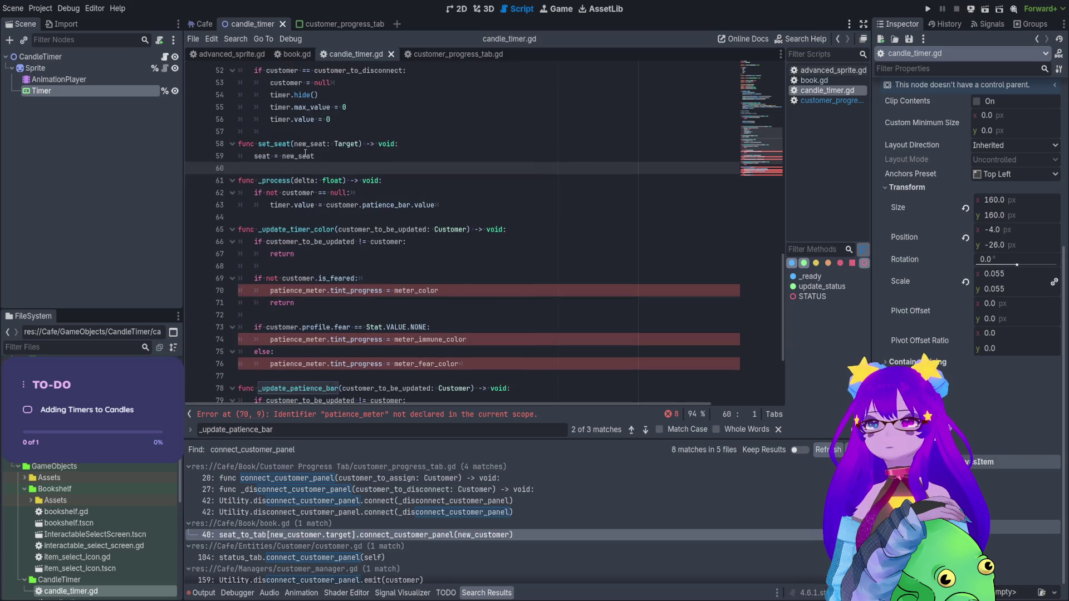
click(353, 243)
scroll(348, 252, down, 1)
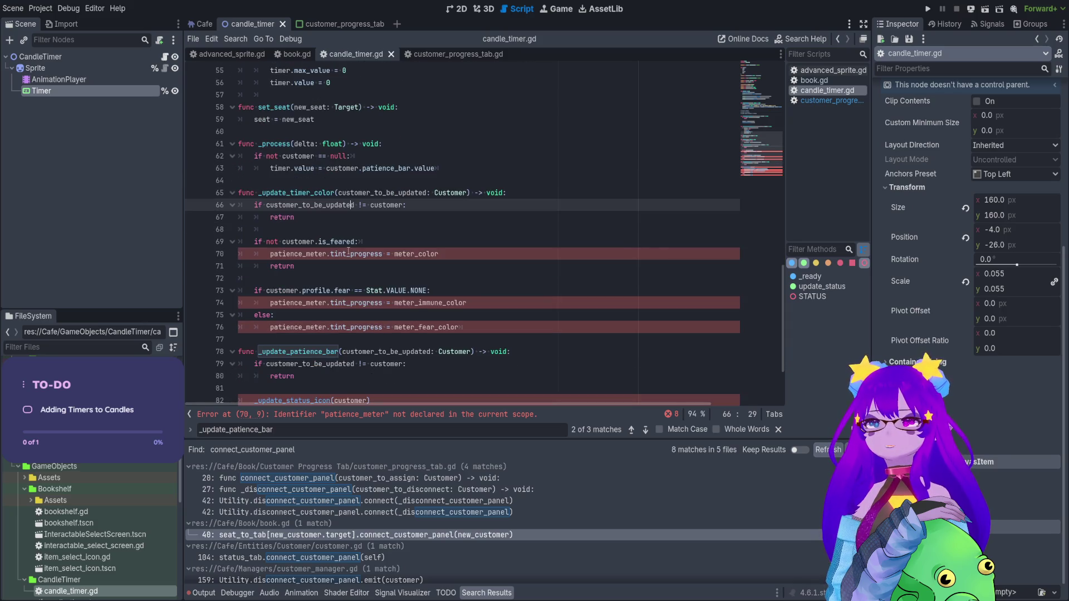
click(352, 254)
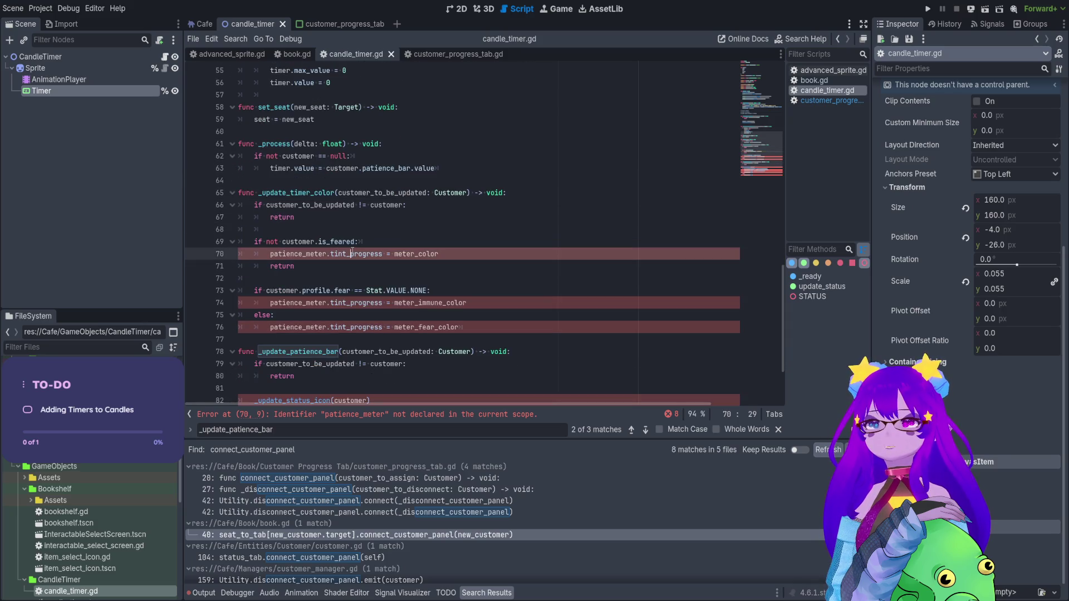
double_click(300, 254)
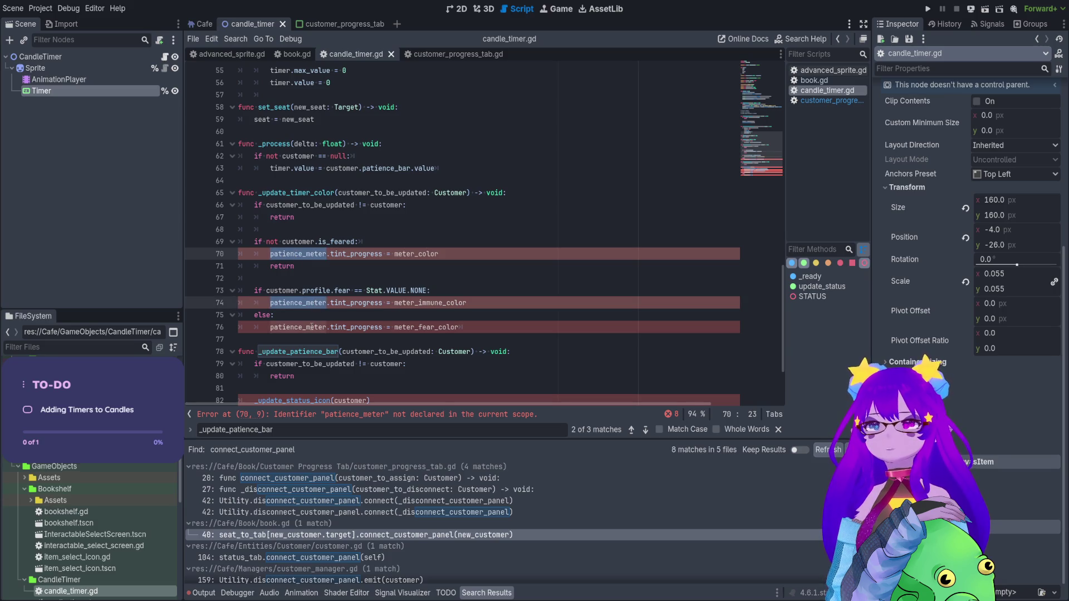
text(timer)
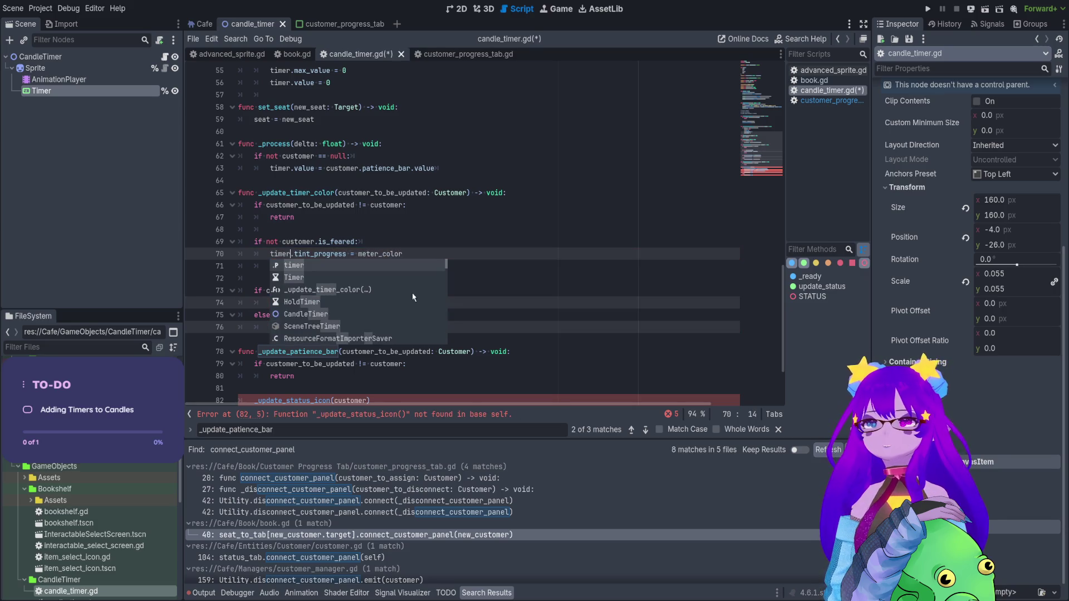
key(Escape)
key(ctrl+s)
Step: Delete the _update_status_icon call line
click(329, 290)
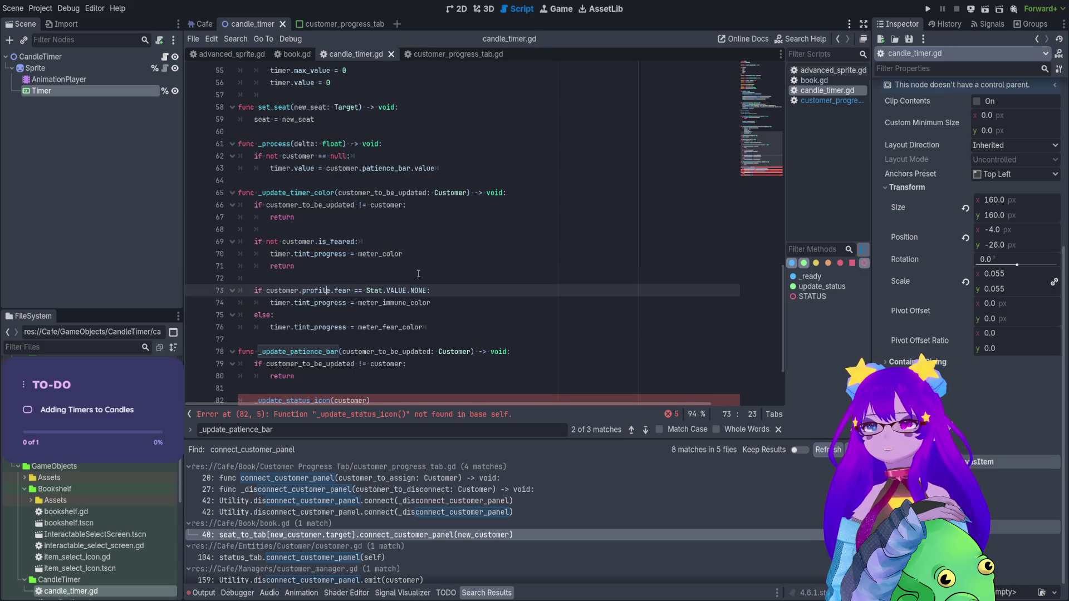
scroll(276, 223, down, 2)
scroll(360, 233, down, 1)
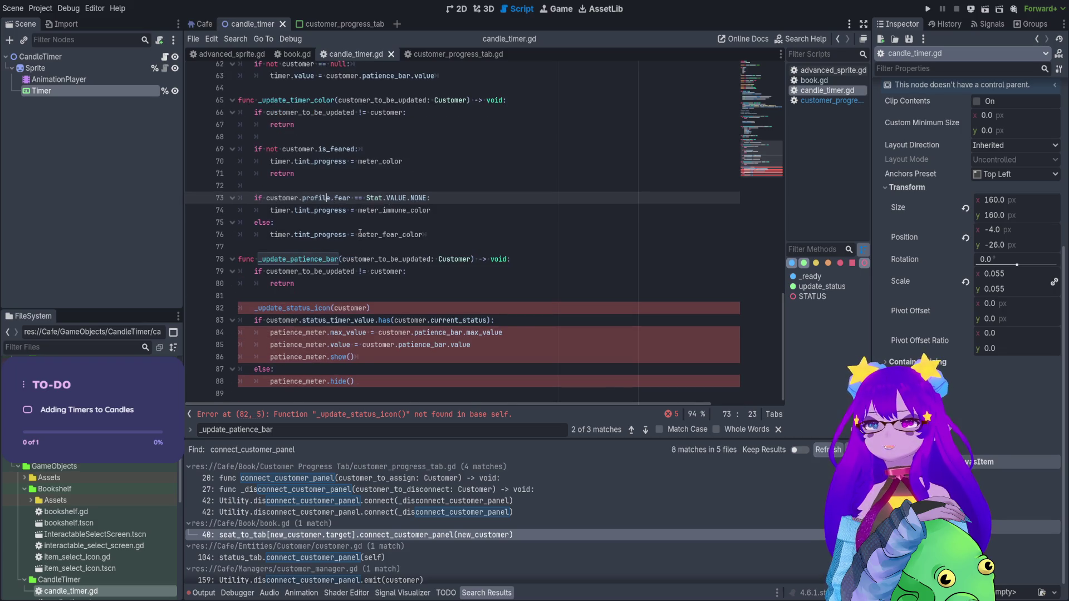
click(385, 314)
key(shift+Home)
key(shift+Home)
key(BackSpace)
key(BackSpace)
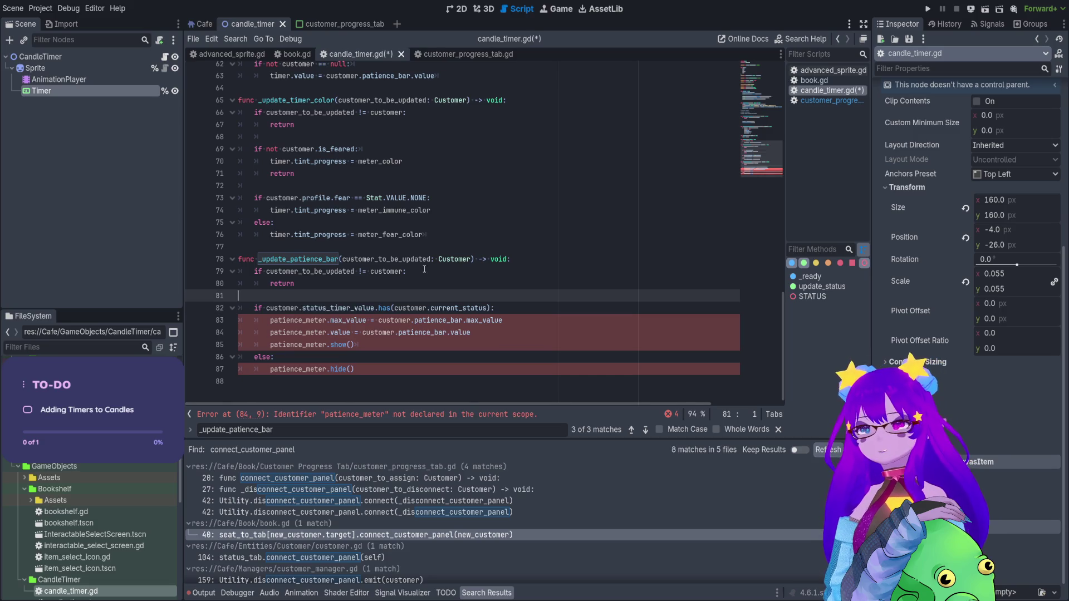
Step: Replace all patience_meter occurrences in _update_patience_bar with timer and save
click(358, 307)
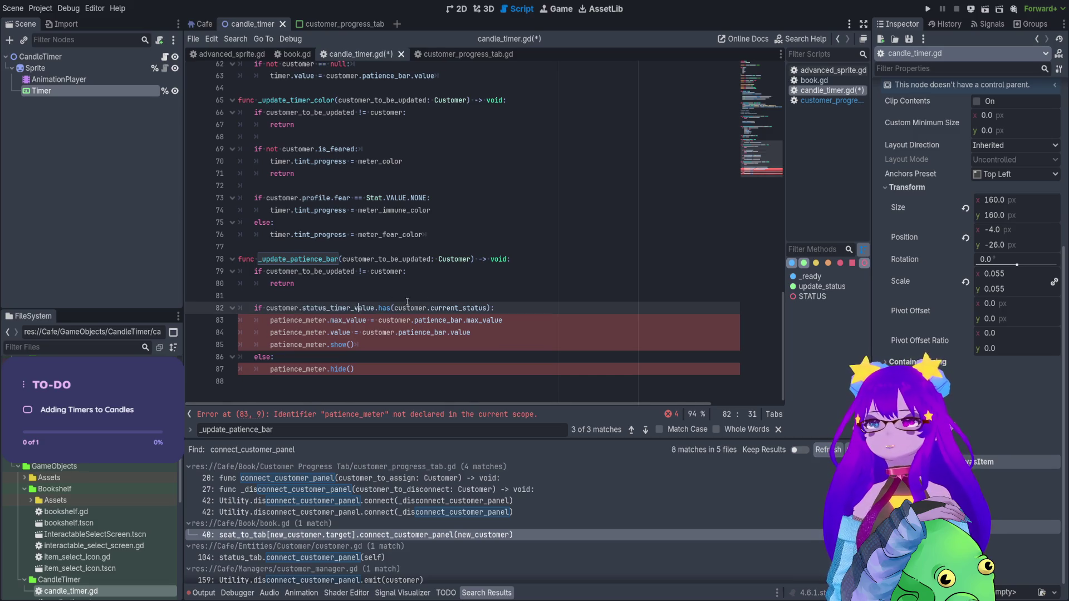
double_click(292, 320)
key(ctrl+d)
key(ctrl+d)
key(ctrl+d)
text(timer)
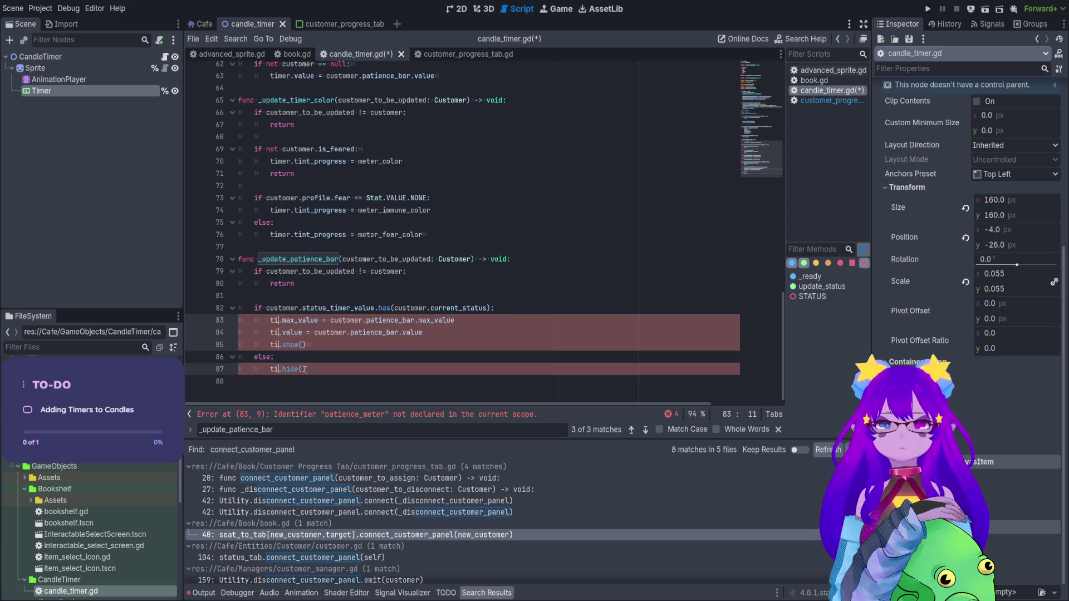
click(554, 239)
key(ctrl+s)
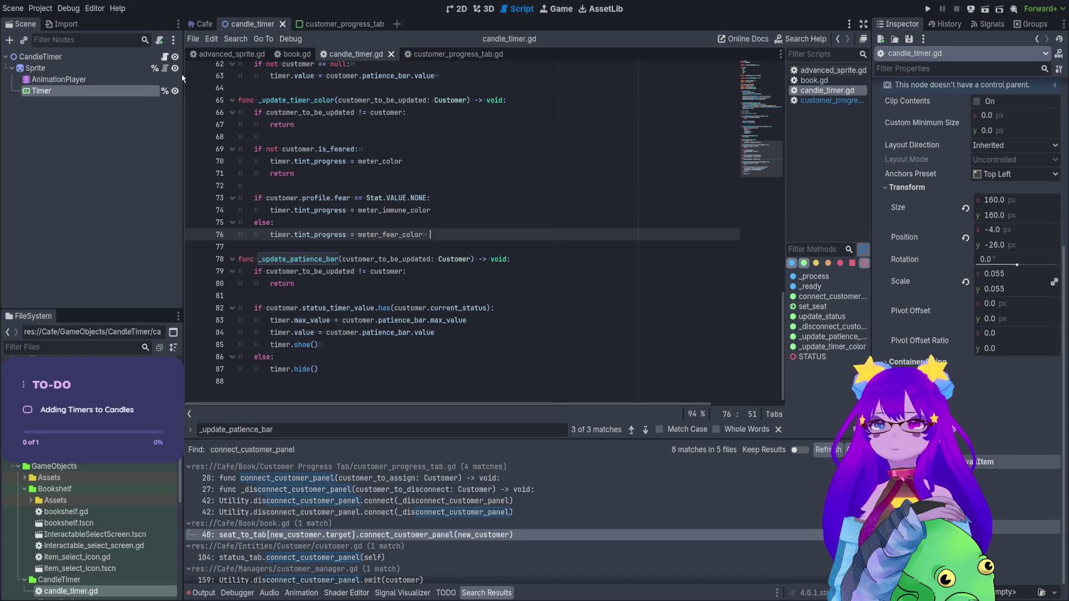
Step: View the candle and timer in the 2D canvas and save the scene
click(458, 9)
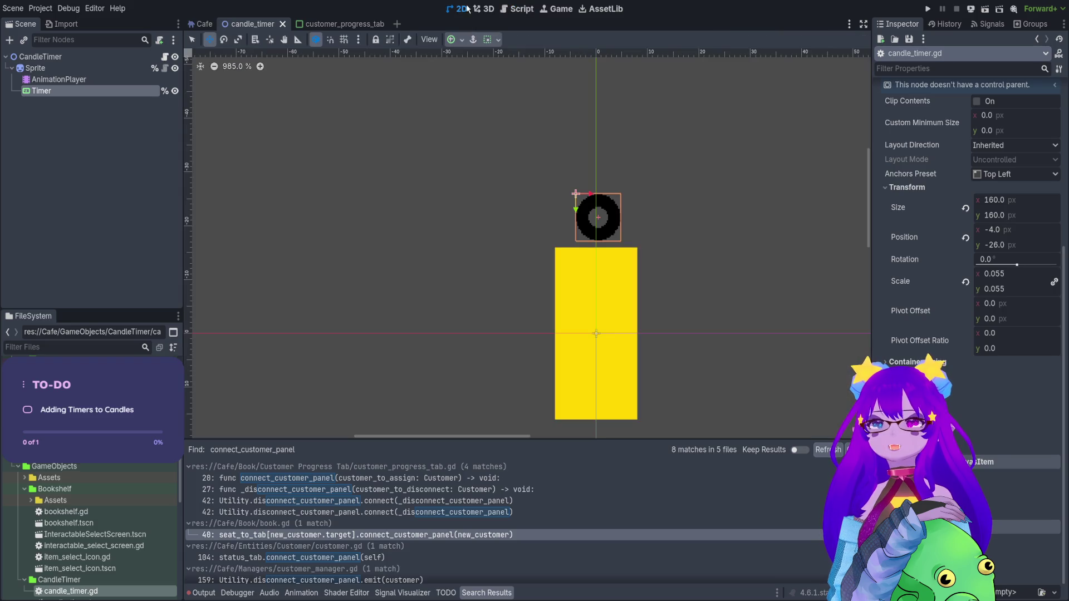
scroll(573, 153, right, 3)
key(ctrl+s)
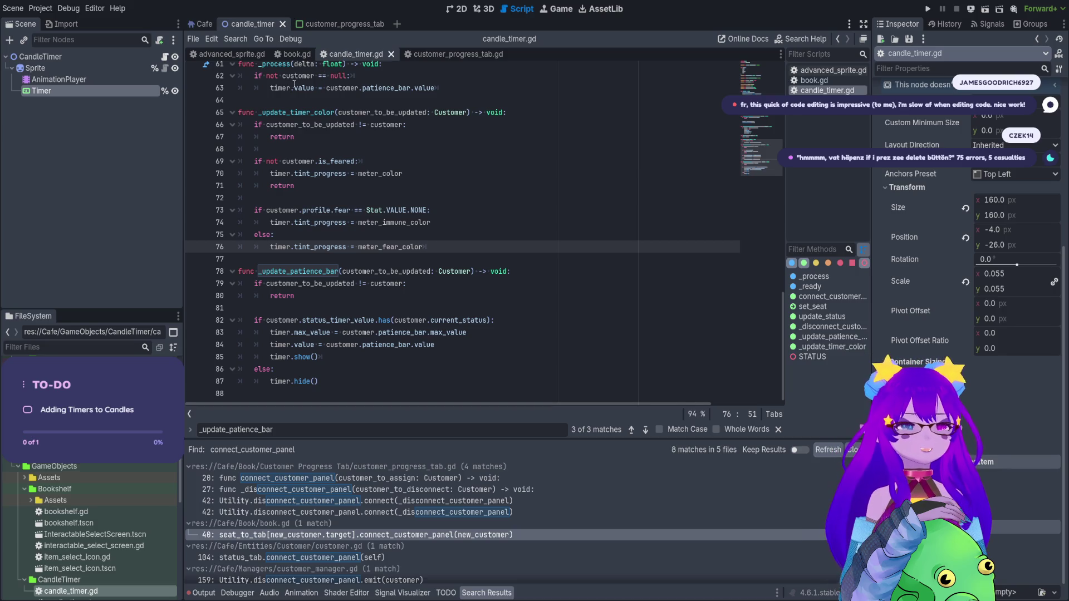
Step: Inspect the CandleTimer, AnimationPlayer and Timer nodes in the Scene dock
click(54, 56)
click(63, 82)
click(69, 92)
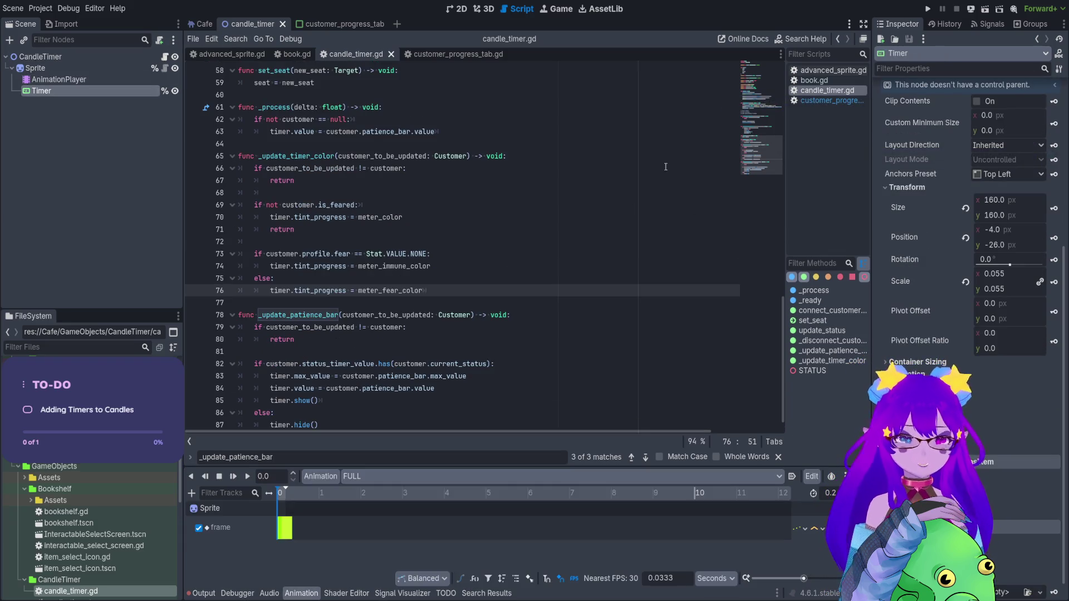
Step: Show the Cafe scene in the 2D view and double-click the book instance to open it
click(196, 24)
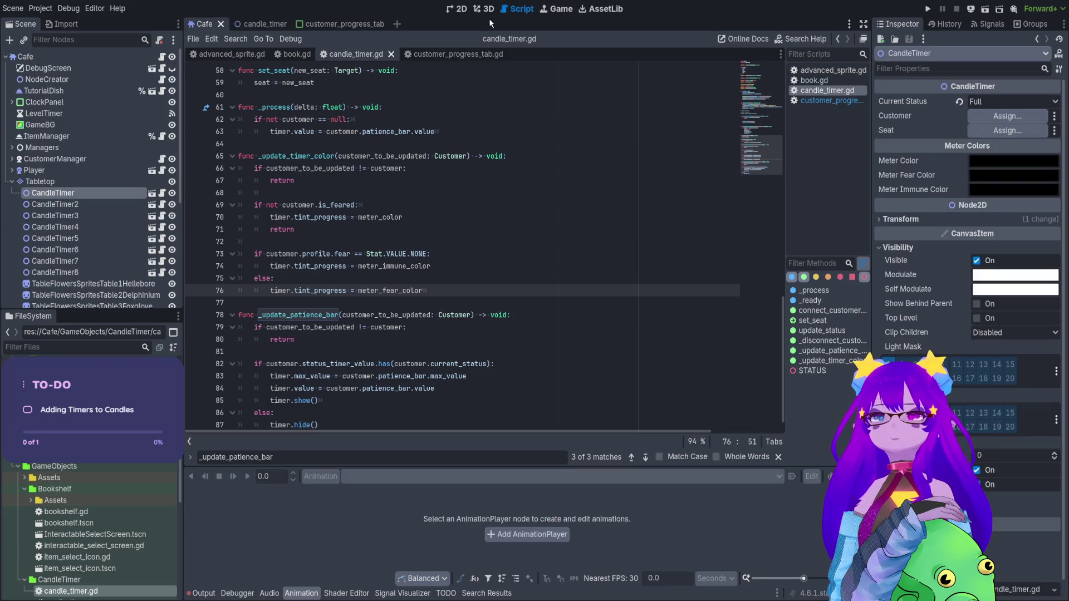
click(458, 9)
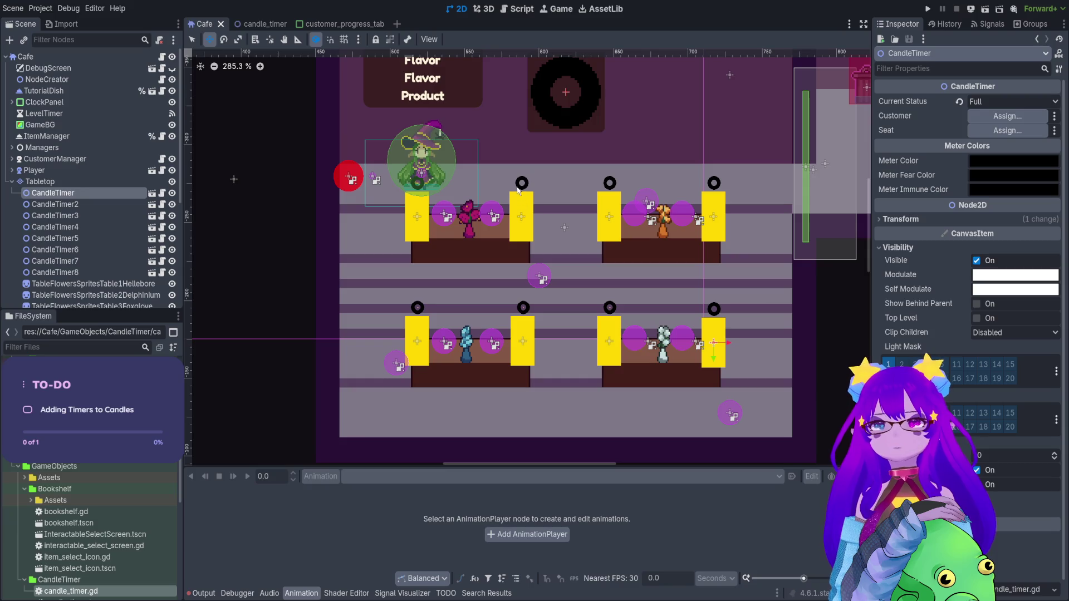
double_click(526, 202)
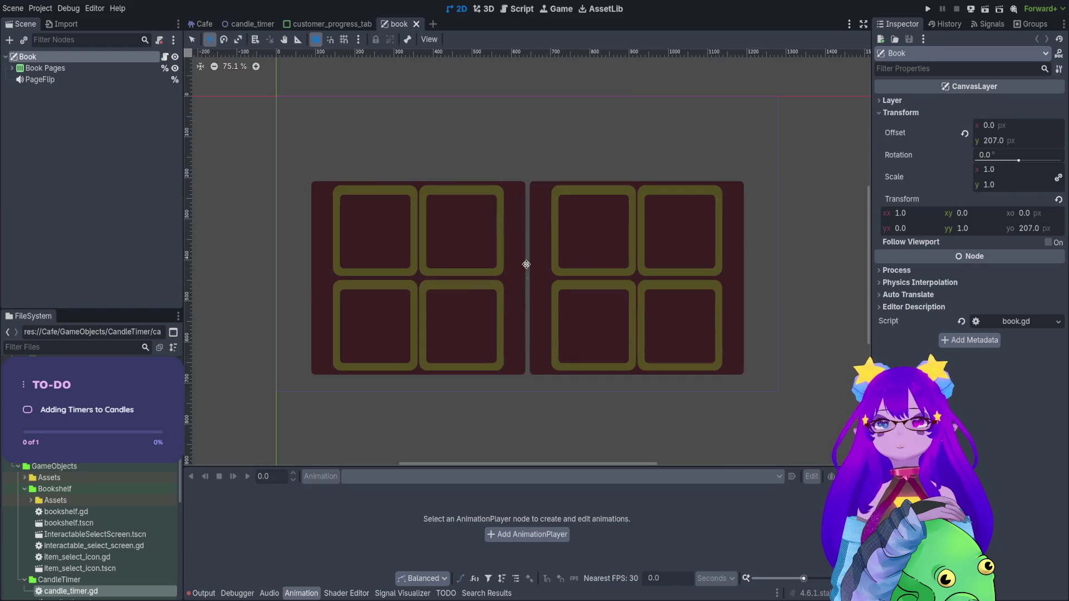
Step: Expand Book Pages and inspect the Top Seat 3, Top Seat 4, Bottom Seat 3 and Bottom Seat 4 tabs
click(118, 66)
click(7, 68)
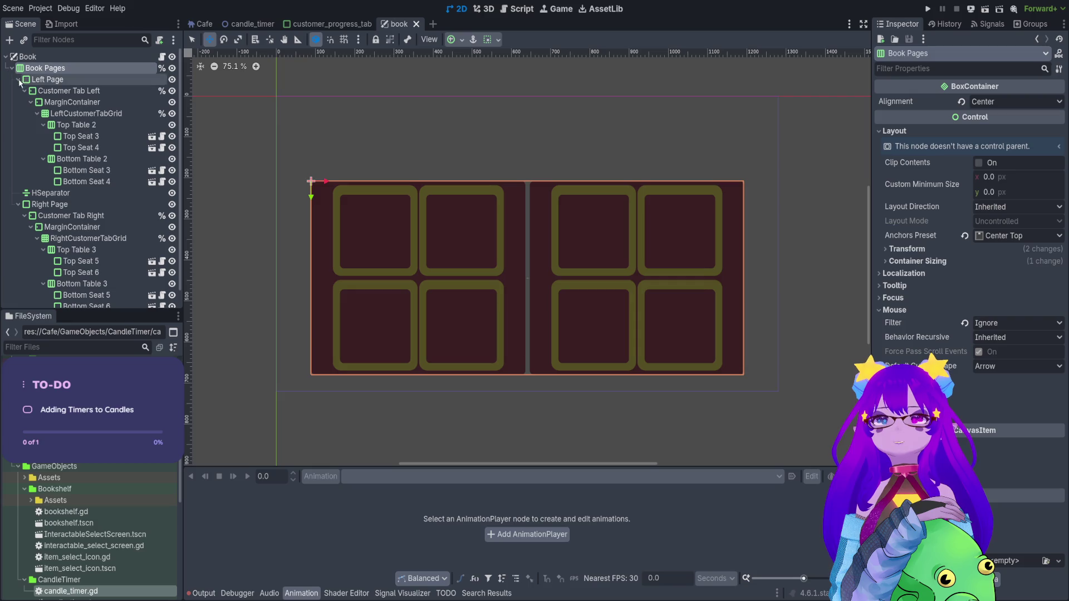
click(81, 137)
click(86, 150)
click(88, 171)
click(90, 182)
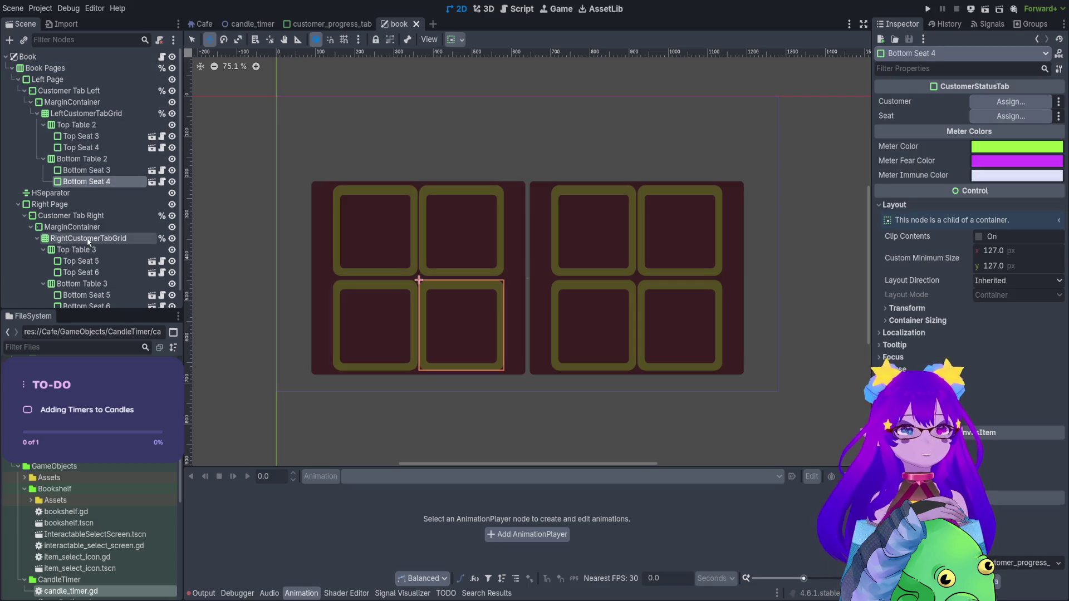
scroll(643, 294, up, 1)
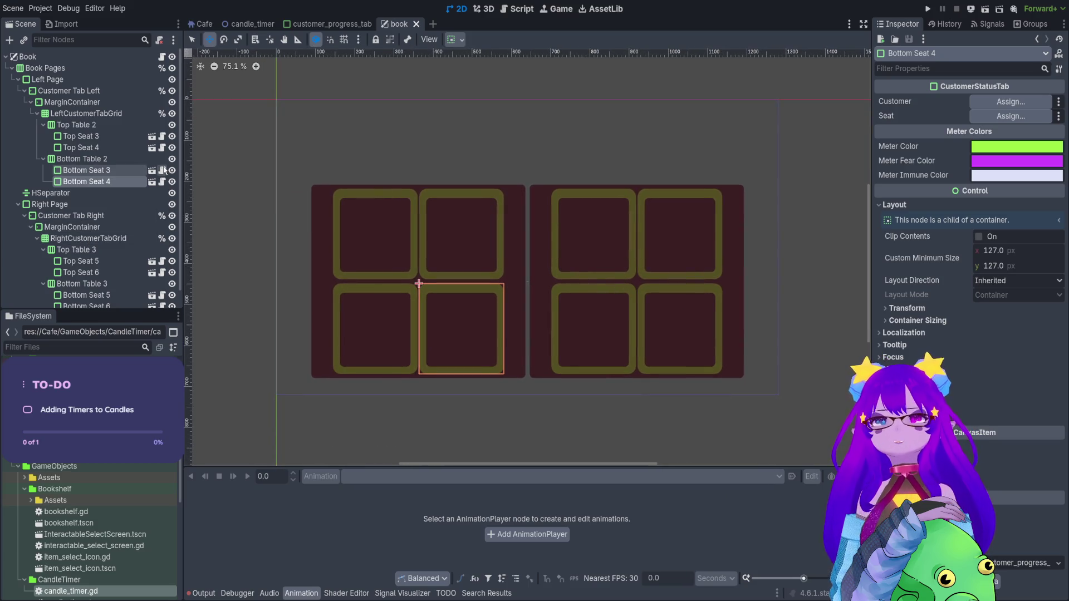
Step: Open book.gd and select the assign_customer_to_tab line among its book signal connections
click(162, 56)
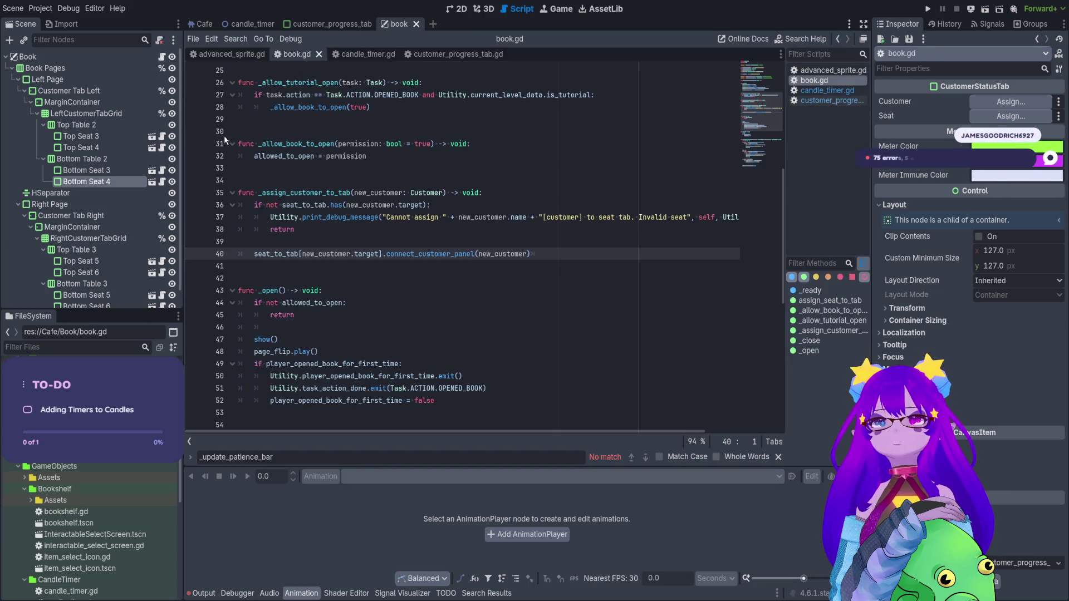
scroll(338, 266, up, 8)
click(327, 290)
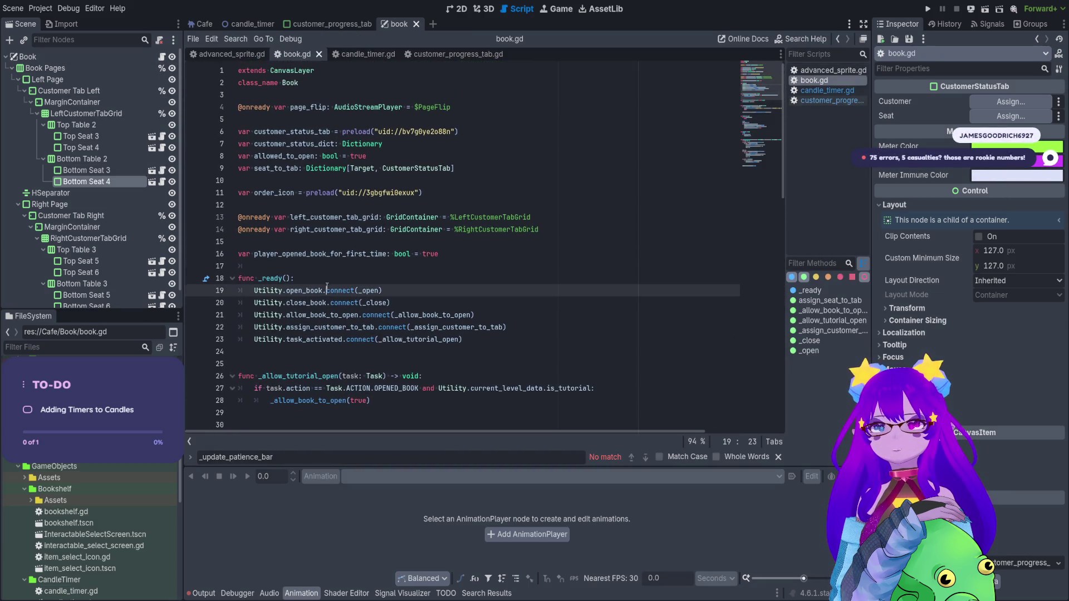
click(328, 303)
click(329, 313)
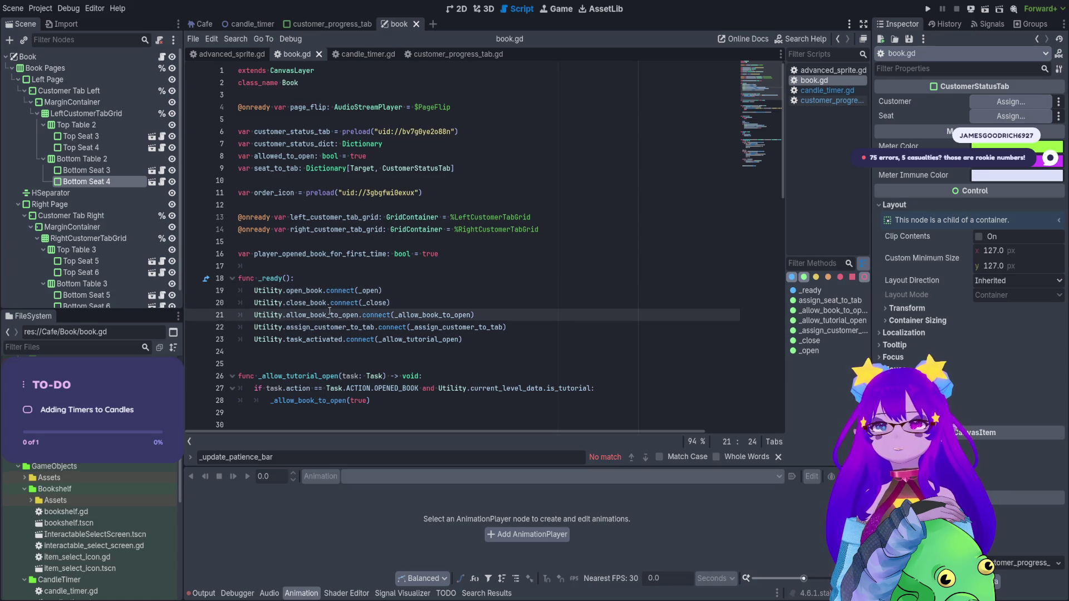
click(329, 327)
scroll(390, 278, down, 2)
click(510, 253)
drag(510, 253, 213, 252)
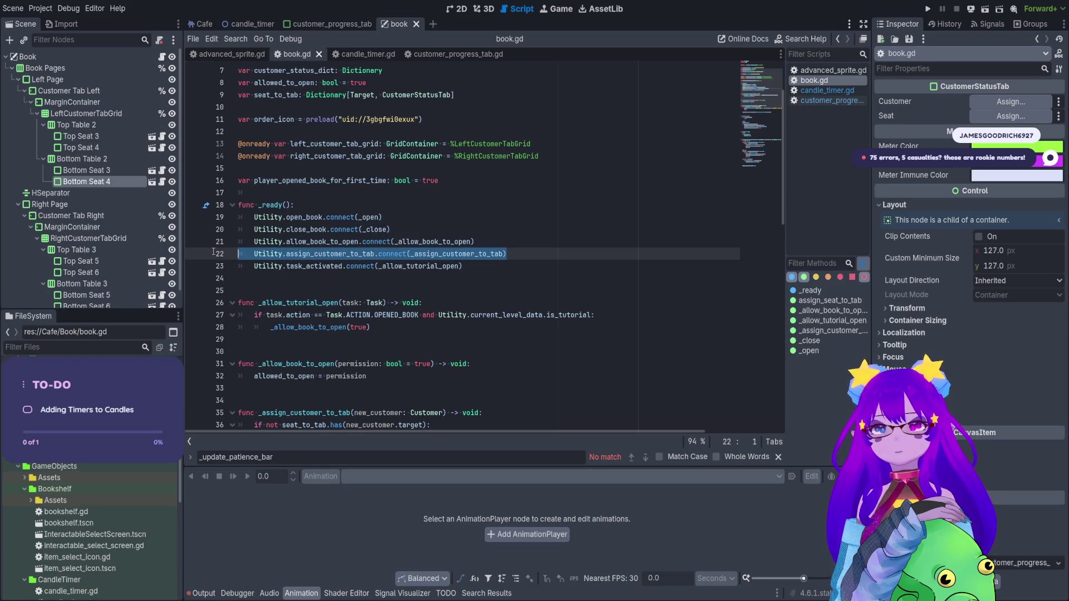
Step: Jump to the _assign_customer_to_tab function and highlight its body and seat check
ctrl+click(456, 254)
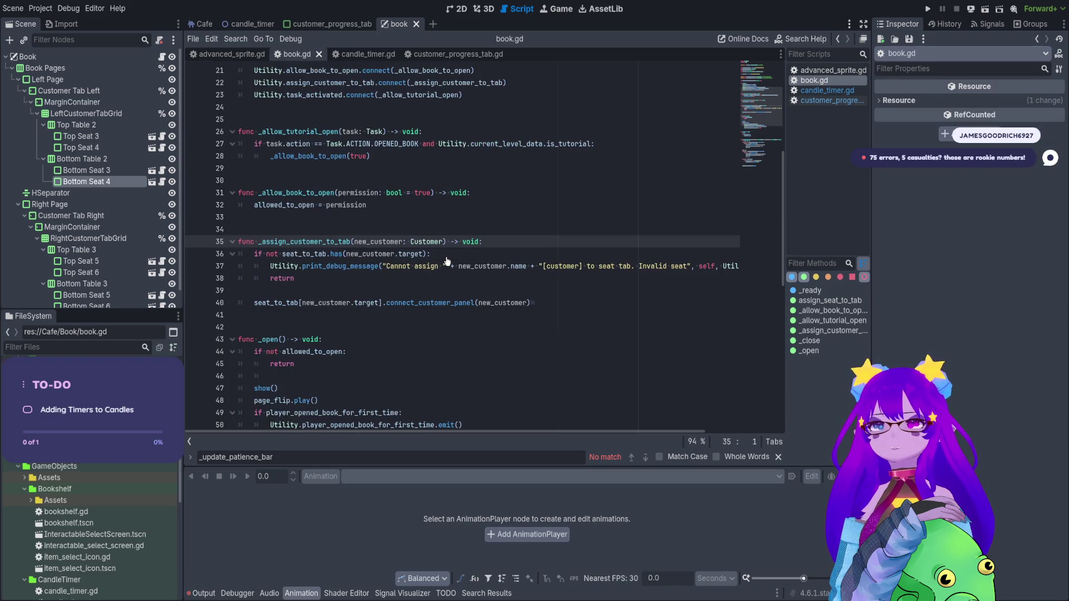
drag(607, 299, 262, 266)
click(348, 254)
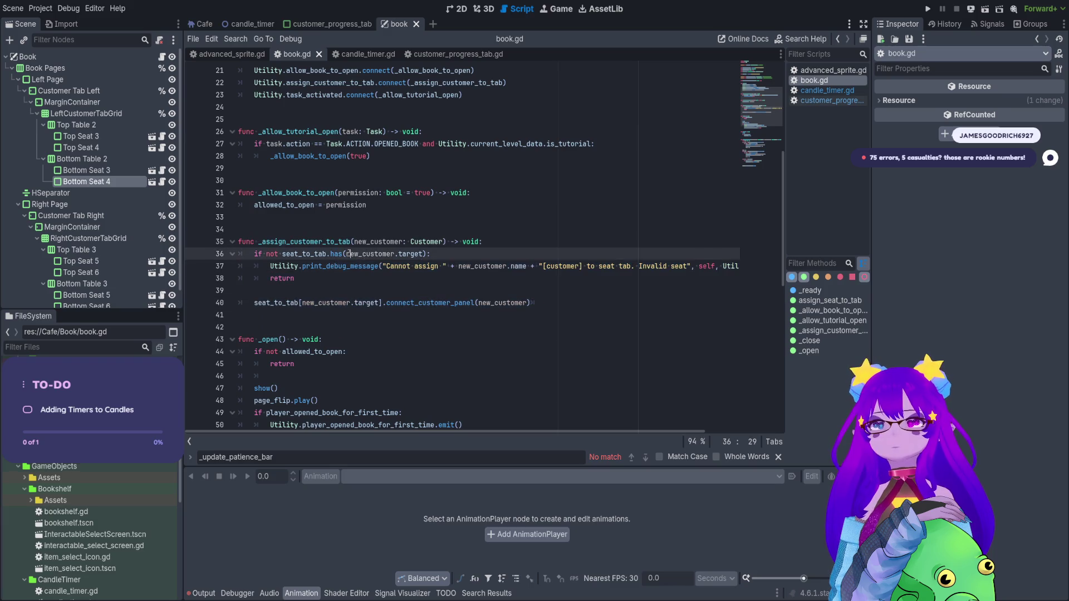
Step: Search all files for assign_customer_to_tab and open customer_manager.gd's emit on line 146
double_click(330, 83)
key(ctrl+shift+f)
key(Return)
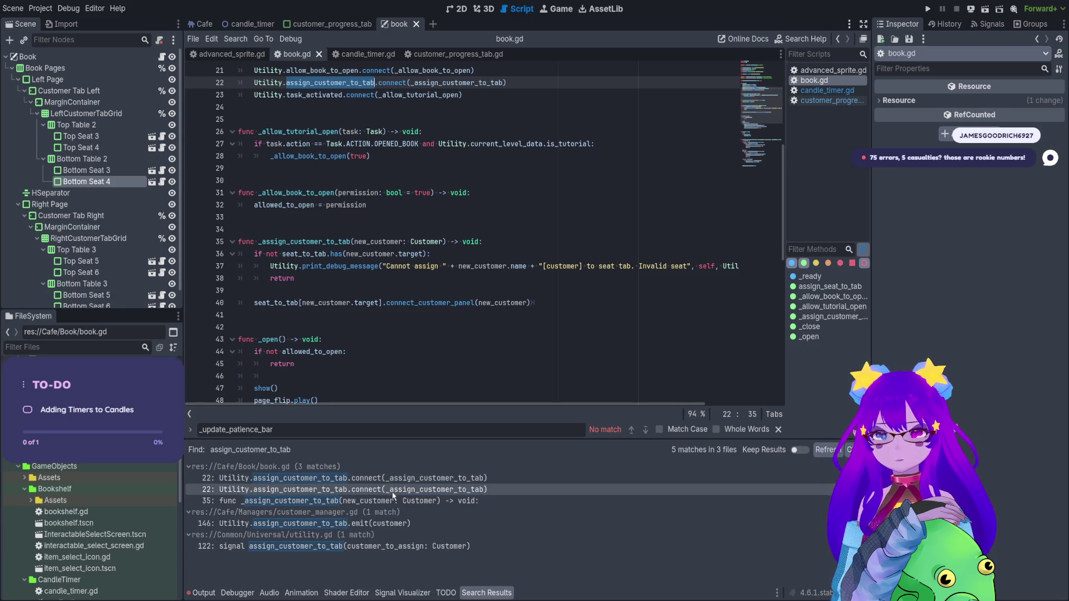
click(384, 524)
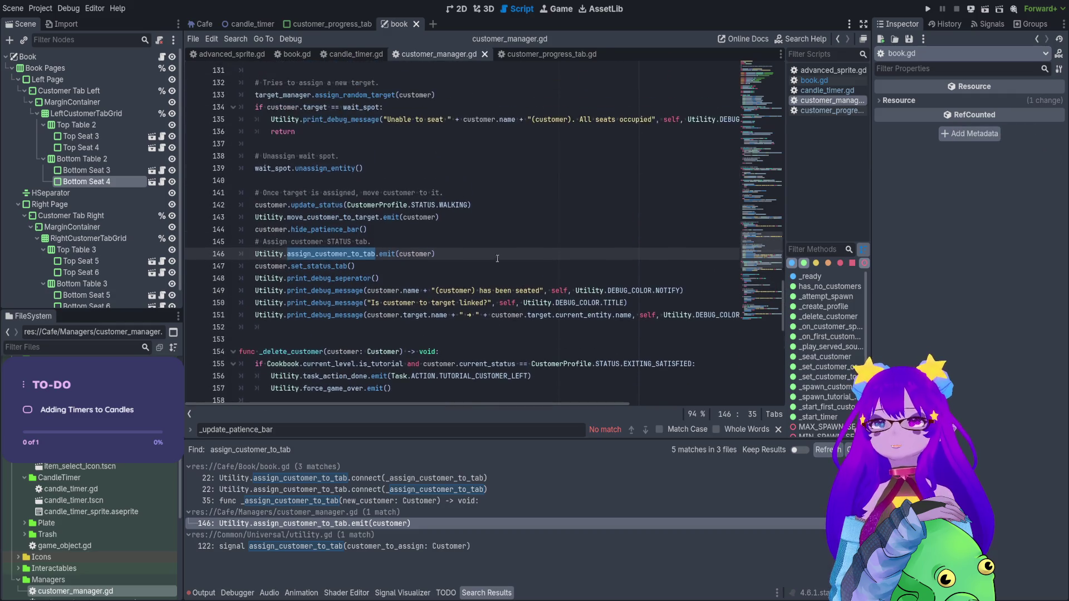
click(474, 251)
drag(436, 254, 254, 242)
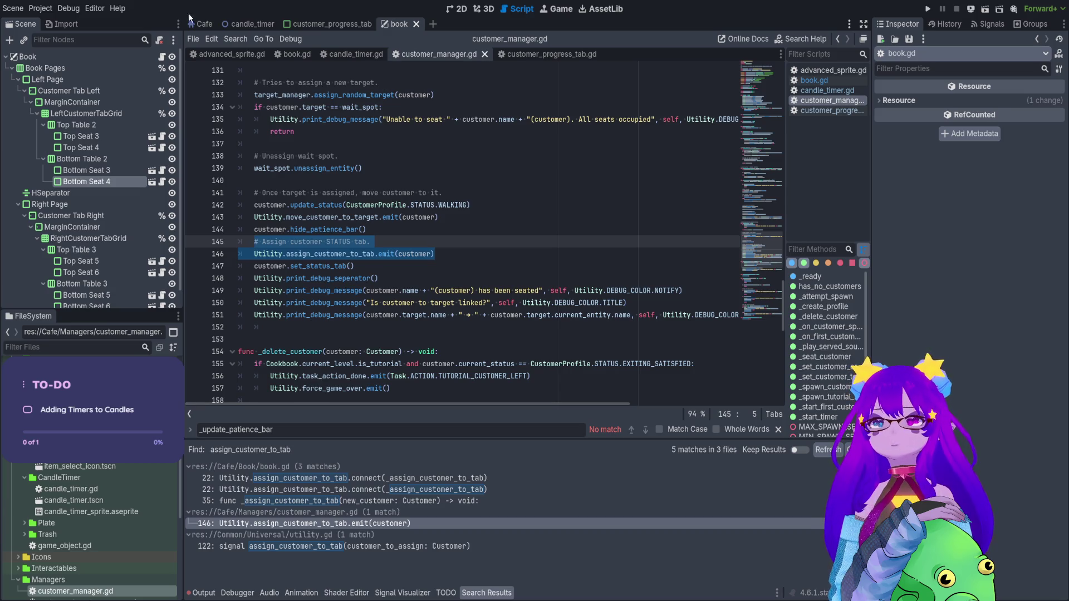
click(209, 19)
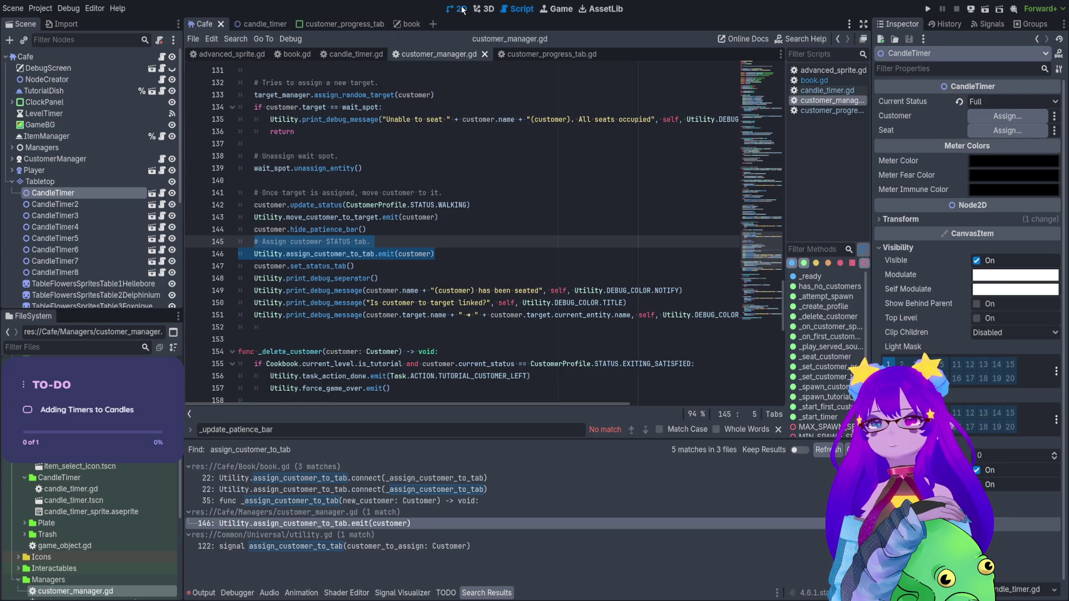
Step: Show the Cafe scene in 2D, expand its Managers node, and open the cafe.gd script
click(462, 9)
scroll(279, 167, down, 2)
scroll(72, 226, down, 3)
scroll(76, 231, down, 2)
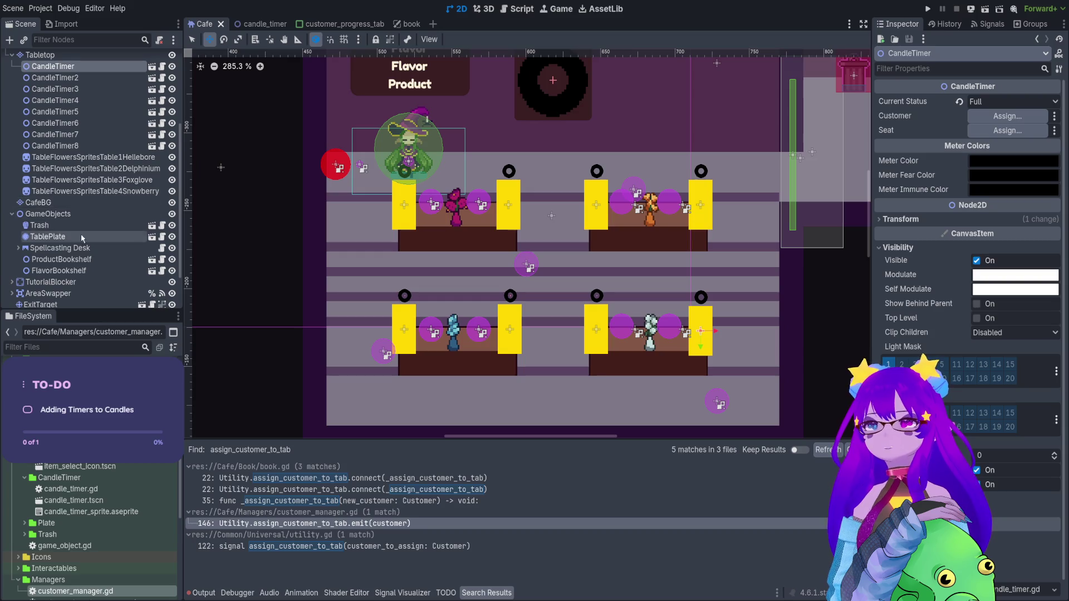
scroll(78, 234, up, 4)
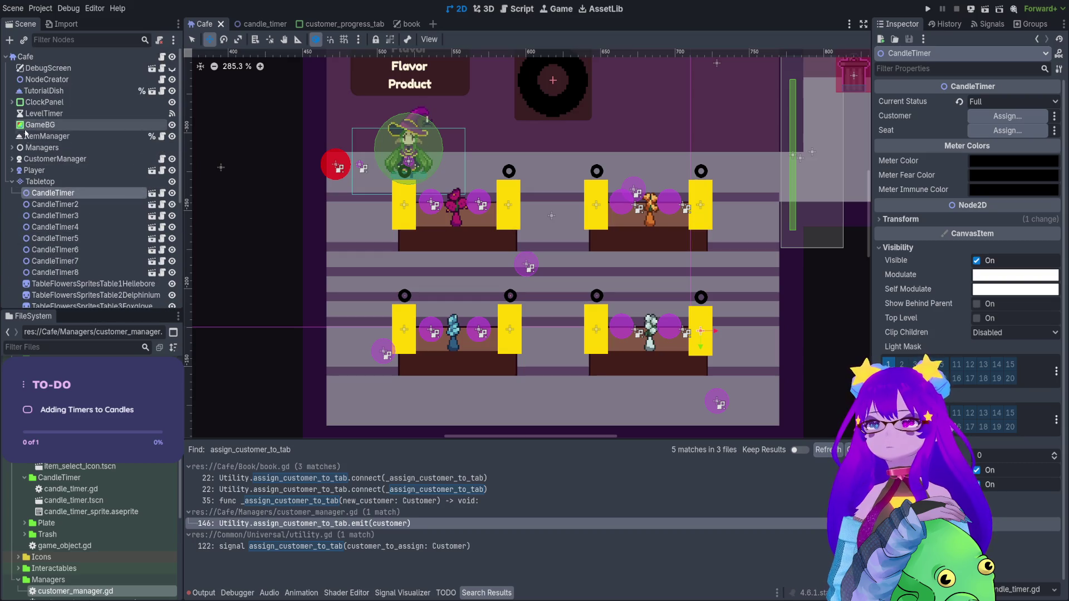
click(12, 148)
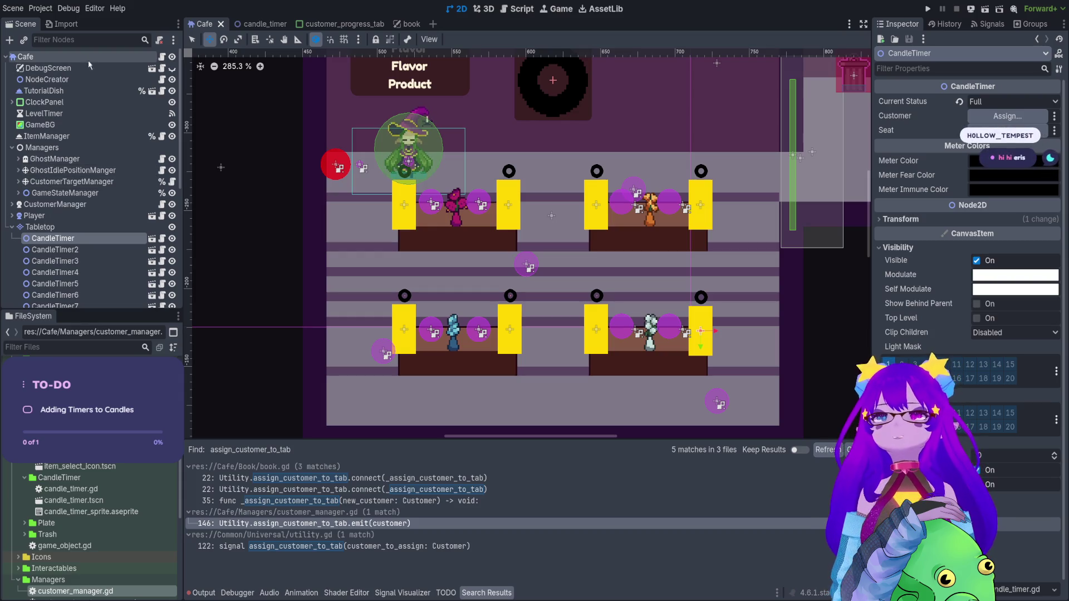
click(162, 56)
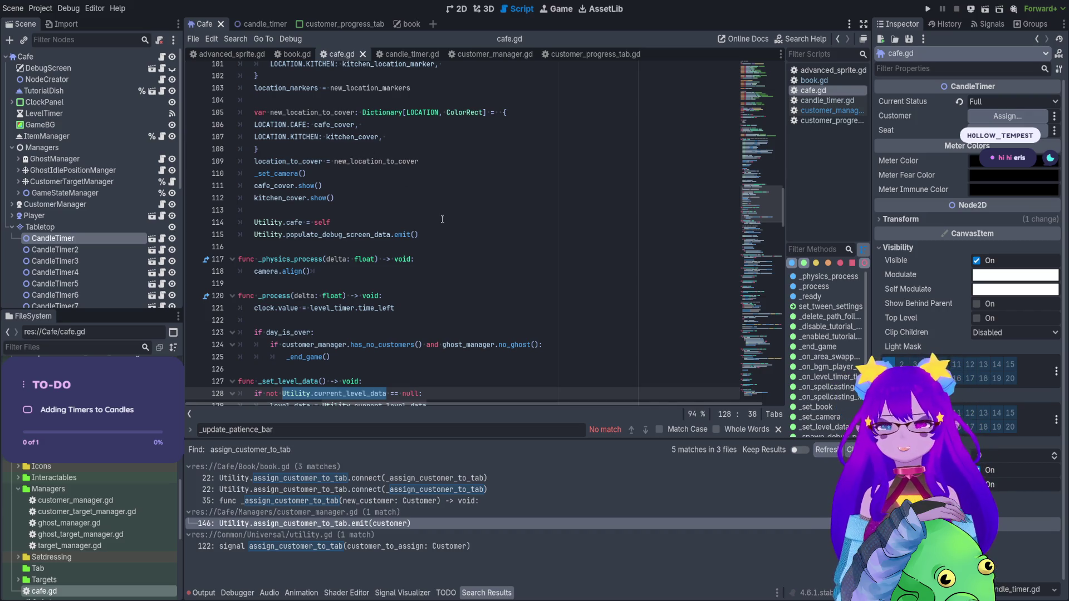
scroll(636, 157, up, 10)
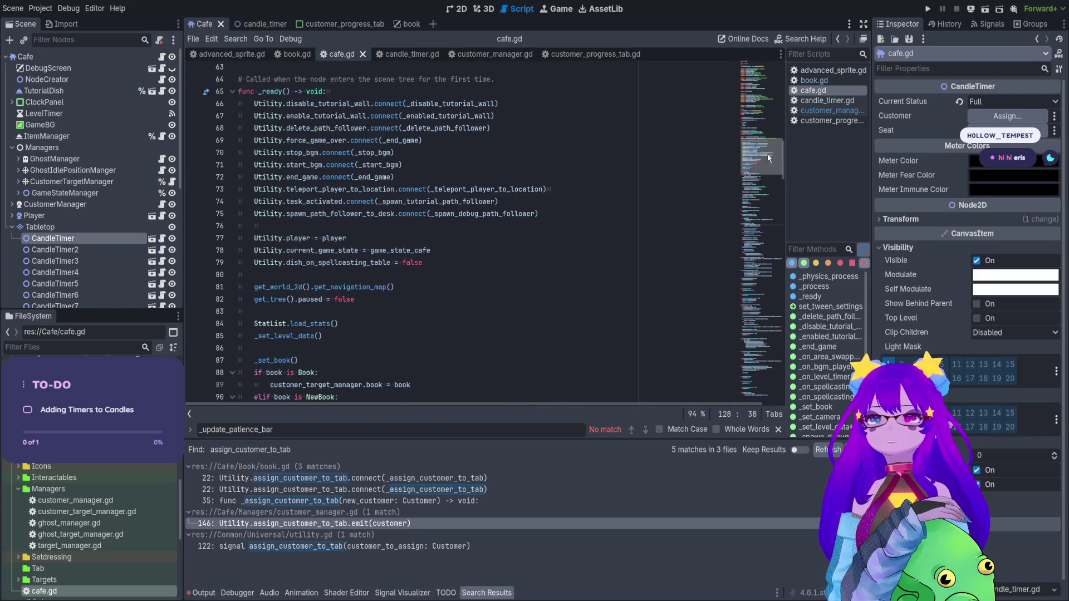
mouse_move(772, 144)
mouse_down()
mouse_move(773, 129)
mouse_move(779, 155)
mouse_up()
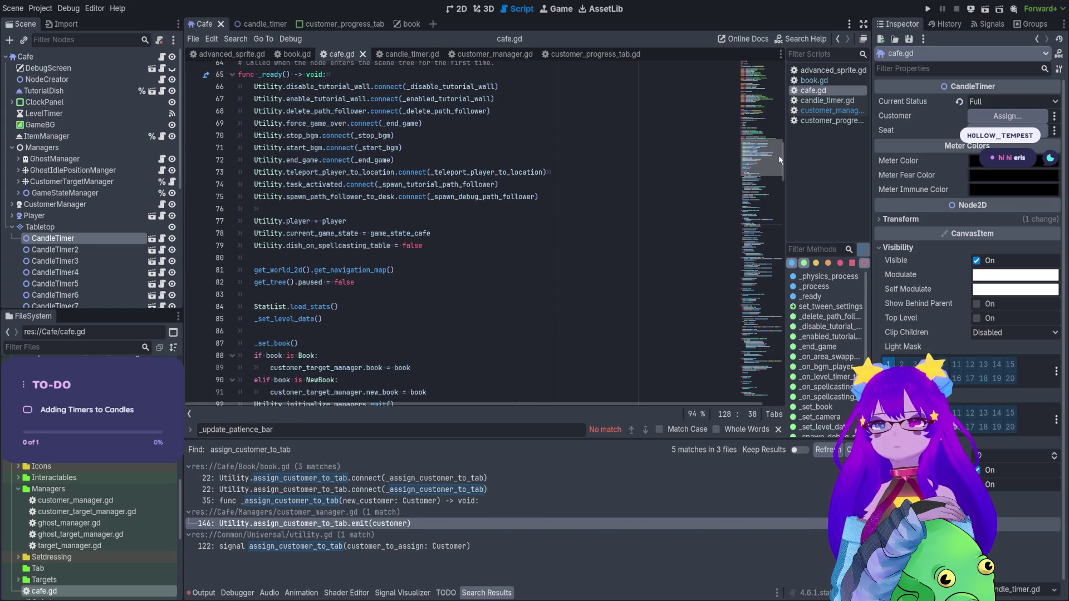
drag(373, 88, 436, 185)
click(435, 185)
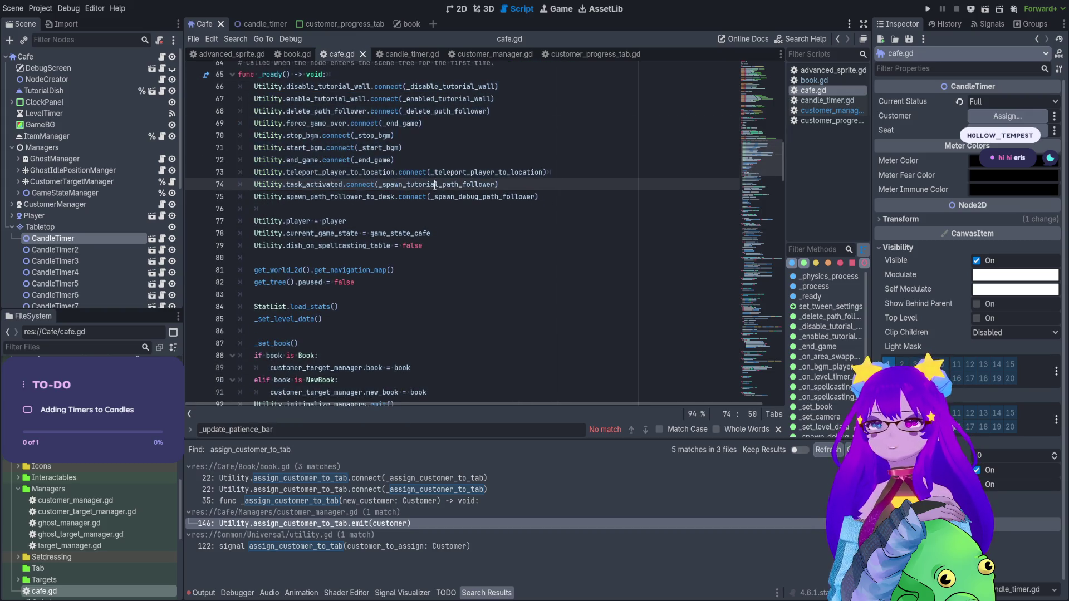
scroll(376, 188, down, 3)
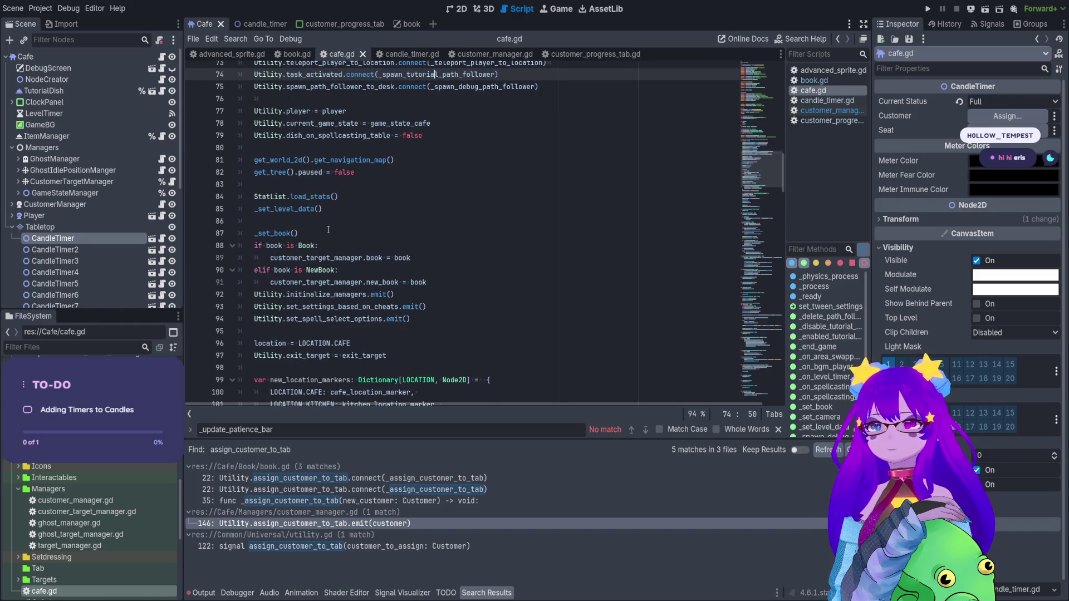
scroll(328, 230, down, 2)
click(338, 233)
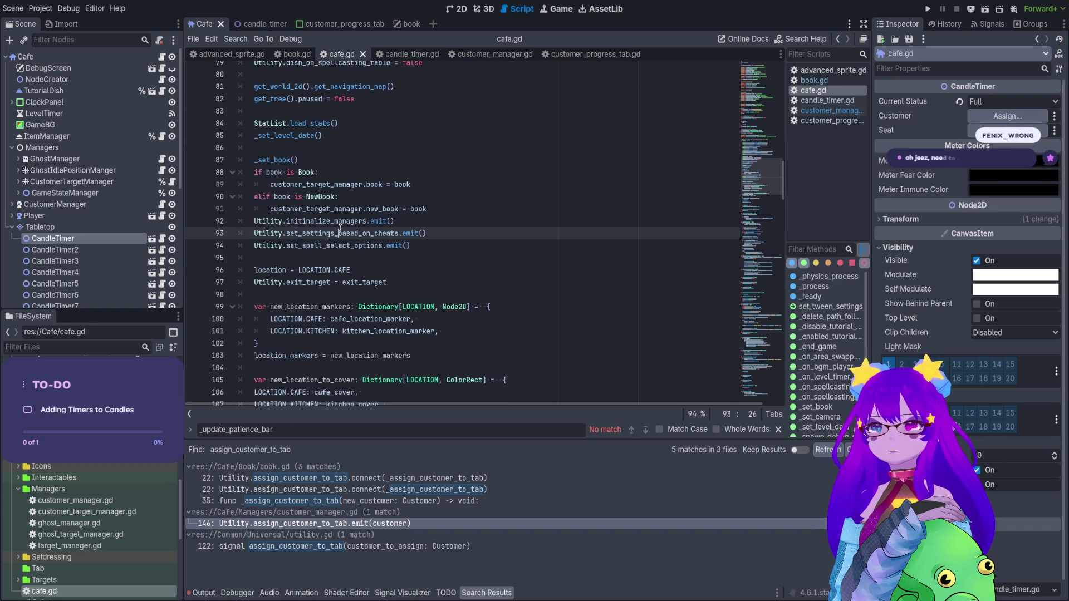
click(340, 246)
scroll(340, 248, down, 2)
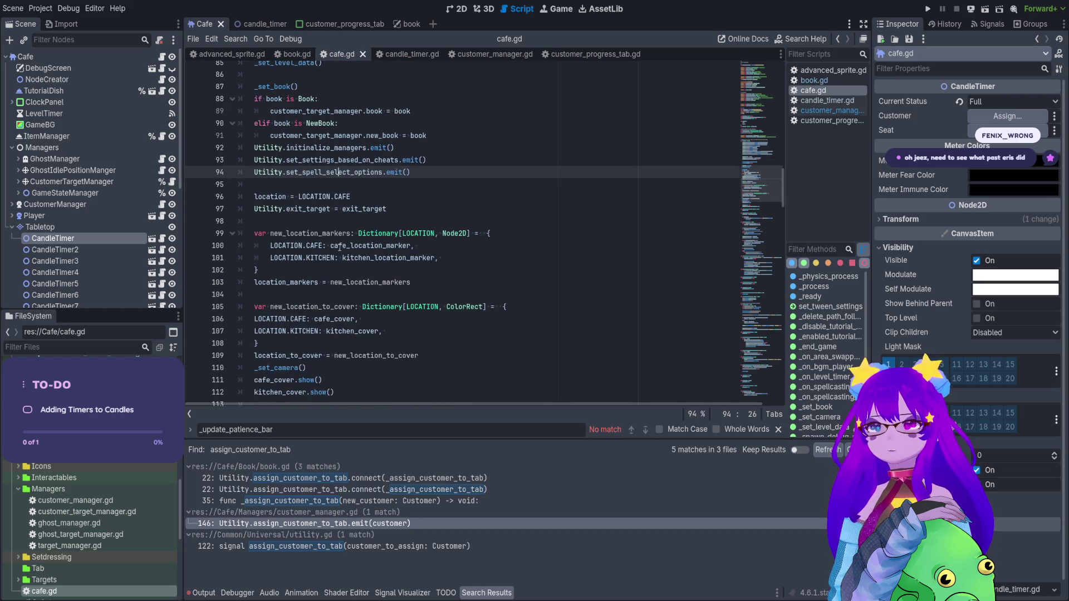
scroll(339, 247, down, 1)
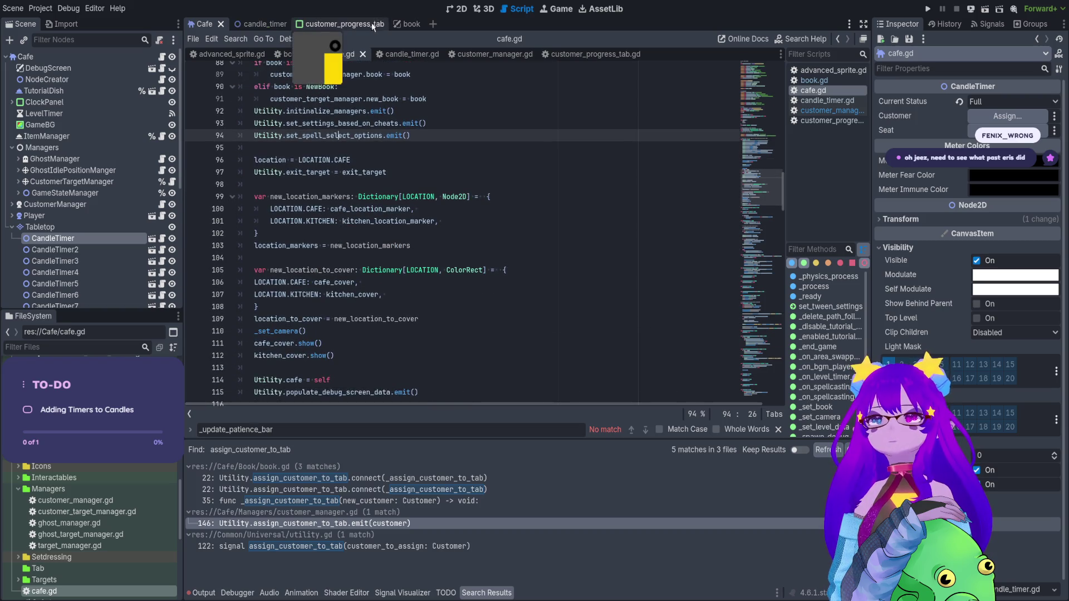
click(404, 24)
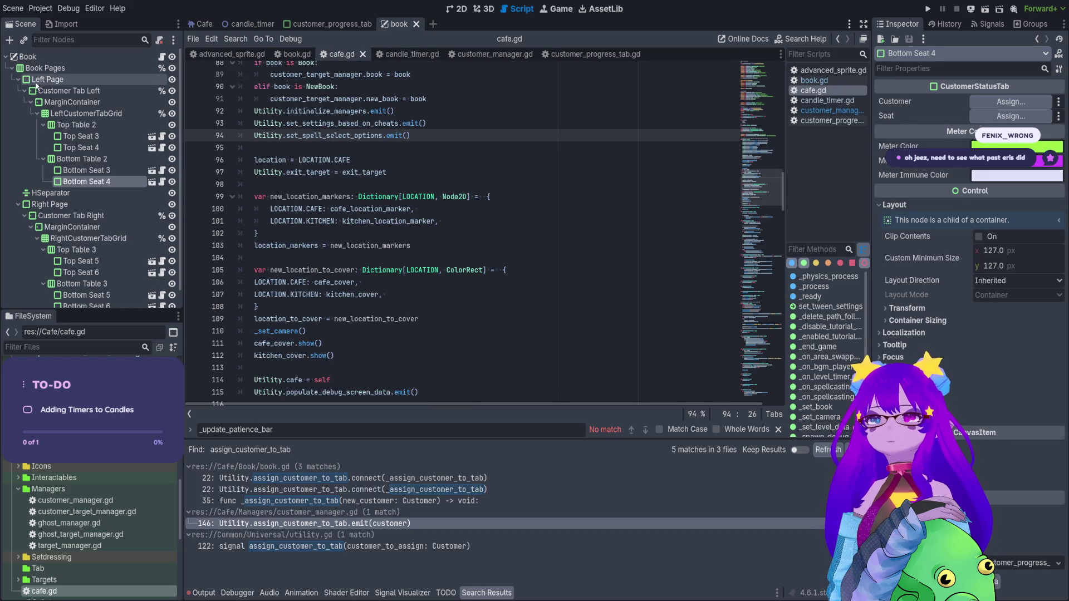
Step: Open Bottom Seat 4's customer_progress_tab.gd and review connect_customer_panel's status bar and icon connections
click(162, 181)
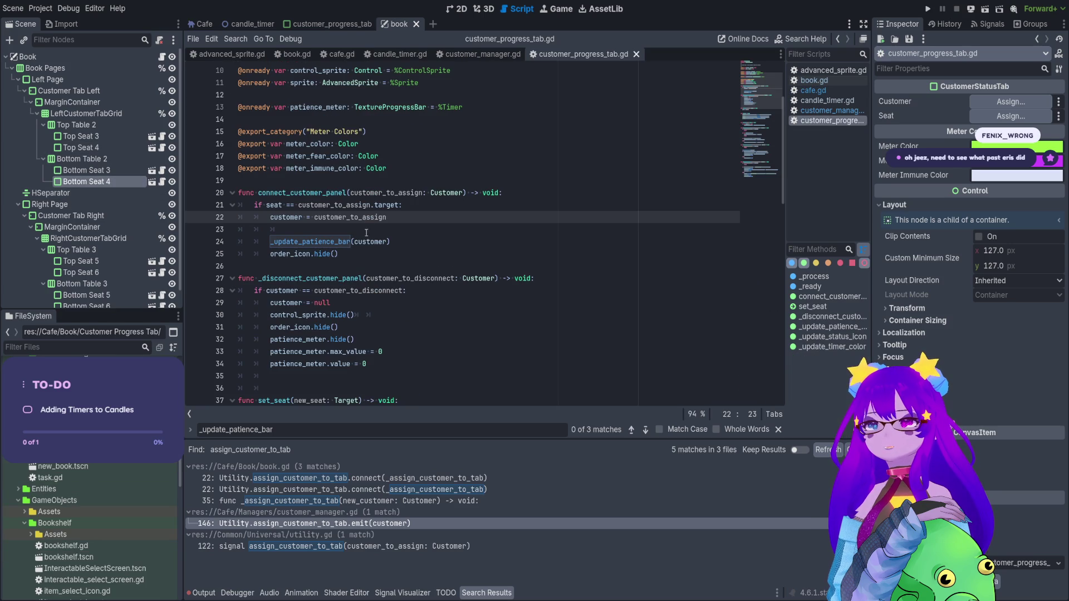
click(326, 190)
scroll(320, 192, down, 2)
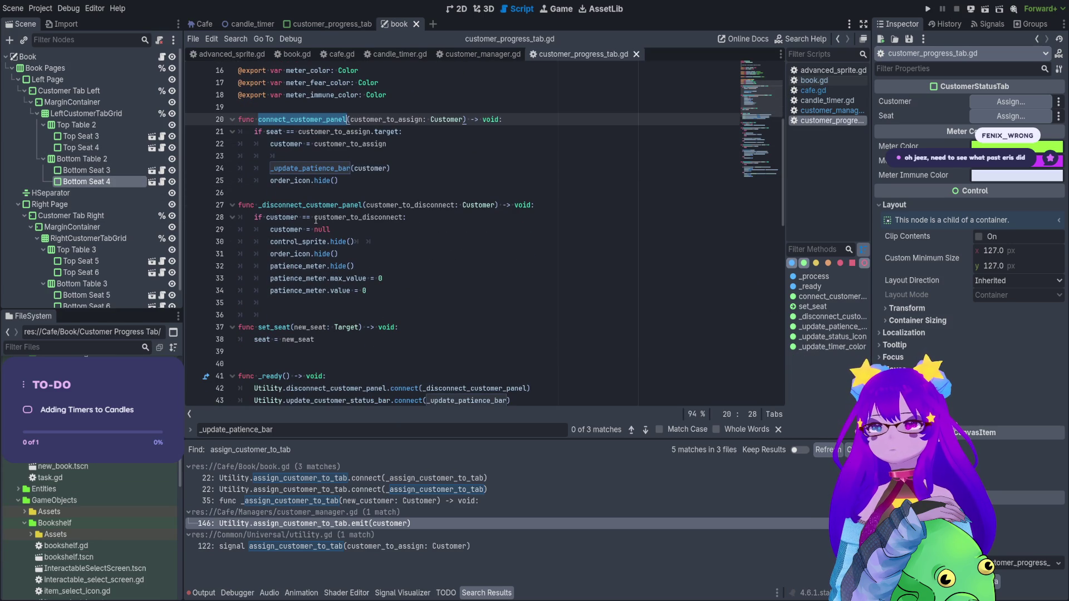
click(315, 196)
scroll(314, 196, down, 3)
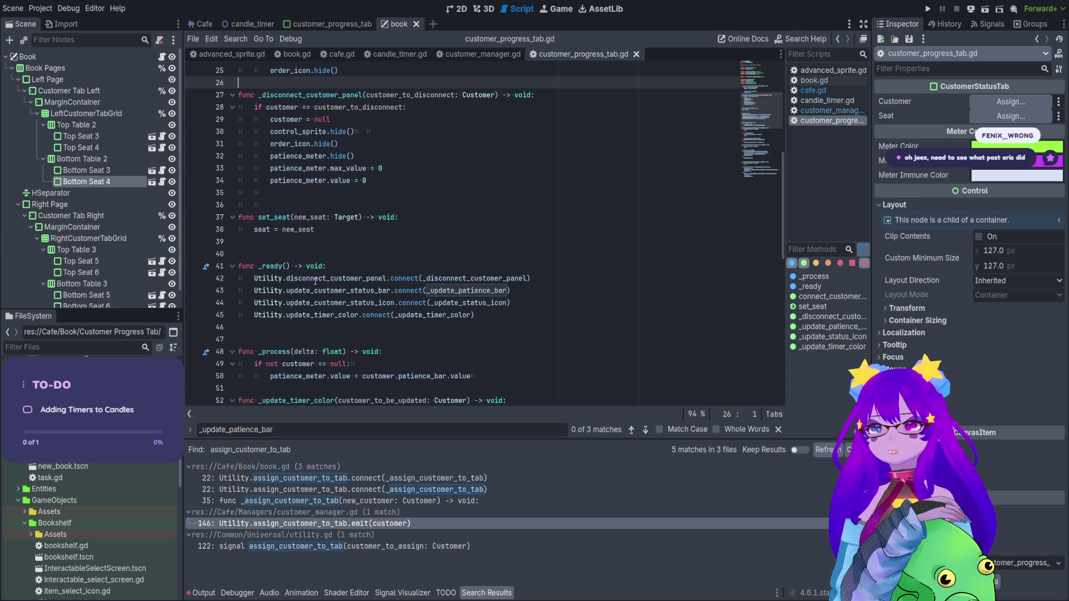
click(315, 282)
double_click(316, 291)
click(309, 301)
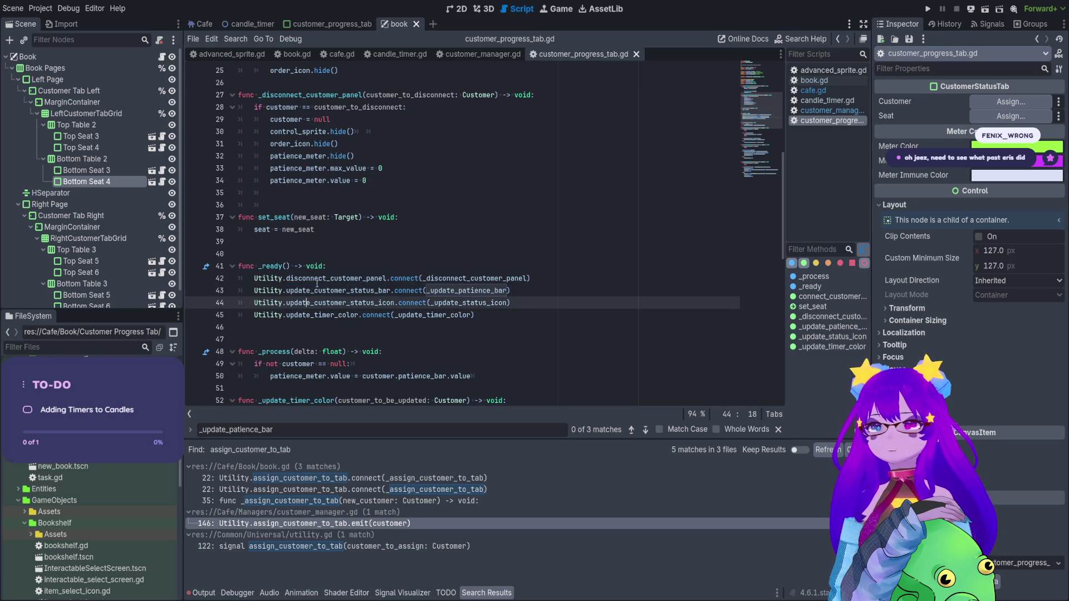
scroll(334, 267, up, 5)
Step: Search all files for connect_customer_panel and open its call in book.gd
double_click(304, 193)
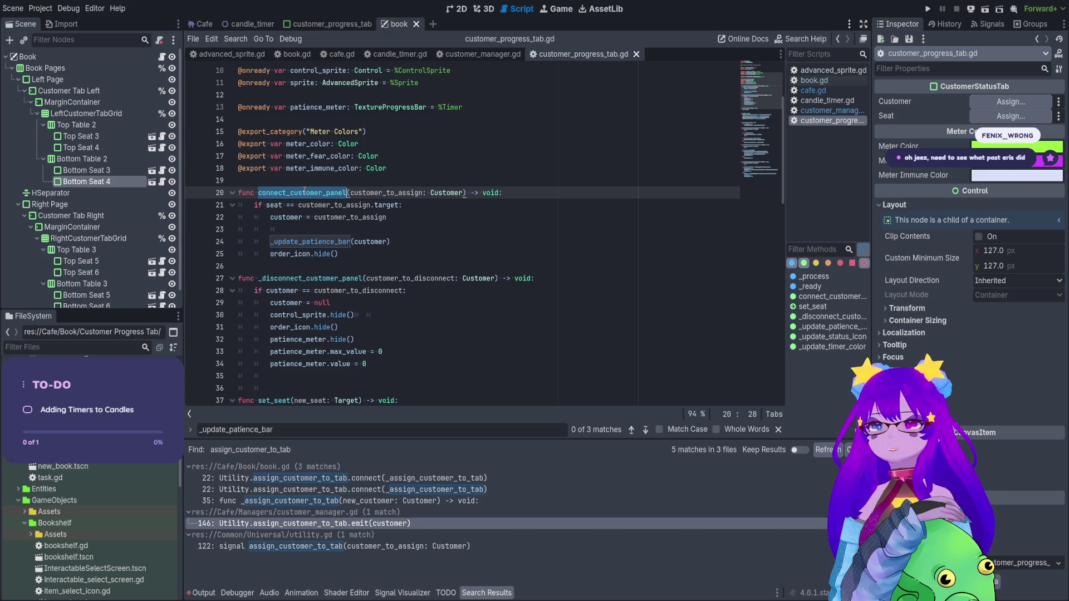
key(ctrl+shift+f)
key(Return)
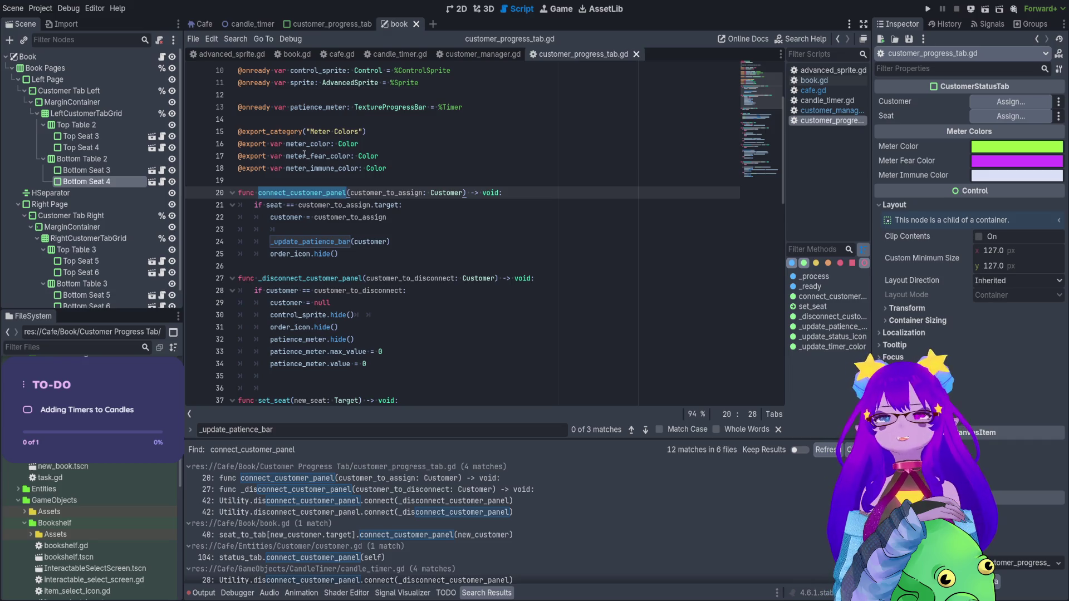
scroll(508, 203, up, 2)
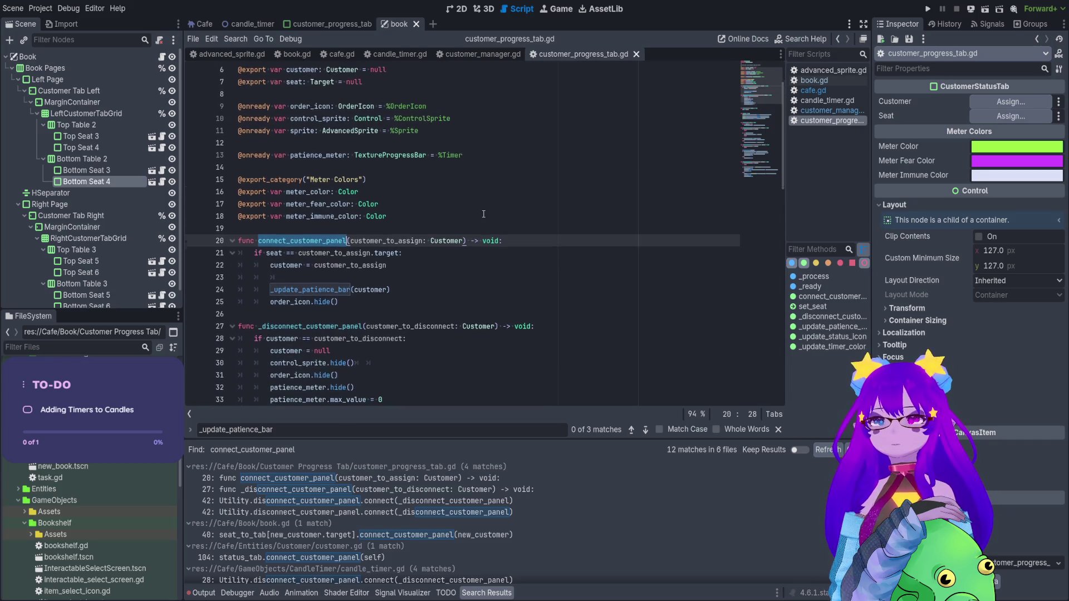
click(477, 536)
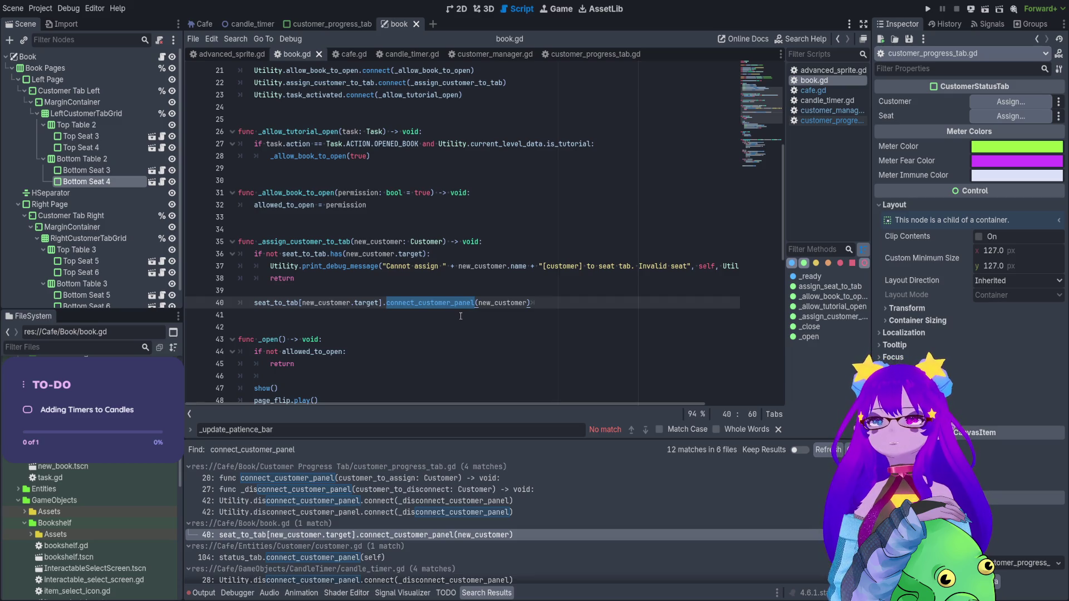
Step: Trace book.gd's seat_to_tab to its Dictionary[Target, CustomerStatusTab] declaration, then return to the Cafe scene
scroll(461, 315, up, 1)
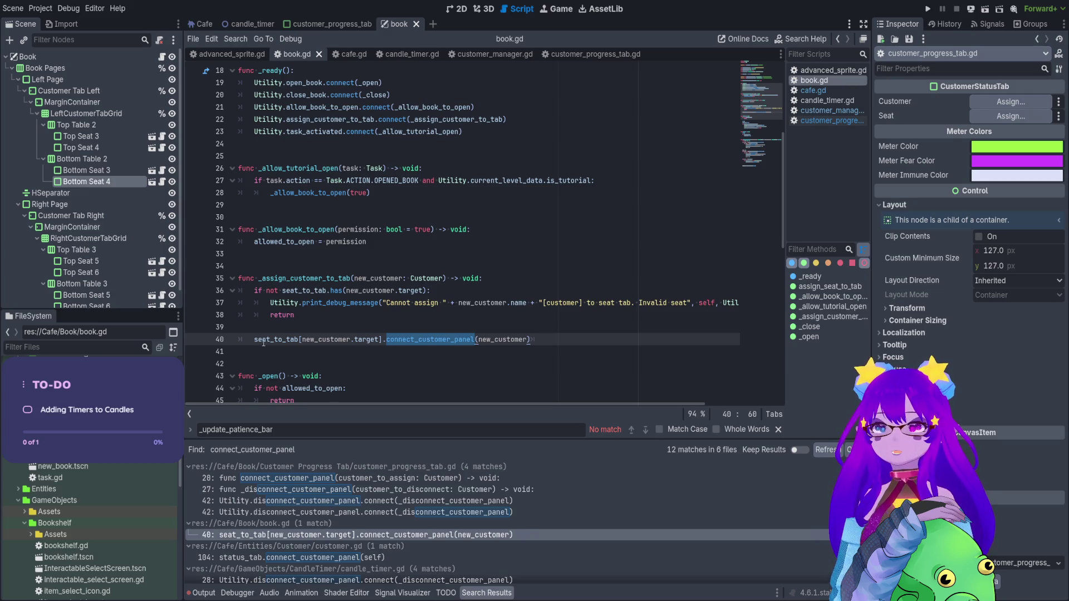
double_click(283, 340)
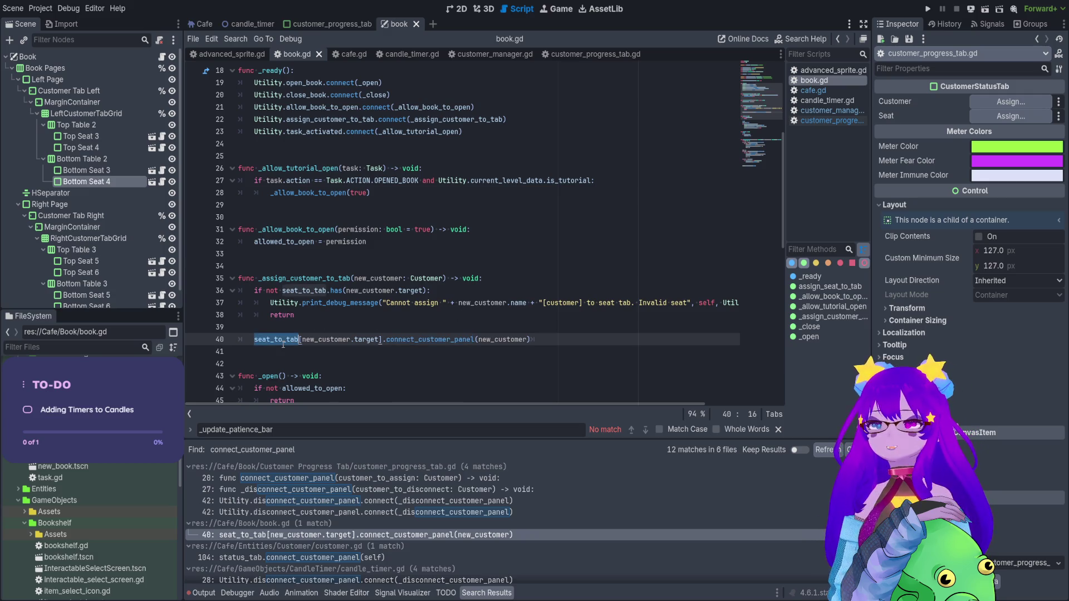
key(ctrl+f)
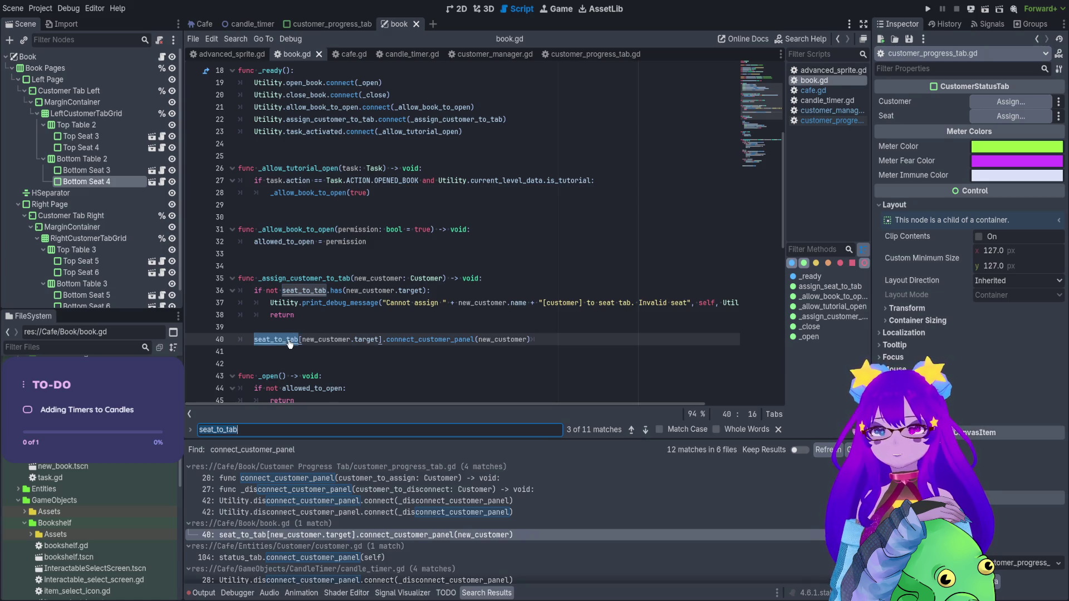
ctrl+click(276, 340)
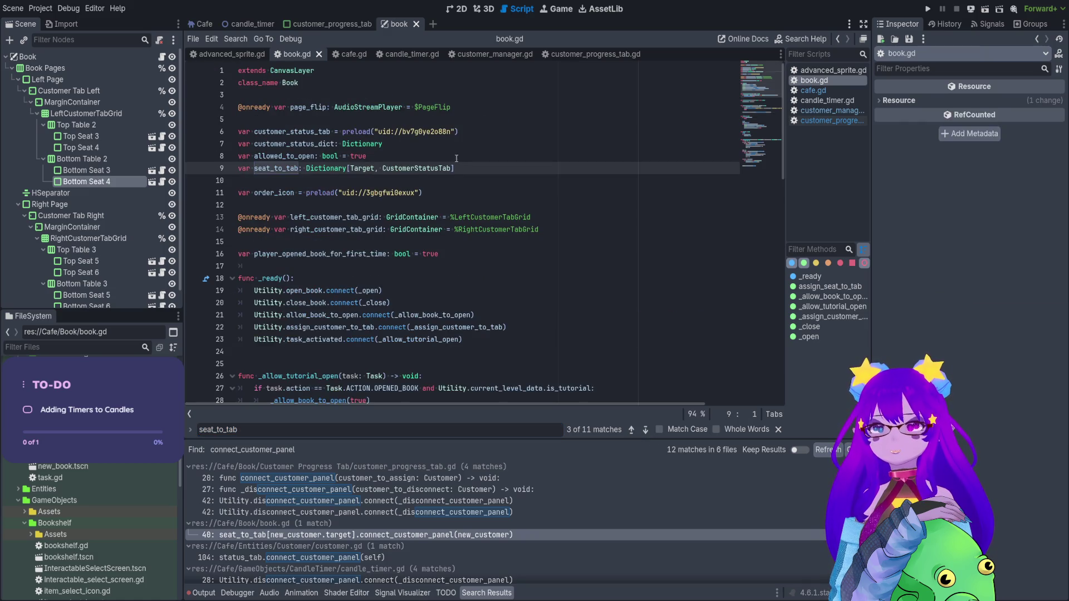
key(ctrl+f)
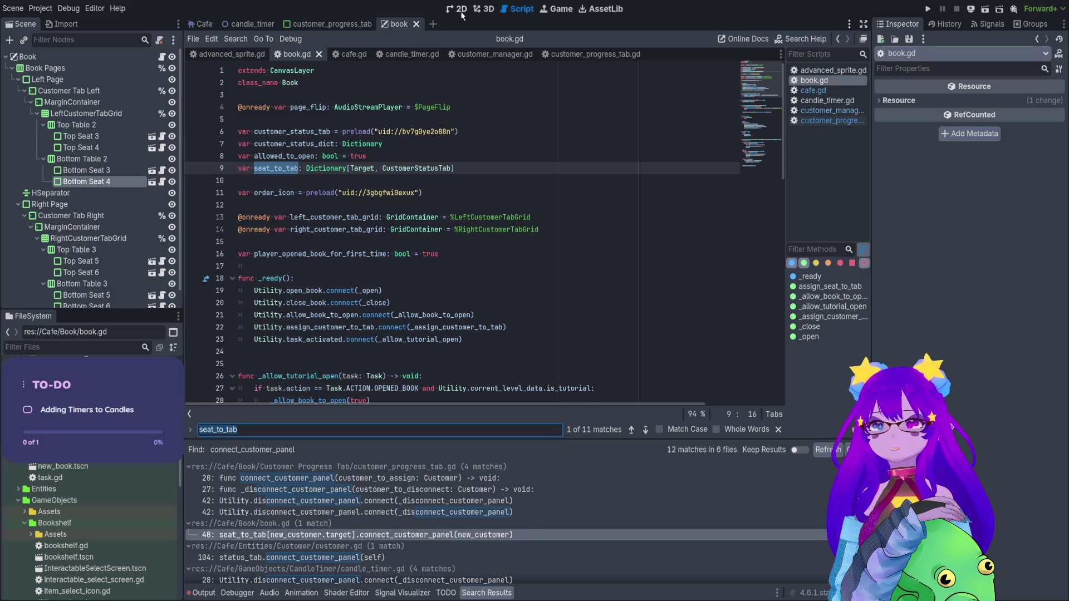
click(461, 12)
click(202, 24)
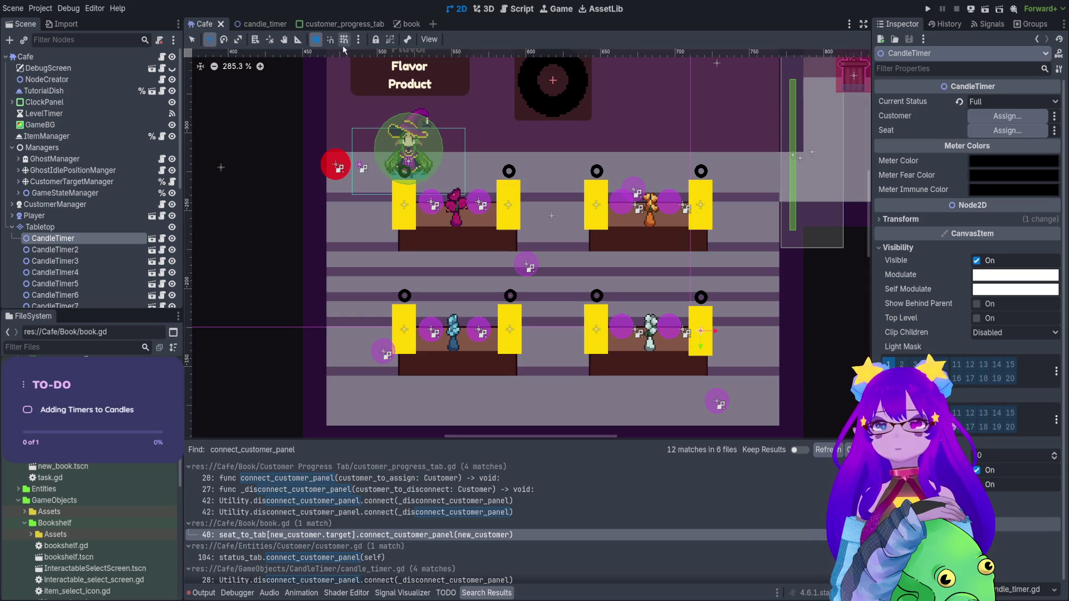
Step: Glance over the customer_progress_tab, candle_timer, book and Cafe scenes, then return to book.gd
click(343, 24)
click(255, 24)
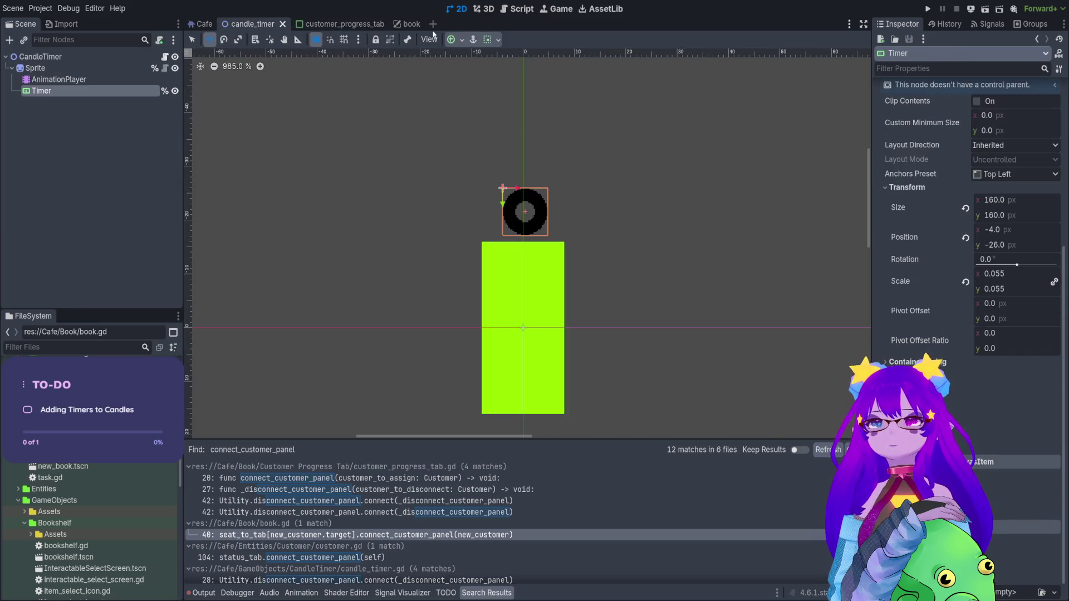
click(405, 24)
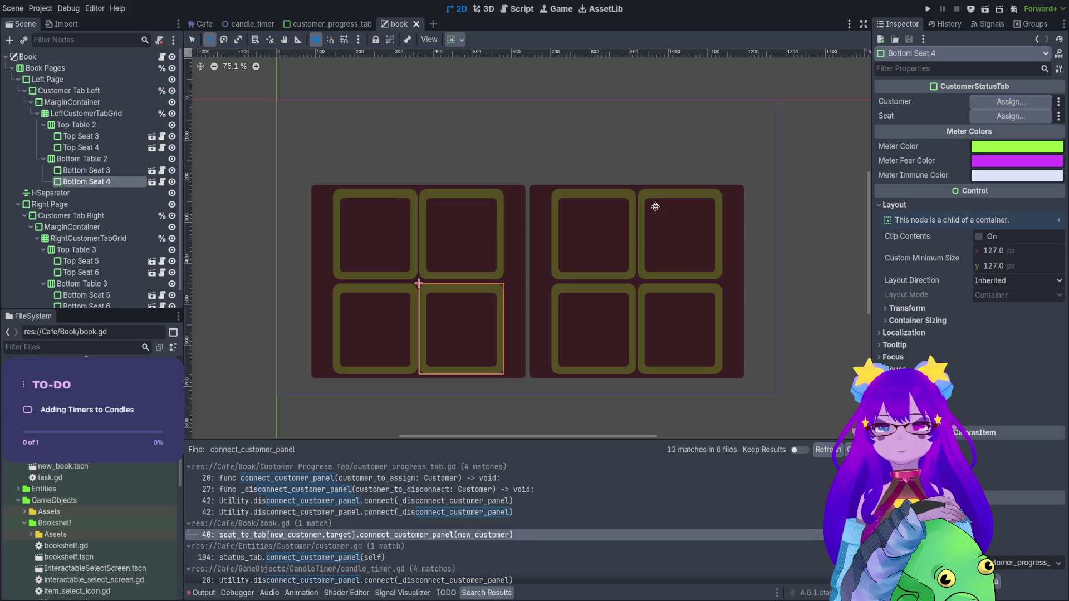
click(201, 24)
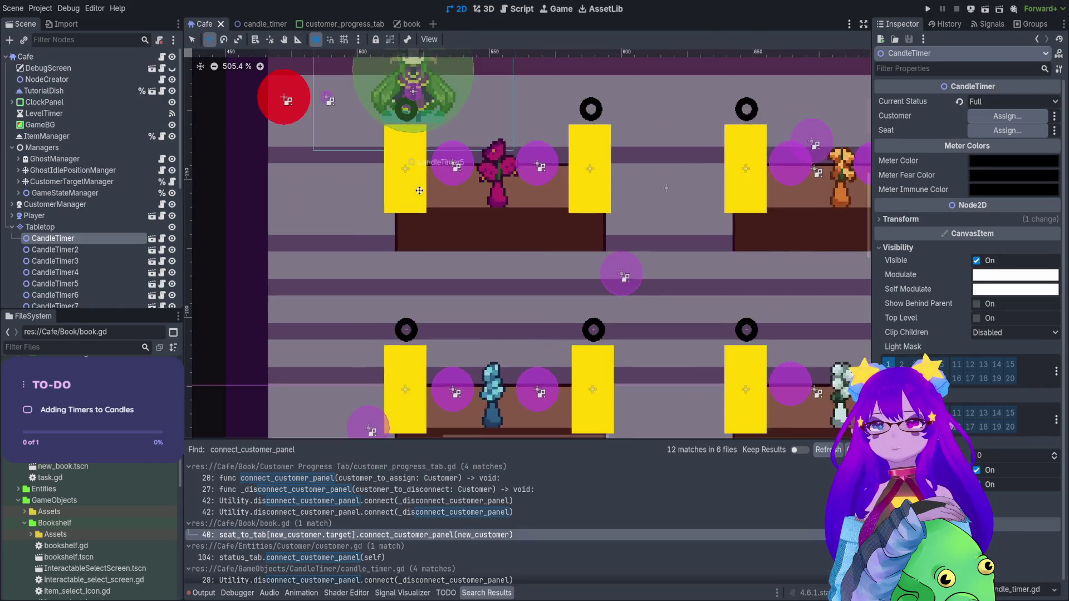
scroll(423, 181, up, 5)
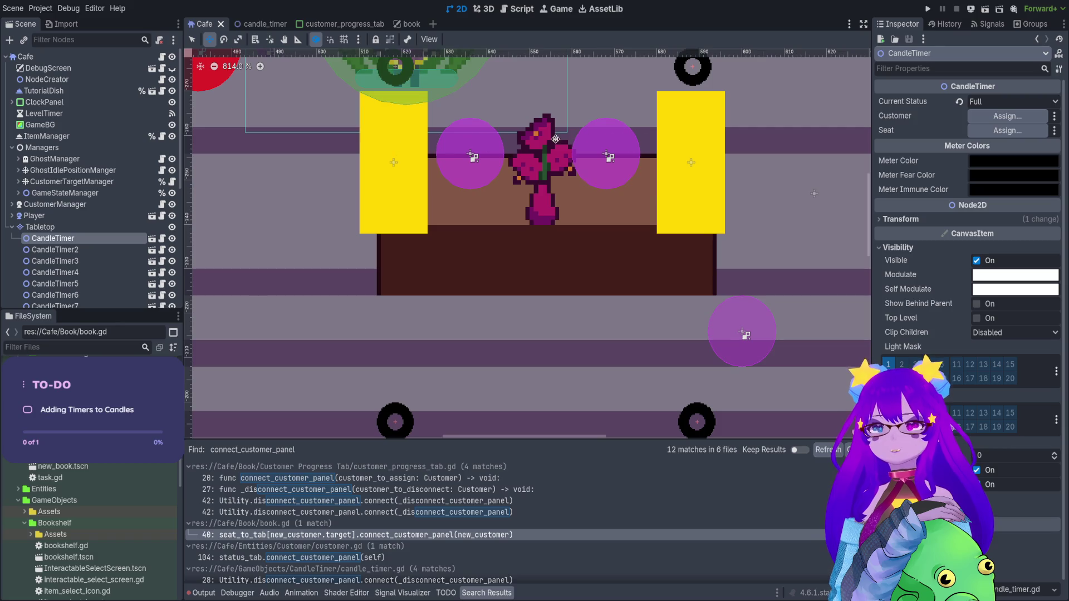
scroll(556, 138, down, 10)
scroll(424, 167, up, 4)
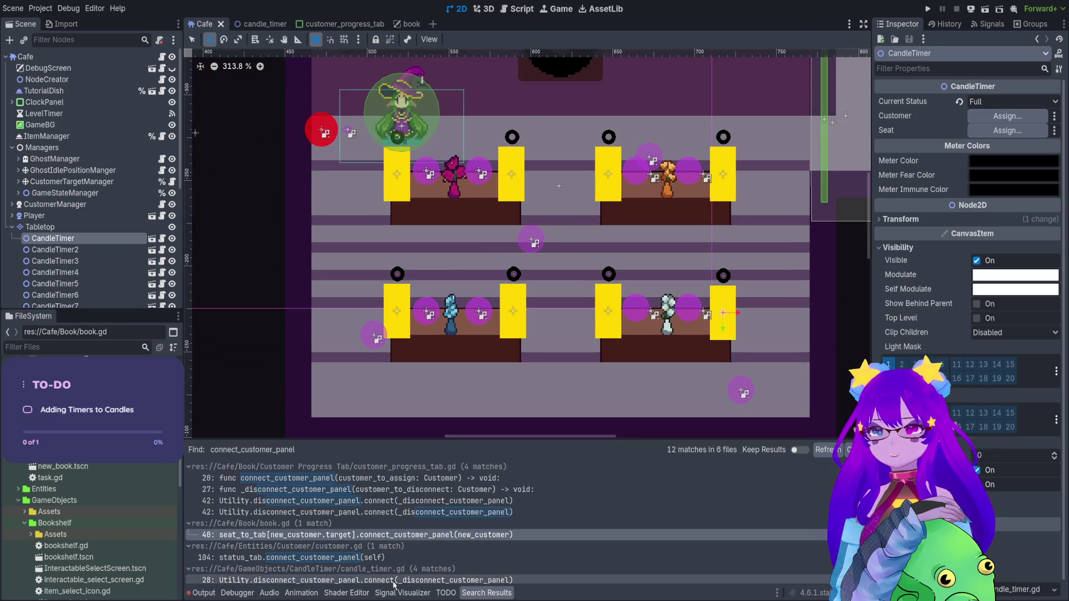
key(ctrl+F3)
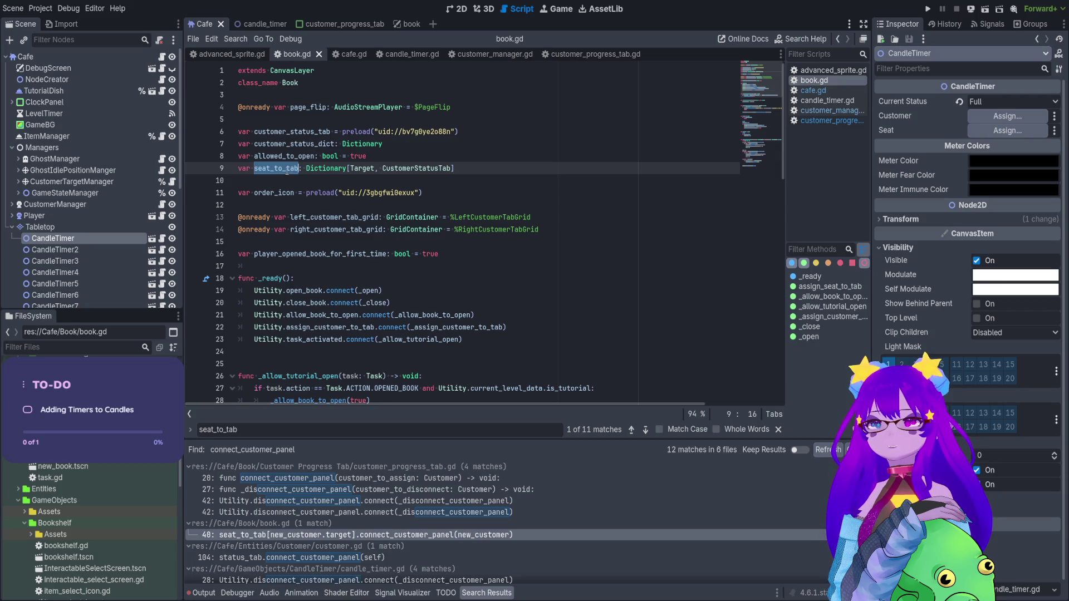
Step: Step through seat_to_tab matches to reach the assign_seat_to_tab function on line 61
key(ctrl+f)
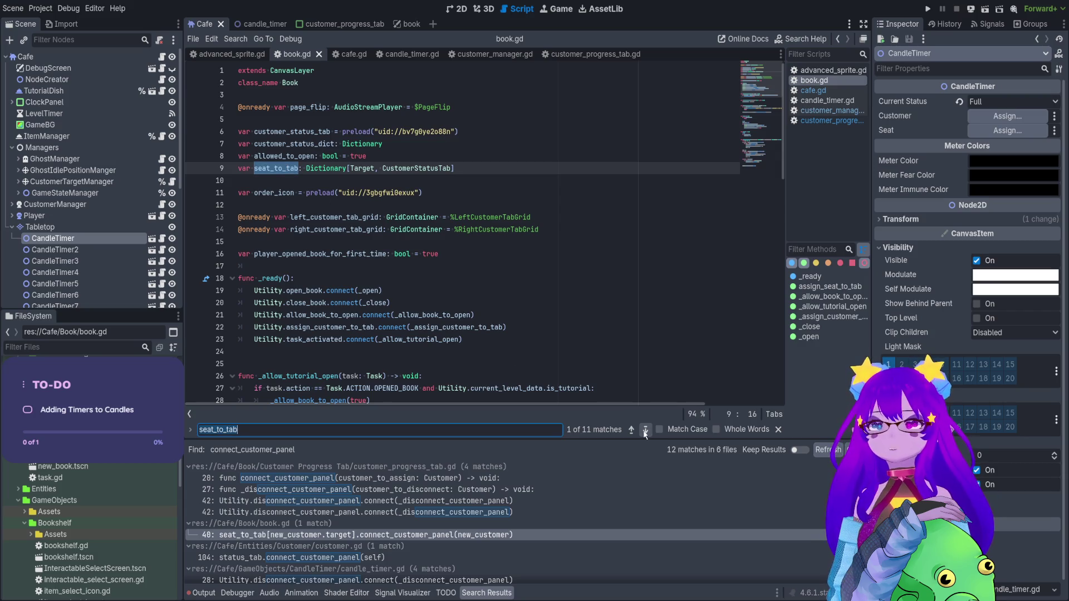
click(645, 431)
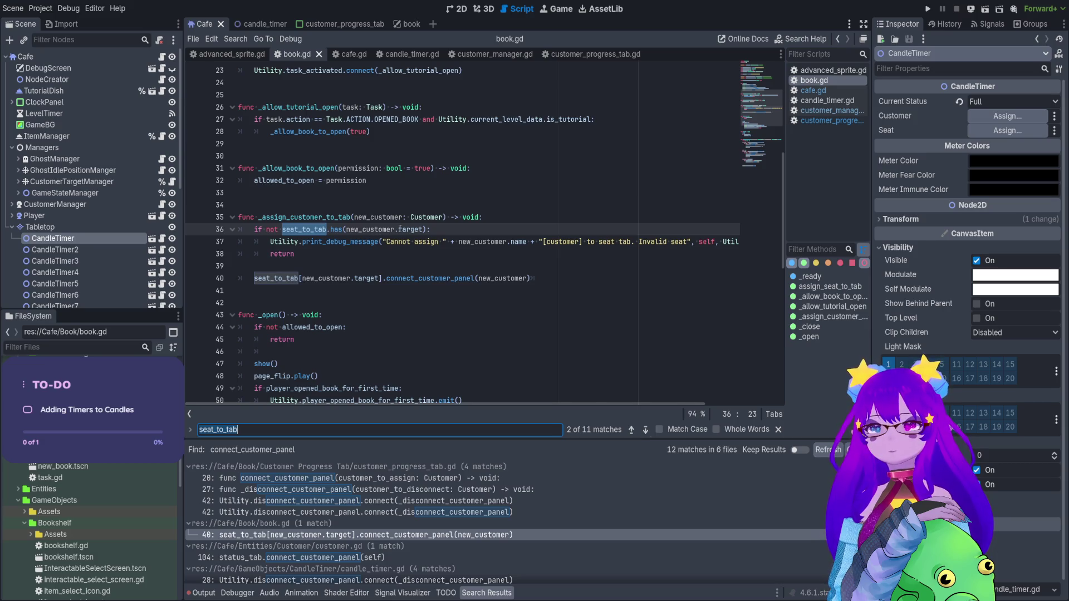
click(644, 430)
click(645, 430)
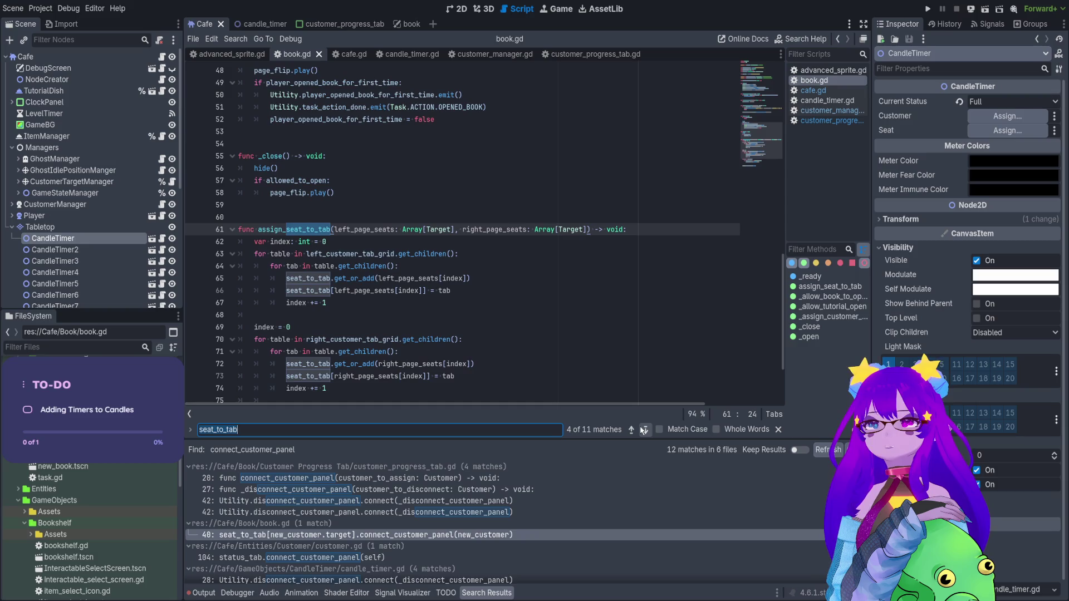
scroll(540, 168, down, 3)
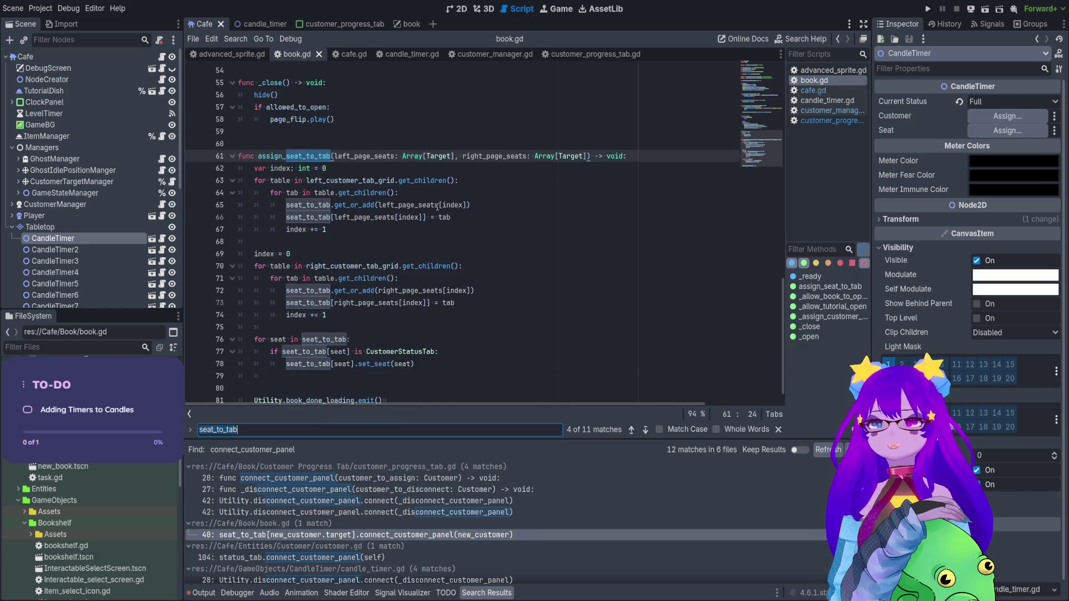
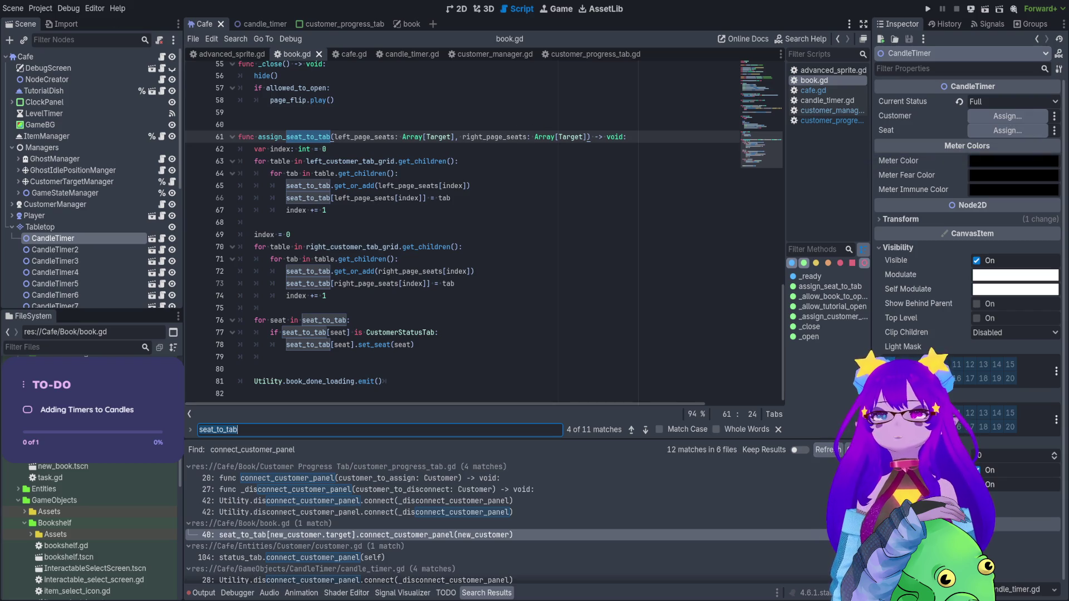
Step: Review assign_seat_to_tab and its left_page_seats parameter in book.gd, then return to the 2D Cafe scene
drag(326, 161, 384, 164)
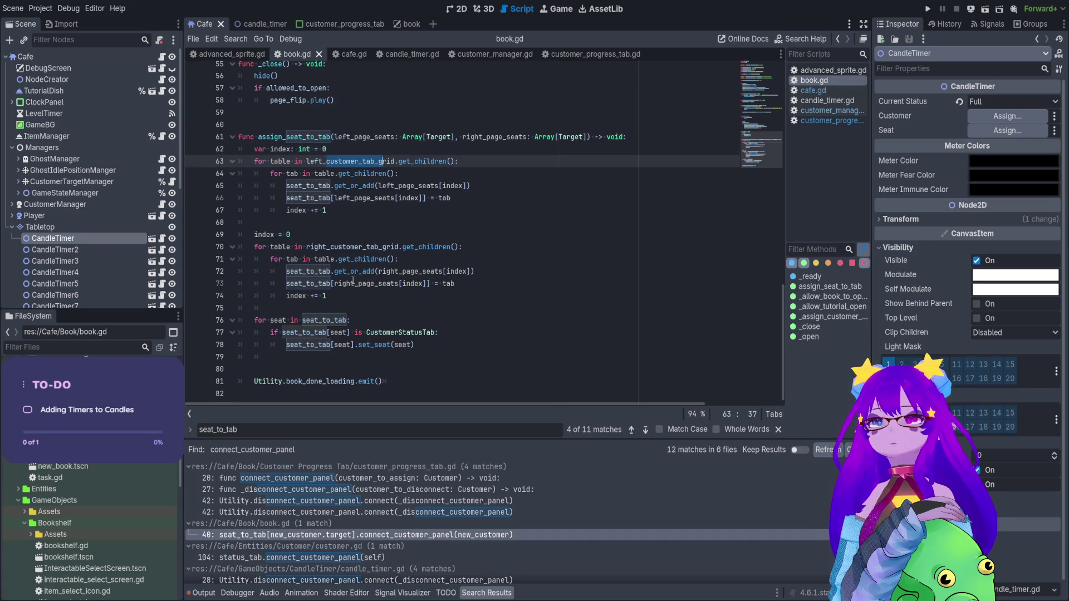
click(372, 346)
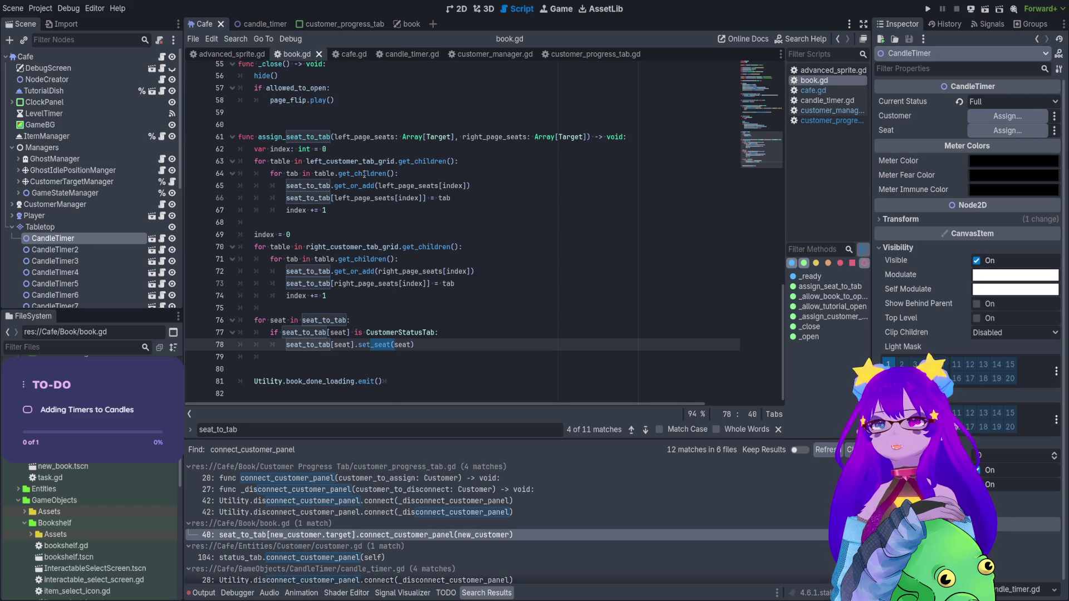
drag(367, 132, 388, 133)
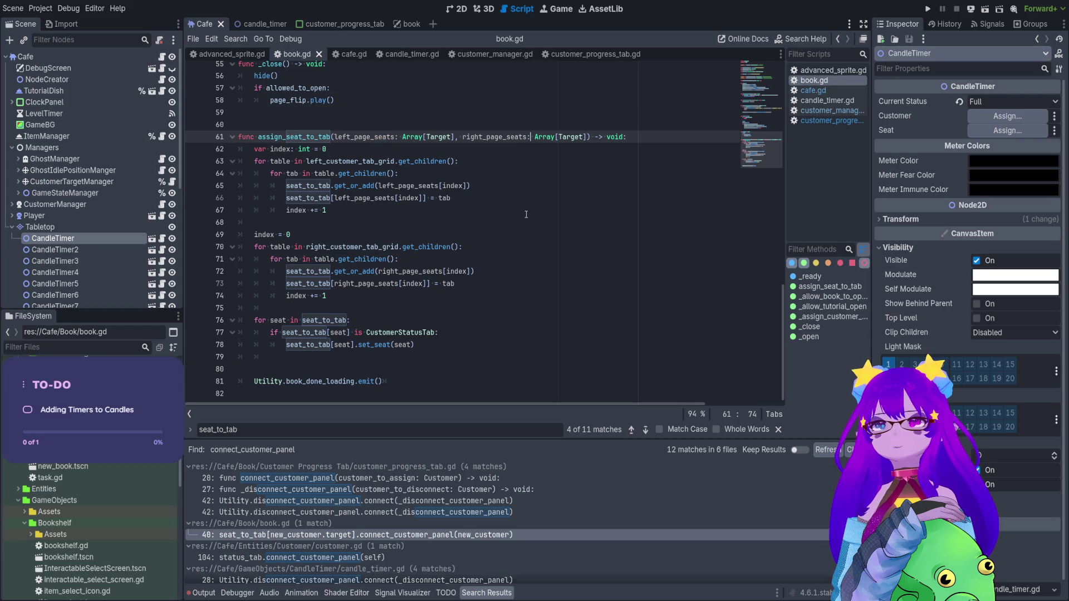
click(456, 10)
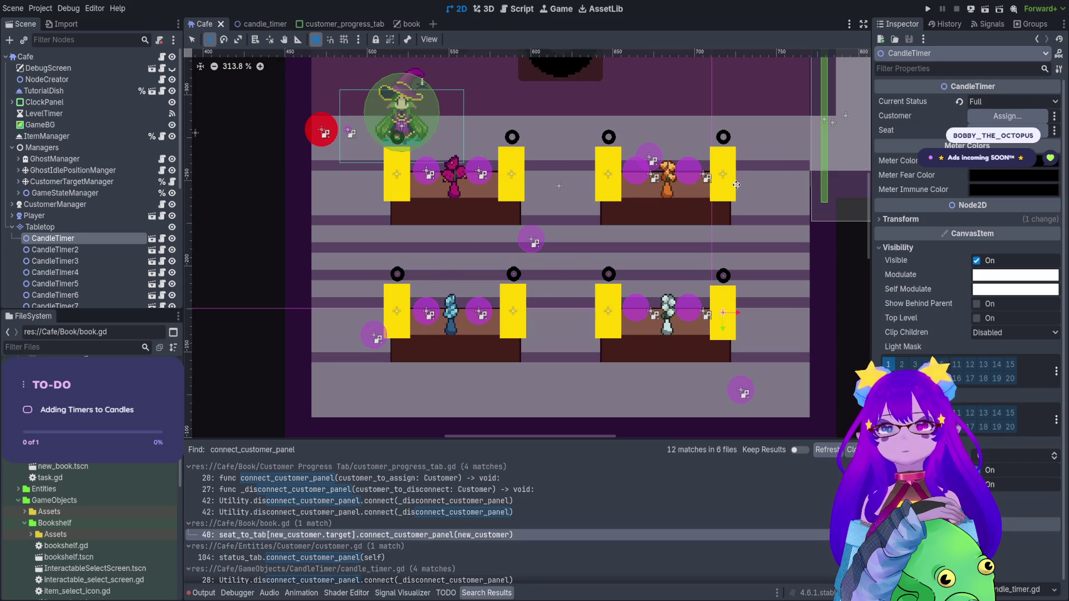
Step: Expand OldBook's LeftPageSeats and RightPageSeats and inspect their Target seats such as Target10 and Target12
click(69, 141)
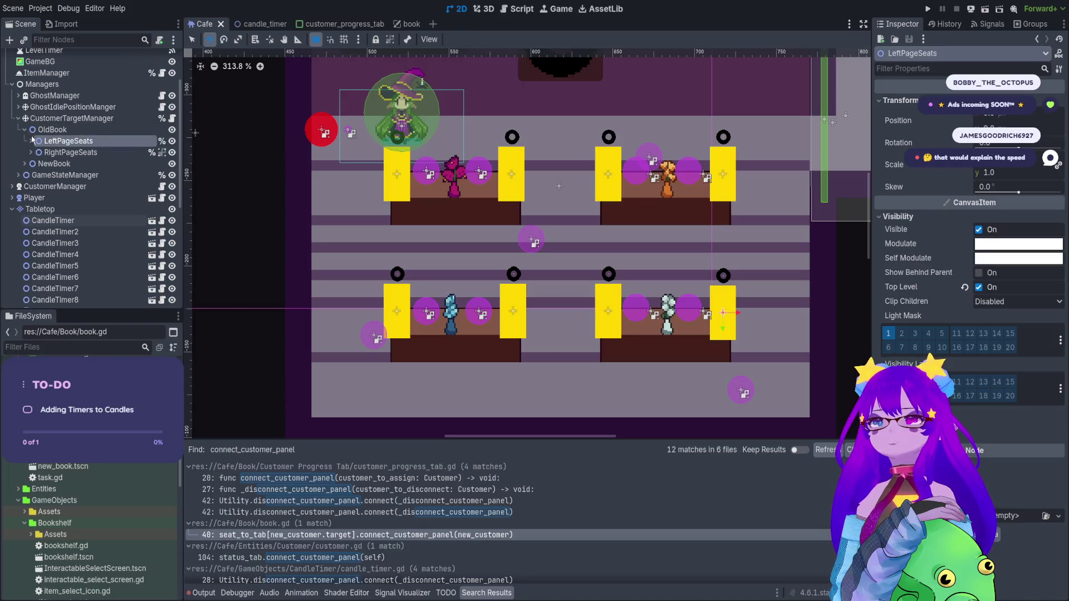
click(60, 152)
click(83, 187)
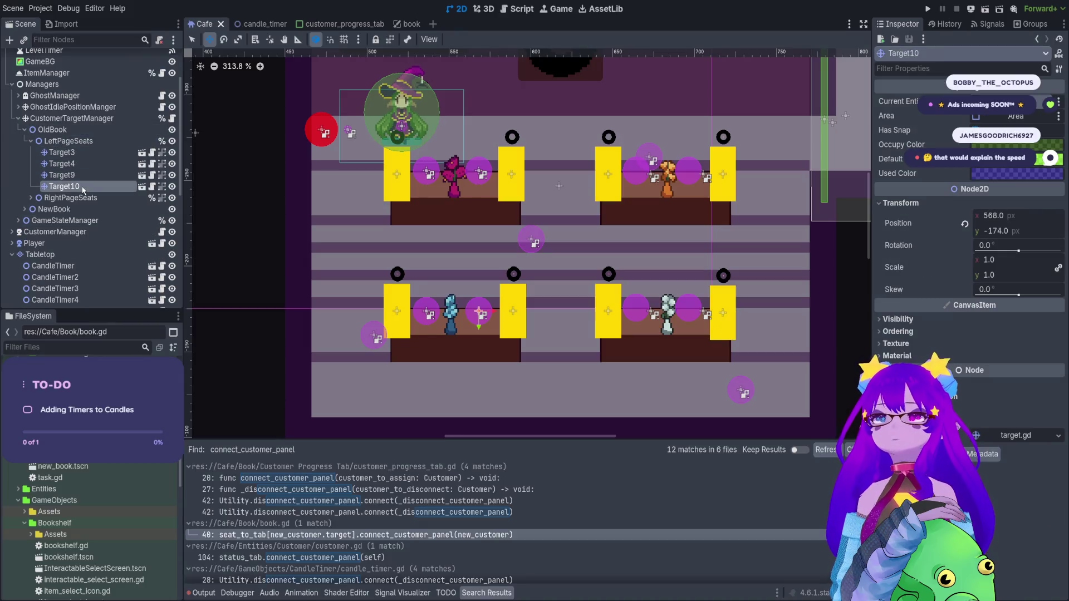
click(31, 197)
click(62, 220)
click(63, 232)
click(64, 243)
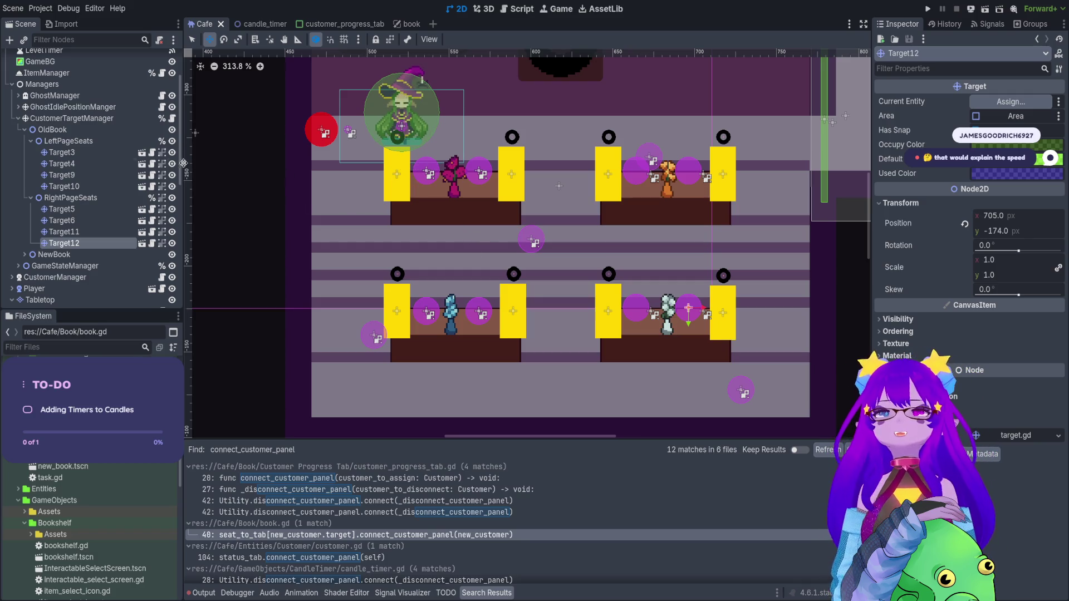
Step: Inspect the CandleTimer nodes, then select the Tabletop tile layer
scroll(122, 165, down, 1)
scroll(123, 128, down, 2)
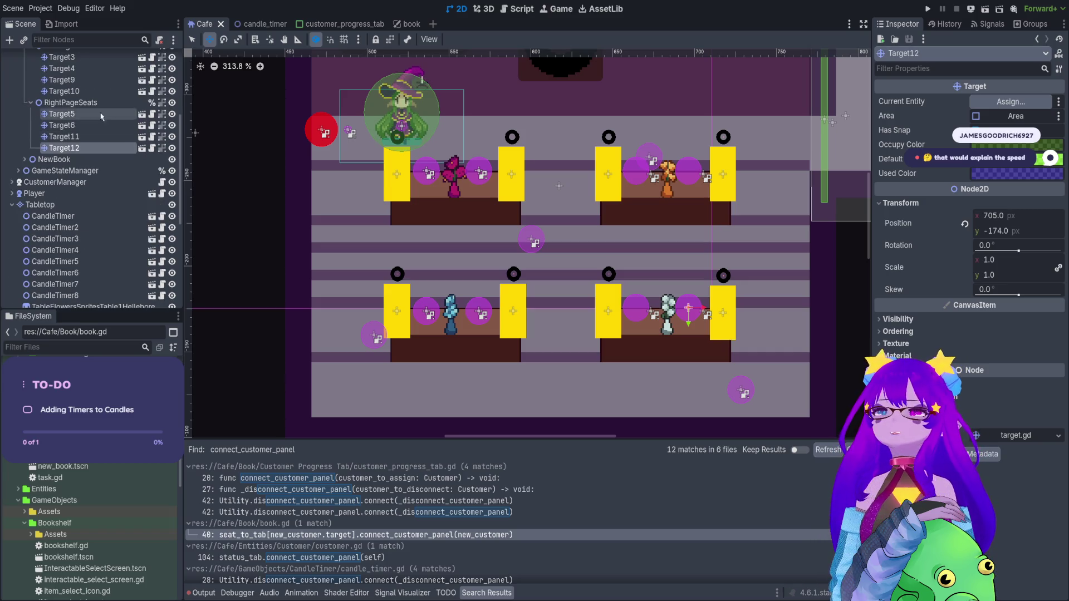
click(118, 219)
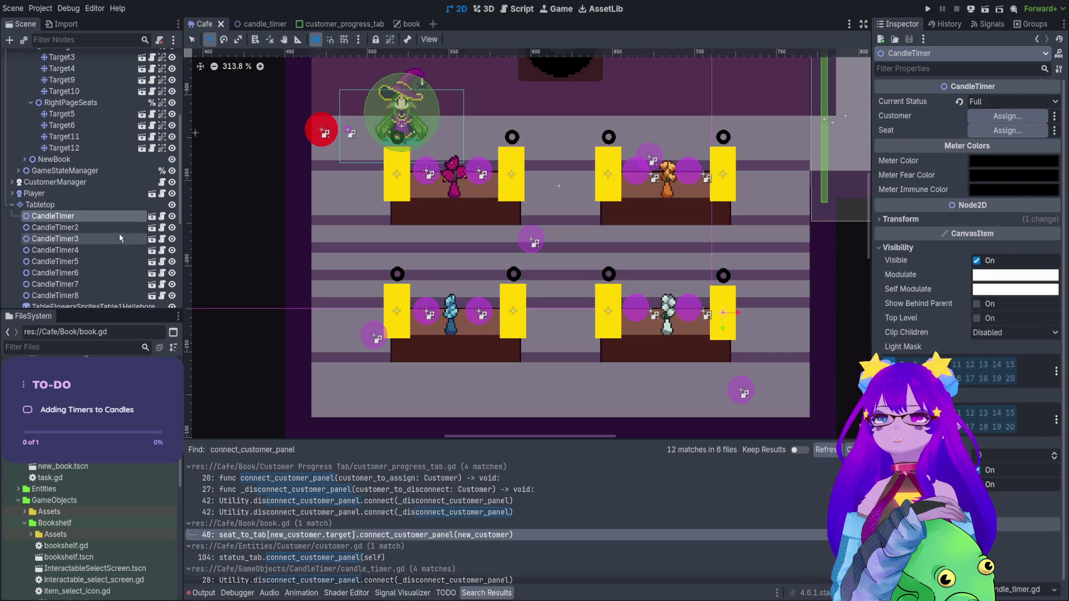
click(103, 284)
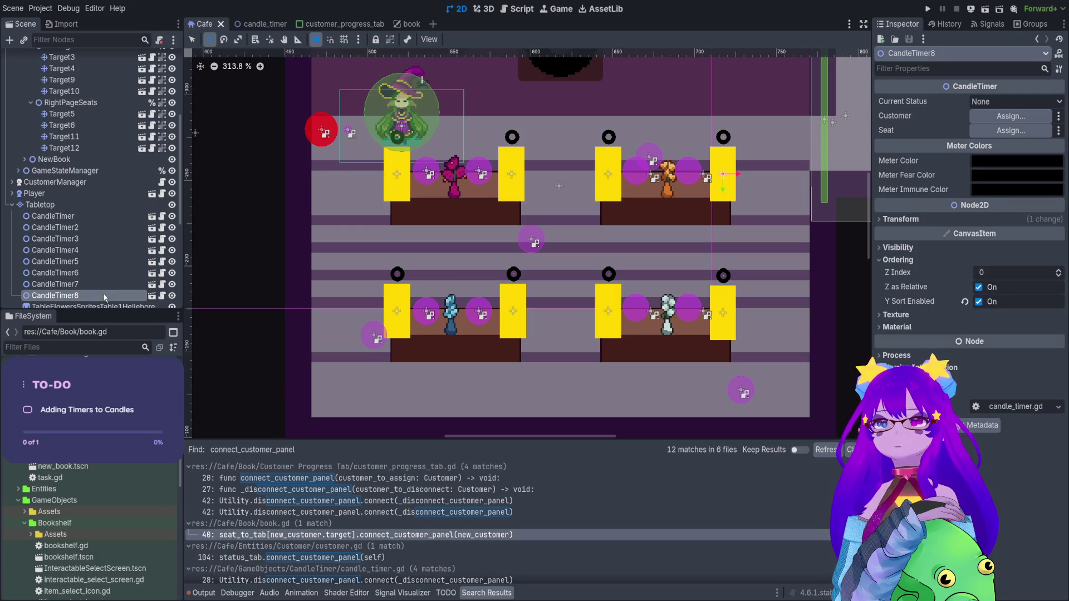
click(103, 272)
click(118, 209)
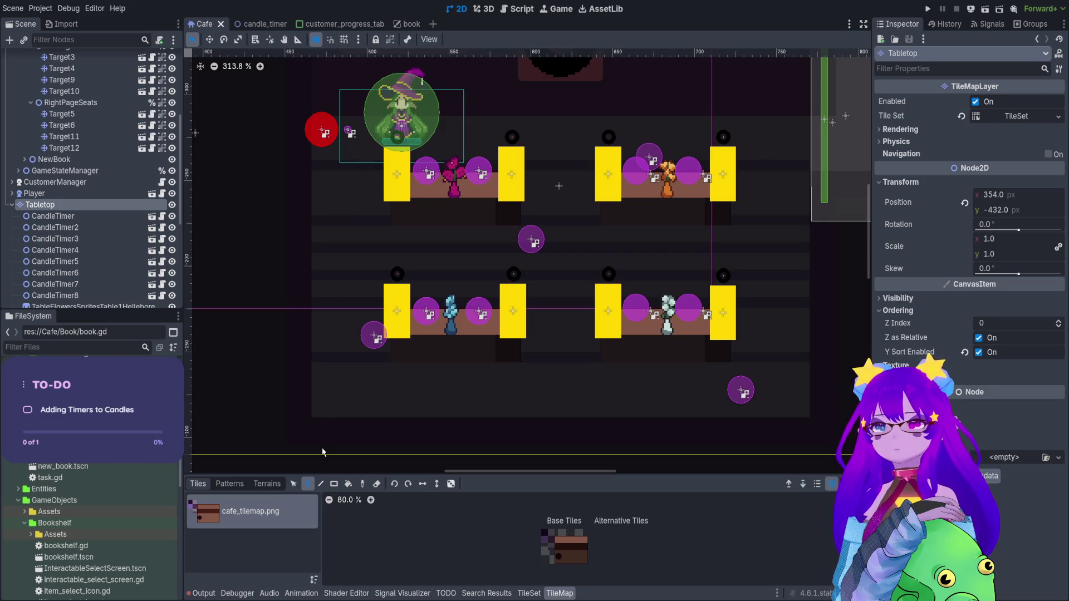
Step: Add a Node2D named Candles under Tabletop and move it to the top of Tabletop's children
key(ctrl+a)
key(Return)
click(54, 306)
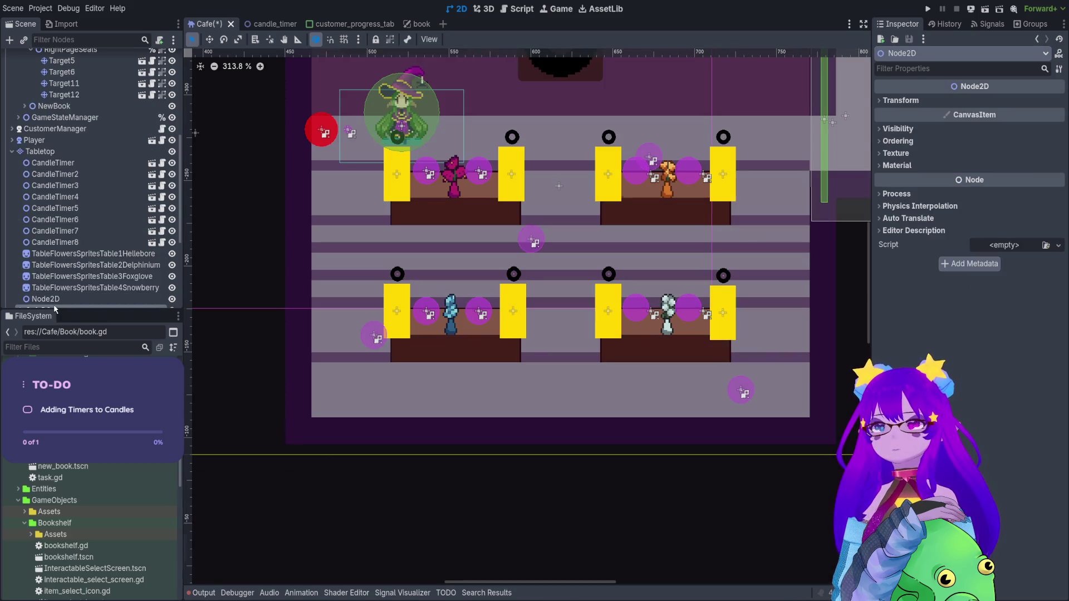
click(56, 288)
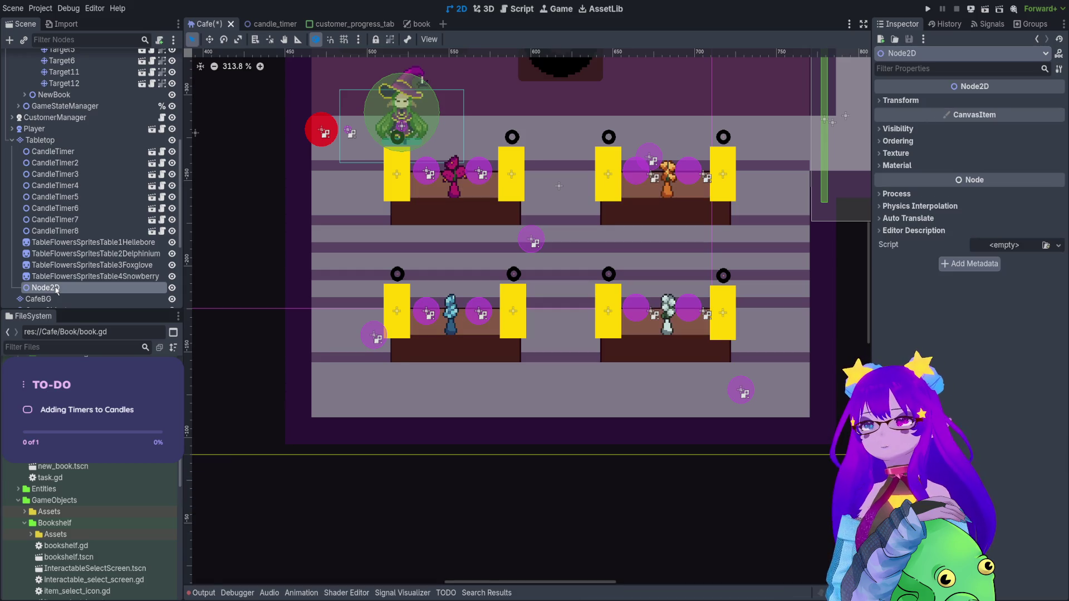
double_click(57, 288)
text(Candles)
key(Return)
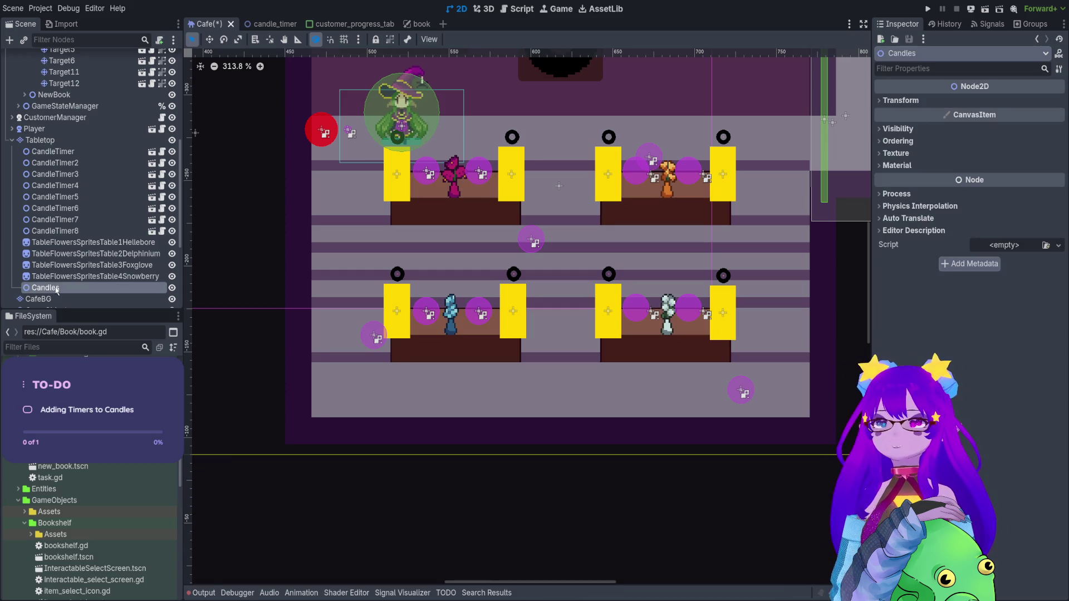
drag(56, 289, 54, 155)
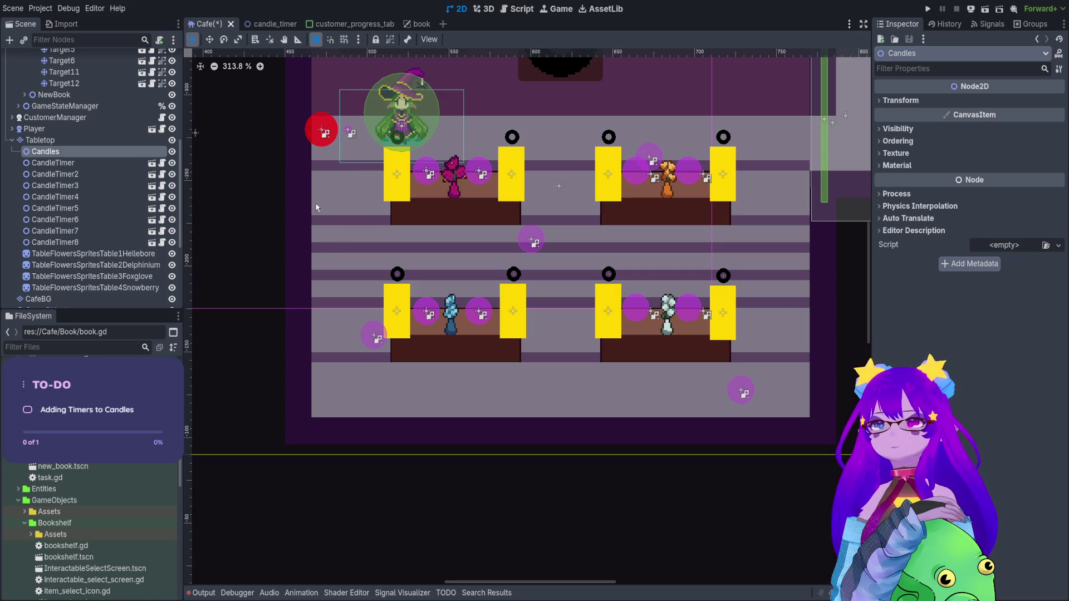
Step: Add a LeftTableCandles child under Candles and duplicate it as RightTableCandles
key(ctrl+a)
key(Return)
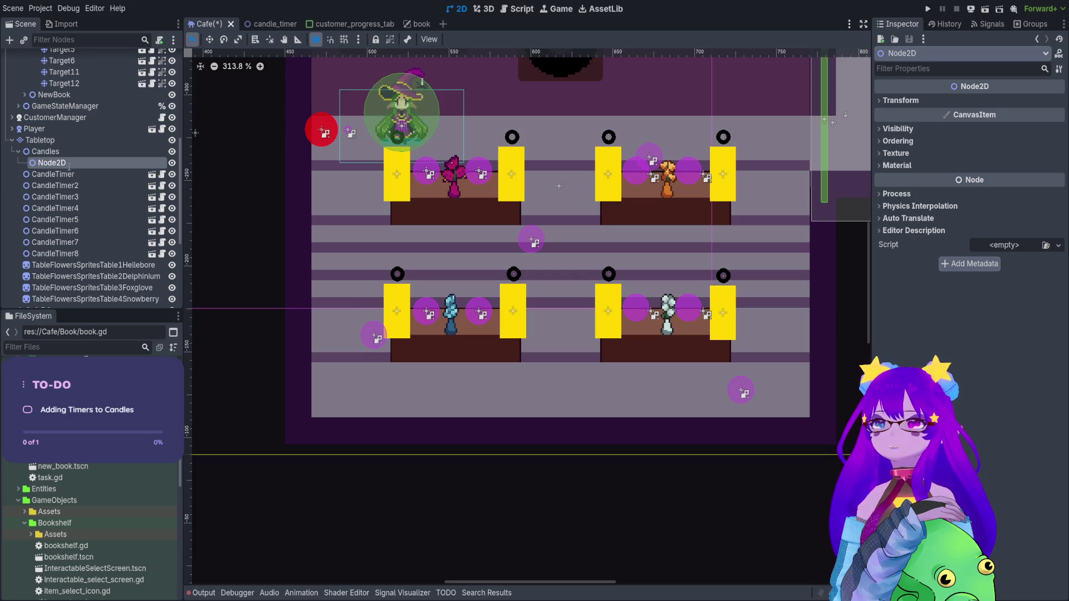
text(LeftTableCandles)
key(Return)
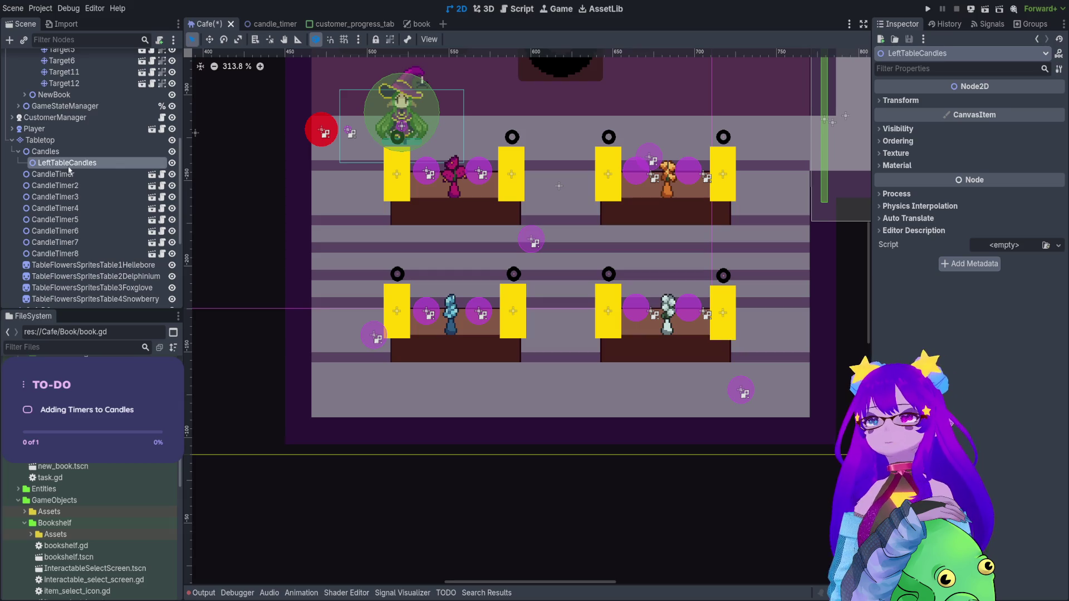
key(ctrl+d)
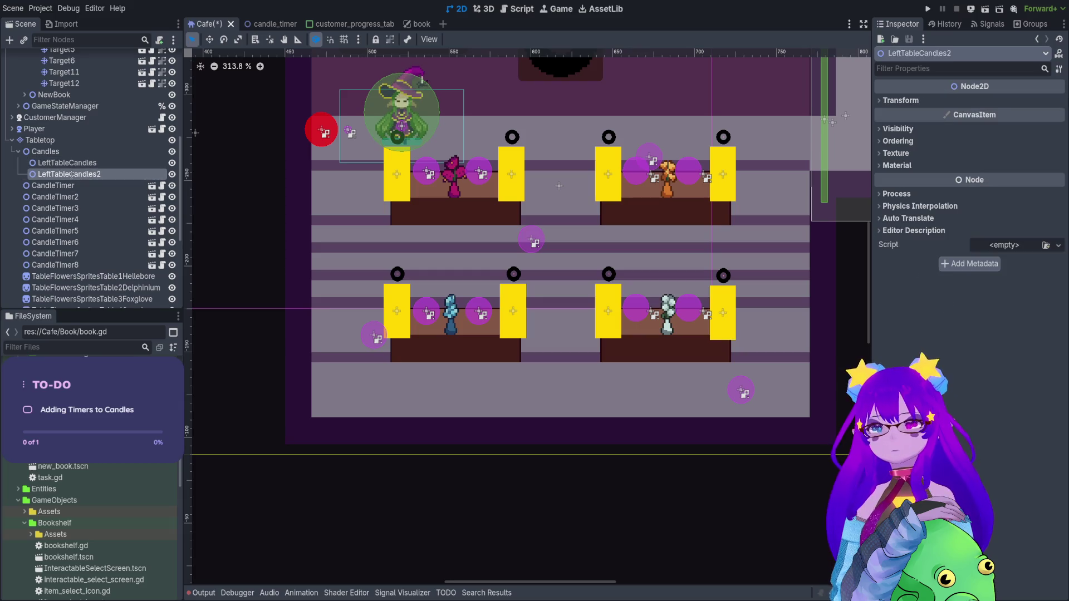
text(RightTableCandles)
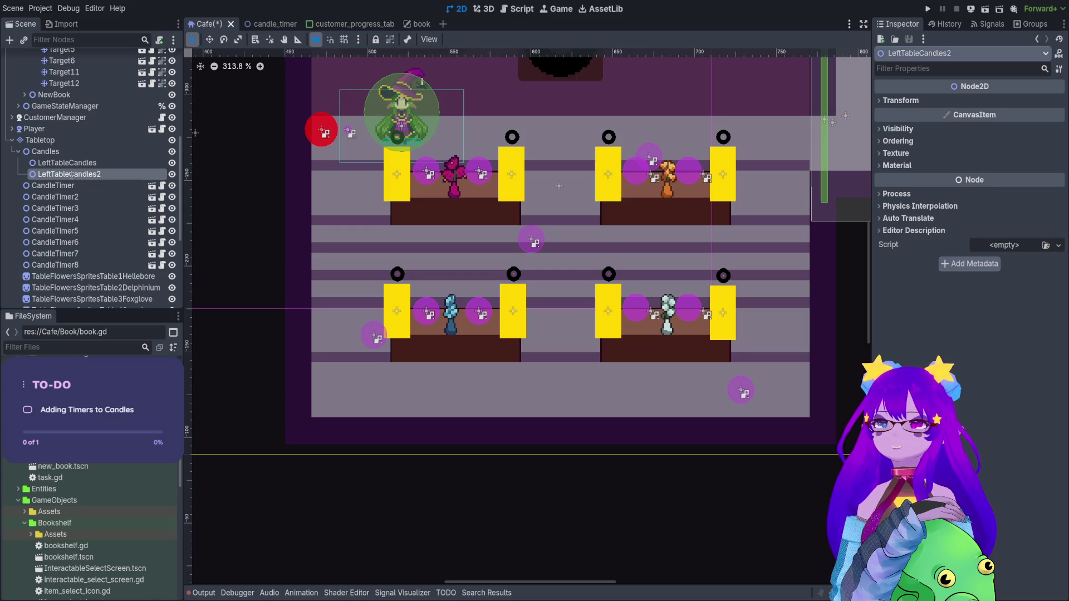
key(Return)
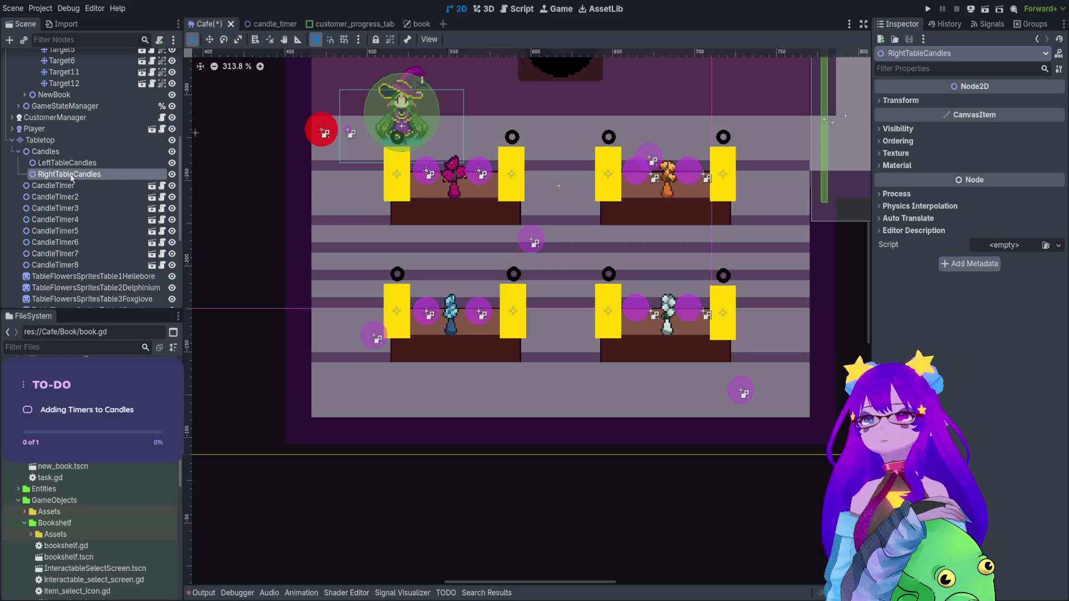
Step: Open the candle_timer scene from CandleTimer5
scroll(495, 255, up, 5)
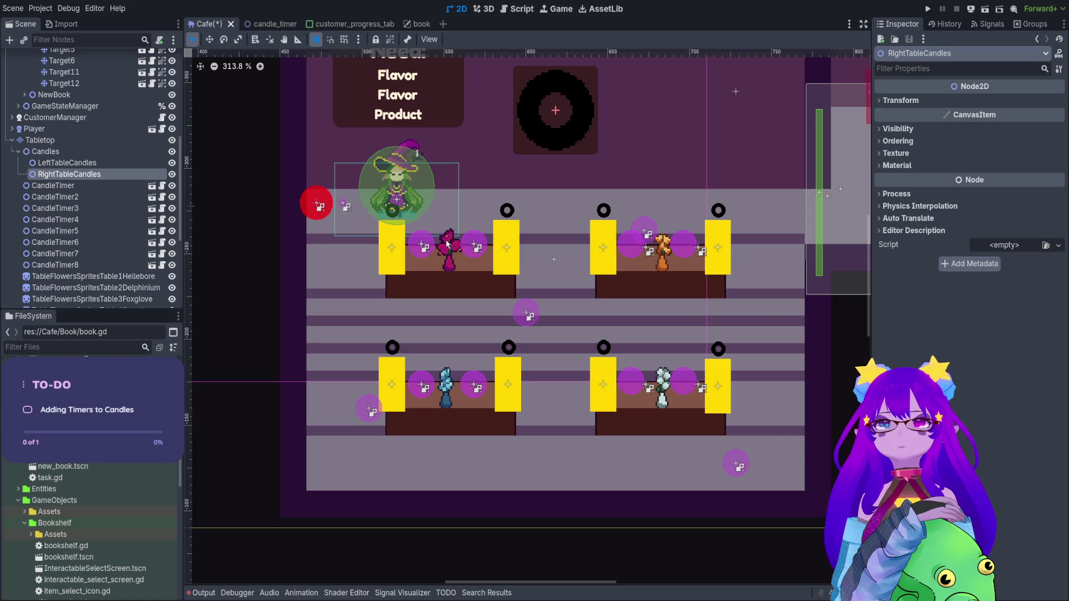
click(49, 234)
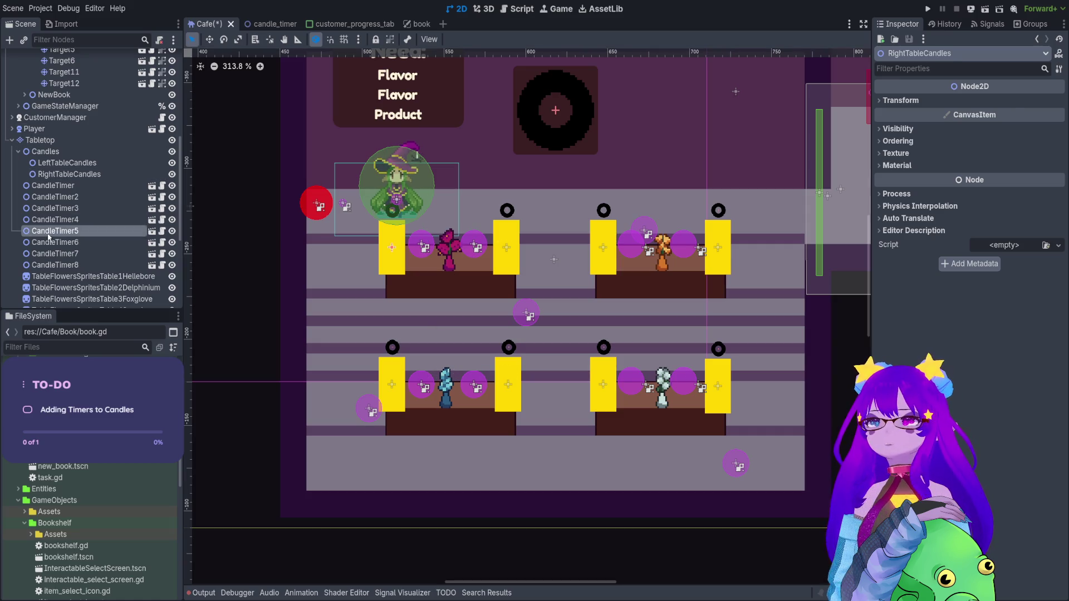
double_click(390, 248)
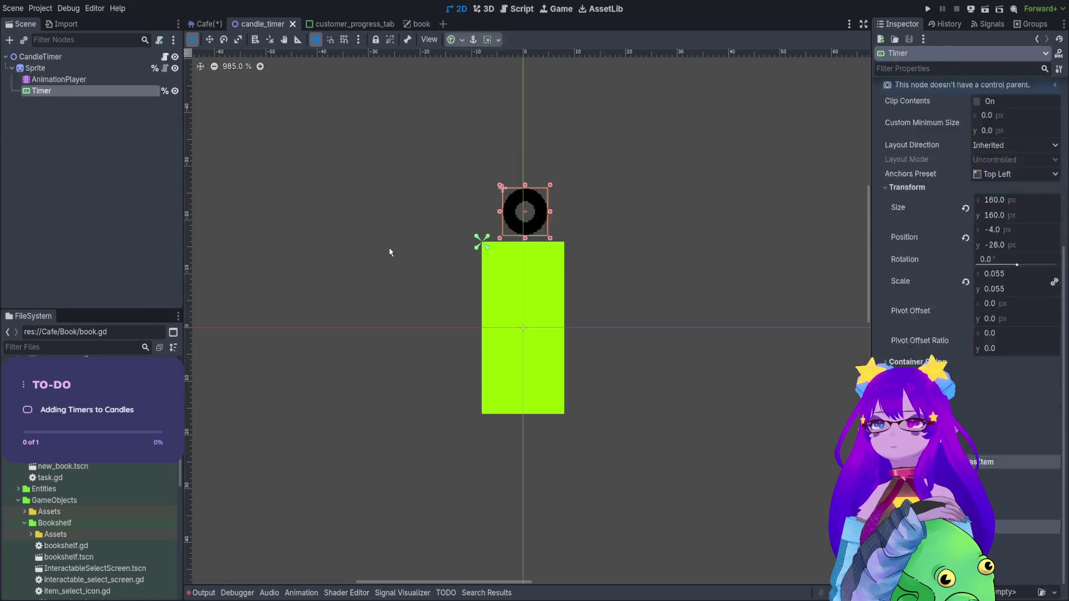
Step: Back in the Cafe scene, move CandleTimer7 and CandleTimer8 into RightTableCandles
click(210, 25)
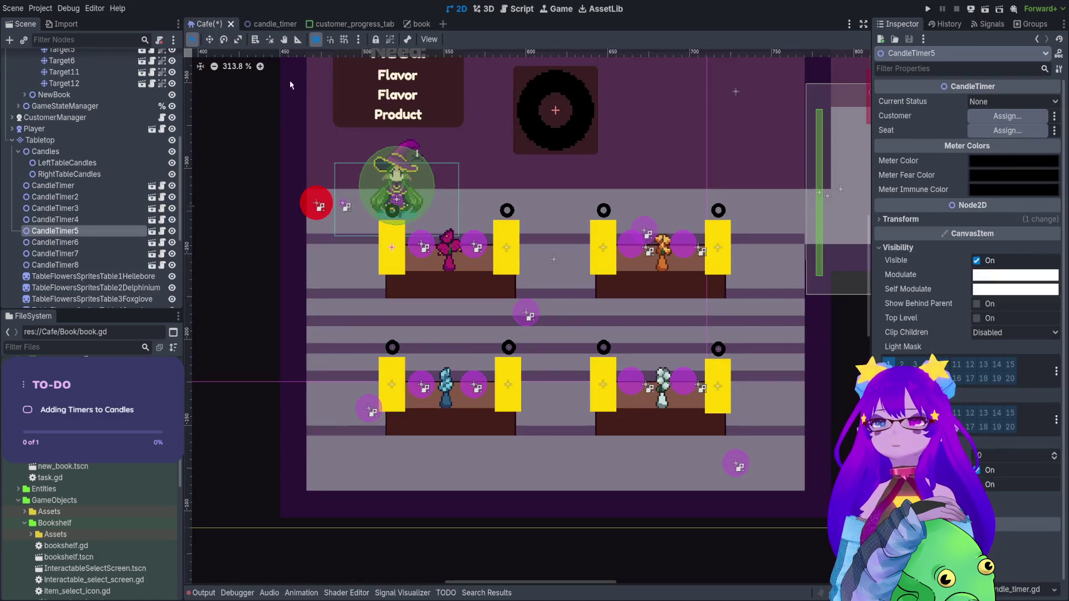
click(72, 265)
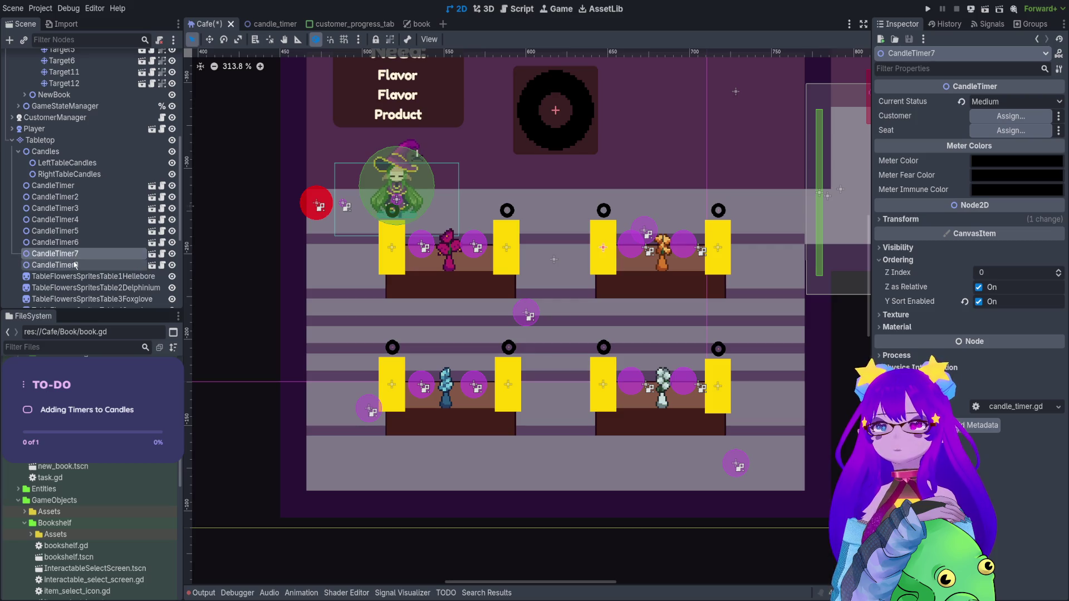
click(75, 265)
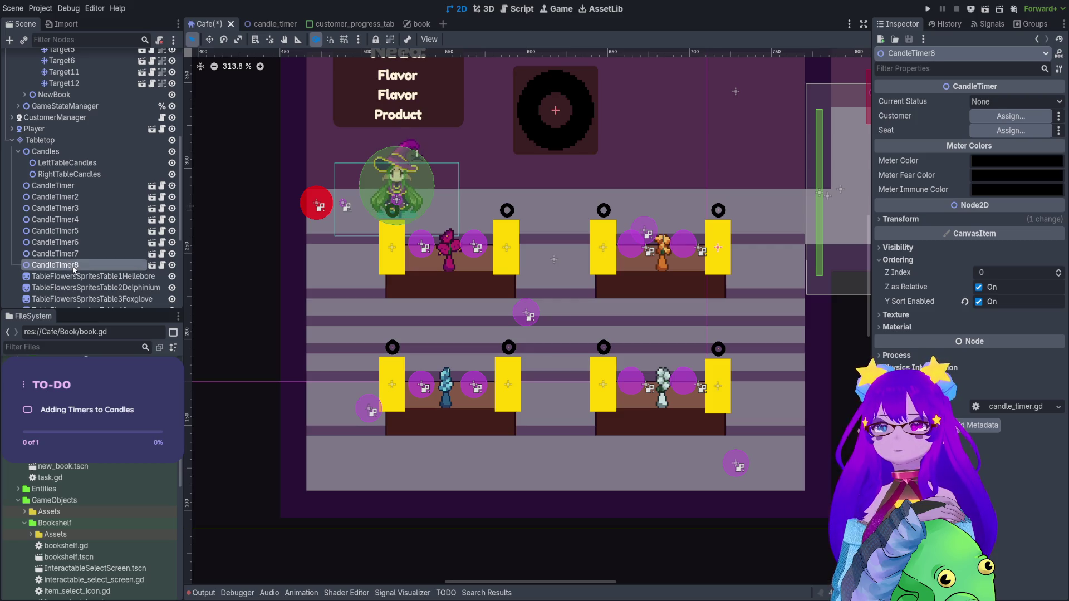
mouse_move(73, 254)
mouse_down()
mouse_move(104, 178)
mouse_move(73, 260)
mouse_move(133, 194)
mouse_up()
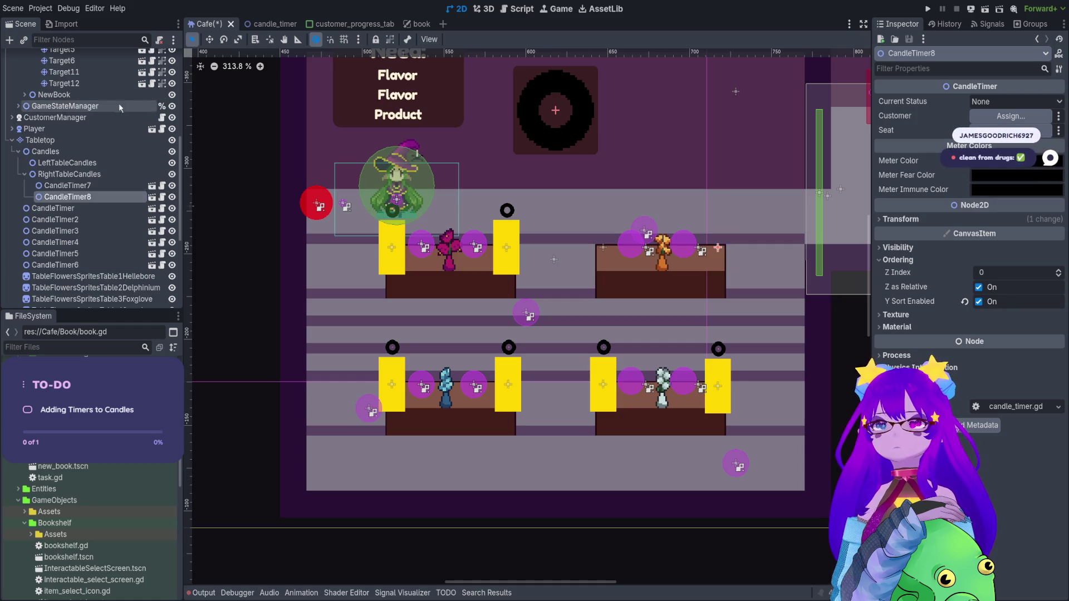
Step: Turn on Y sorting in RightTableCandles' ordering settings
click(102, 175)
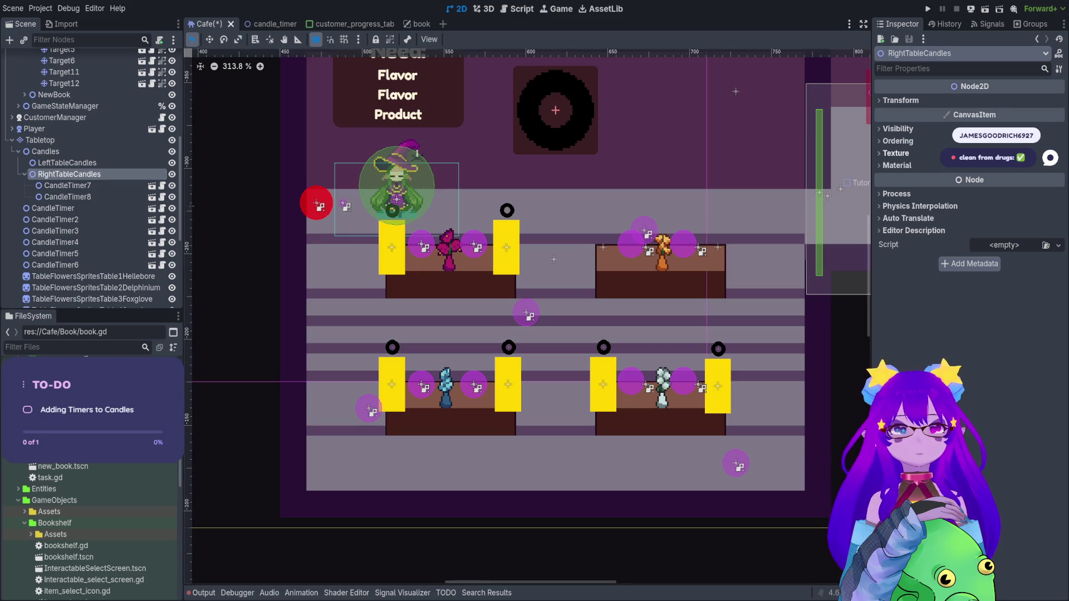
click(898, 141)
click(978, 184)
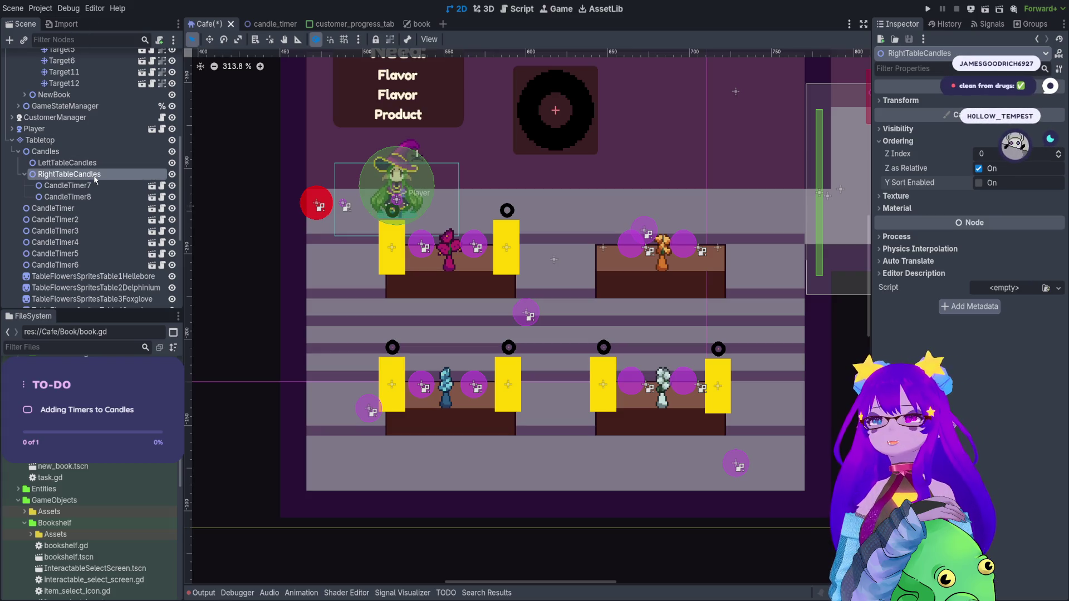
scroll(553, 243, down, 10)
scroll(446, 323, up, 6)
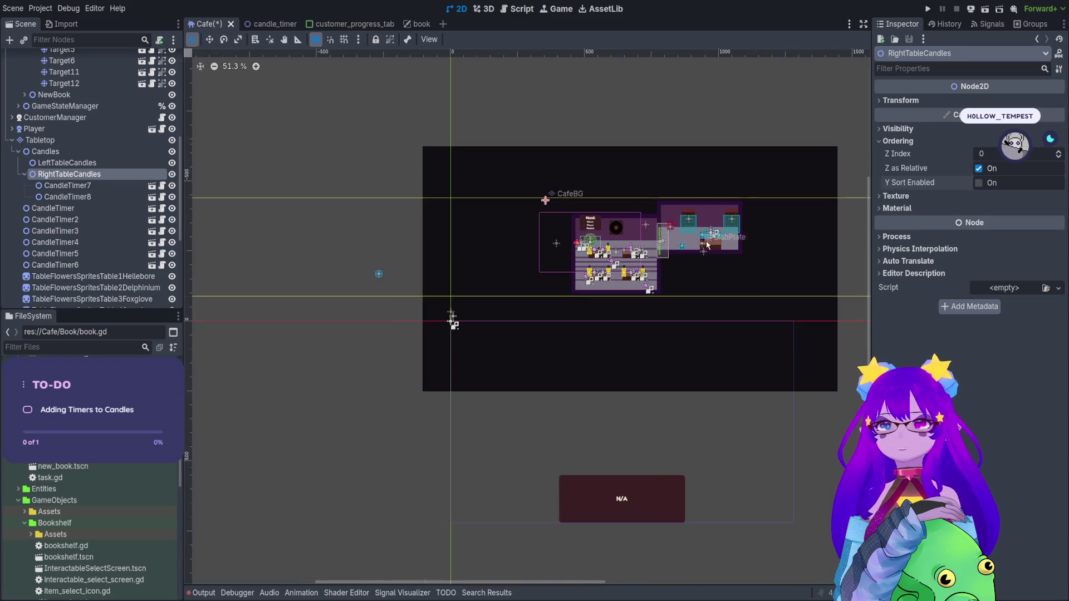
scroll(548, 255, up, 6)
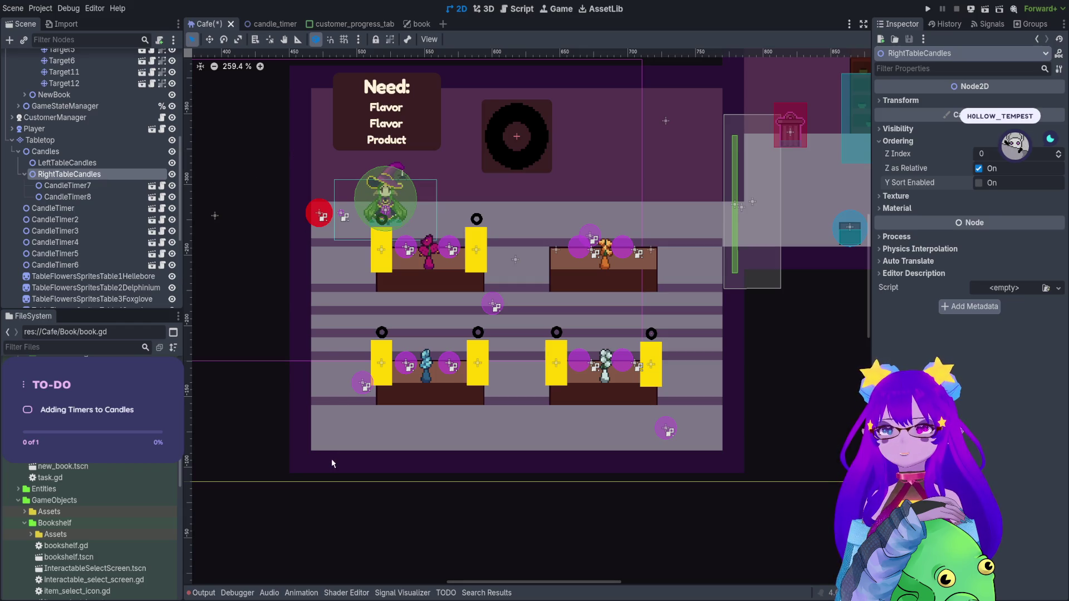
Step: Inspect CandleTimer7 and RightTableCandles, and undo moving the timers into RightTableCandles
key(ctrl+z)
click(68, 186)
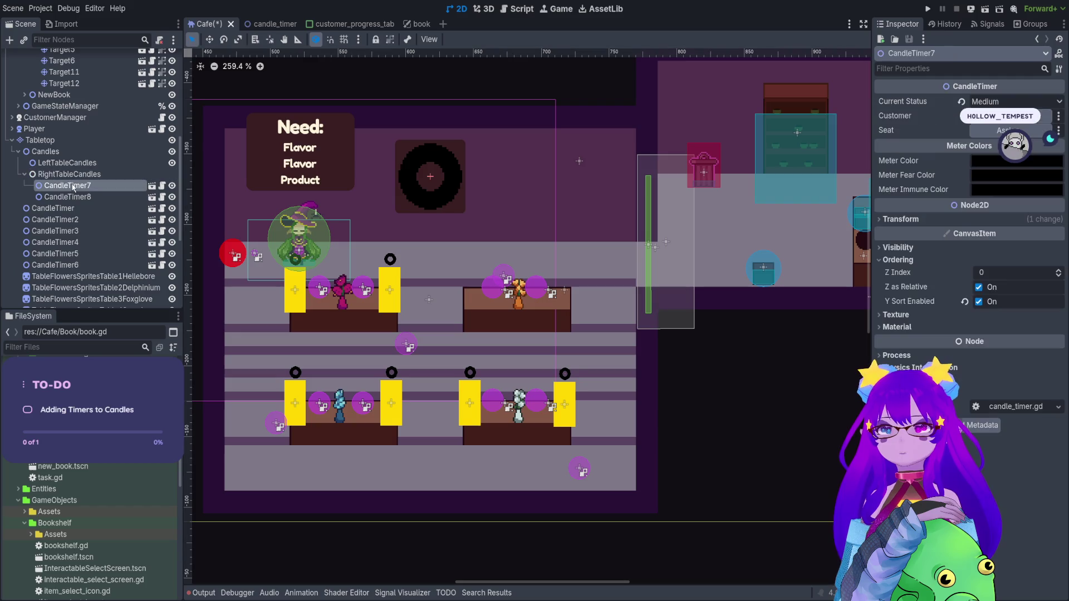
click(74, 197)
click(74, 188)
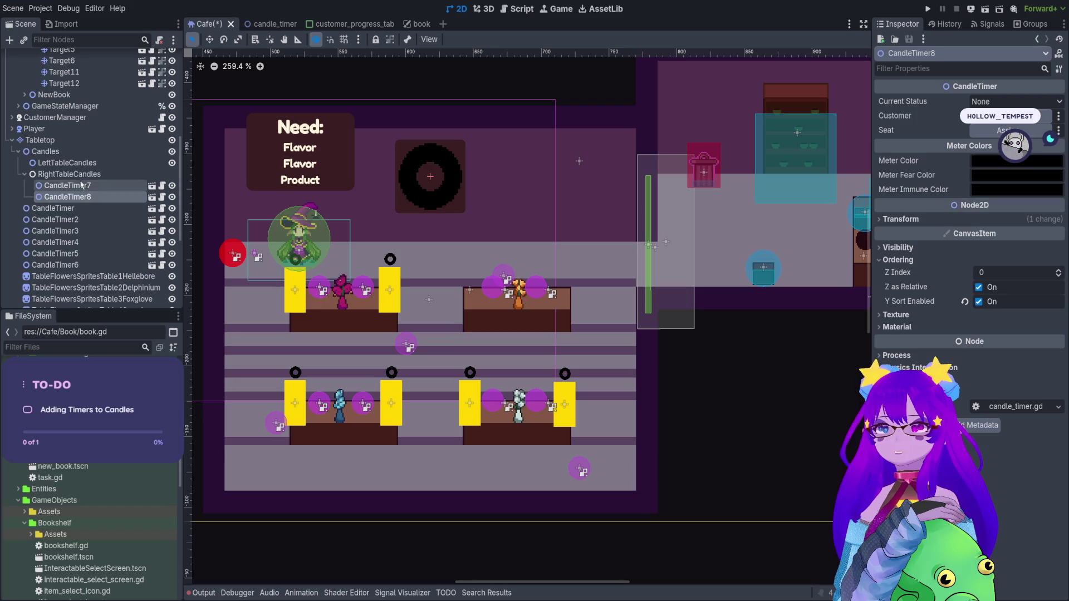
click(80, 178)
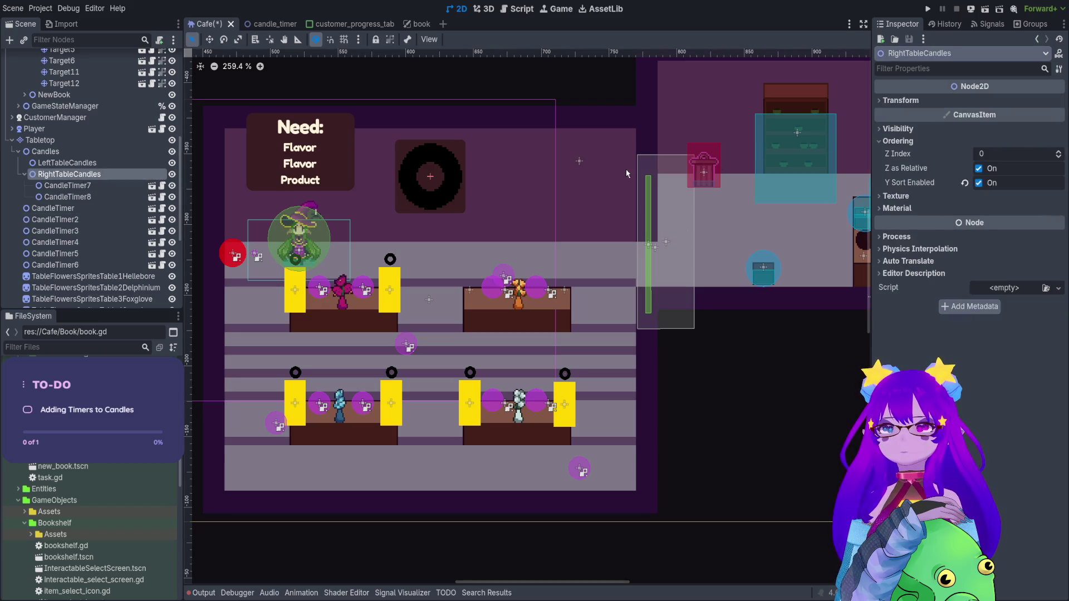
key(ctrl+z)
Step: Inspect the Candles, LeftTableCandles and RightTableCandles nodes, undoing to make RightTableCandles a plain Node
click(106, 253)
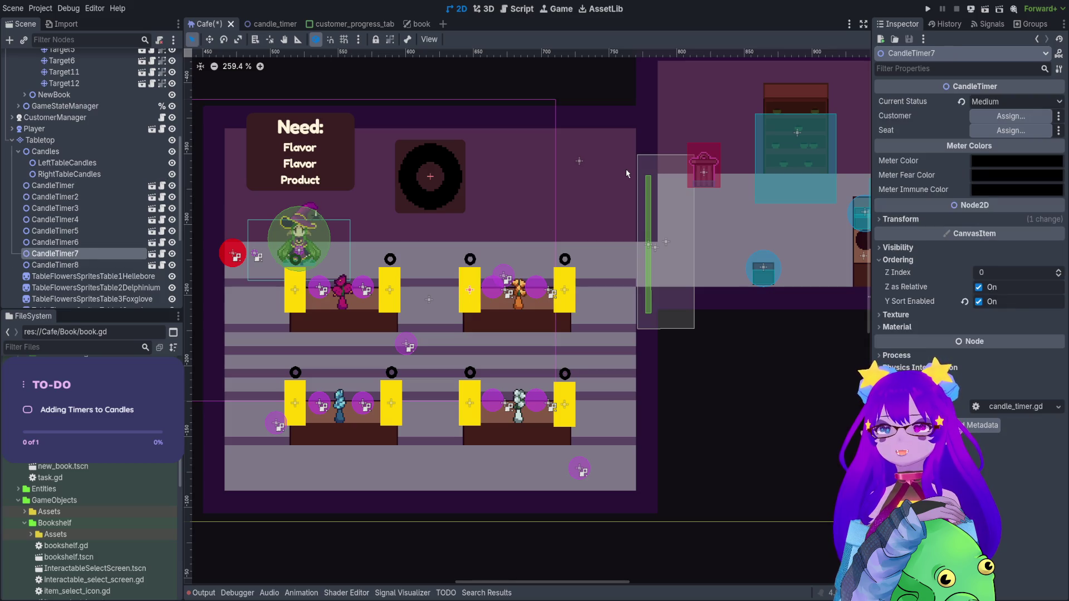
click(64, 153)
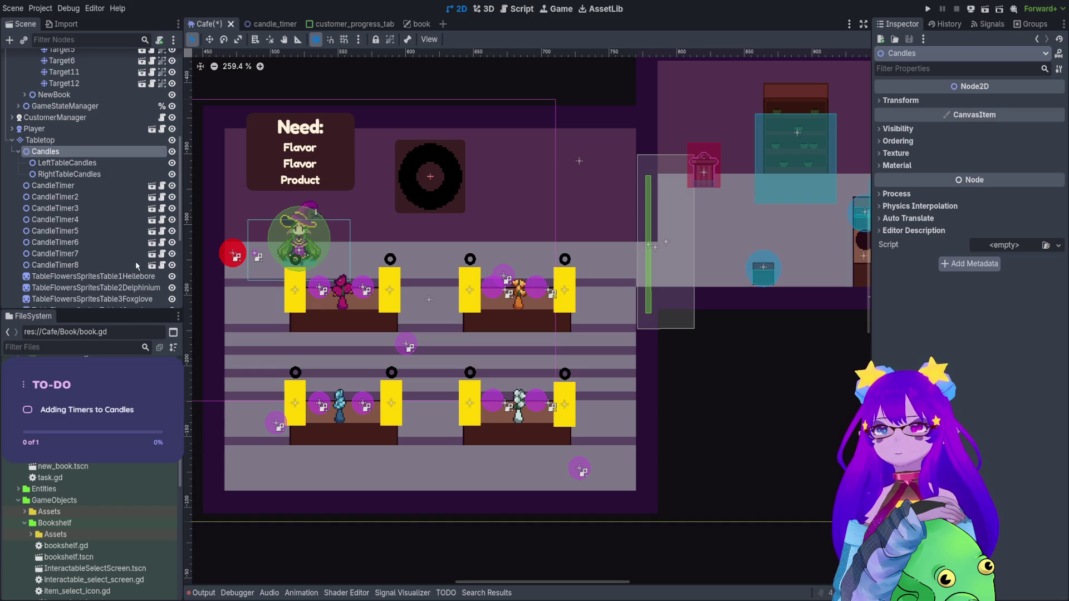
click(78, 163)
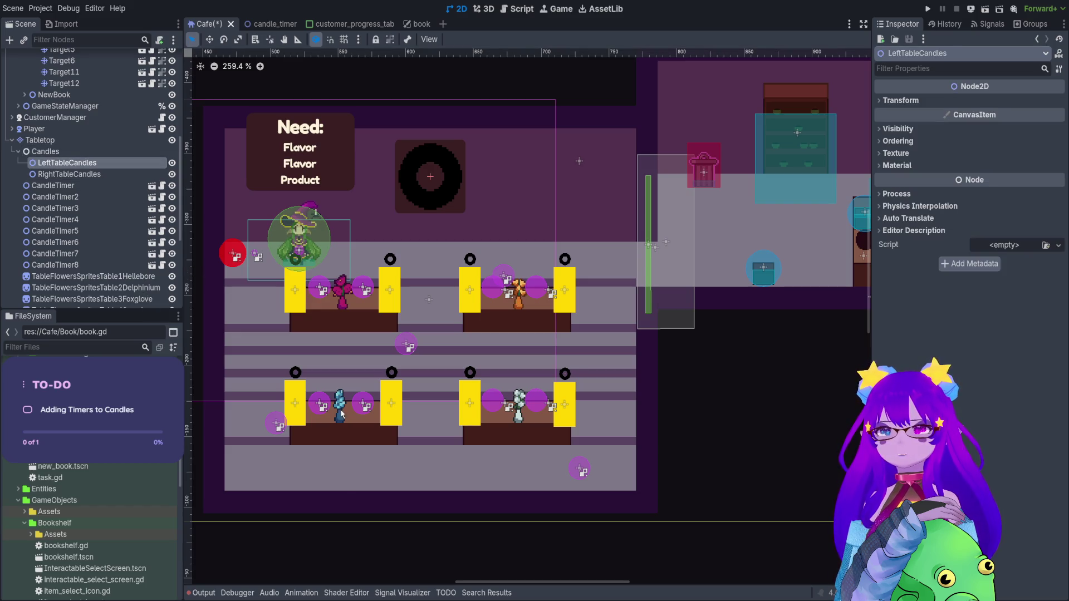
click(95, 175)
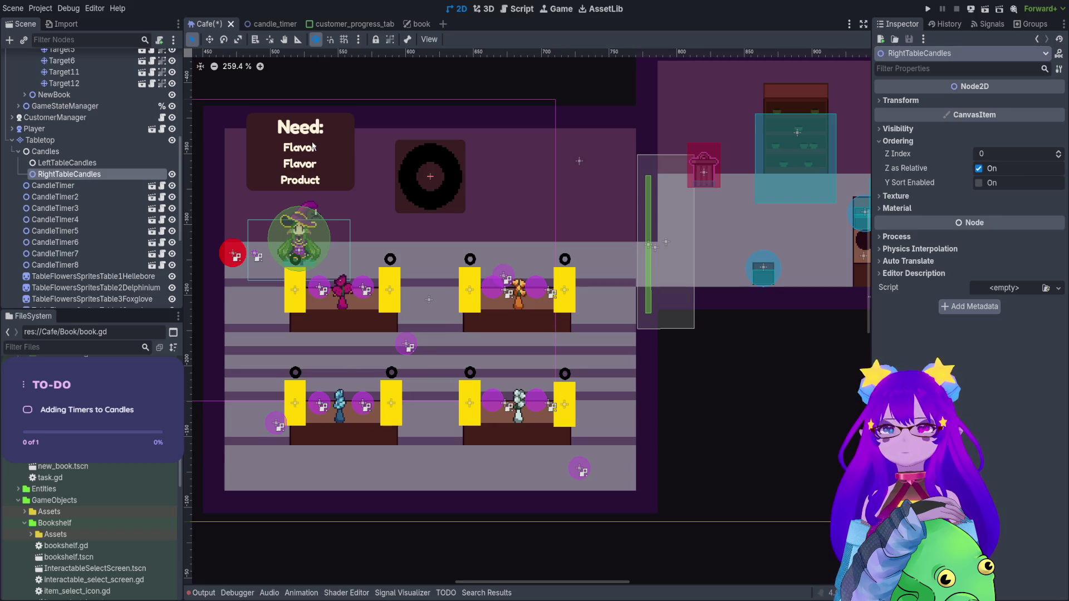
key(ctrl+z)
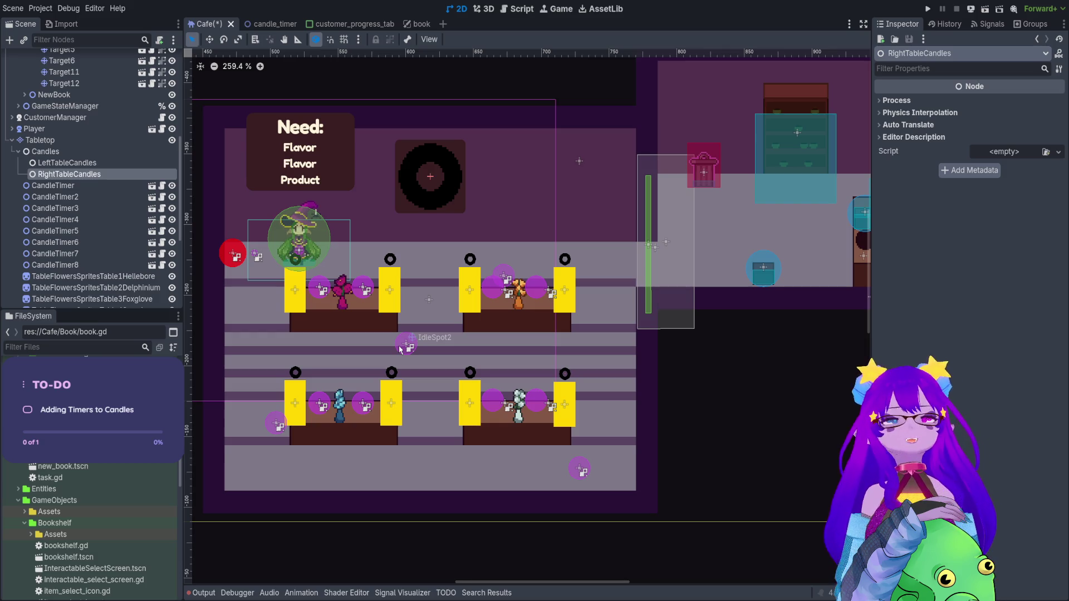
Step: Move CandleTimer7 and then CandleTimer8 under RightTableCandles
click(115, 255)
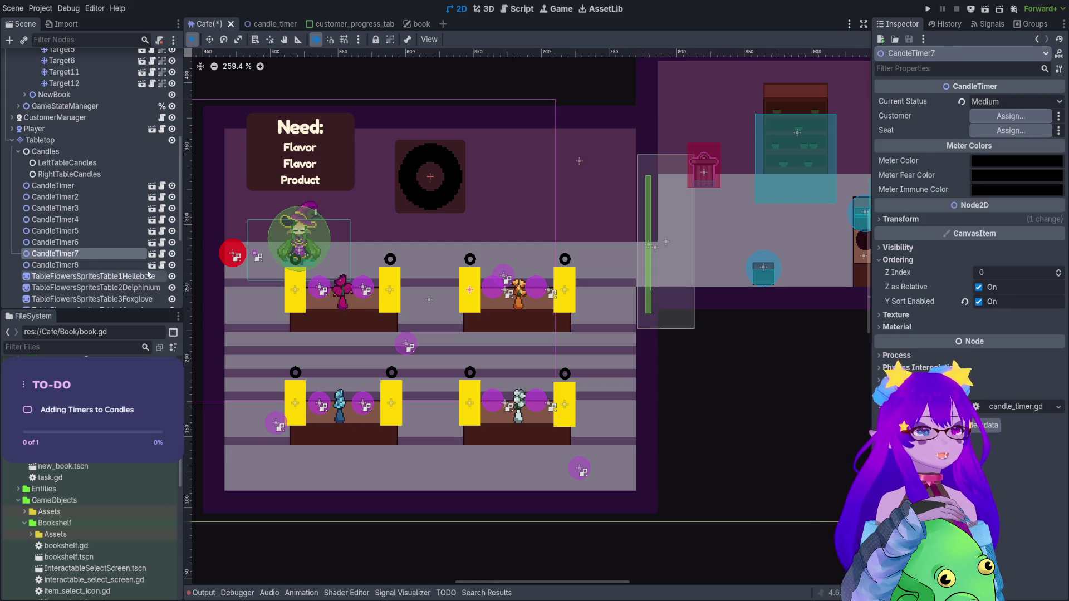
drag(74, 255, 122, 174)
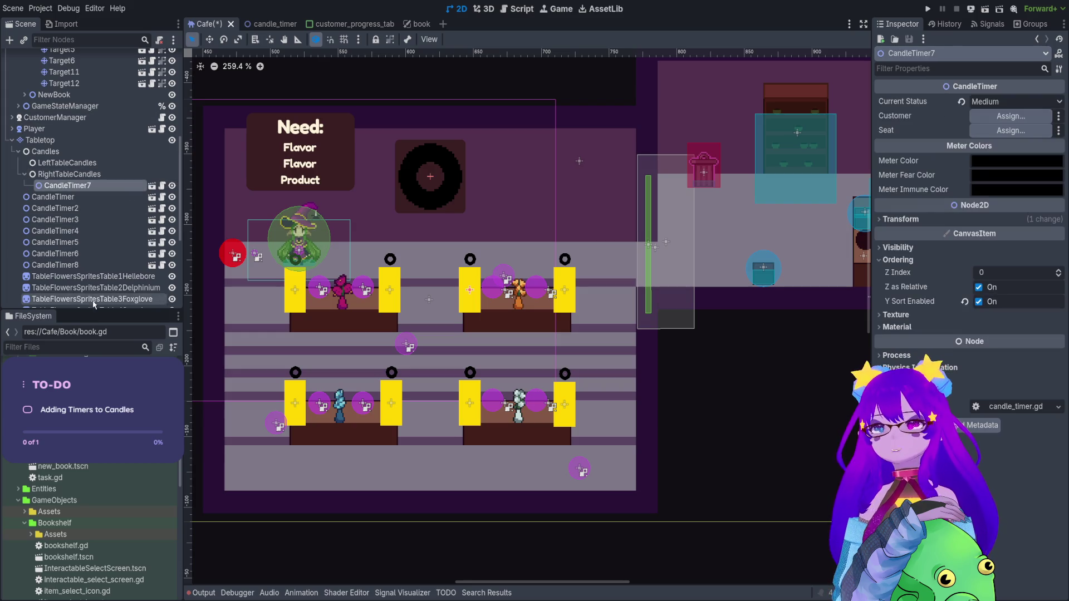
click(63, 266)
mouse_move(40, 270)
mouse_down()
mouse_move(84, 253)
mouse_move(139, 192)
mouse_up()
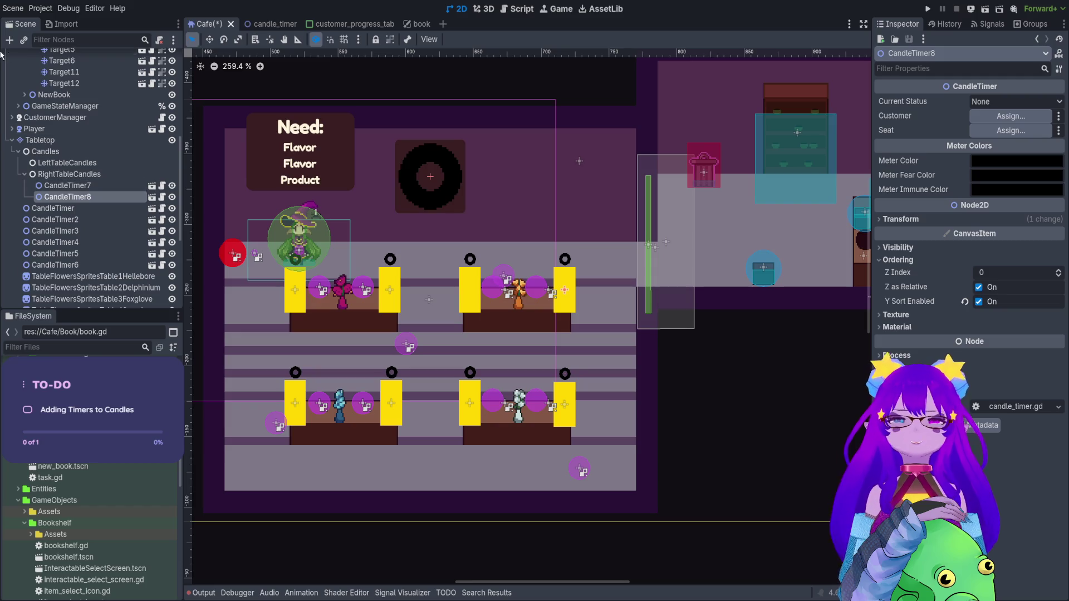
Step: Add CandleTimer2 and CandleTimer to RightTableCandles, with CandleTimer2 above CandleTimer
click(110, 233)
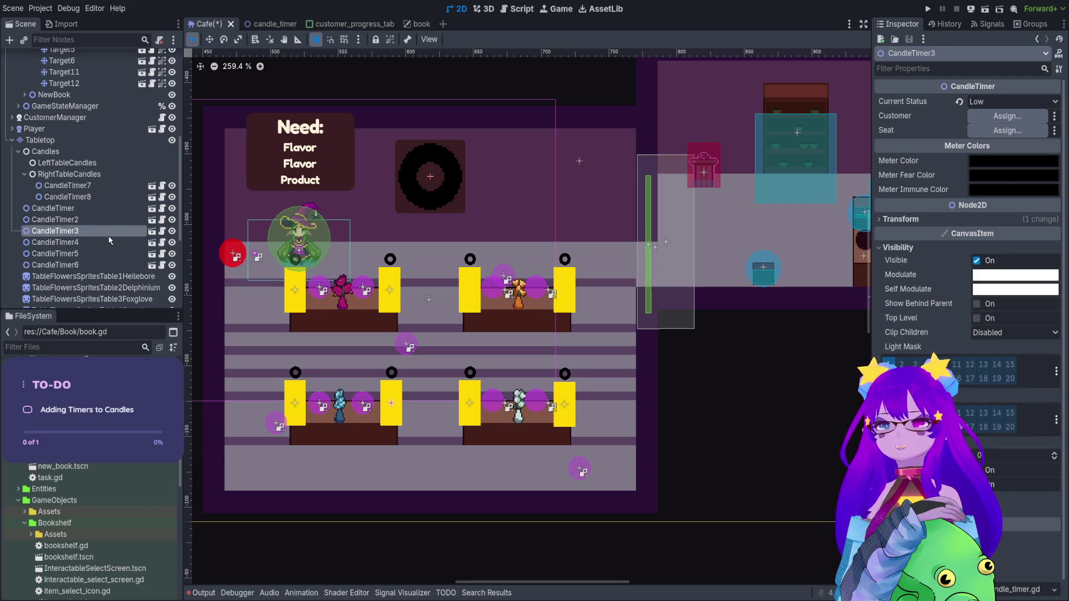
drag(110, 220, 116, 204)
click(98, 231)
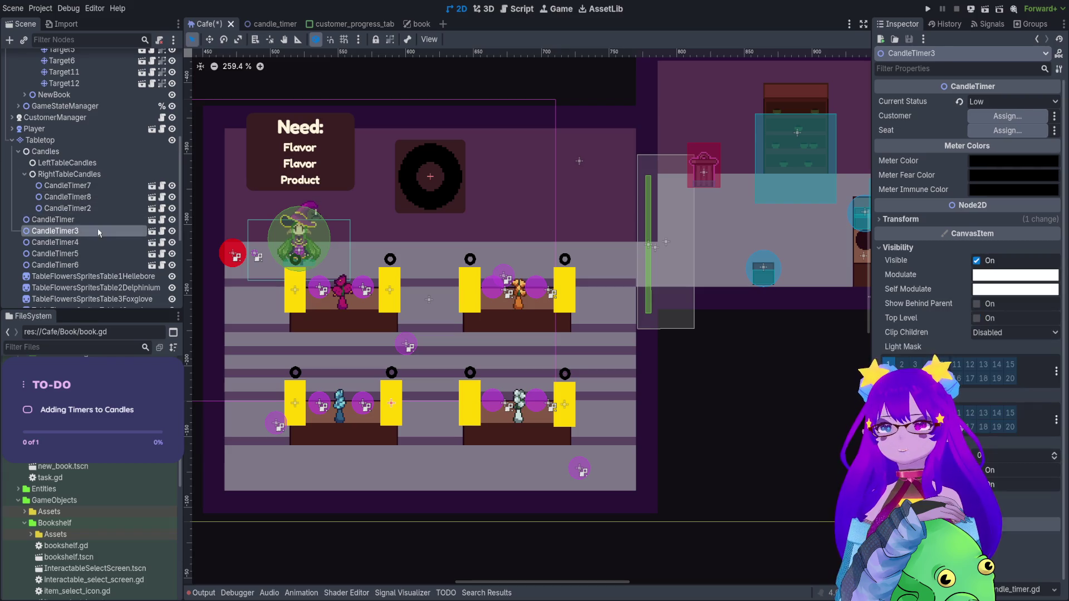
click(99, 242)
click(92, 265)
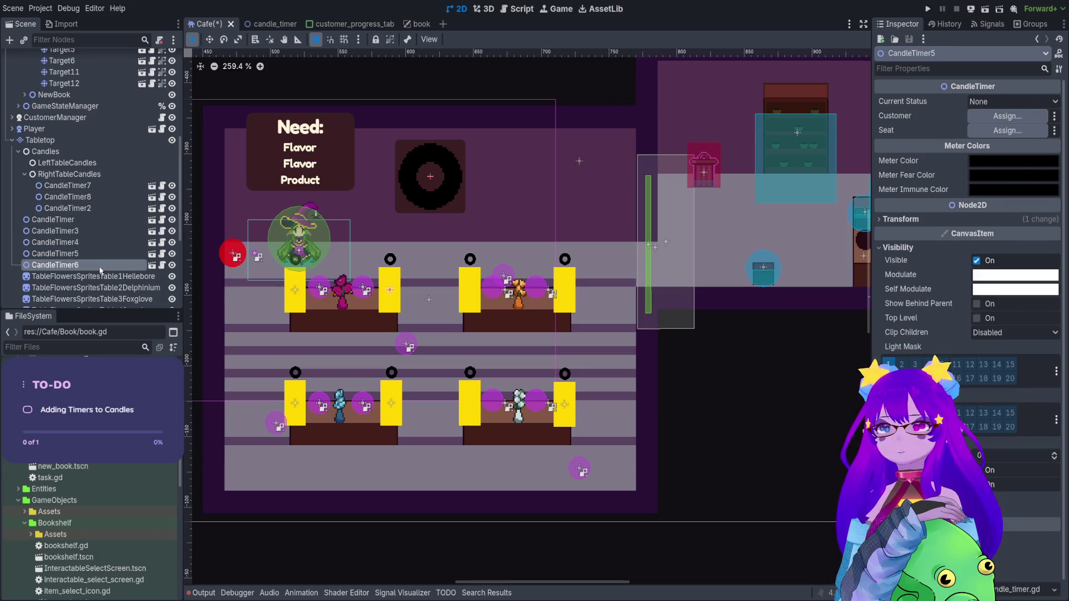
drag(92, 223, 124, 213)
drag(54, 224, 54, 213)
drag(56, 220, 53, 208)
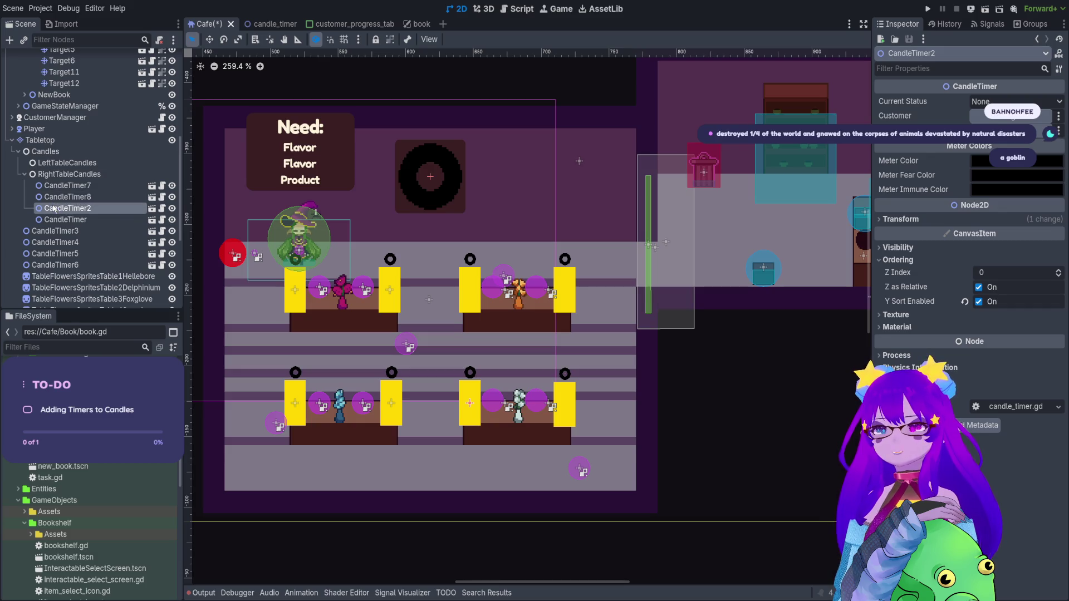
Step: Check CandleTimer7, CandleTimer8, CandleTimer2 and CandleTimer in RightTableCandles, then select CandleTimer3
click(64, 186)
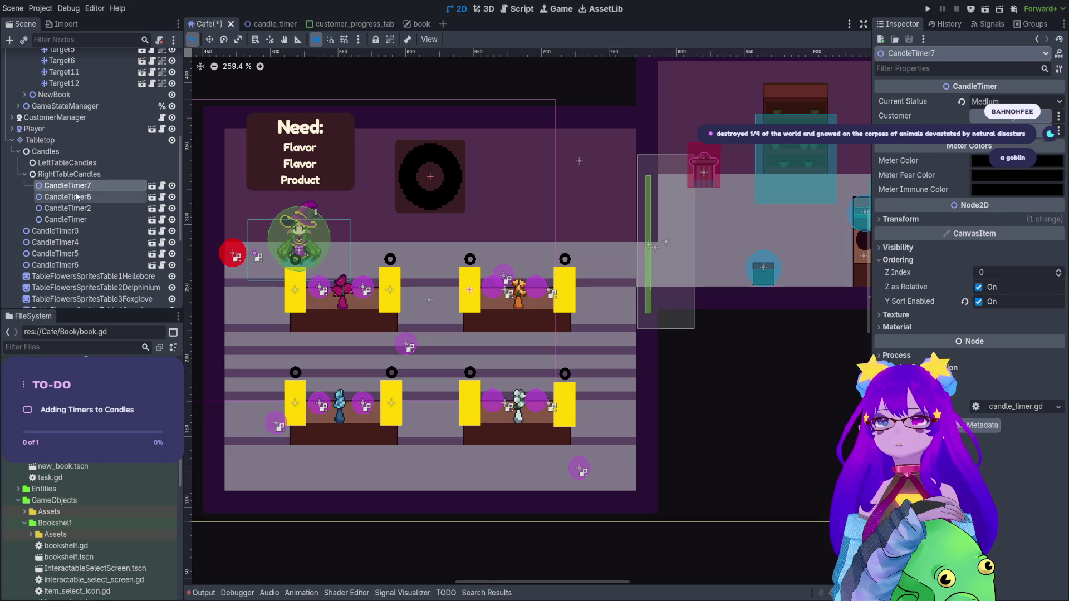
click(67, 197)
click(67, 208)
click(73, 220)
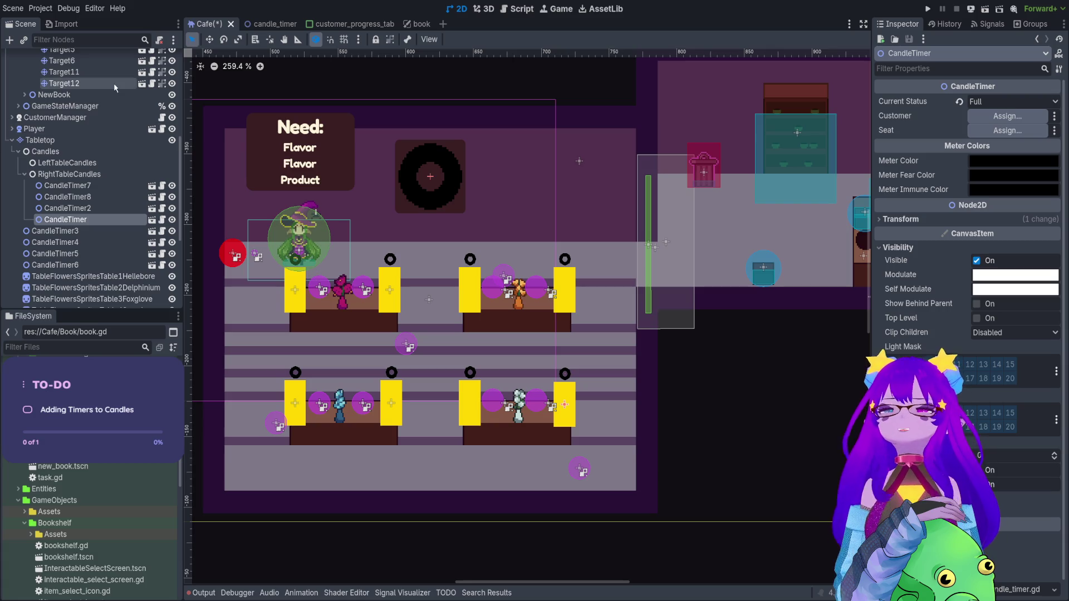
click(76, 232)
Step: Move CandleTimer3, CandleTimer6, CandleTimer4 and CandleTimer5 into LeftTableCandles
mouse_move(76, 234)
mouse_down()
mouse_move(73, 257)
mouse_move(111, 163)
mouse_up()
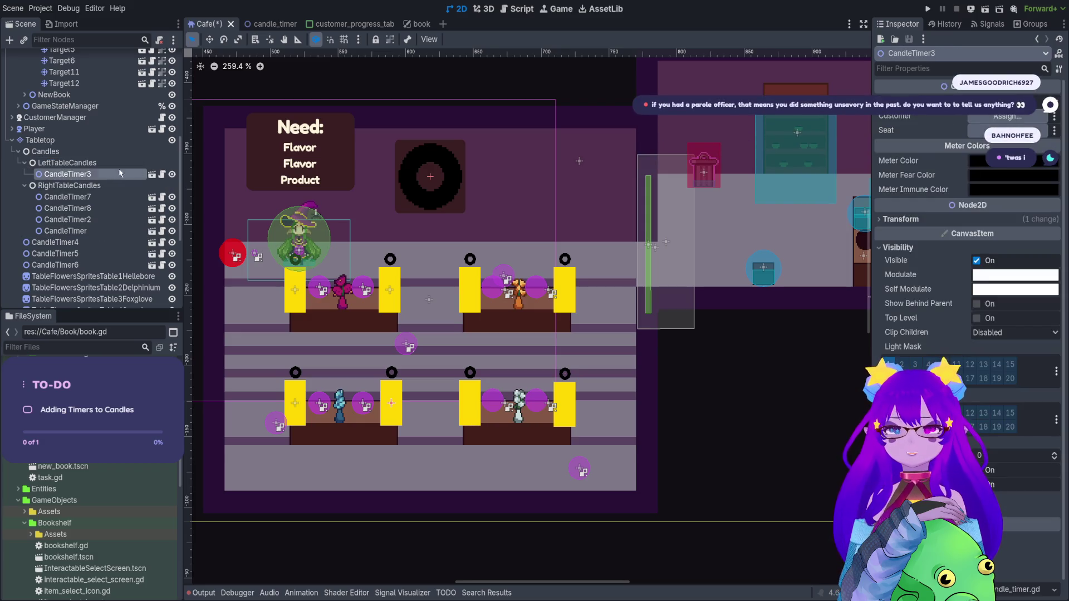
click(62, 248)
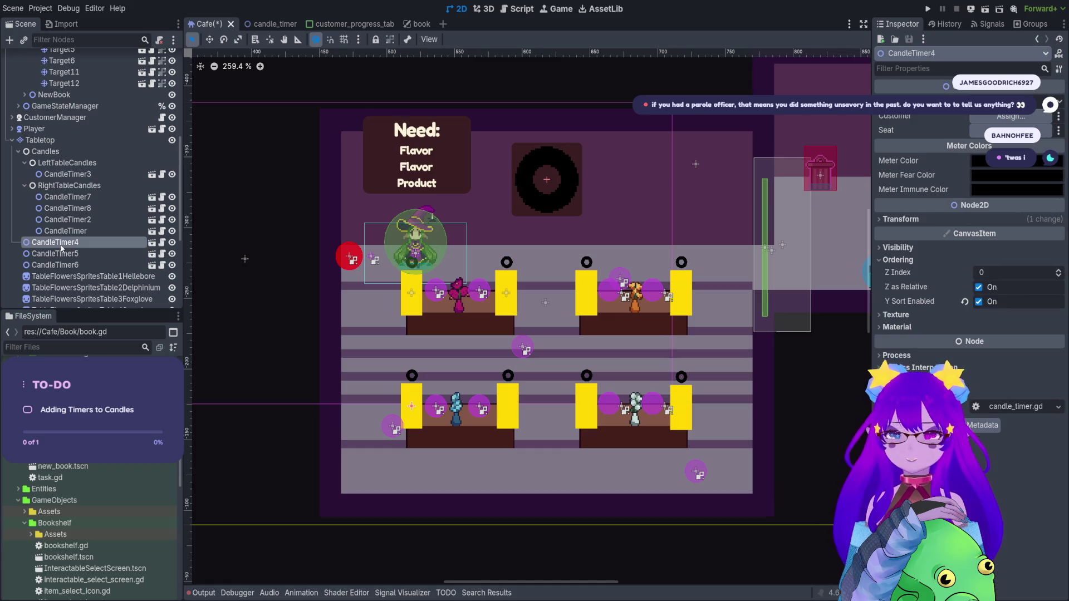
click(56, 265)
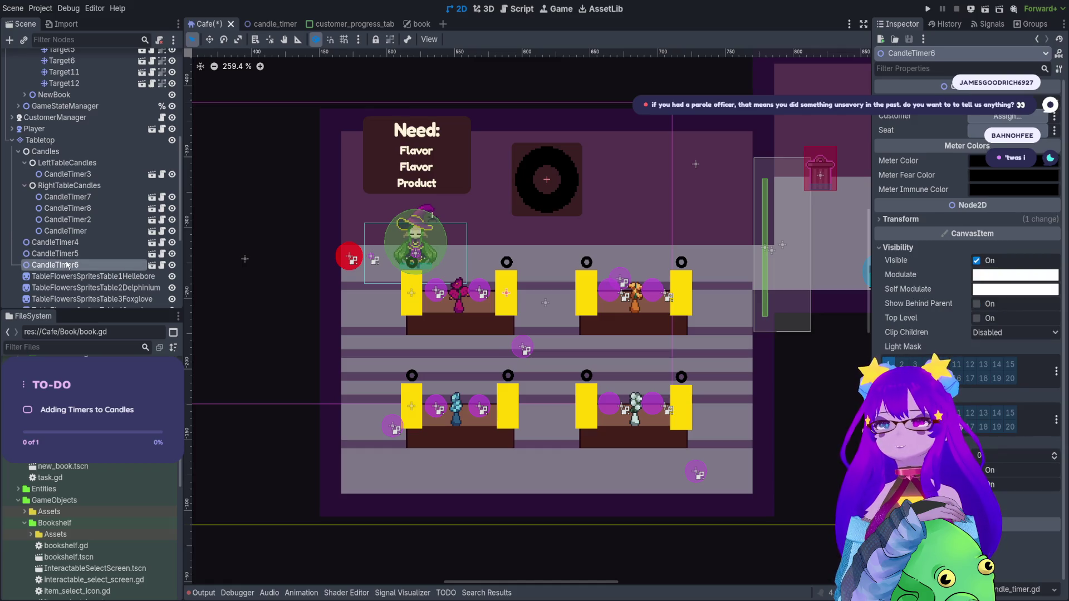
drag(55, 266, 101, 179)
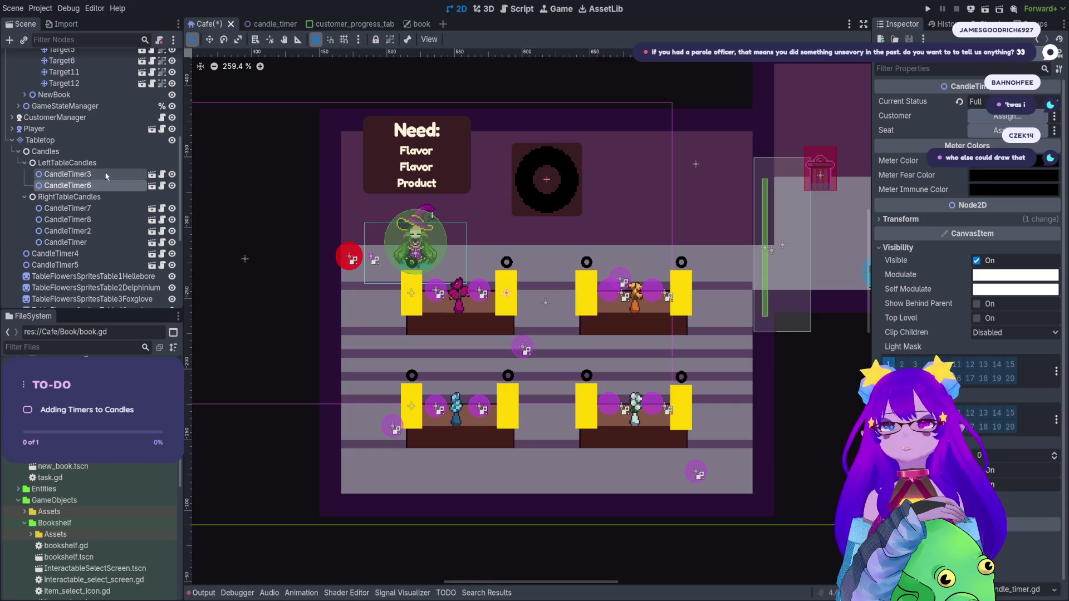
drag(74, 254, 123, 191)
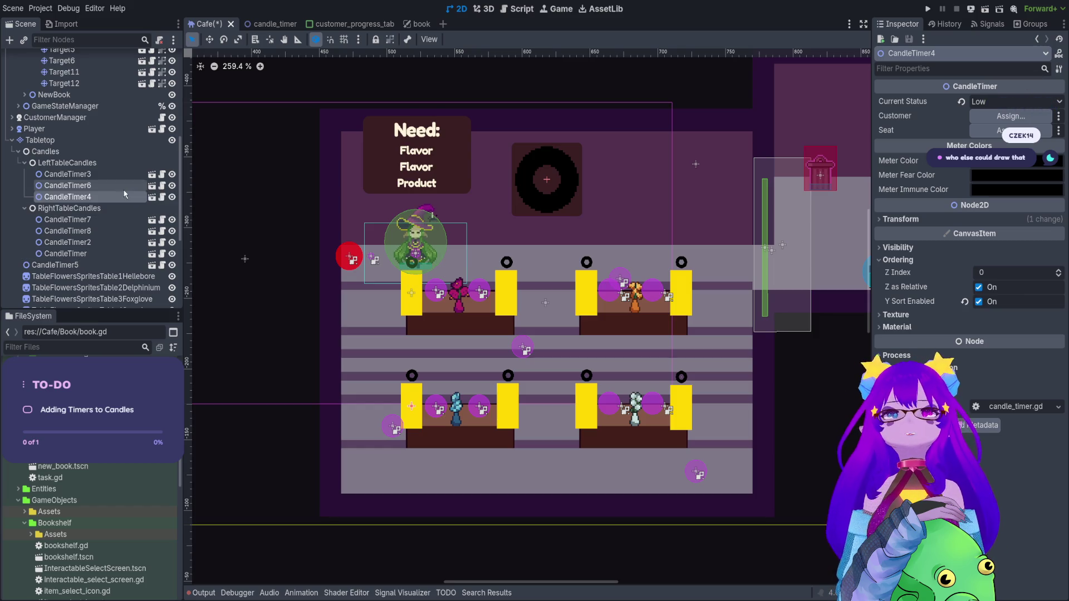
click(80, 267)
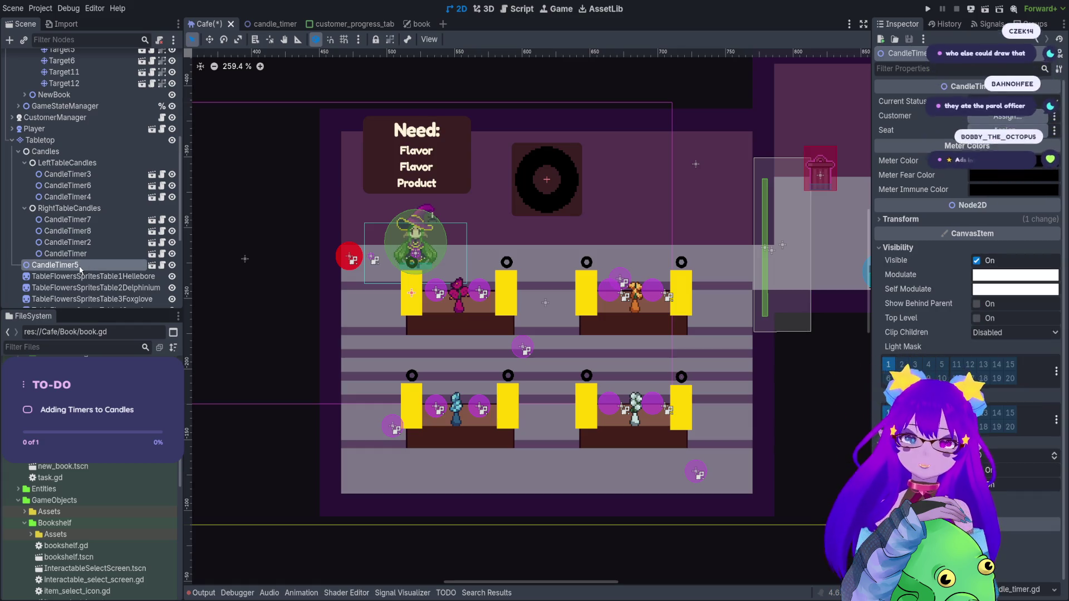
drag(80, 268, 134, 205)
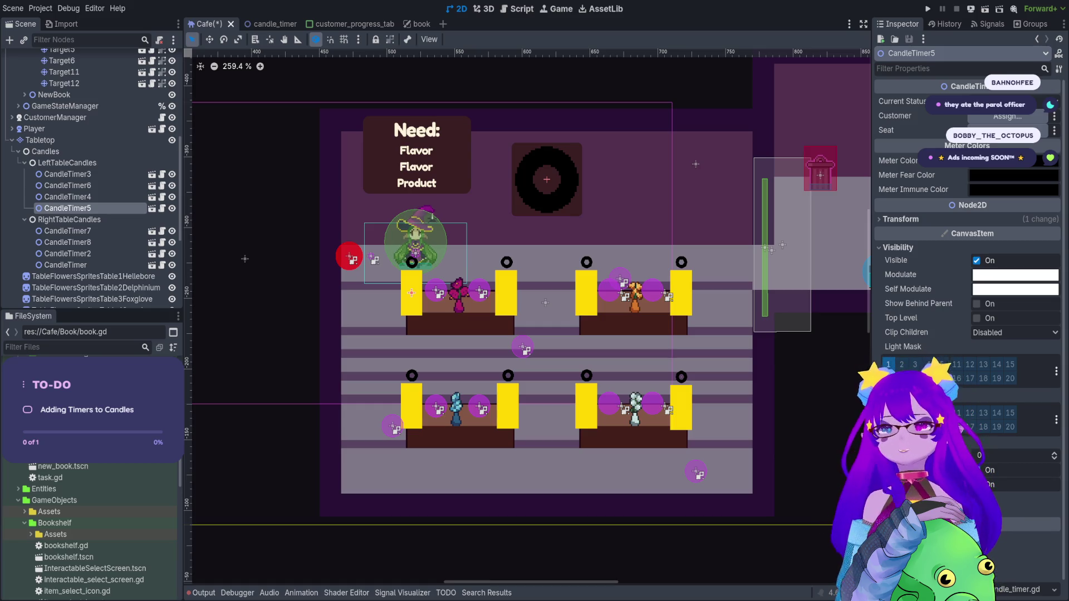
Step: Move CandleTimer5 to the top of LeftTableCandles and check the order
click(138, 174)
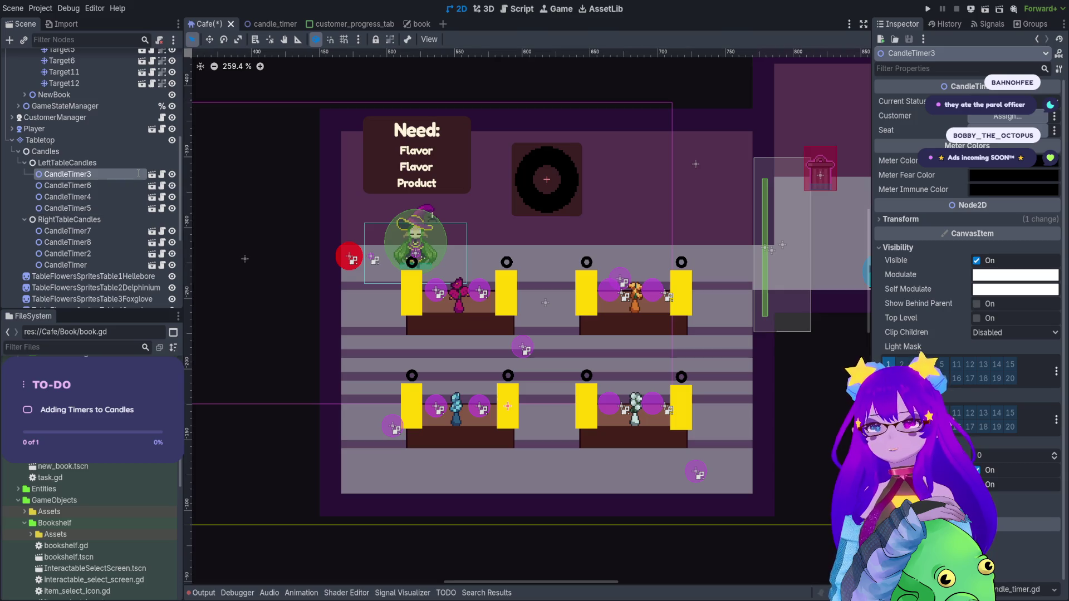
click(131, 209)
drag(132, 209, 132, 171)
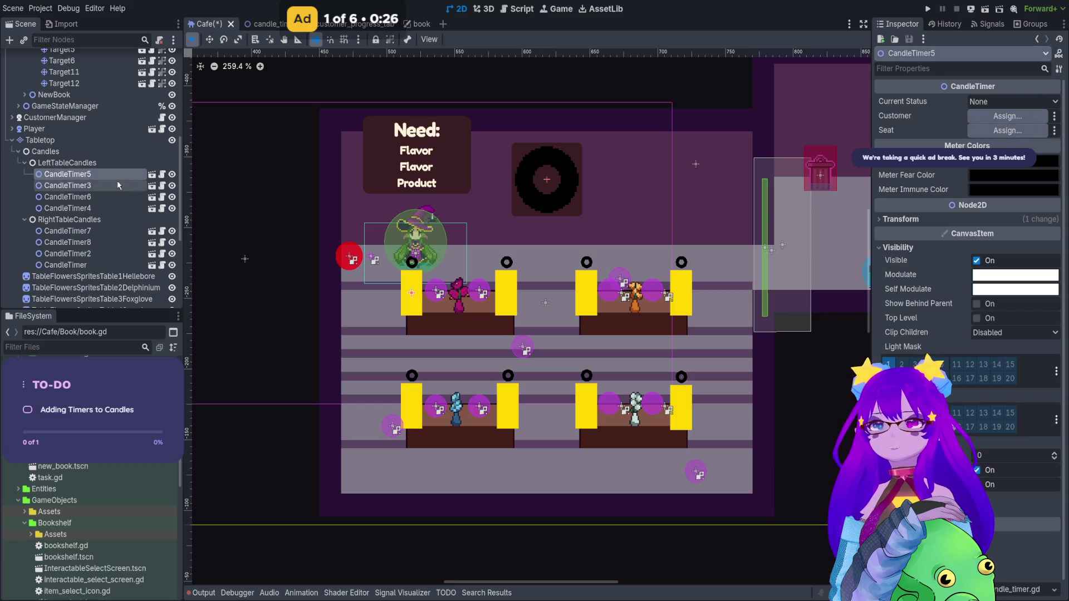
click(119, 186)
click(96, 209)
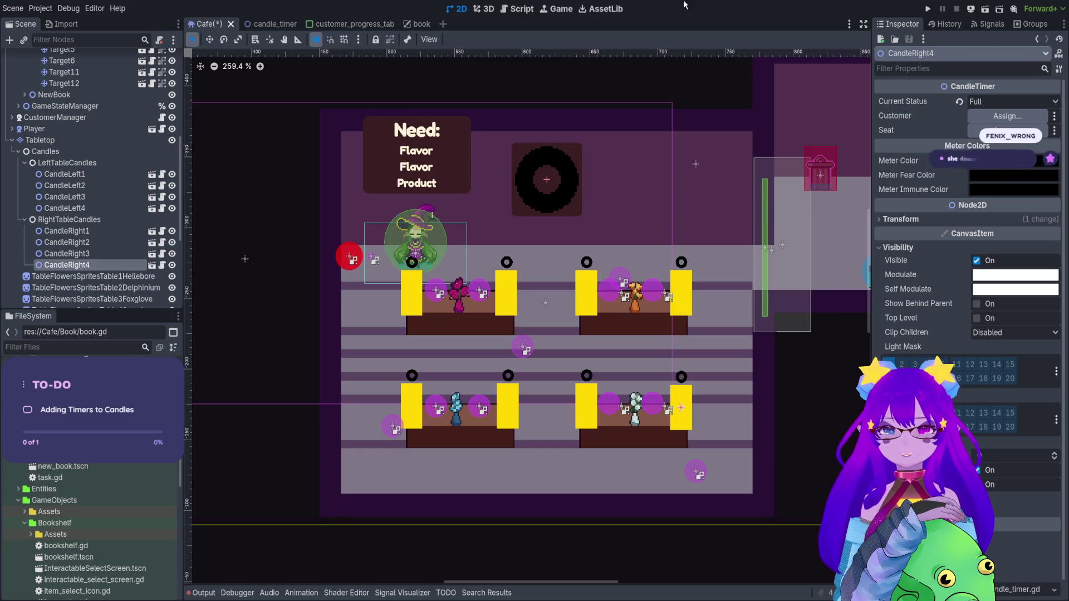
Step: Review CandleLeft1–4 under LeftTableCandles and save the Cafe scene with Ctrl+S
scroll(586, 282, down, 1)
scroll(585, 282, right, 1)
scroll(585, 282, up, 2)
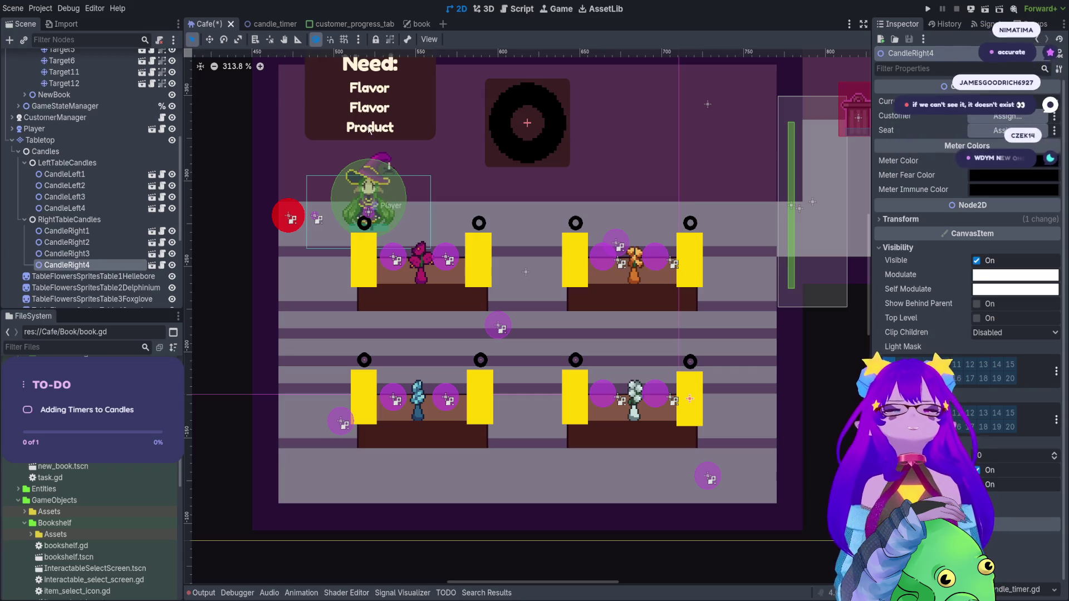
click(71, 174)
click(74, 185)
click(77, 197)
click(81, 209)
scroll(622, 300, up, 1)
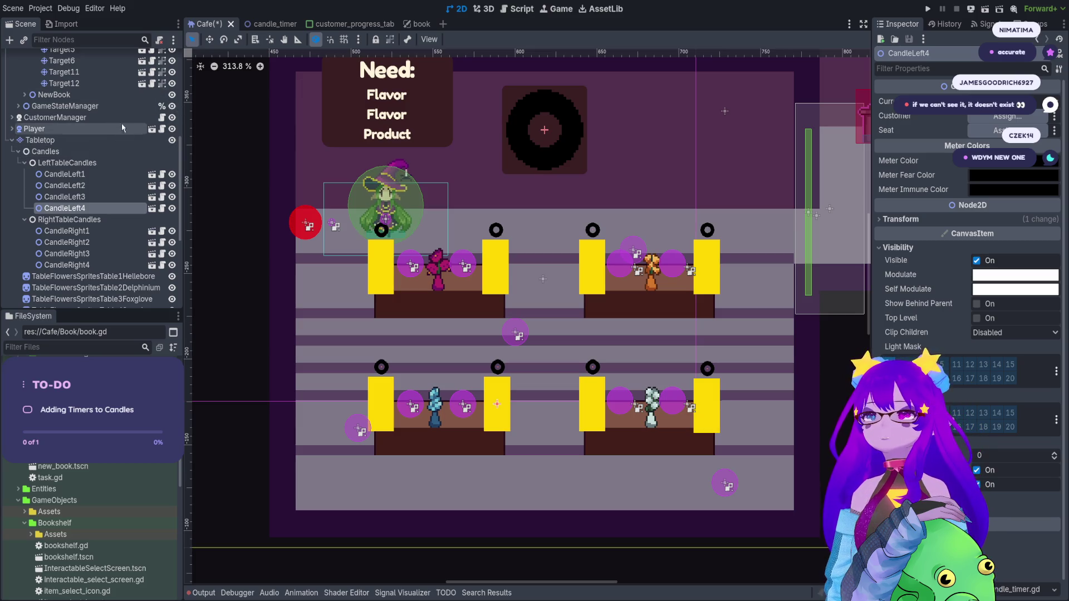
key(ctrl+s)
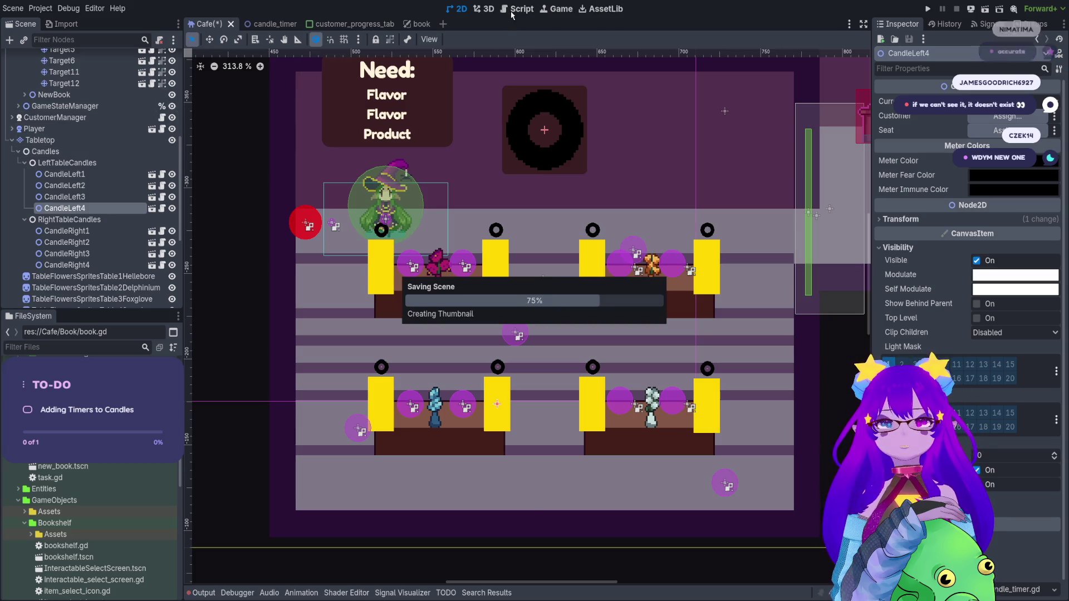
Step: Look over the assign_seat_to_tab function in book.gd
click(512, 13)
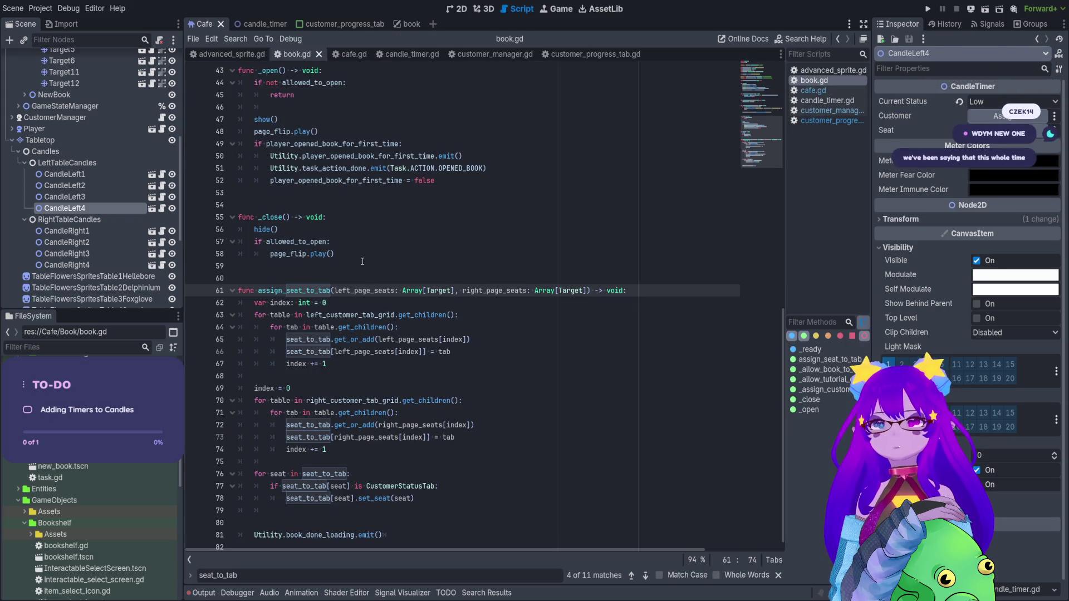
scroll(328, 233, down, 1)
click(309, 283)
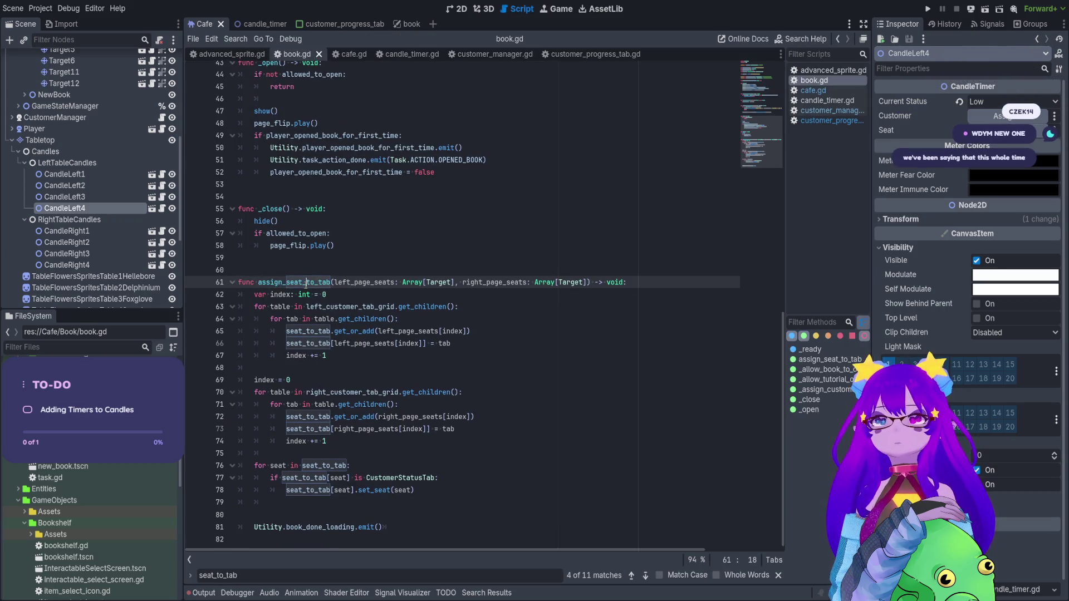
scroll(312, 284, up, 14)
scroll(314, 287, down, 14)
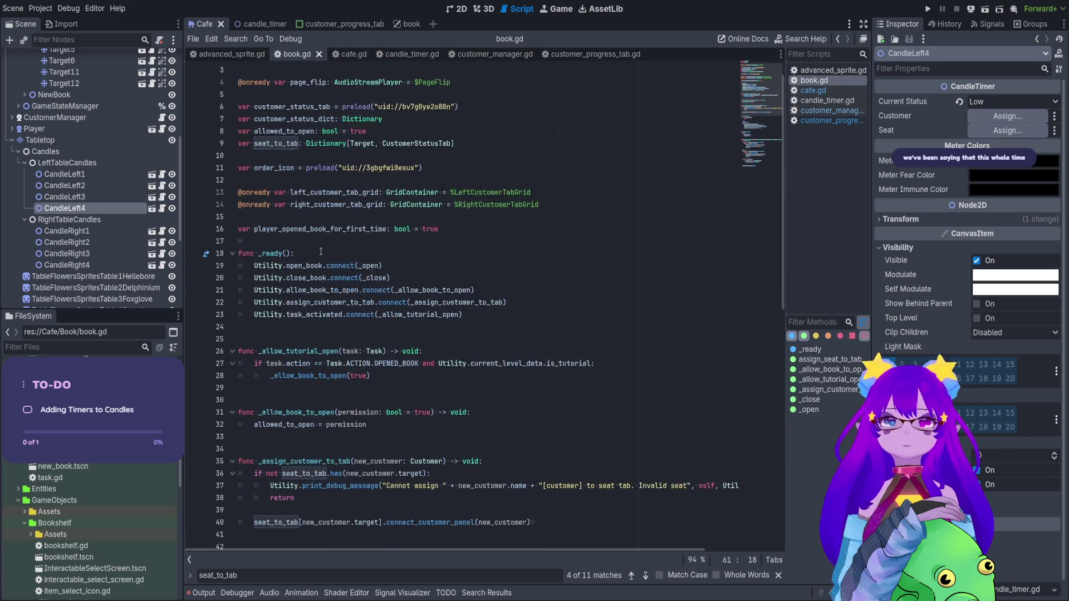
Step: Rename the Candles node to CandleManager, save, and return to the 2D Cafe scene
click(62, 151)
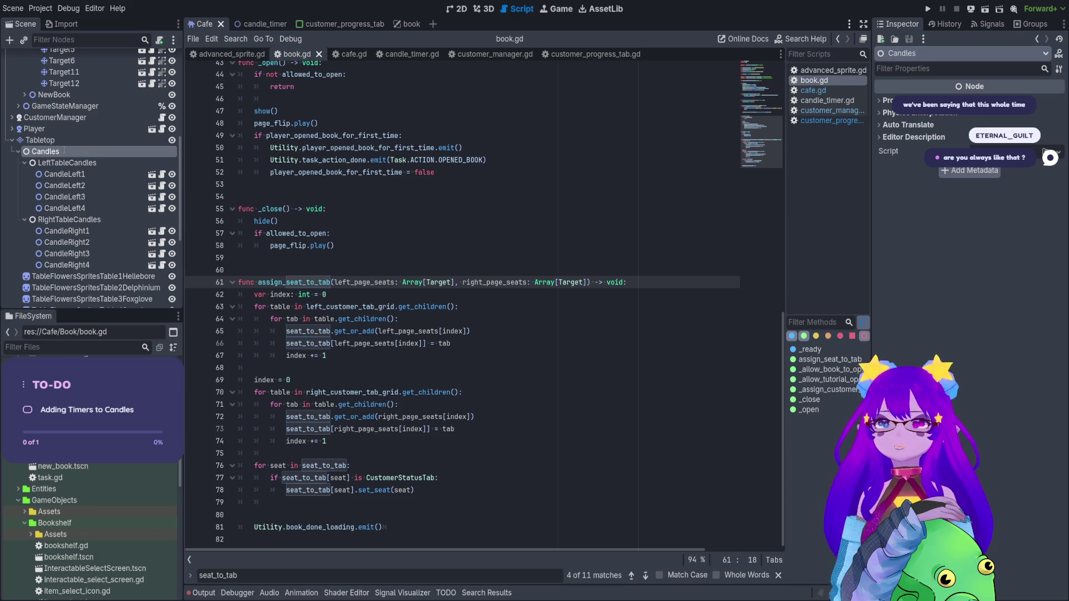
key(BackSpace)
text(Manager)
key(Return)
key(ctrl+s)
scroll(83, 137, up, 5)
scroll(83, 136, up, 2)
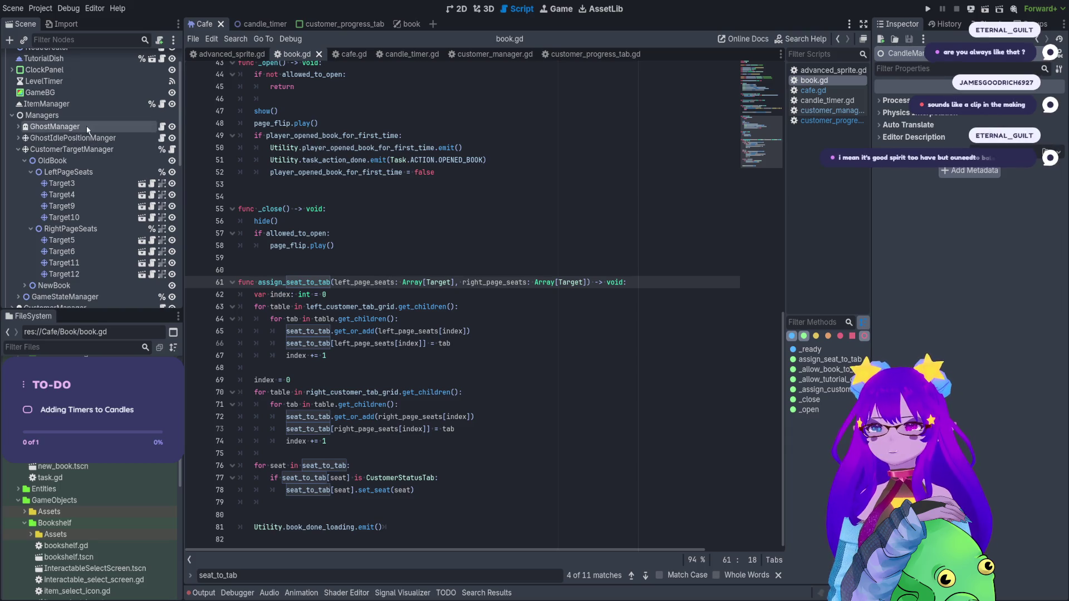
click(460, 9)
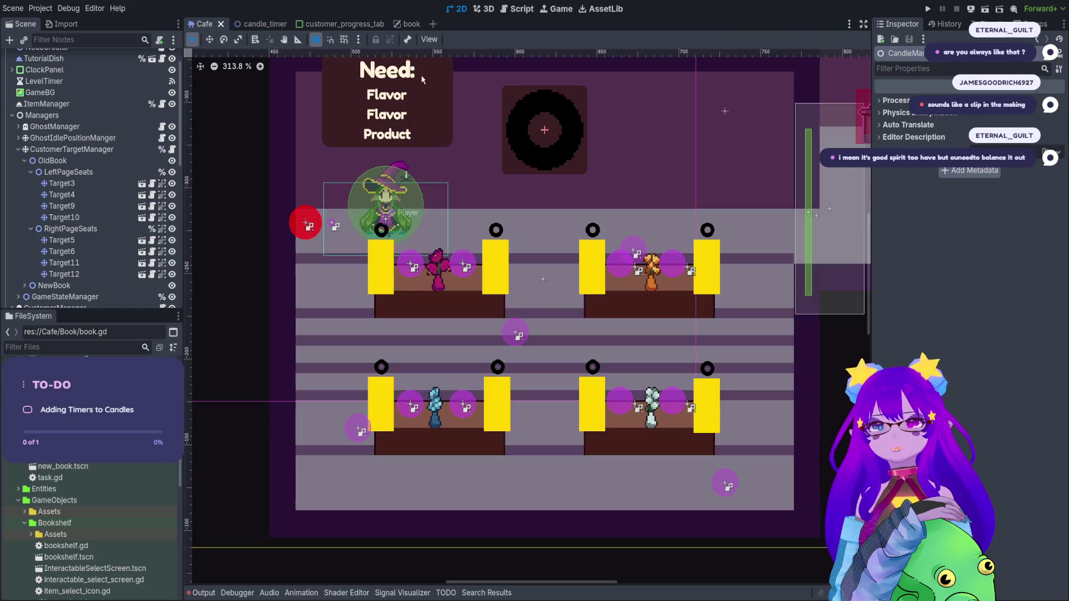
Step: Move CandleManager under Managers, collapse CandleManager and CustomerTargetManager, and run the game with F5
scroll(100, 257, down, 6)
drag(99, 251, 101, 115)
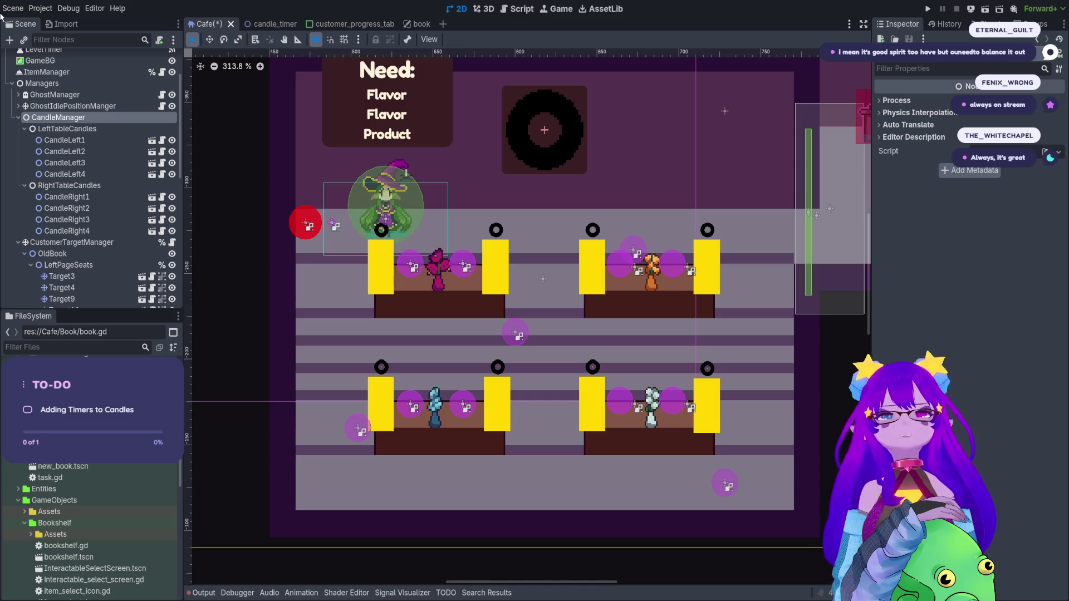
click(18, 117)
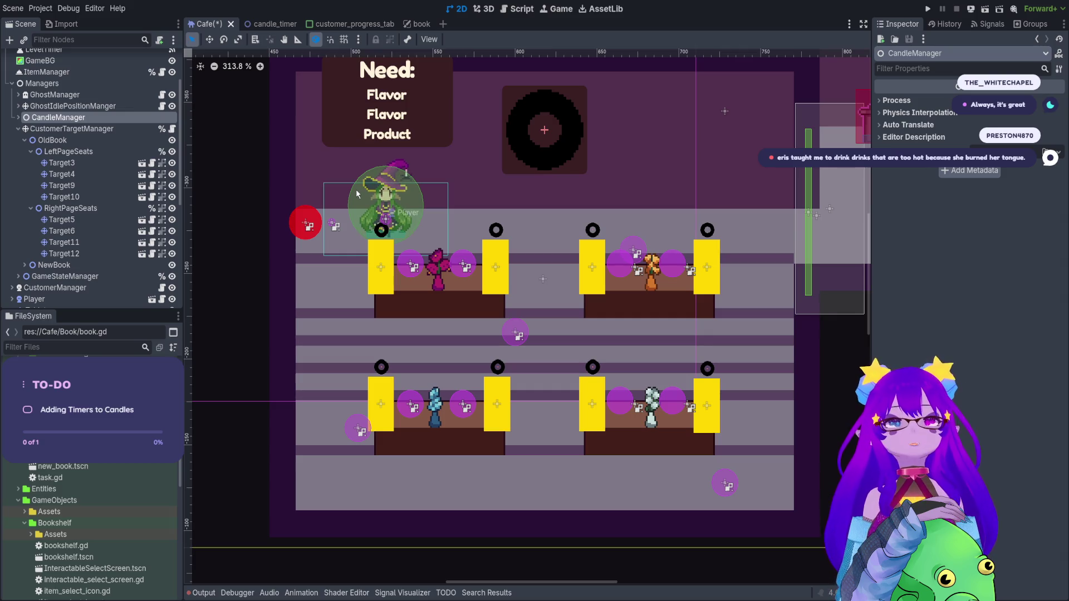
scroll(590, 248, up, 1)
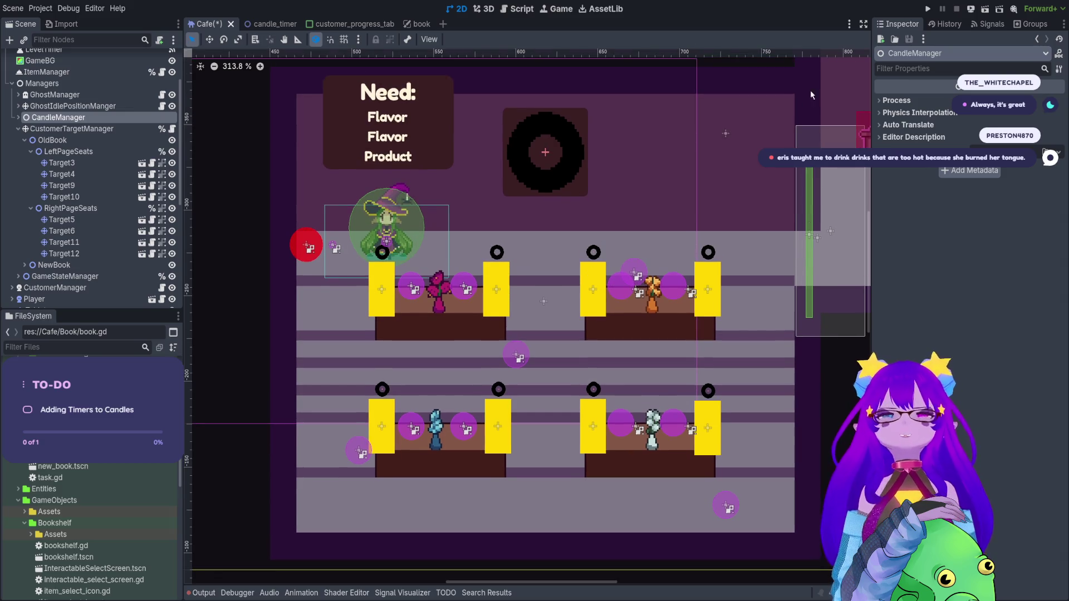
click(18, 129)
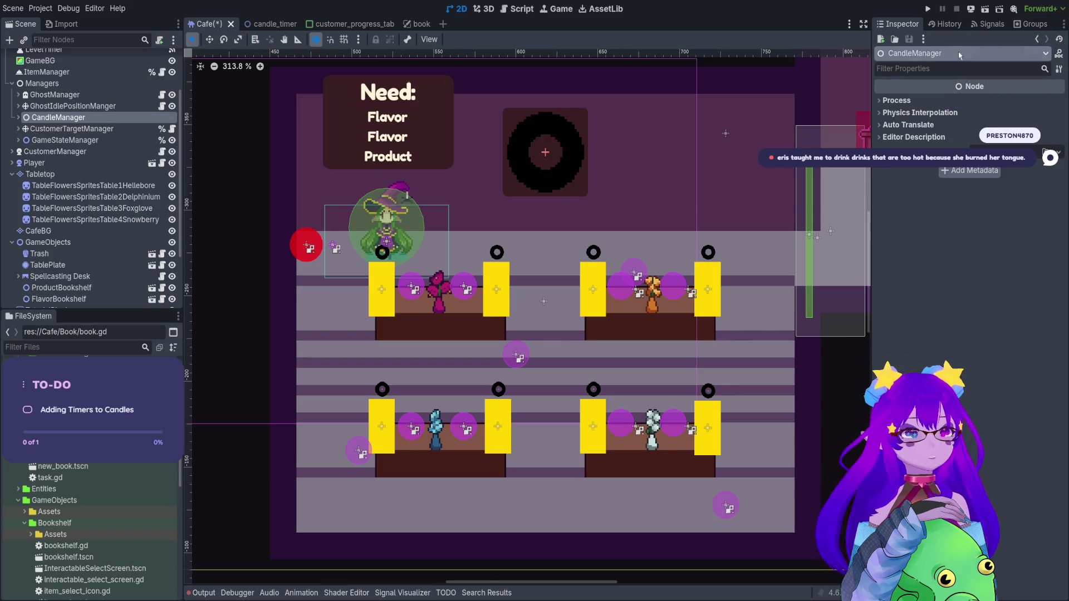
key(F5)
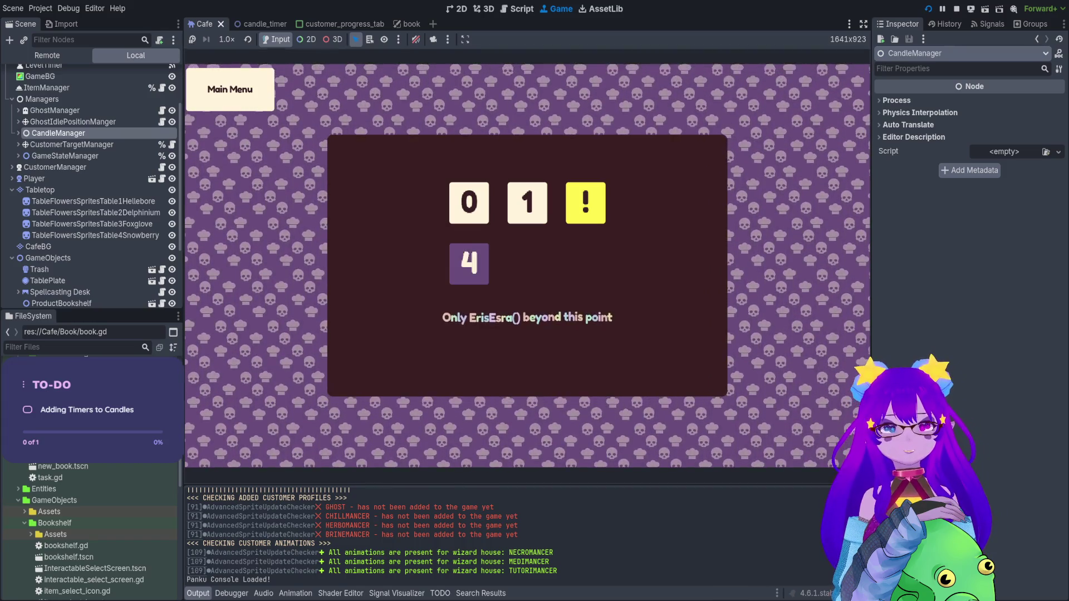
Step: Enter the cafe, walk the witch down and left, then move CandleManager back under Tabletop
click(468, 264)
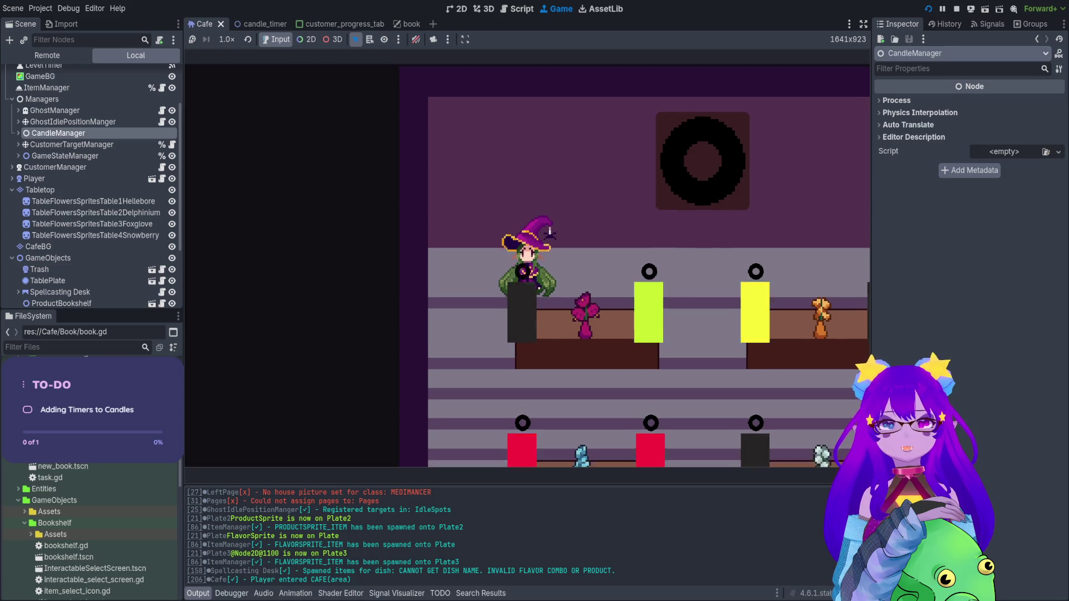
key(s)
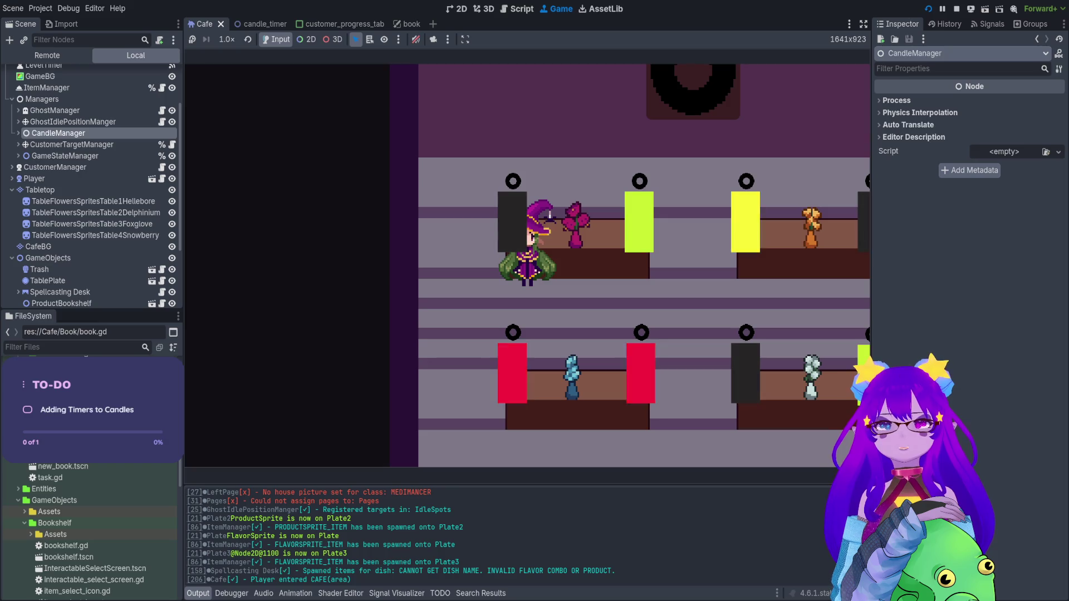
key(a)
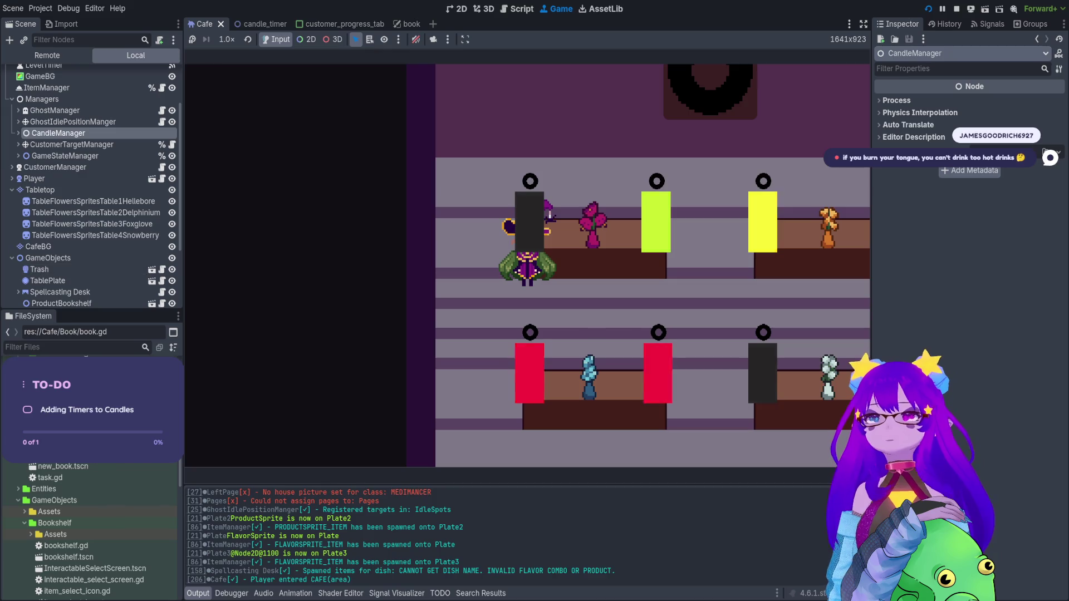
drag(84, 134, 89, 201)
click(957, 9)
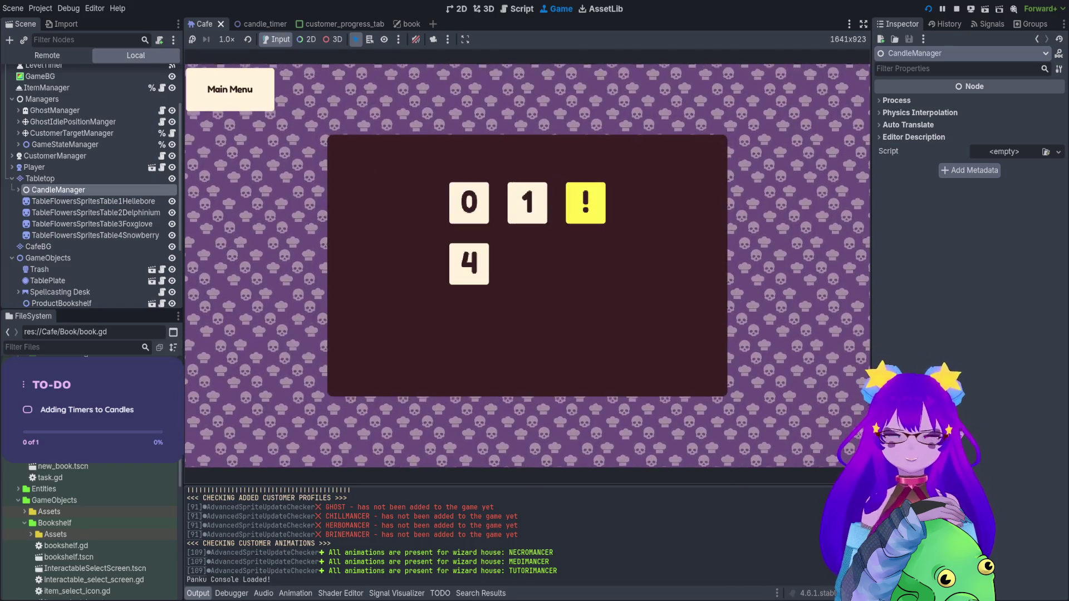
Step: Rerun the cafe gameplay, walk the player right past the candles, and return to the 2D Cafe scene
key(Return)
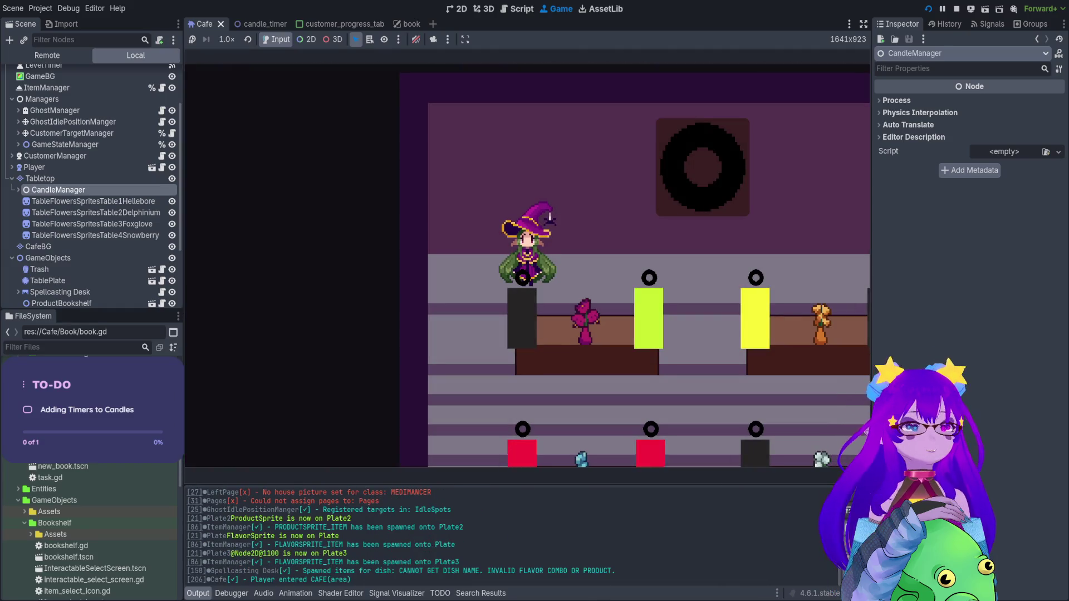
key(Right)
key(Down)
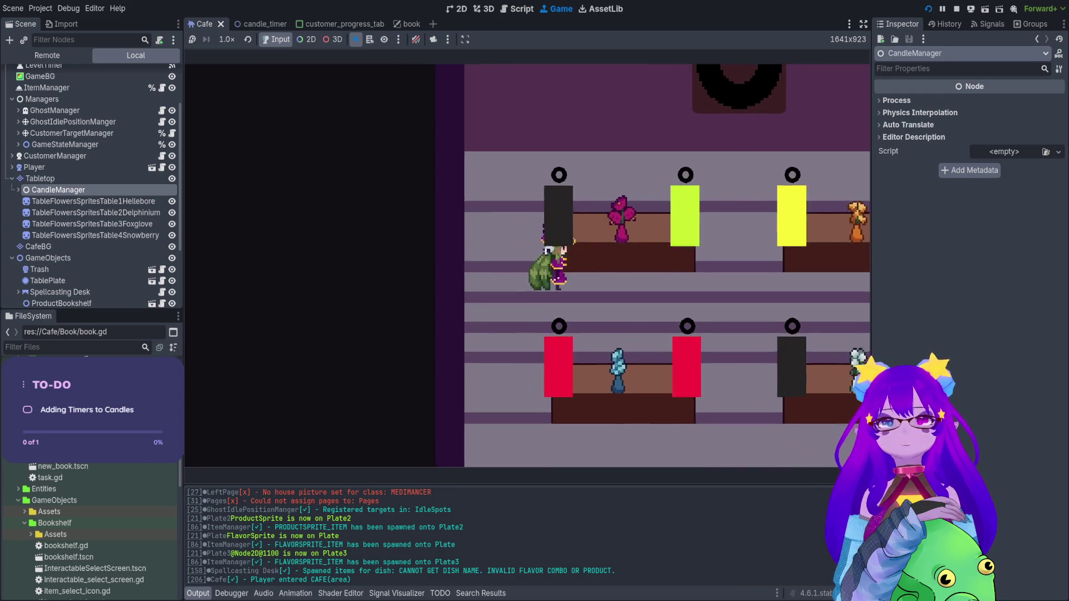
key(Right)
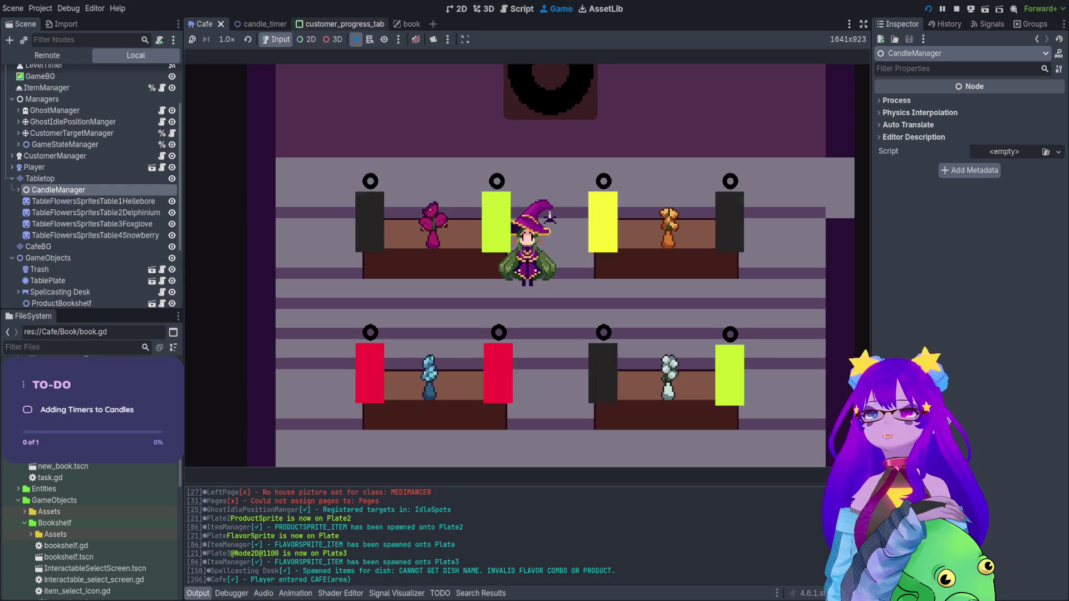
click(456, 10)
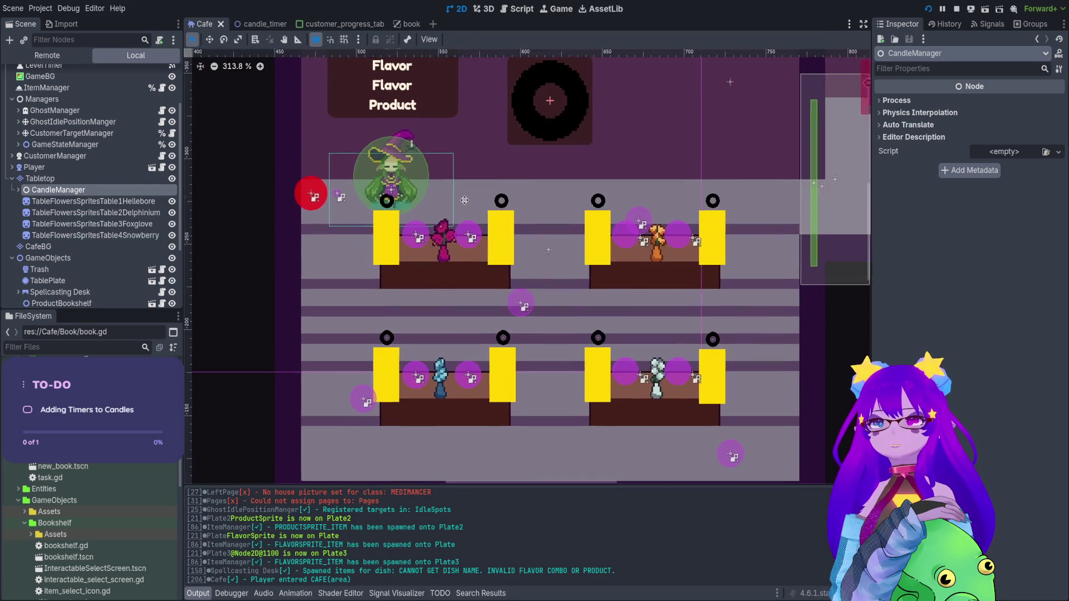
Step: Select CandleLeft1 through CandleLeft4 under CandleManager and move them up 2 px
click(63, 201)
click(62, 213)
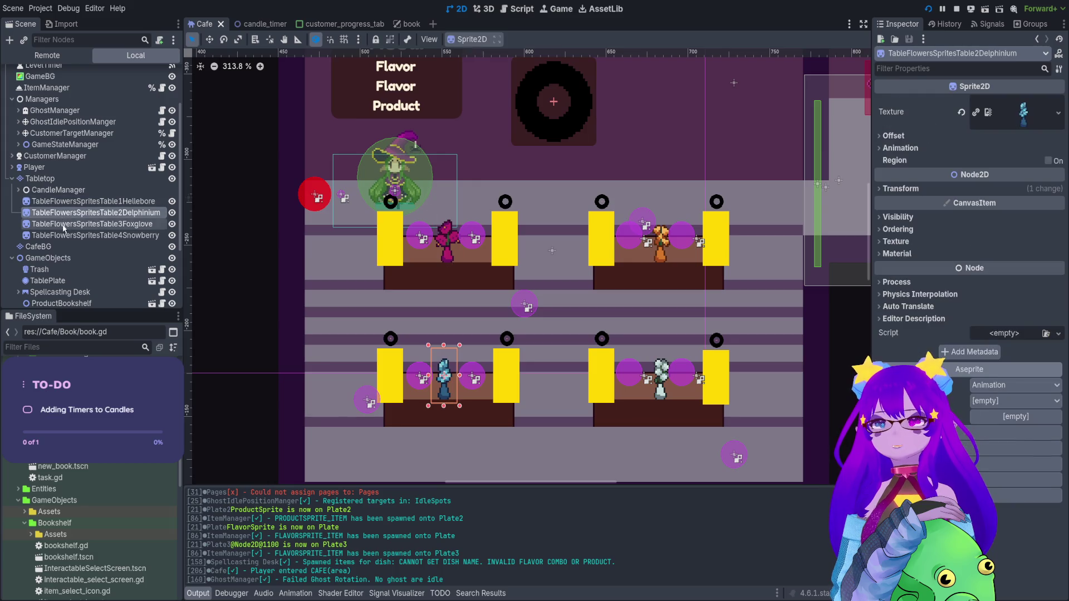
click(19, 190)
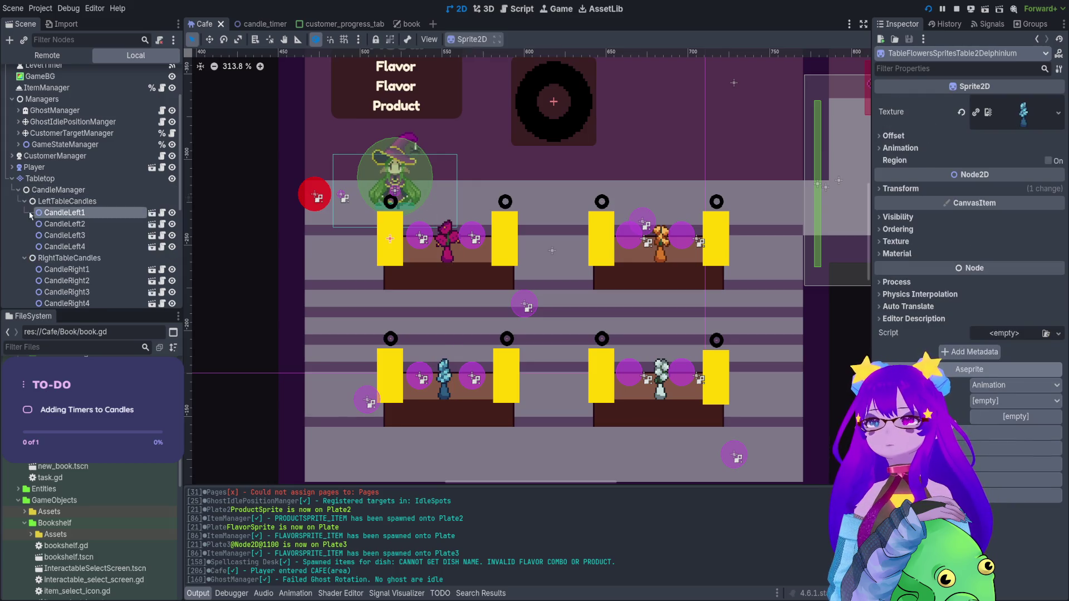
click(64, 213)
shift+click(63, 247)
click(211, 41)
drag(534, 314, 532, 311)
Step: Save and run the game, walk the player around the tables, then stop it
key(F5)
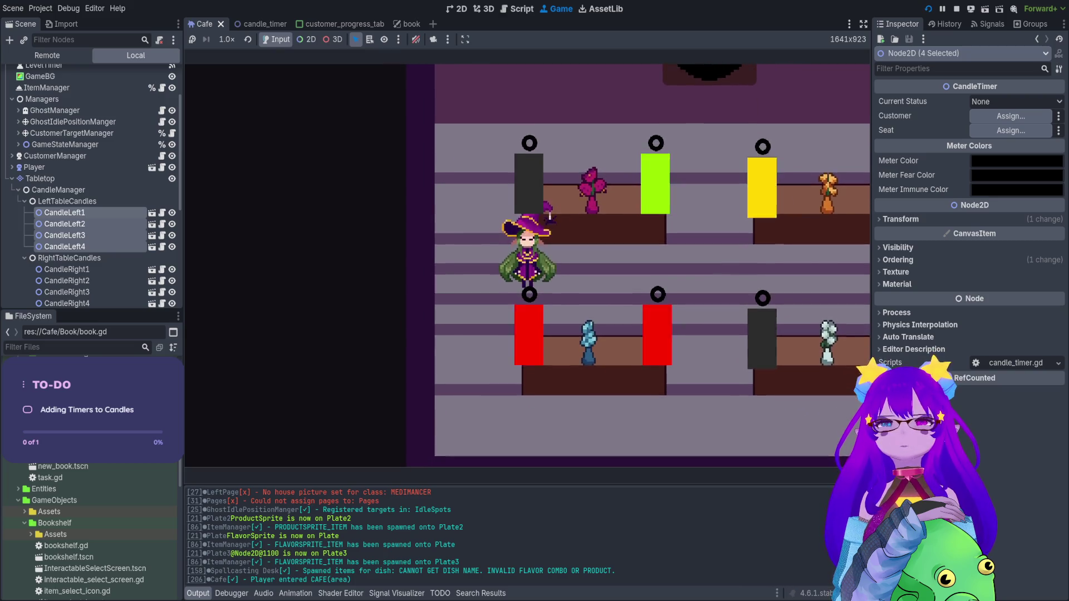
key(Down)
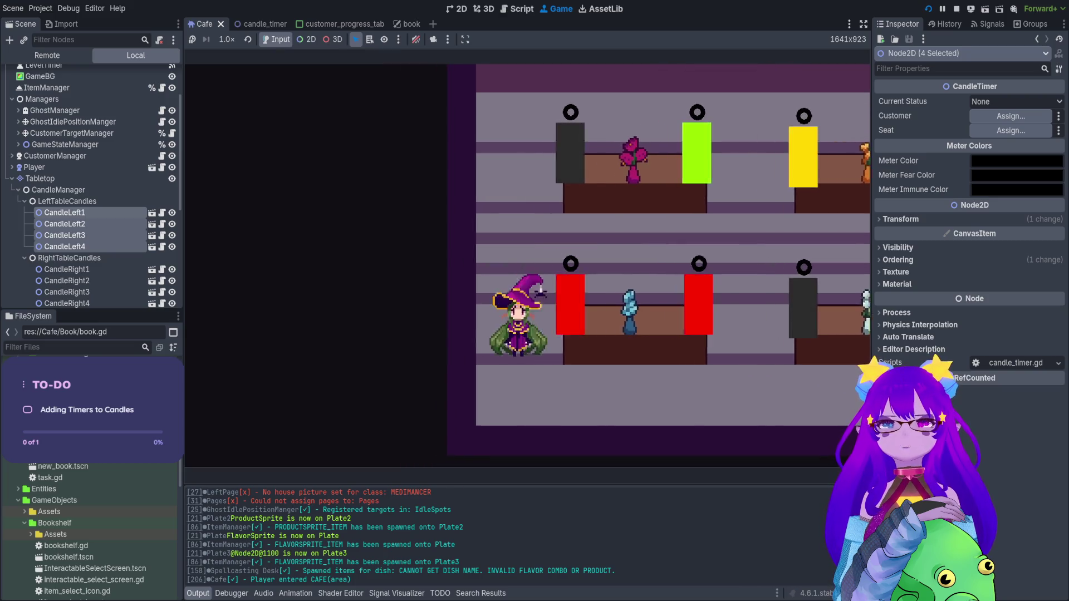
key(Right)
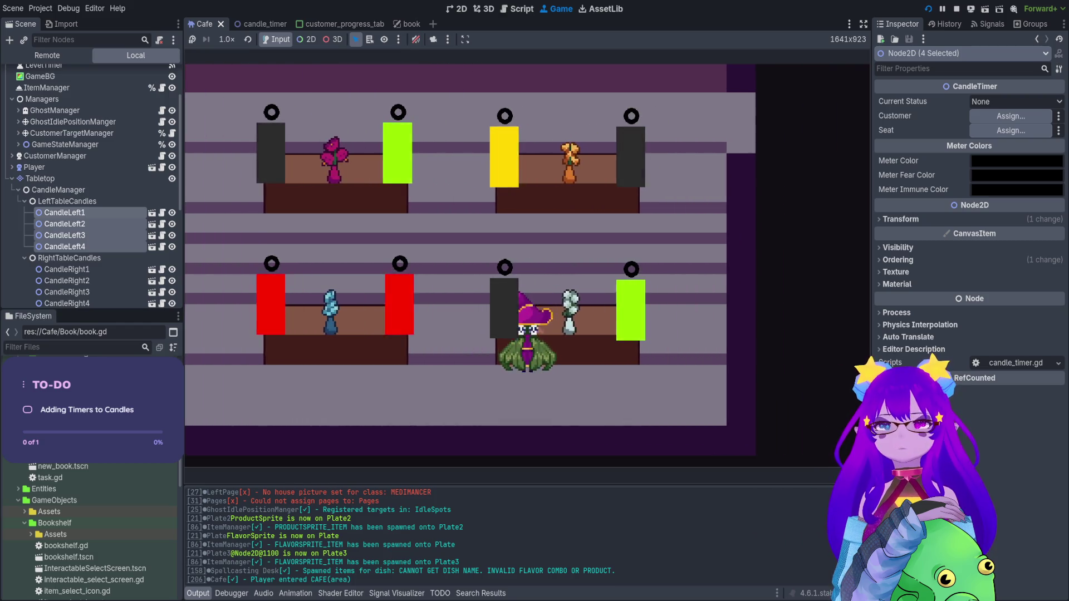
key(Up)
key(Left)
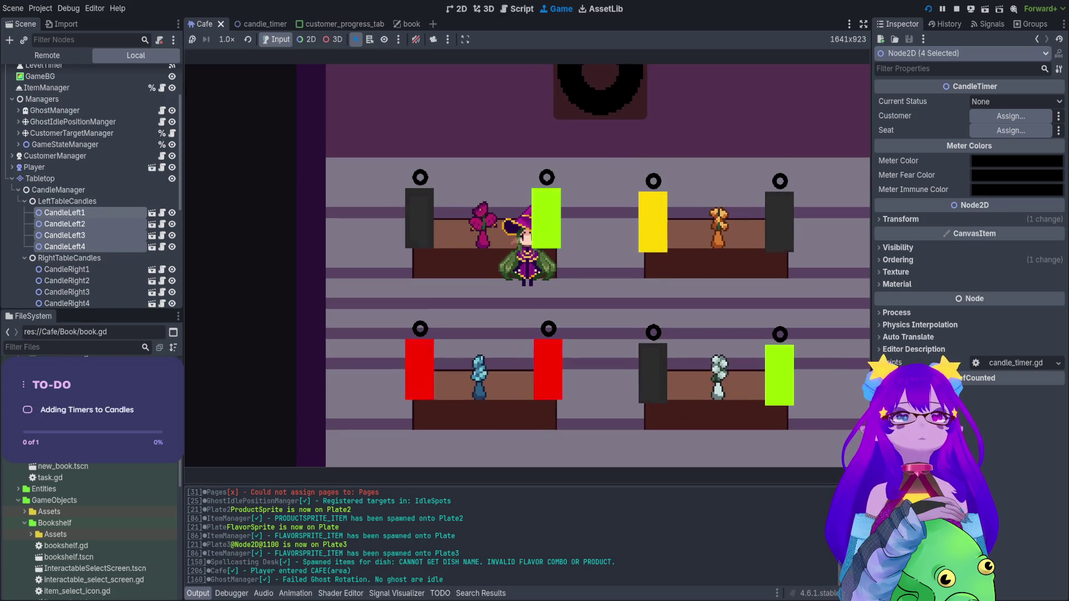
key(F8)
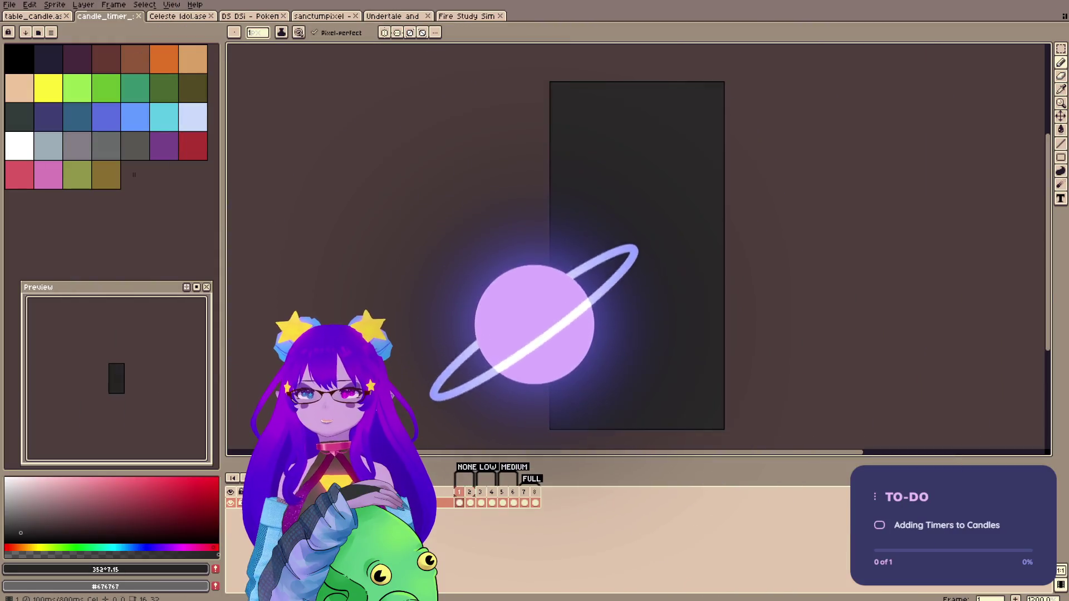
Step: Review the candle_timer and table_candle animation frames, from unlit to high and low flame
key(alt+c)
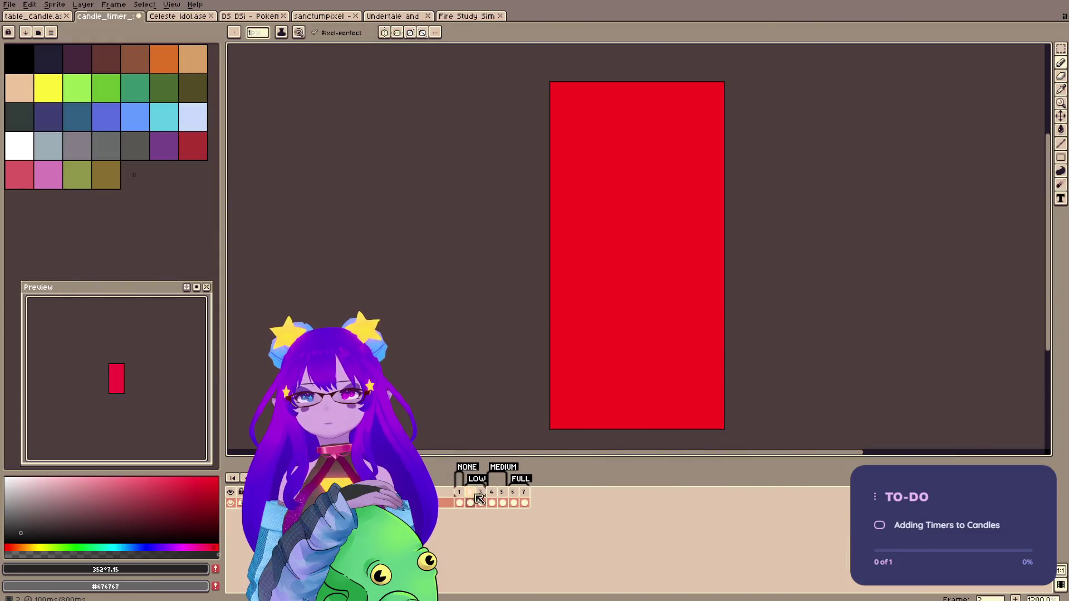
click(459, 502)
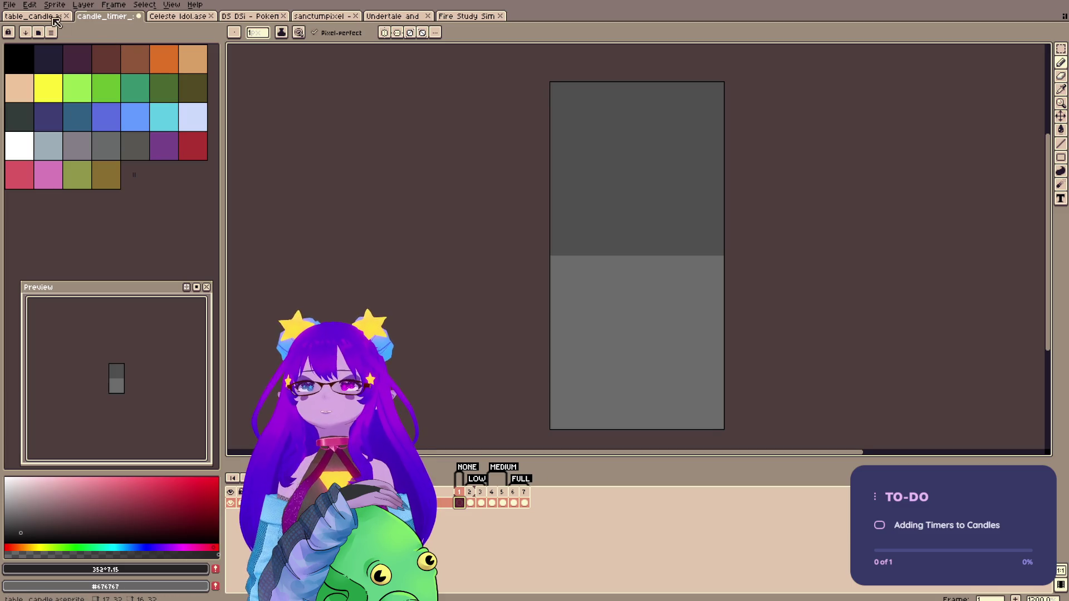
click(33, 17)
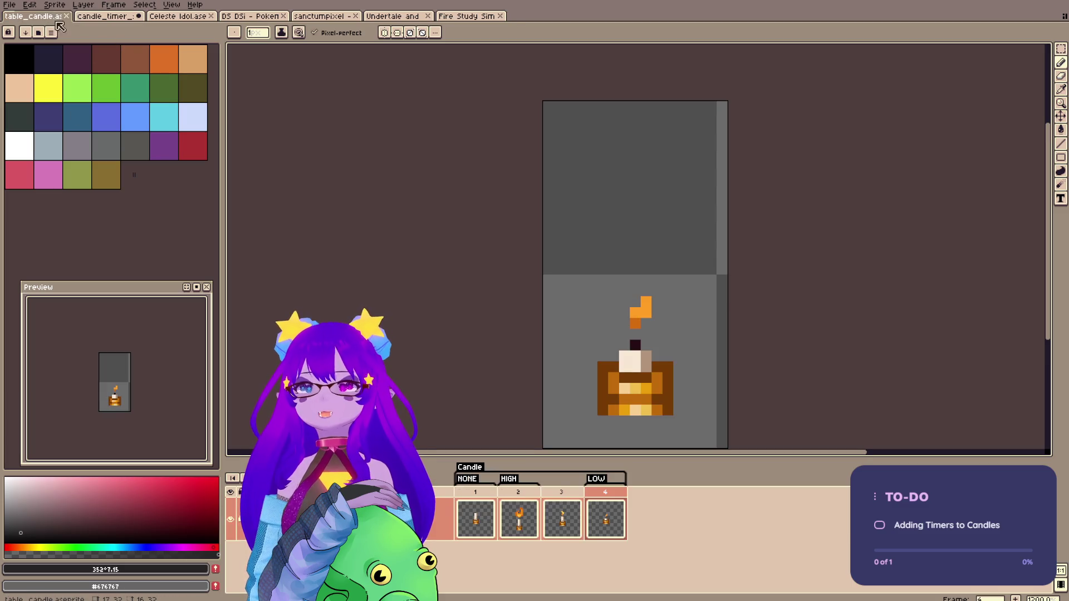
click(485, 497)
click(518, 499)
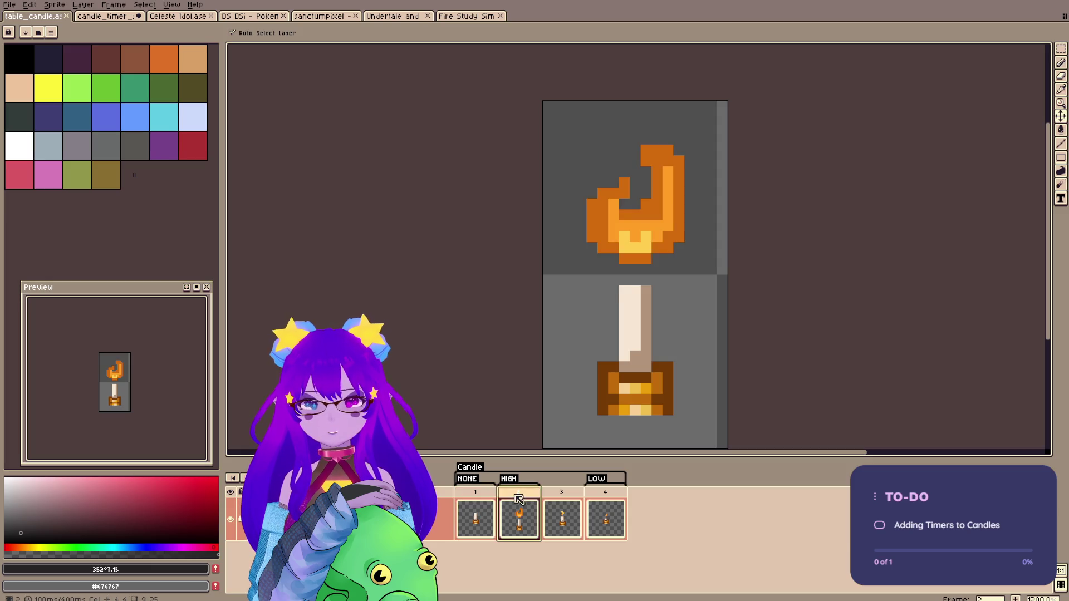
click(565, 499)
click(485, 499)
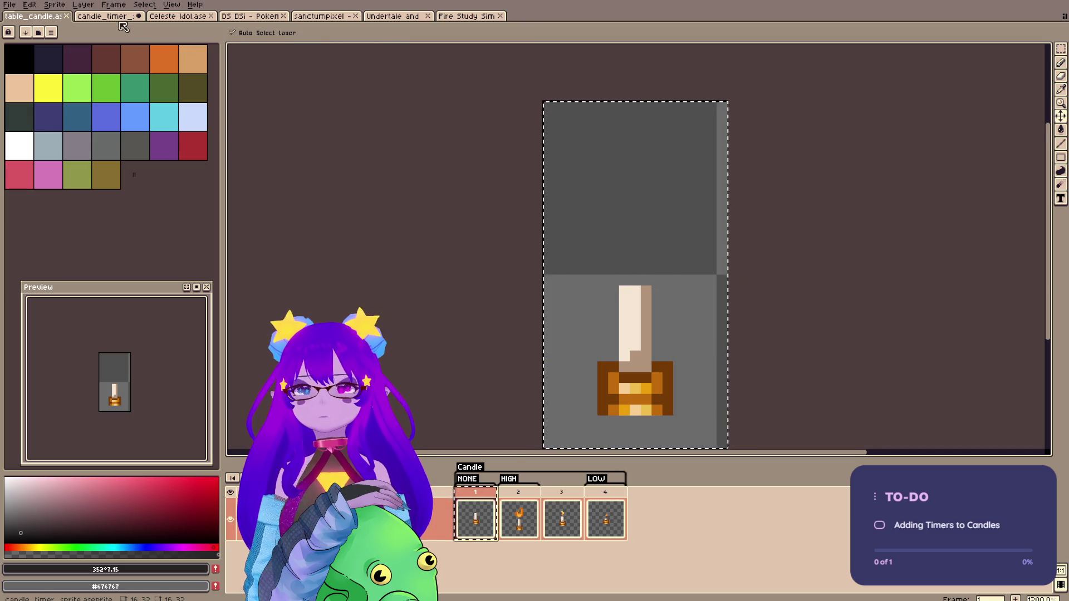
Step: Remove the extra frame from the candle_timer sprite and save it
key(ctrl+Tab)
key(ctrl+s)
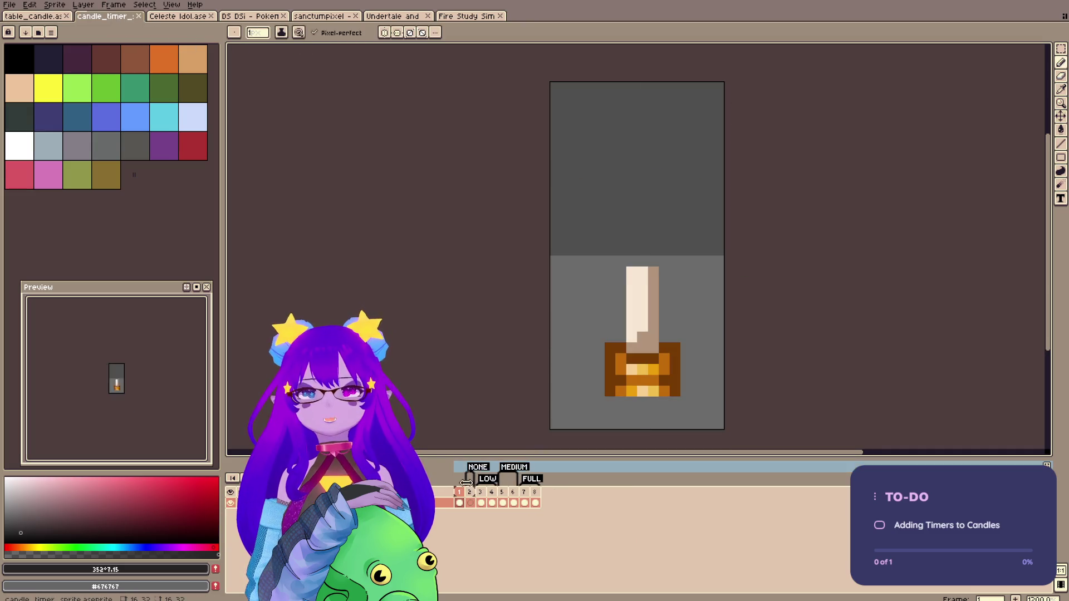
key(ctrl+z)
key(ctrl+z)
key(ctrl+z)
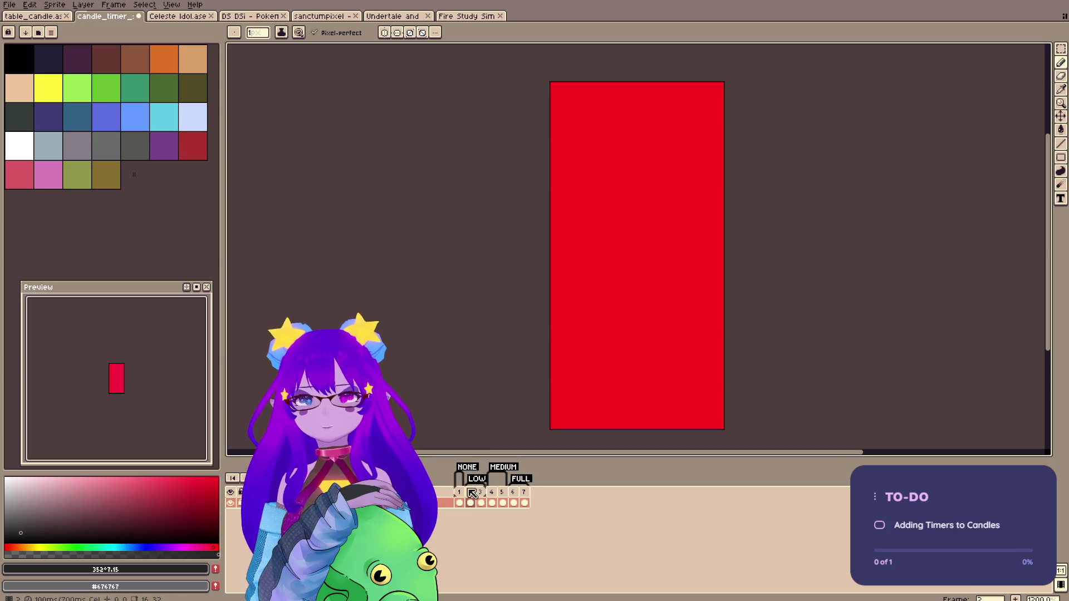
key(ctrl+s)
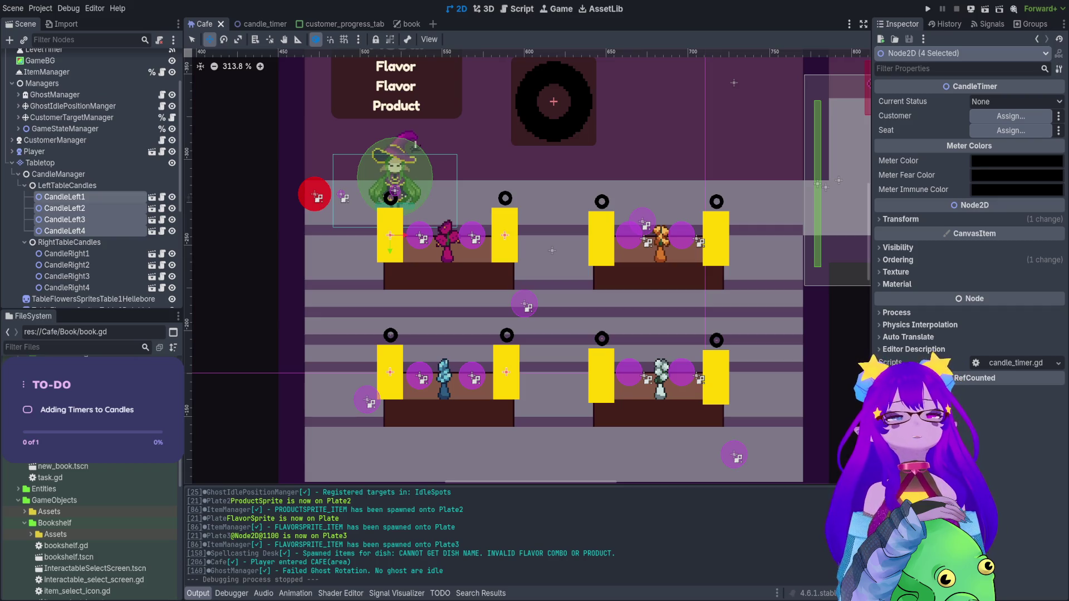
Step: Open the candle_timer scene, inspect its AnimationPlayer and Sprite, and run the project
click(254, 24)
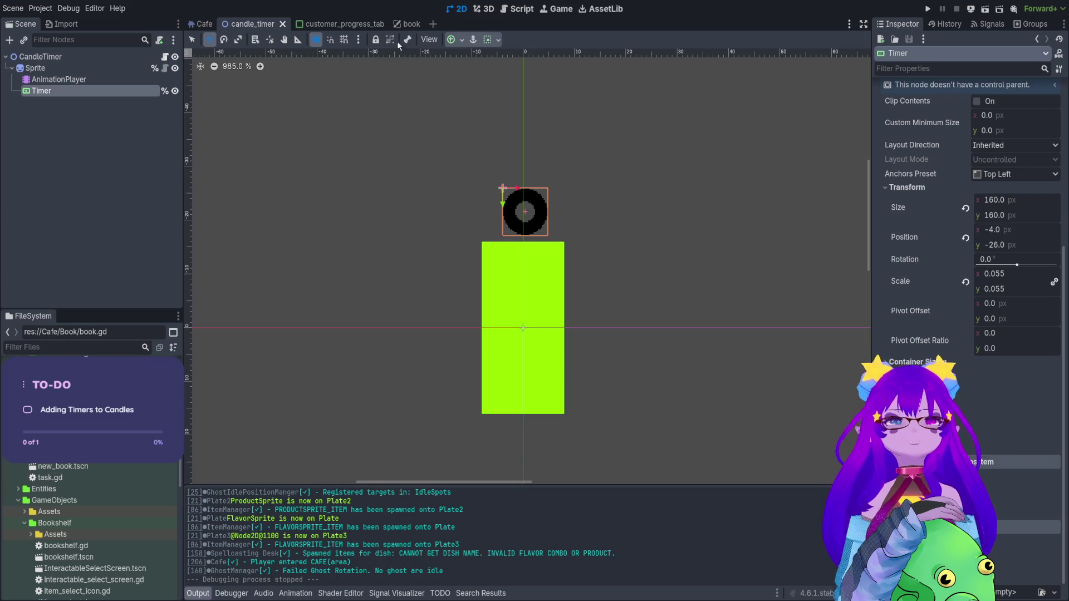
click(122, 79)
click(119, 68)
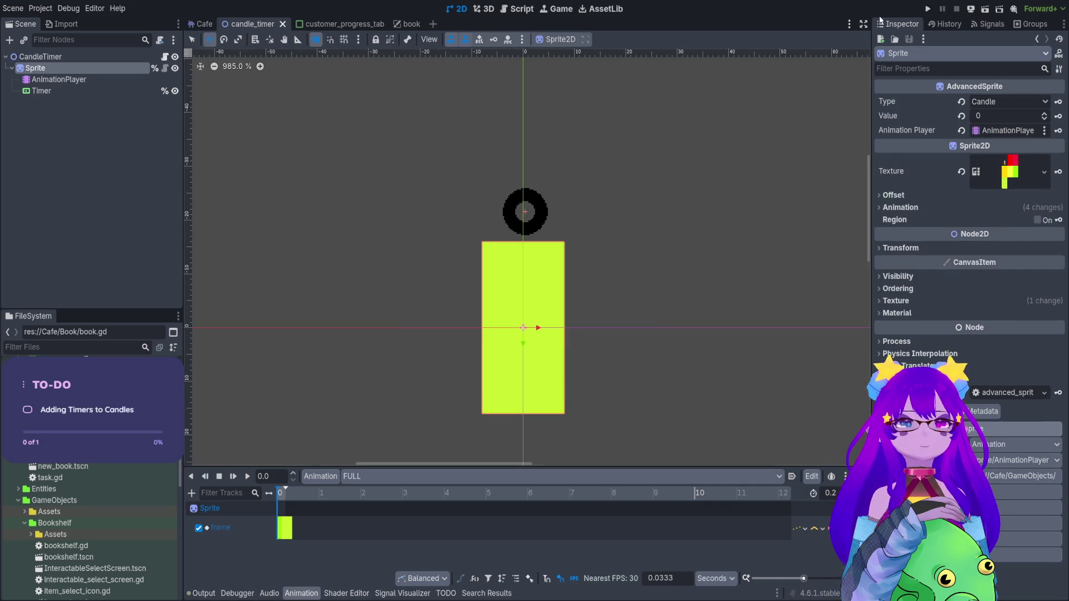
click(928, 10)
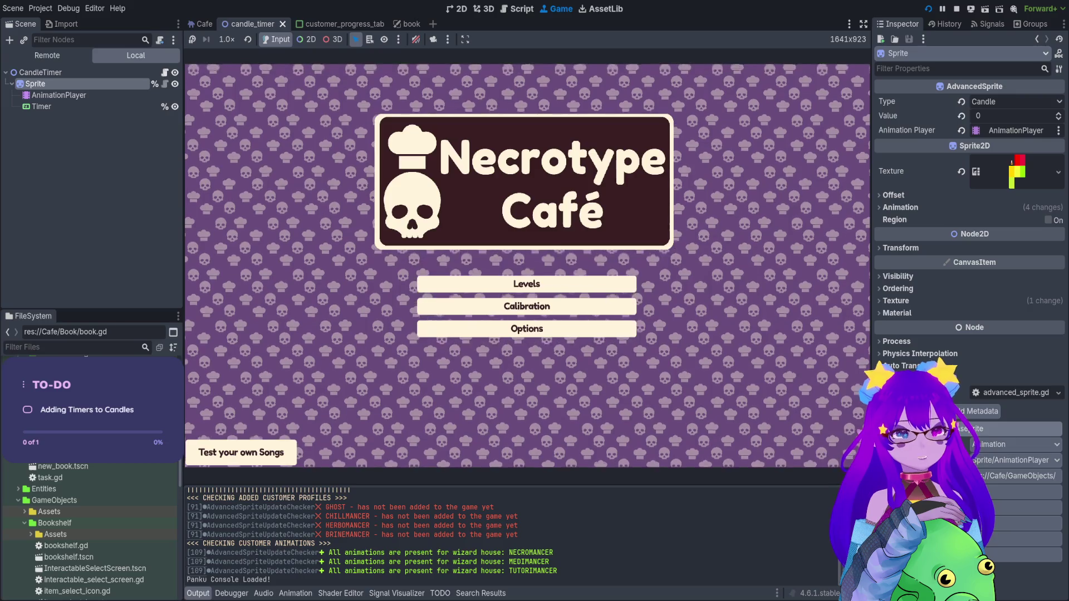
Step: Start level 4 from the title menu and walk the witch down and back up
key(Up)
key(Down)
key(Return)
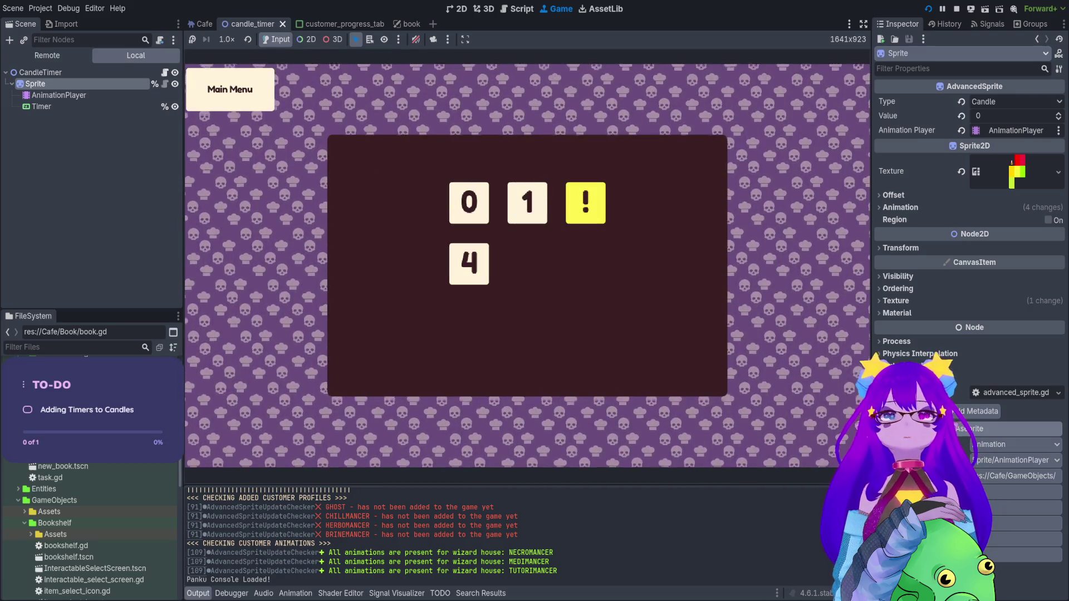
key(Down)
key(Return)
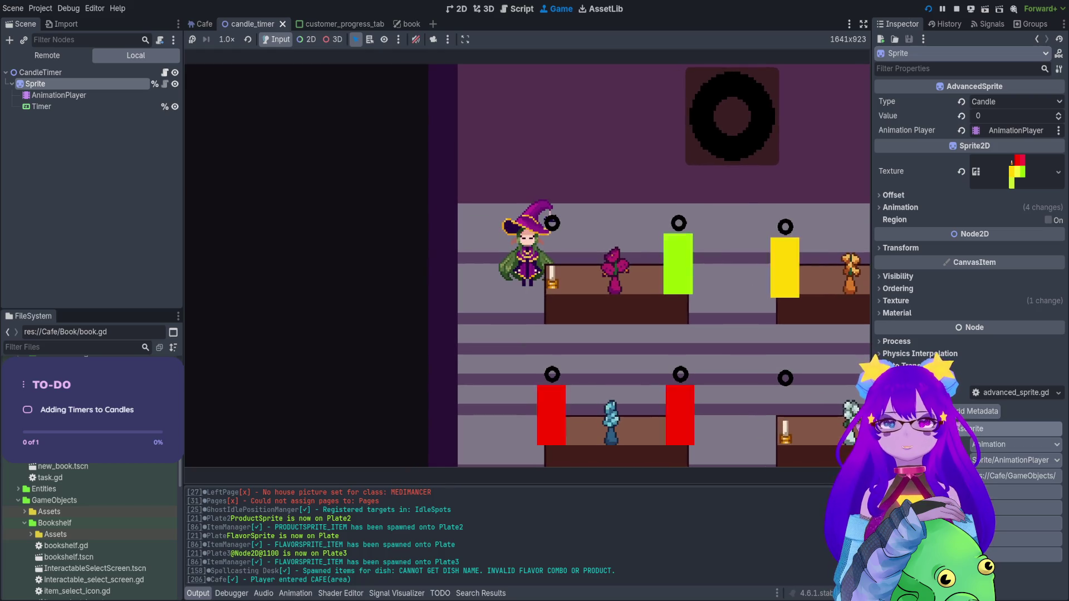
key(Down)
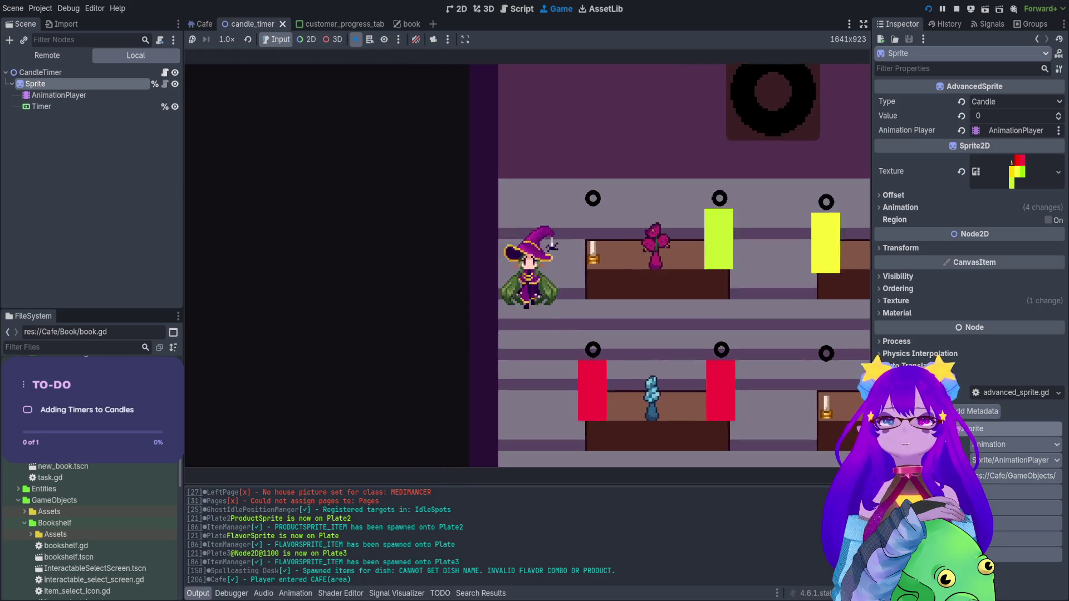
key(Up)
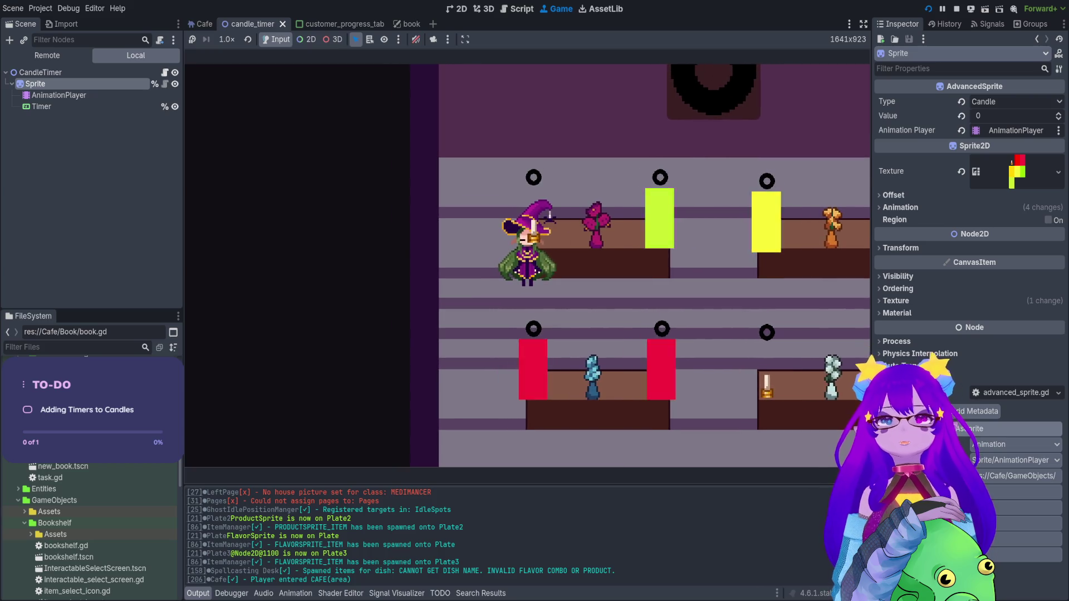
Step: Nudge CandleLeft1–4 down 1 px in the Cafe 2D view and save the scene
click(202, 23)
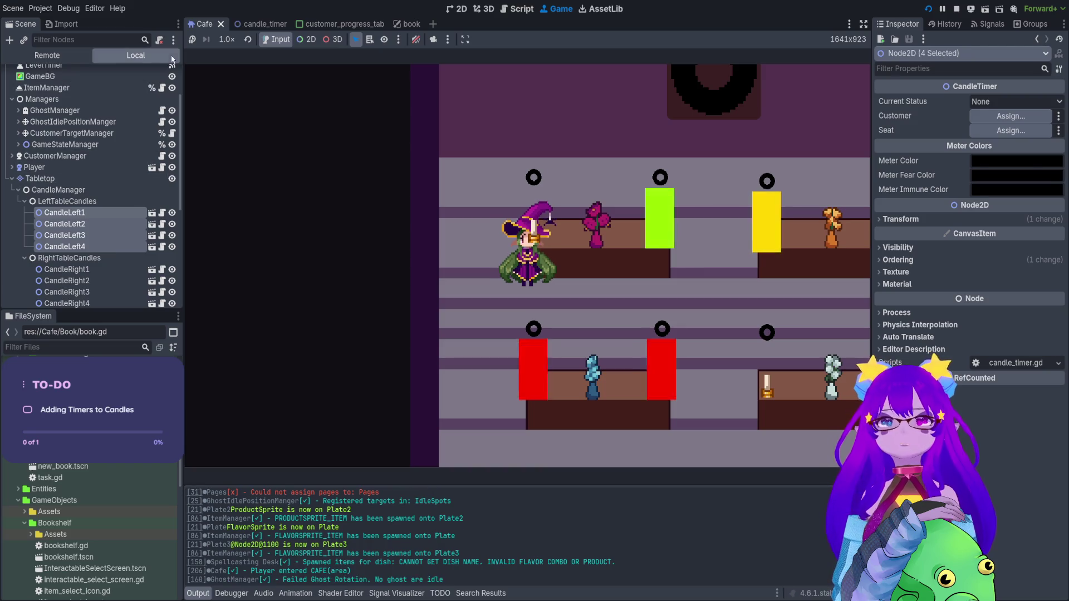
click(460, 11)
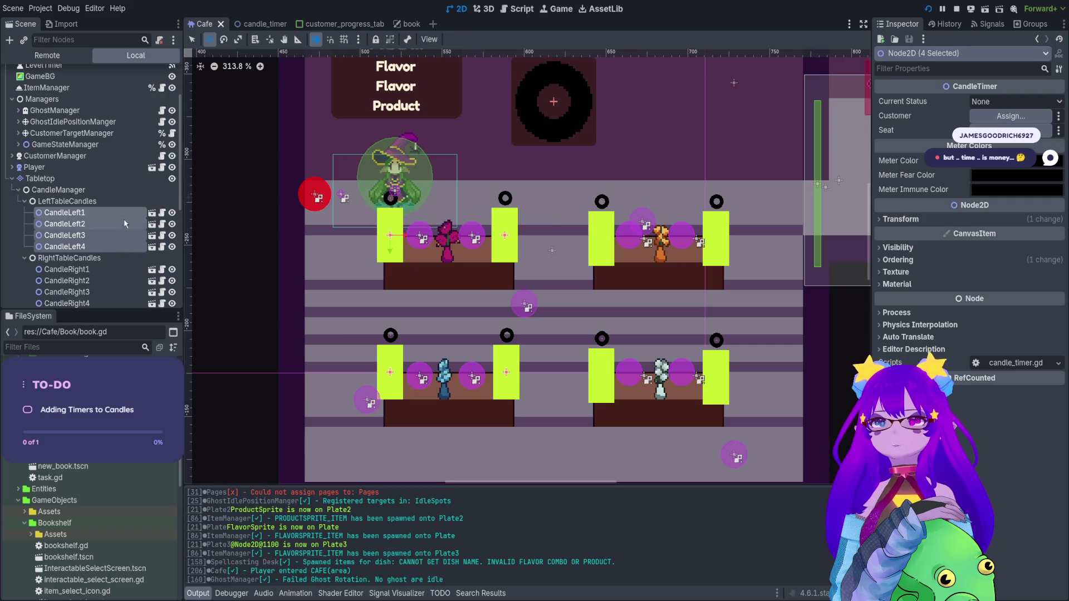
drag(487, 281, 486, 284)
key(ctrl+s)
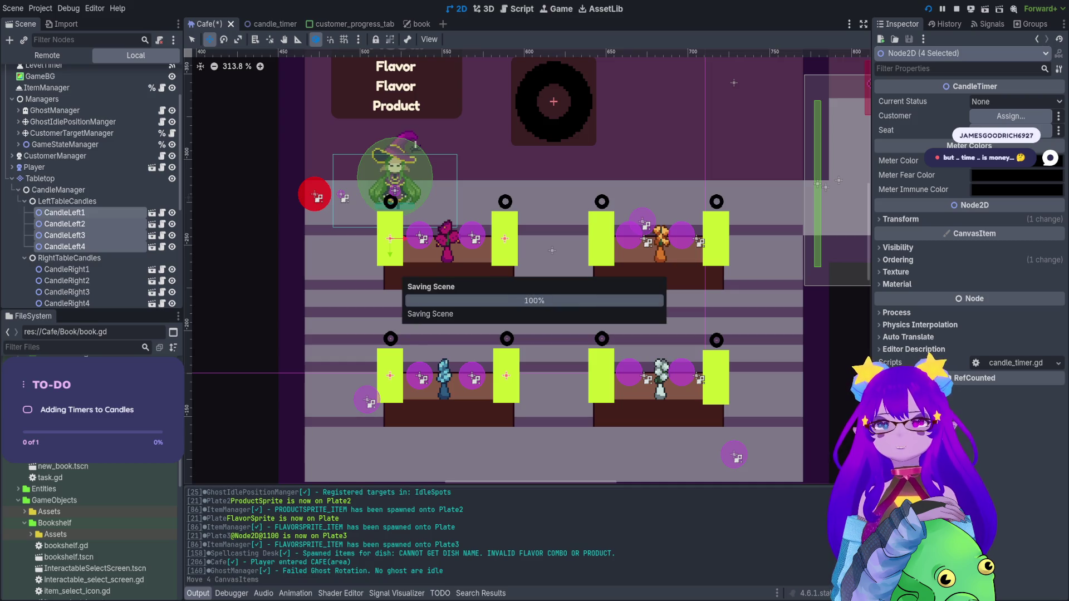
Step: Back in the running game, walk the witch down the café and back up
click(550, 10)
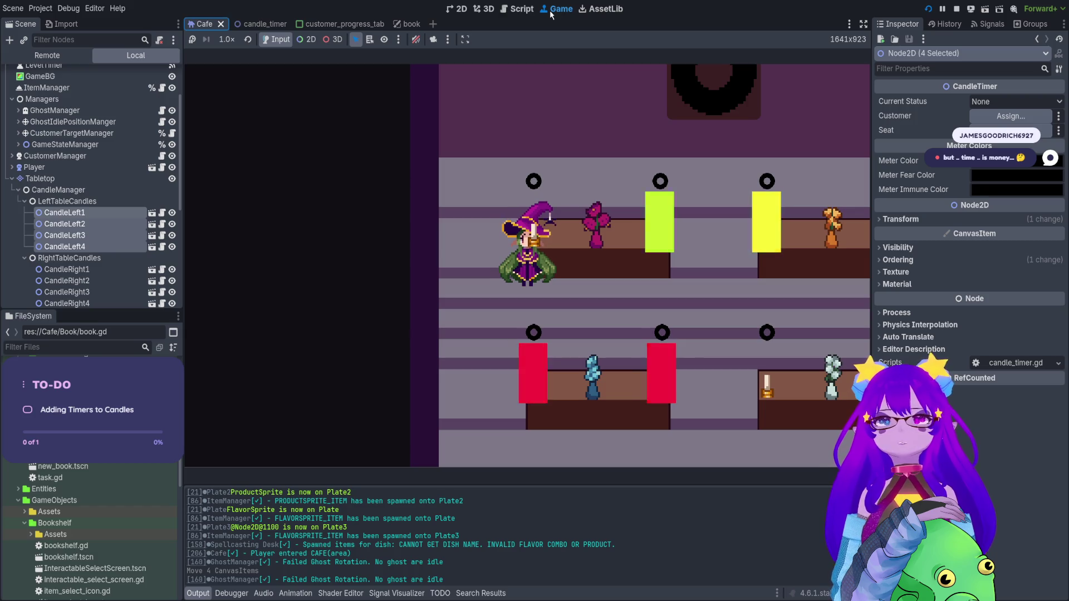
key(s)
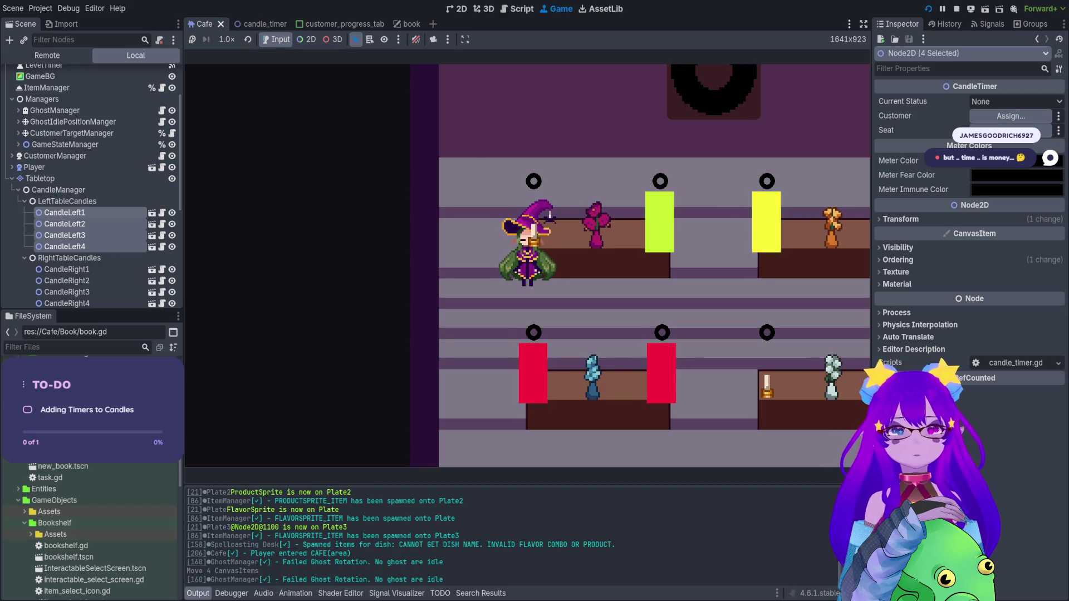
key(s)
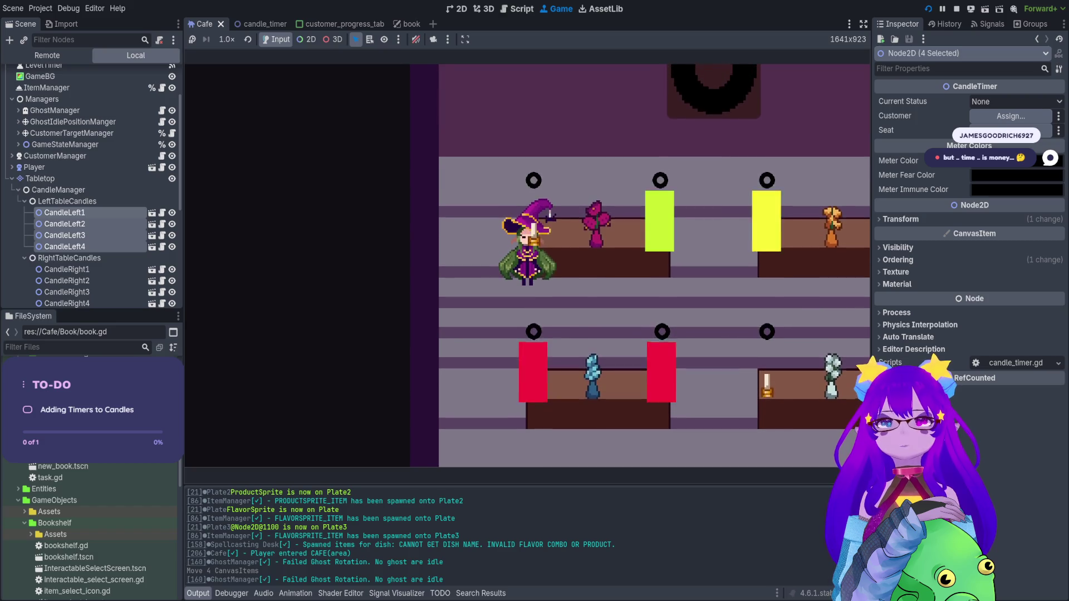
key(w)
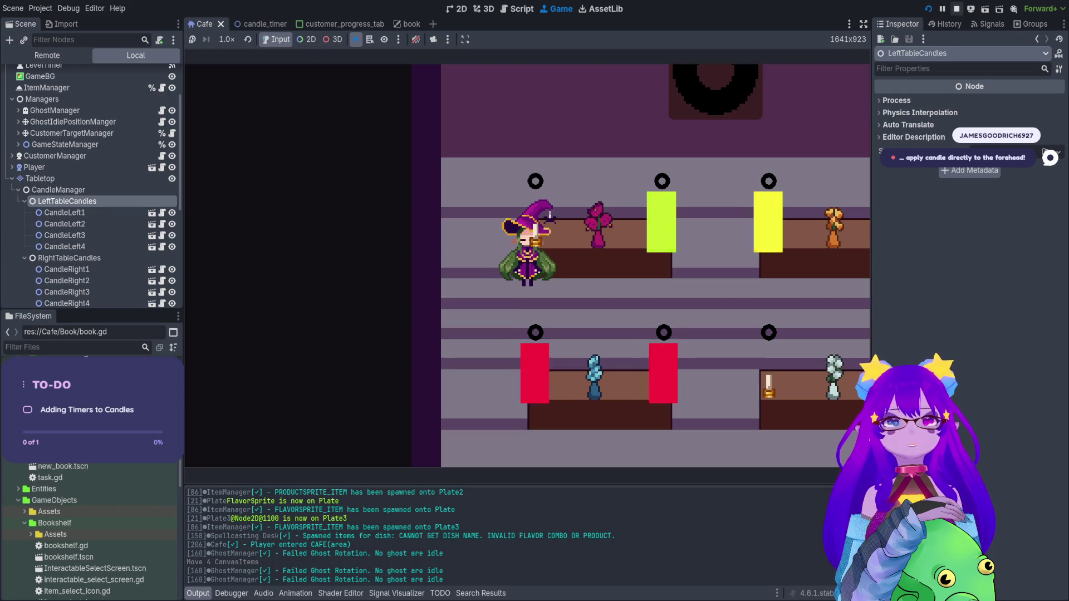
Step: Stop the game and change LeftTableCandles to a Node2D
click(957, 8)
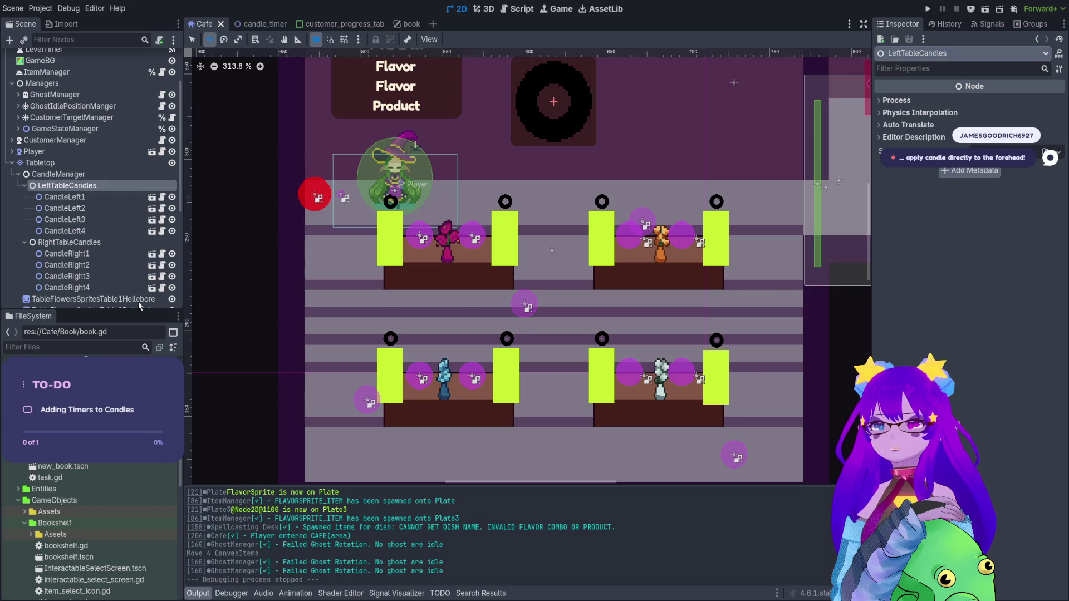
key(Return)
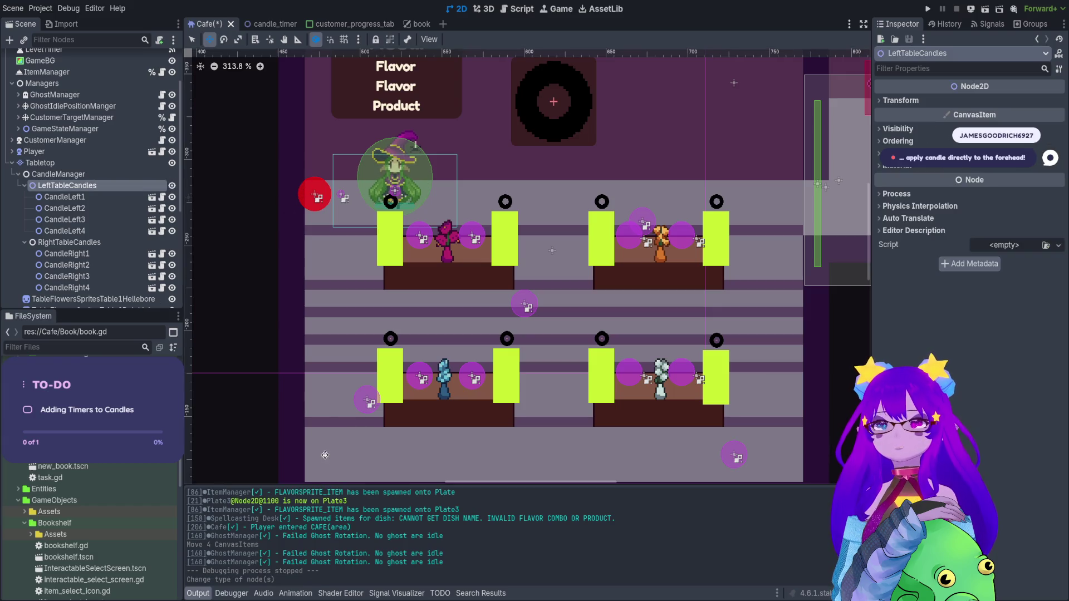
click(134, 175)
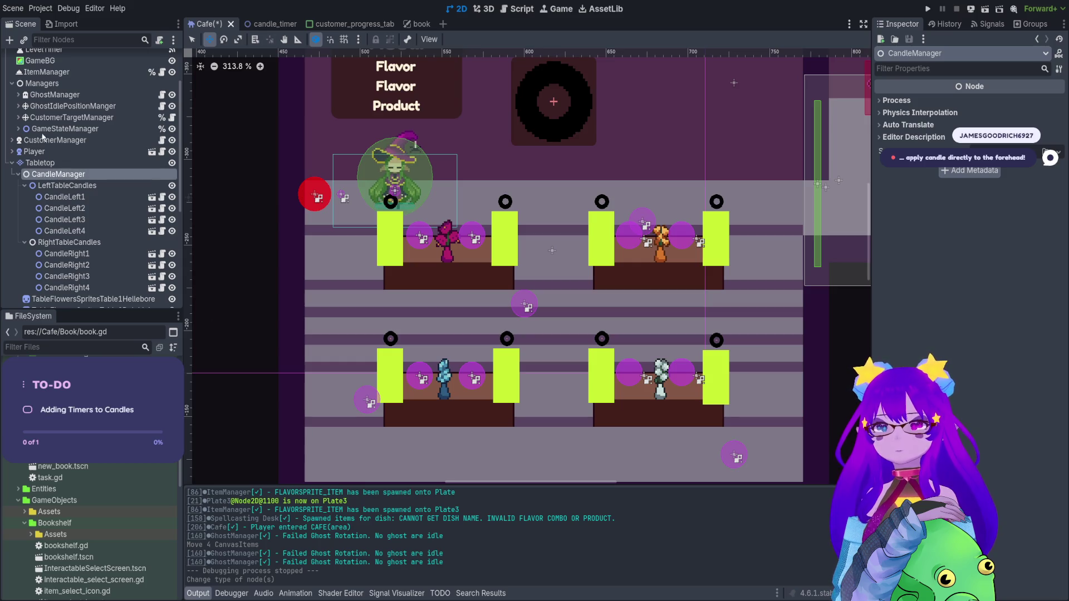
Step: Change RightTableCandles to a Node2D, save the Cafe scene, and run the project
click(18, 118)
click(18, 118)
click(69, 242)
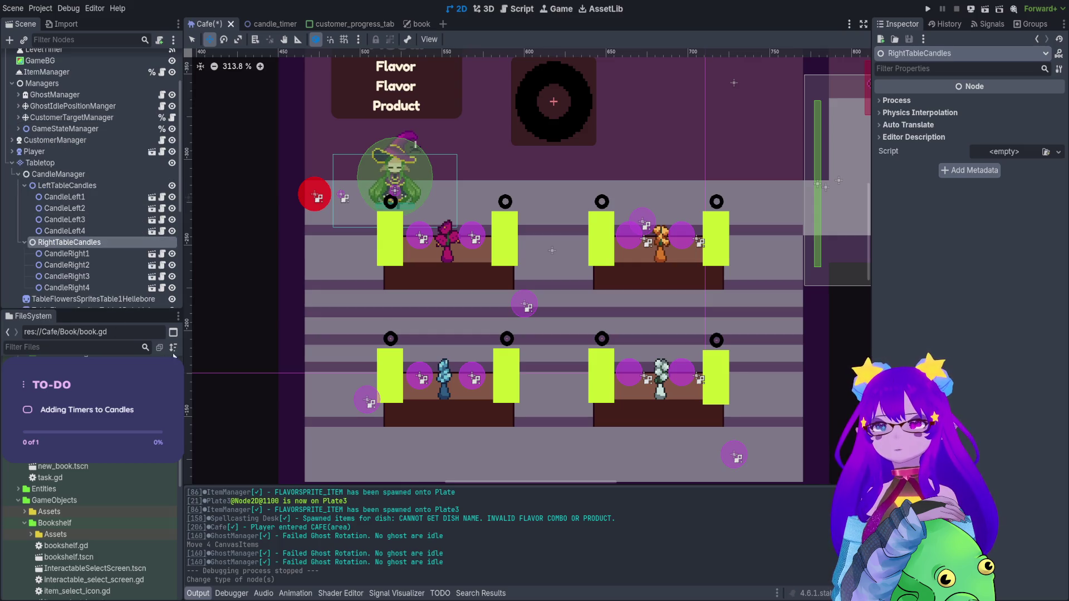
key(ctrl+z)
key(ctrl+s)
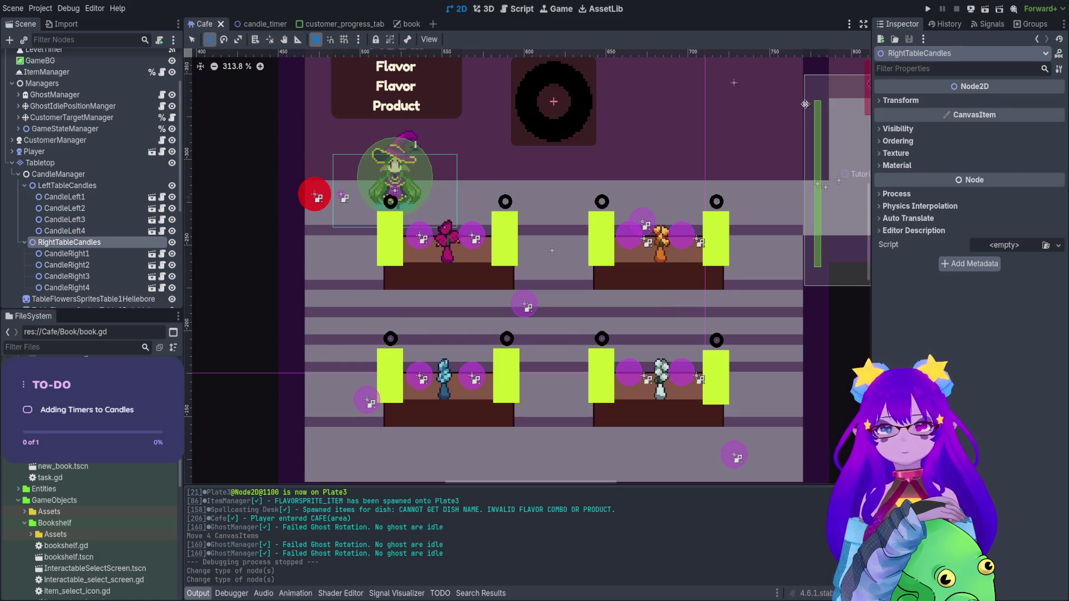
click(928, 9)
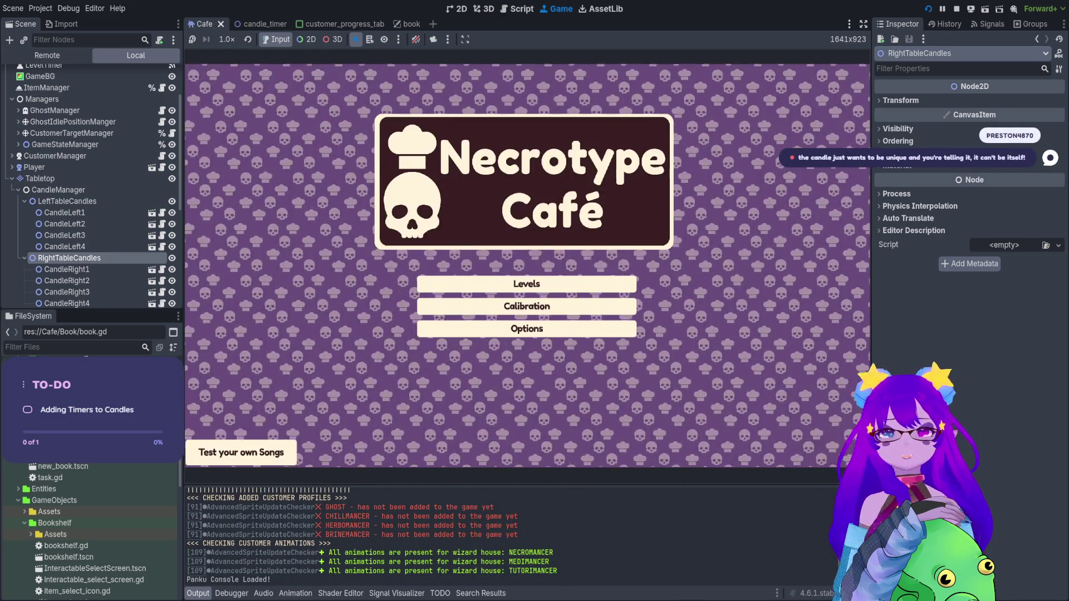
Step: Enter a café level, walk the witch down and left past the tables, then stop
key(Return)
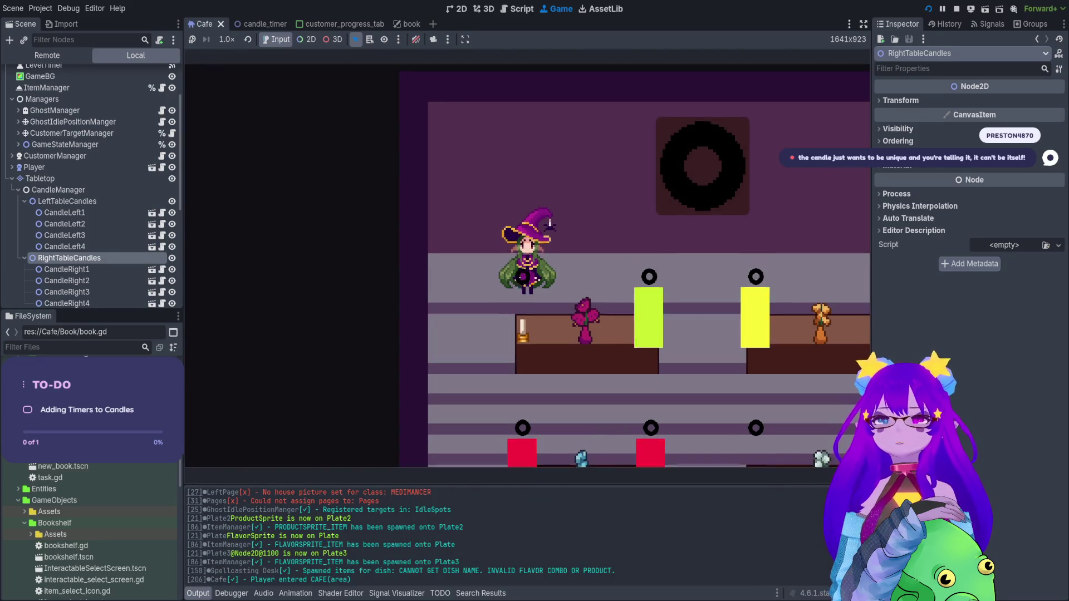
key(s)
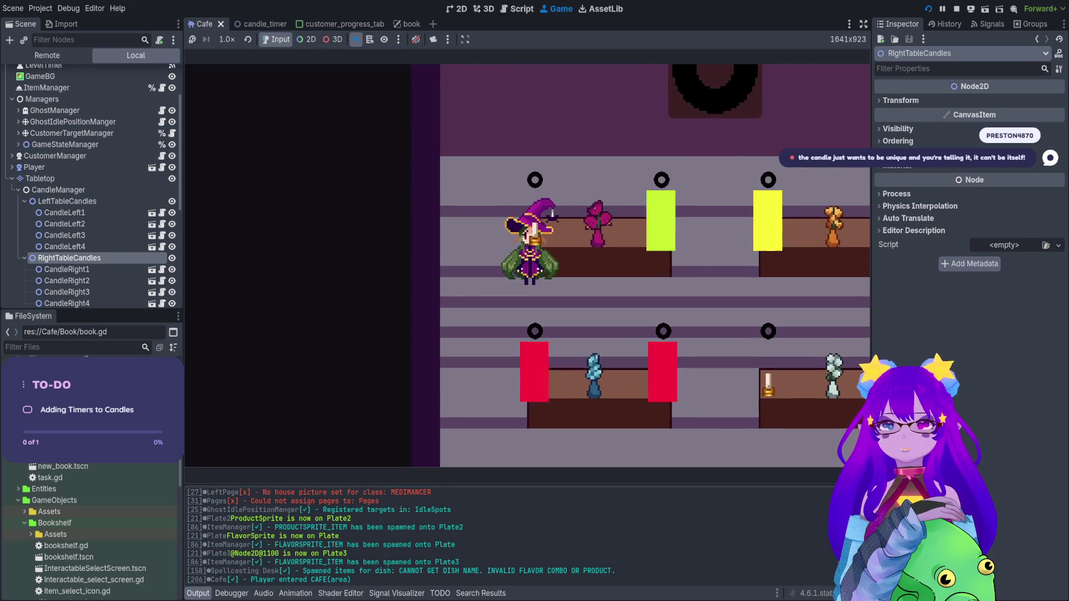
key(a)
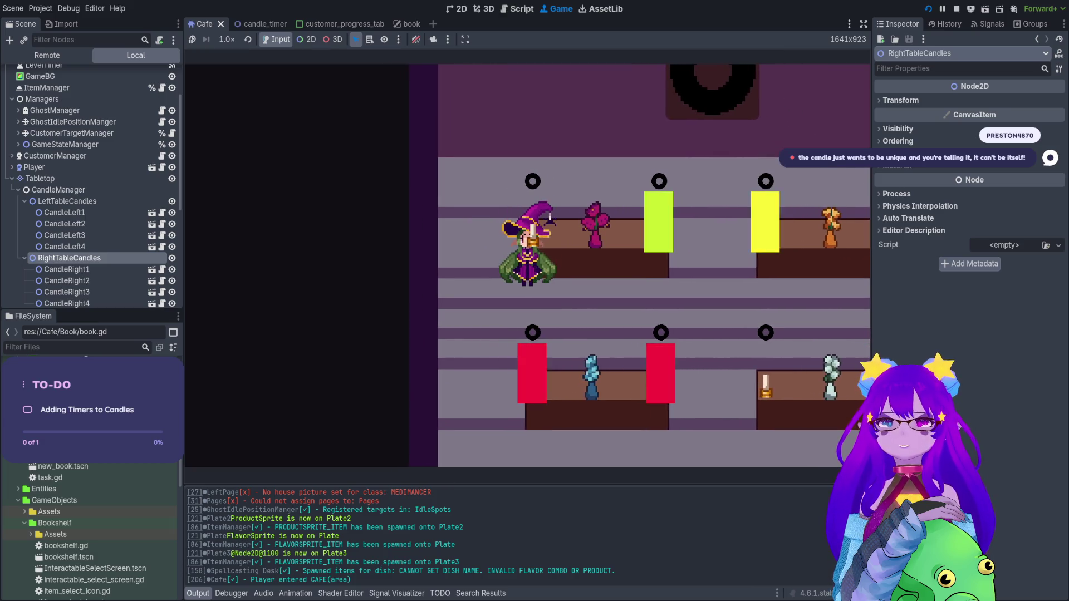
key(s)
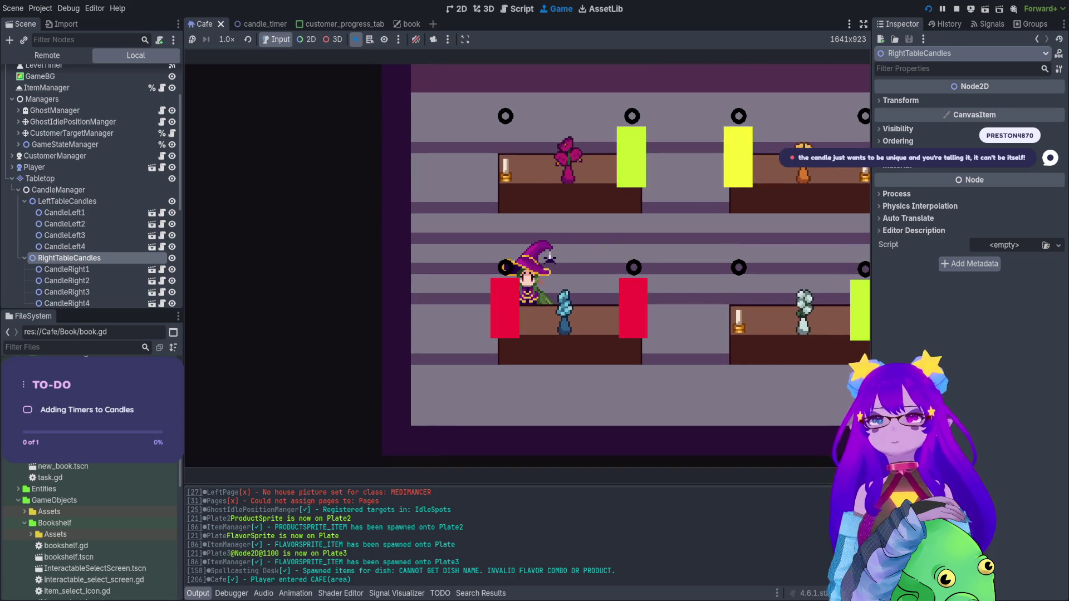
key(F8)
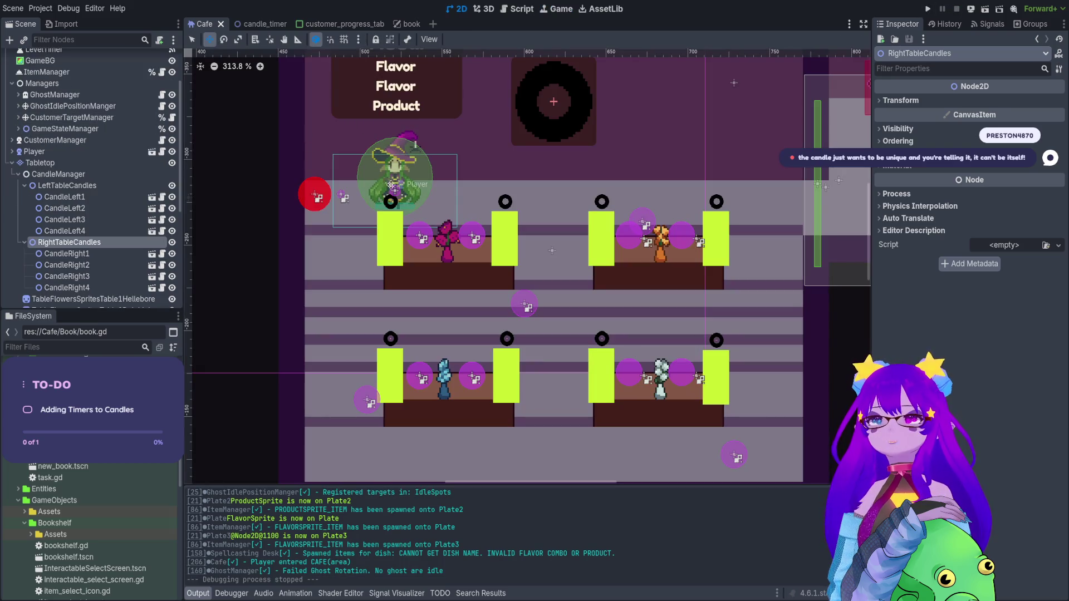
Step: Undo the RightTableCandles drag and set the candle_timer AnimationPlayer's animation to NONE
drag(395, 172, 416, 145)
key(ctrl+z)
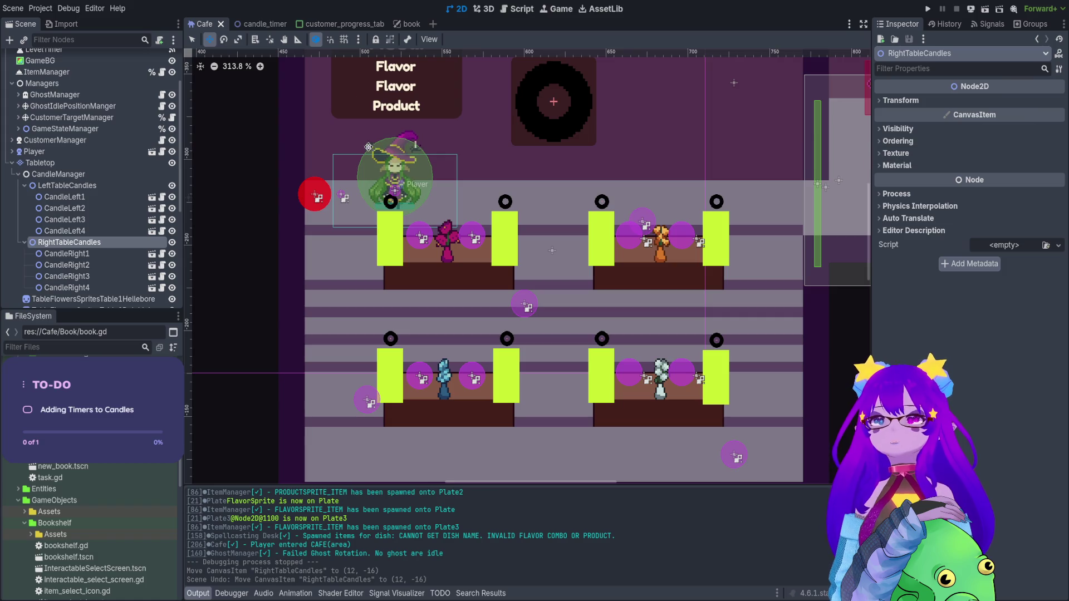
click(409, 24)
click(334, 24)
click(252, 24)
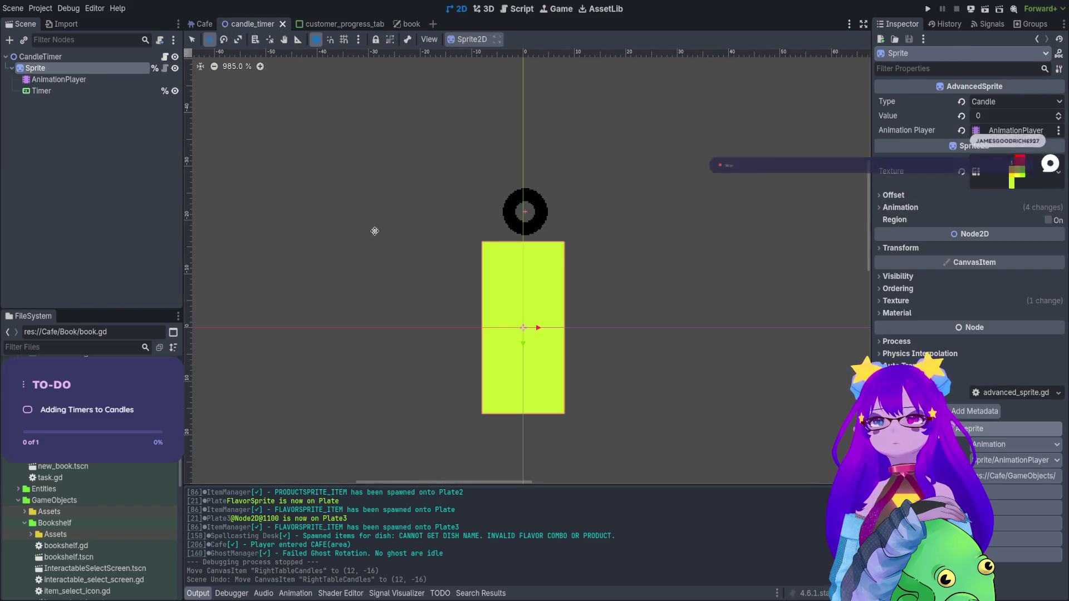
click(128, 74)
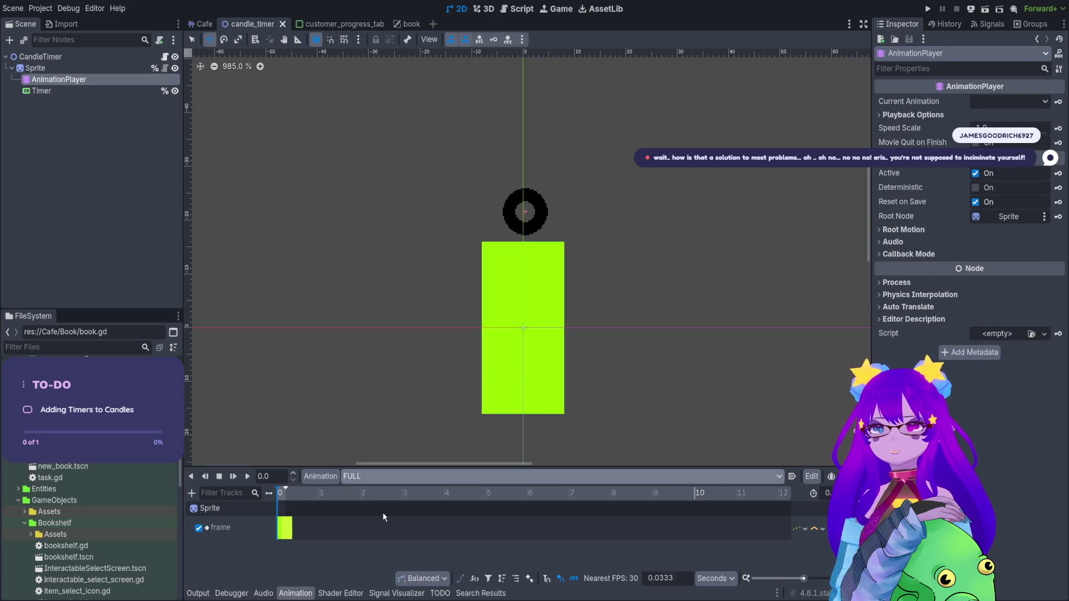
key(ctrl+z)
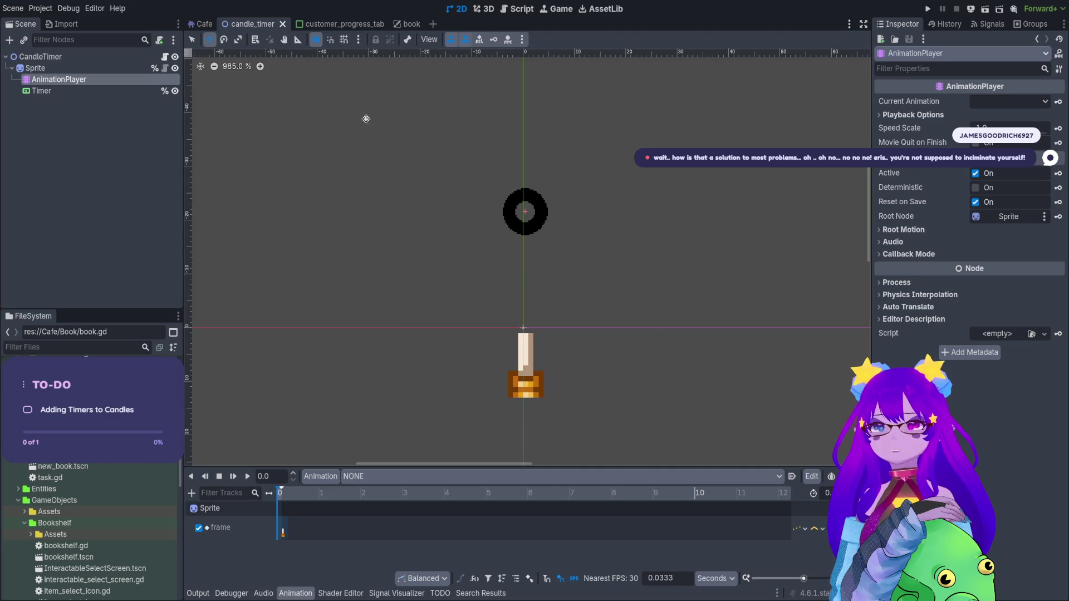
click(199, 26)
scroll(396, 185, left, 2)
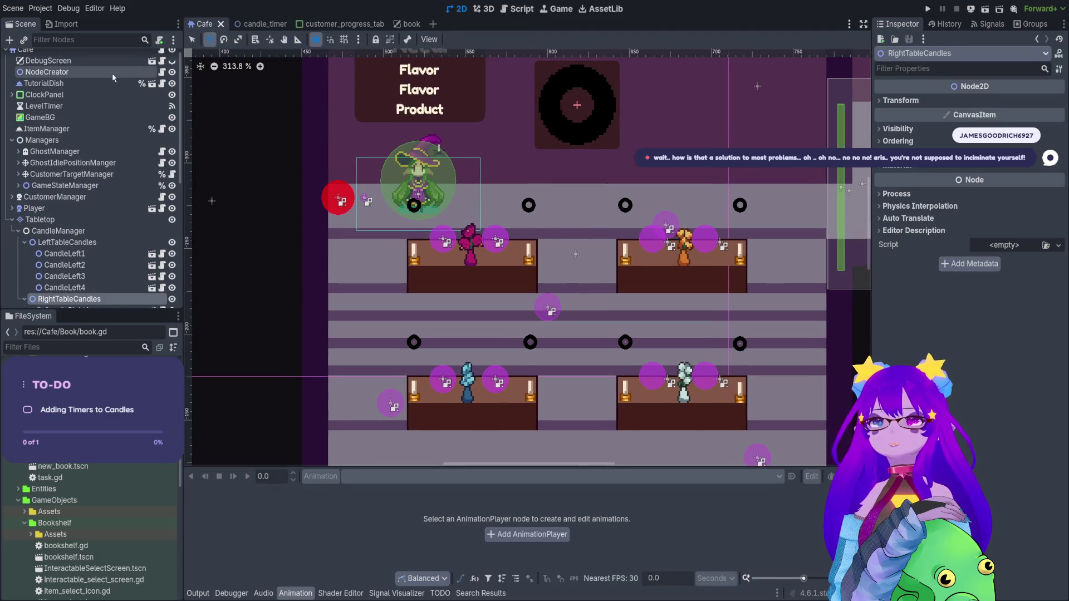
Step: Move the Player node down and left beside the first left-table candle
scroll(83, 78, up, 1)
click(72, 219)
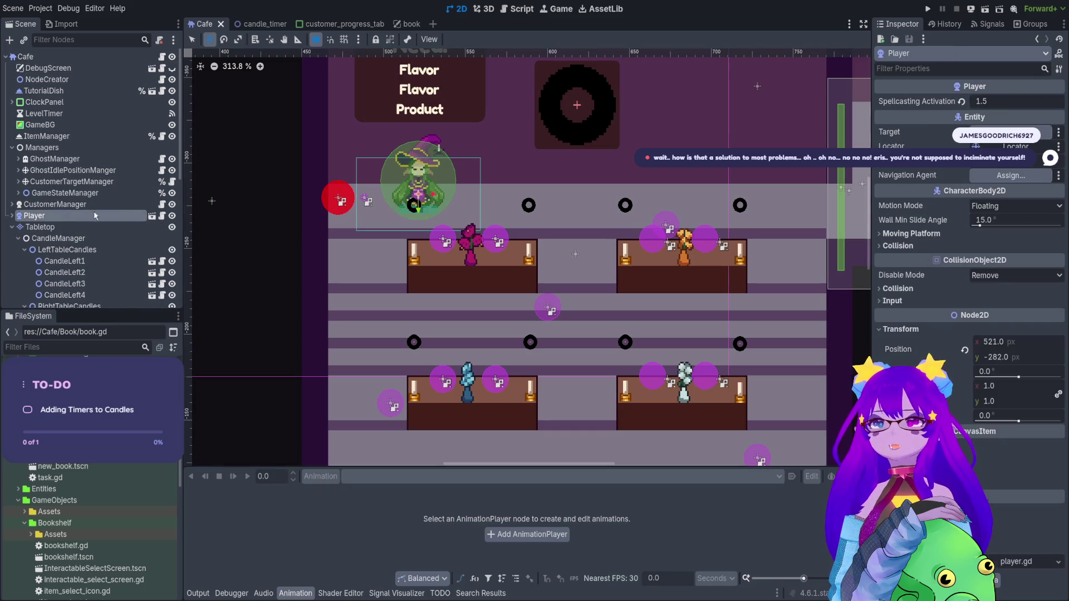
mouse_move(465, 183)
mouse_down()
mouse_move(453, 192)
mouse_move(449, 241)
mouse_move(462, 228)
mouse_move(440, 263)
mouse_move(455, 275)
mouse_up()
Step: Reposition CandleLeft1 on the upper-left table, shifting it slightly then raising it one pixel
click(64, 261)
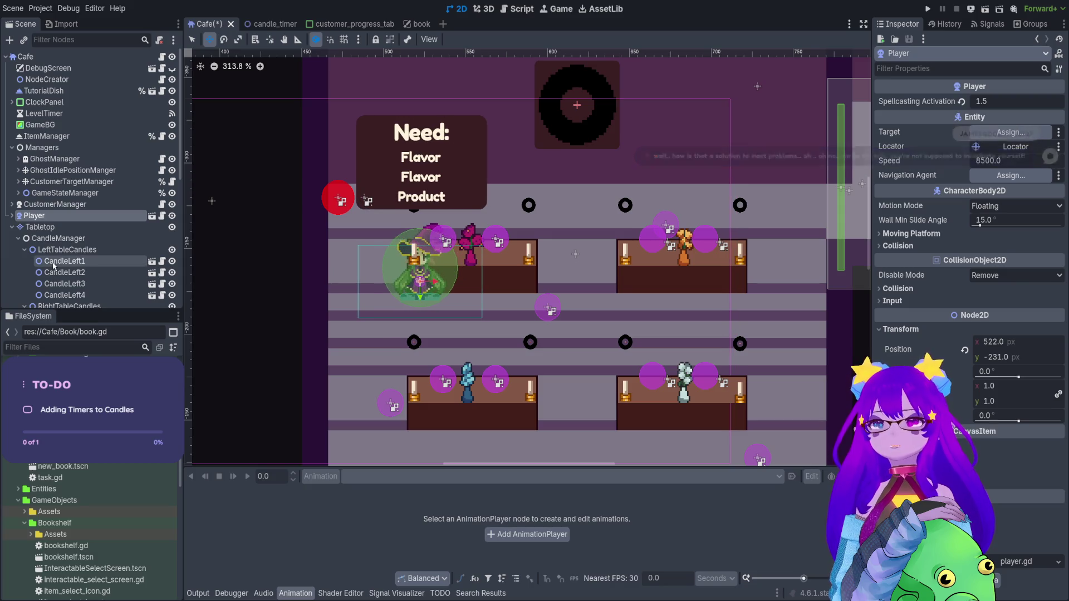
scroll(417, 245, up, 4)
drag(482, 239, 490, 158)
drag(489, 242, 489, 244)
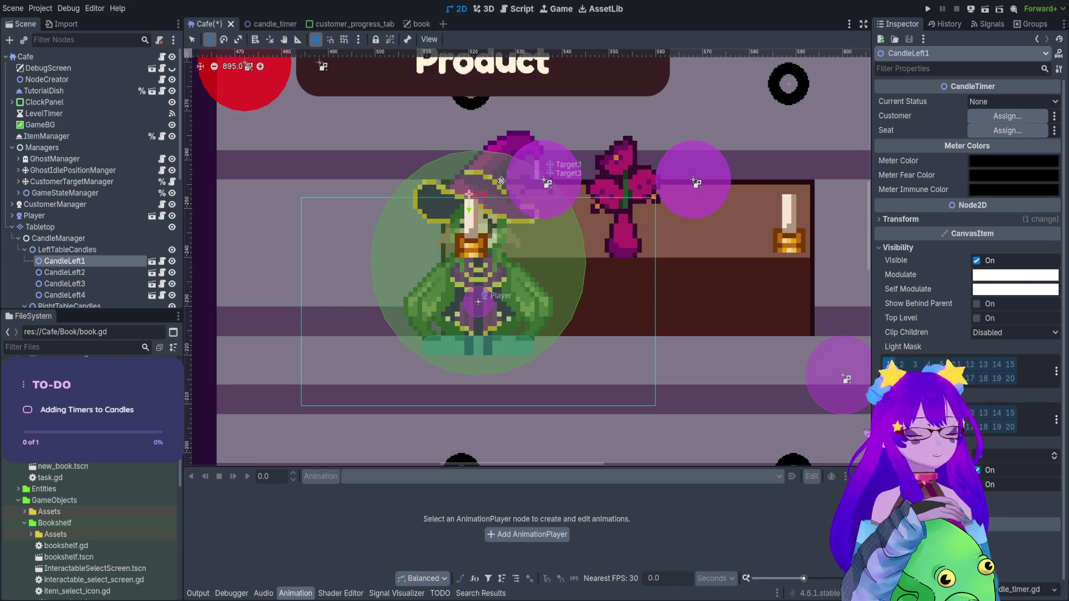
scroll(478, 189, up, 2)
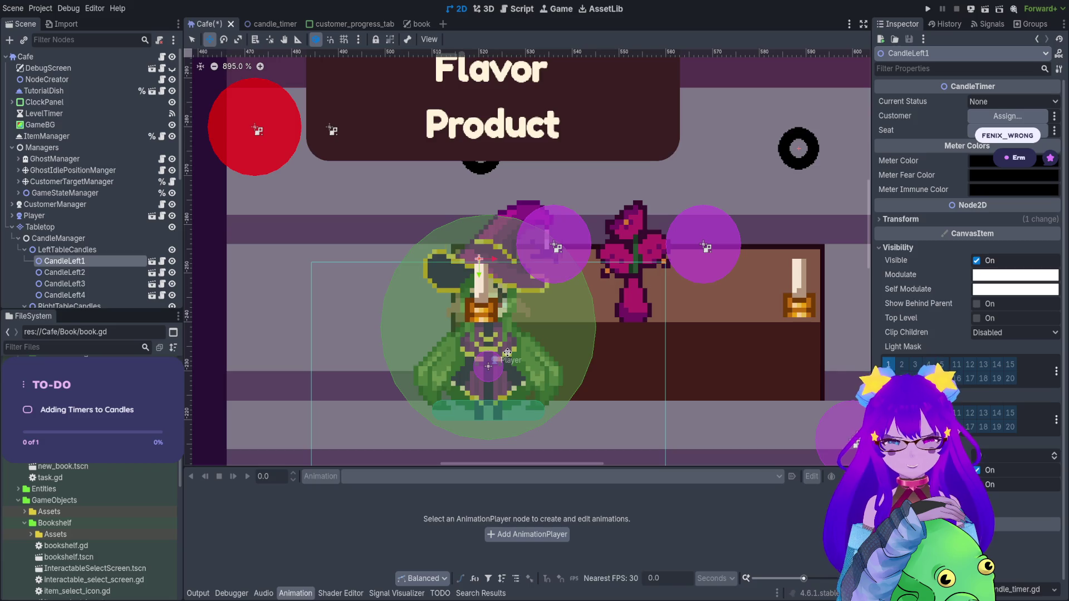
mouse_move(515, 341)
mouse_down()
mouse_move(529, 325)
mouse_move(535, 335)
mouse_up()
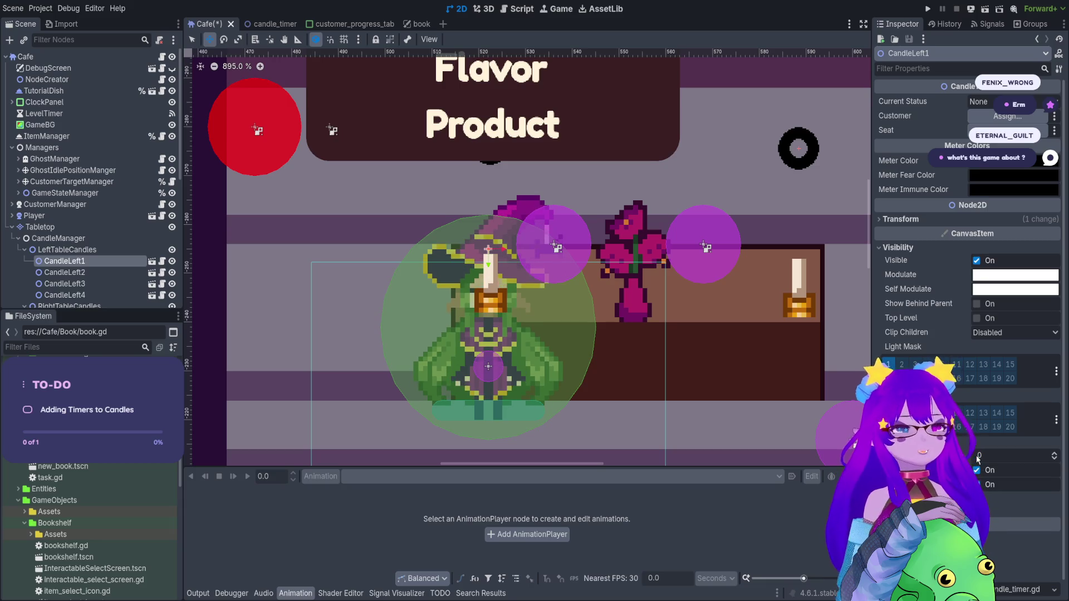
scroll(461, 288, down, 4)
scroll(462, 288, down, 6)
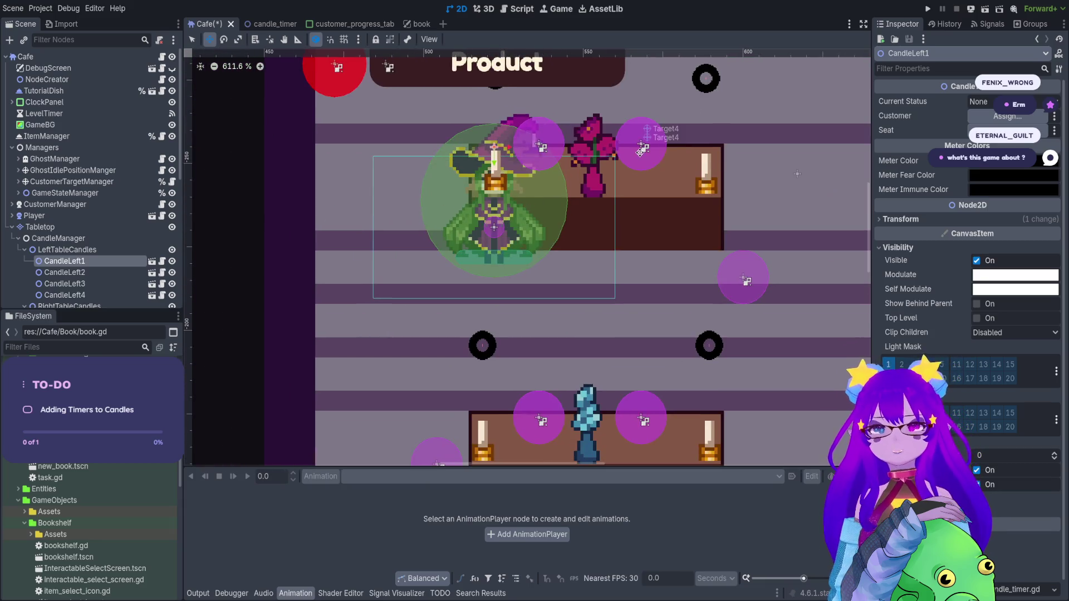
scroll(575, 200, right, 2)
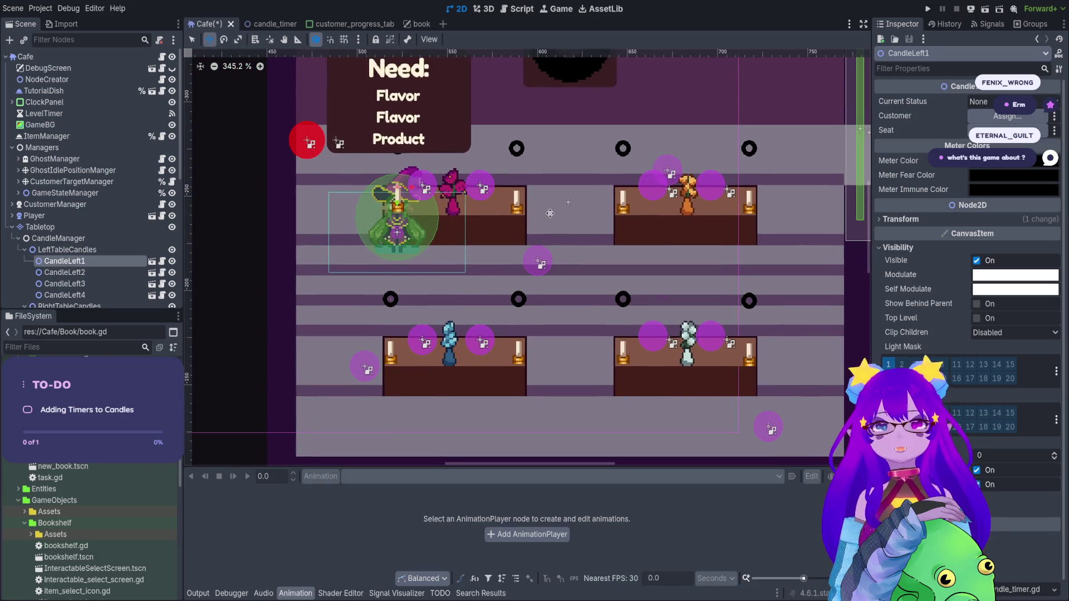
Step: Run the project, open the song test, type 'They _ we', then stop the game
click(928, 9)
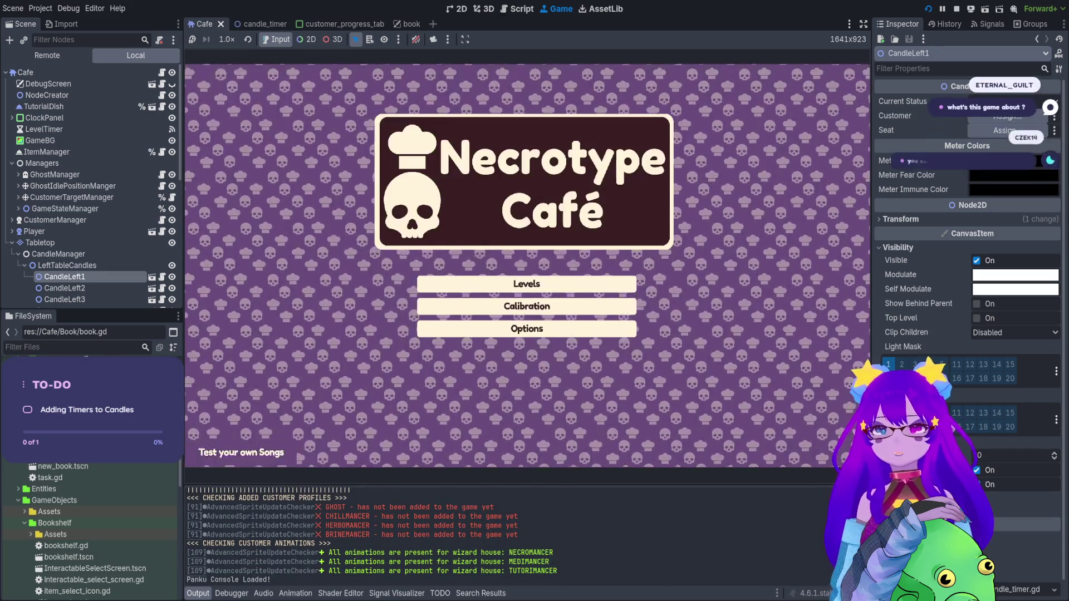
key(Return)
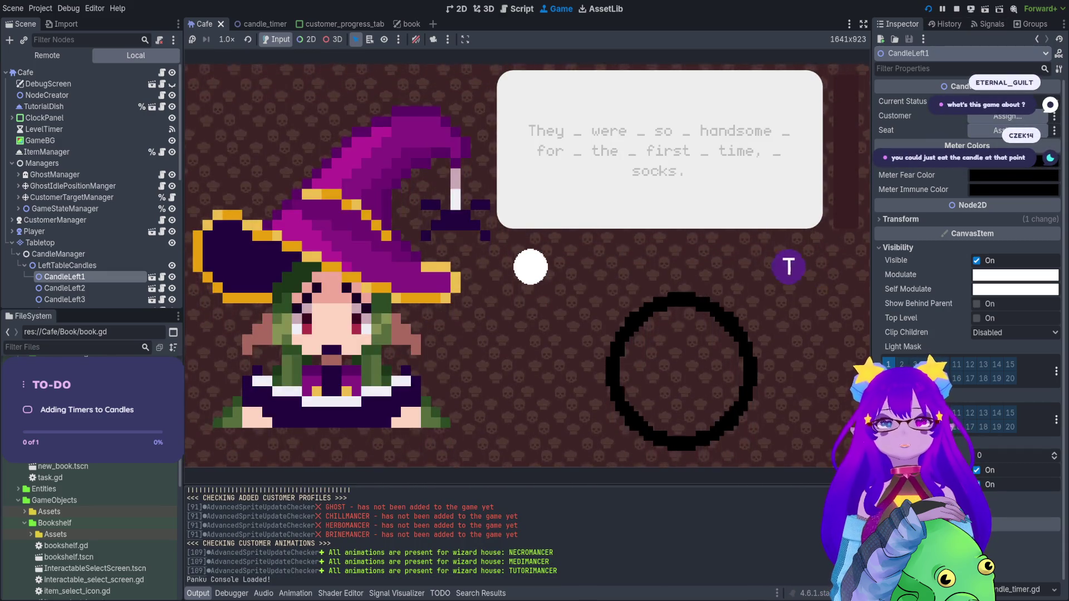
text(The)
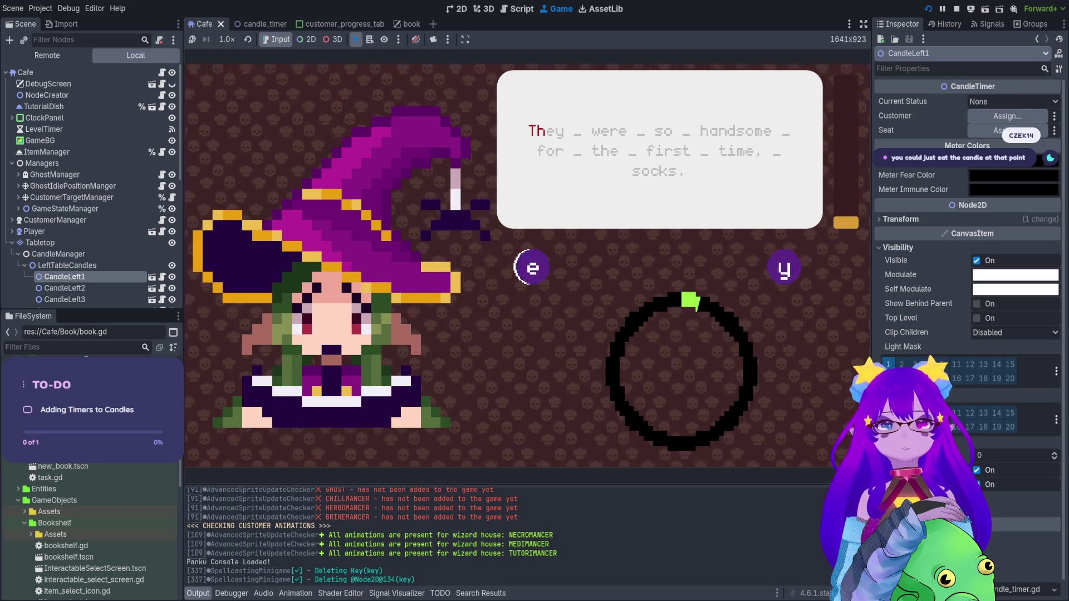
text(y _ w)
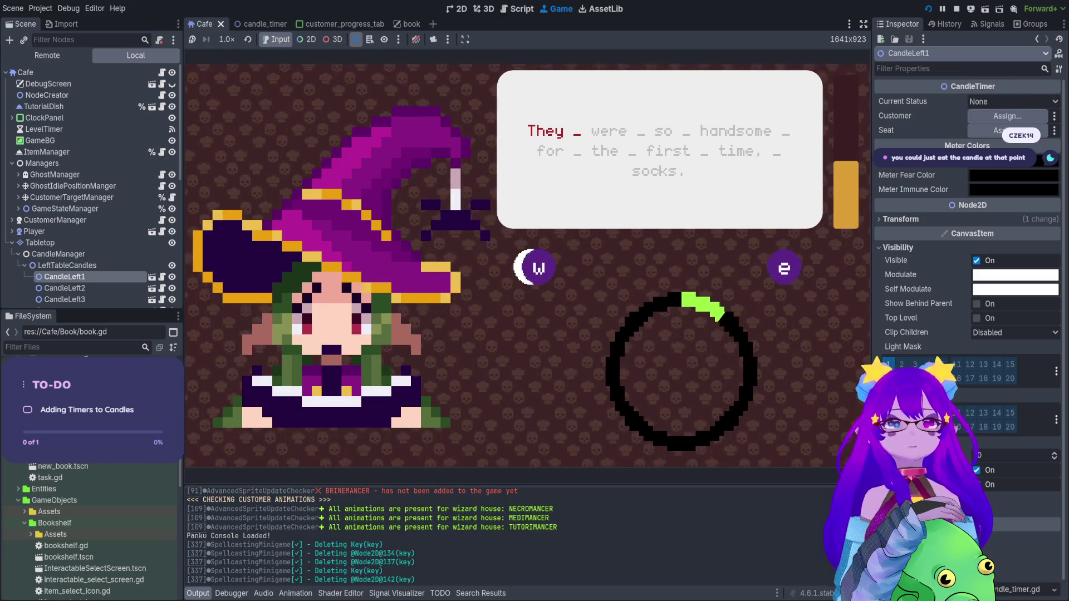
text(ere)
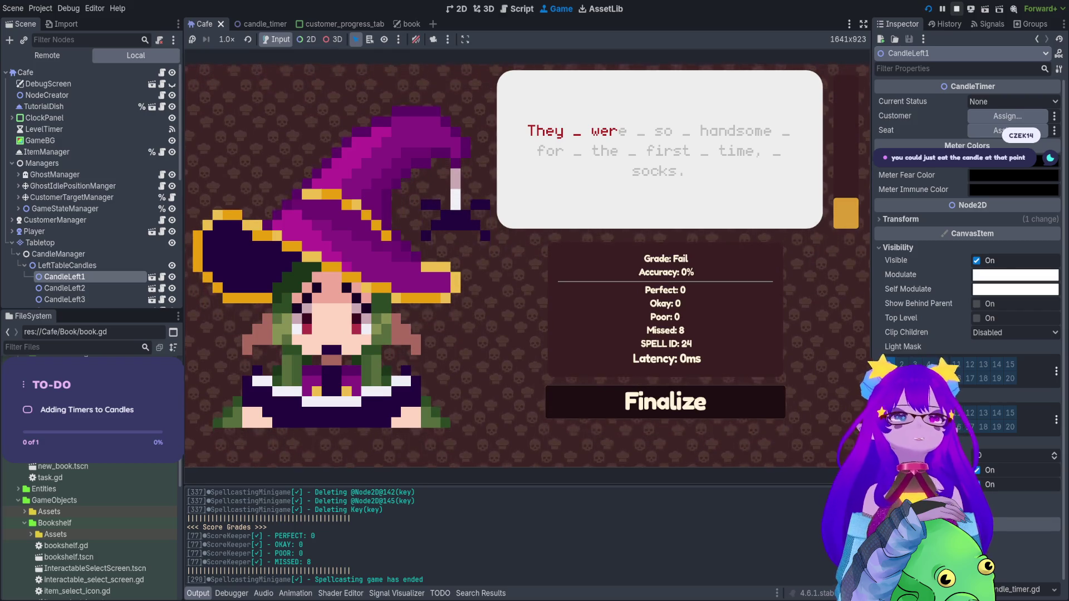
click(957, 9)
scroll(423, 212, up, 8)
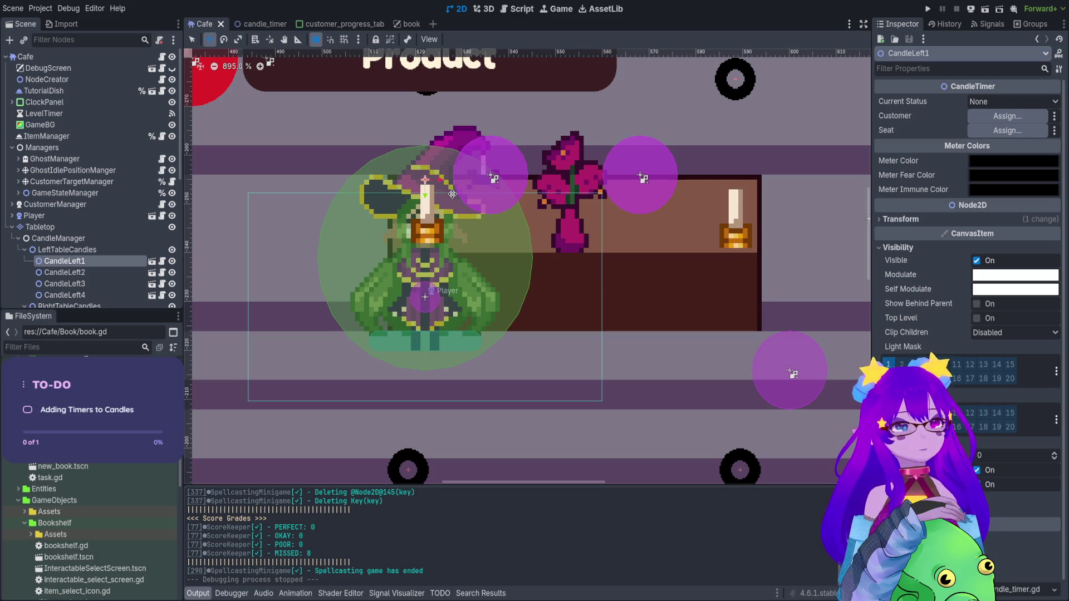
Step: Try moving CandleLeft1 up on the table, inspect LeftTableCandles, then undo the move
drag(483, 212, 544, 238)
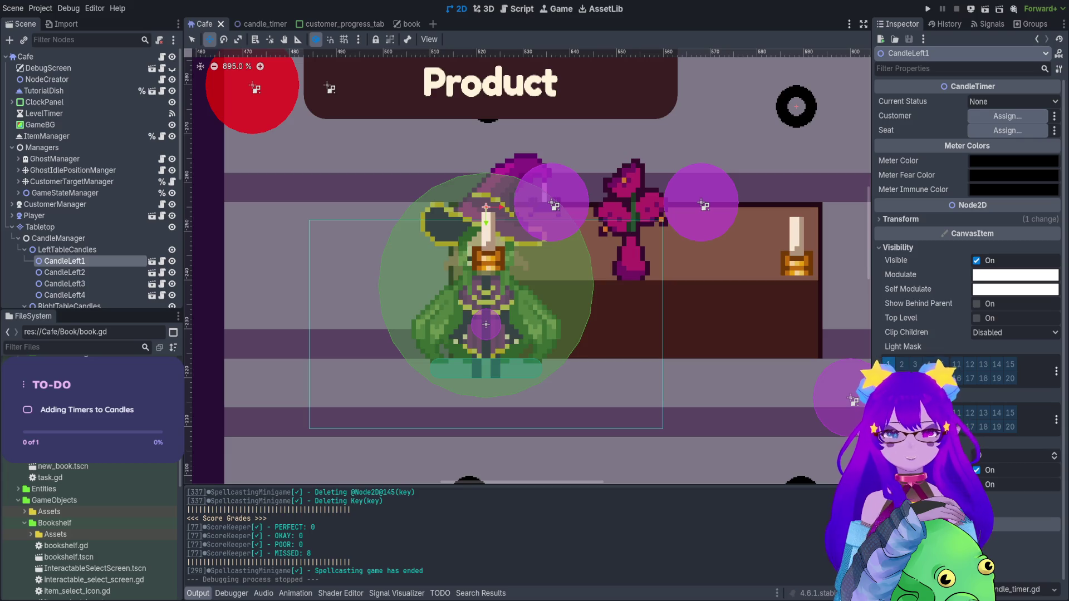
mouse_move(513, 252)
mouse_down()
mouse_move(518, 203)
mouse_move(523, 284)
mouse_move(522, 258)
mouse_up()
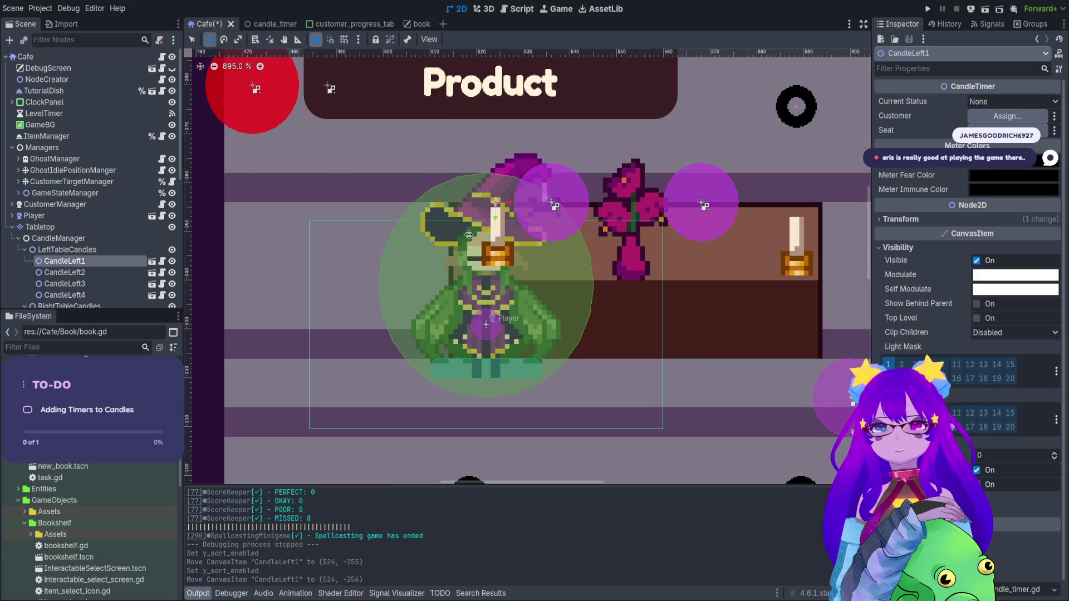
click(53, 253)
scroll(543, 278, down, 10)
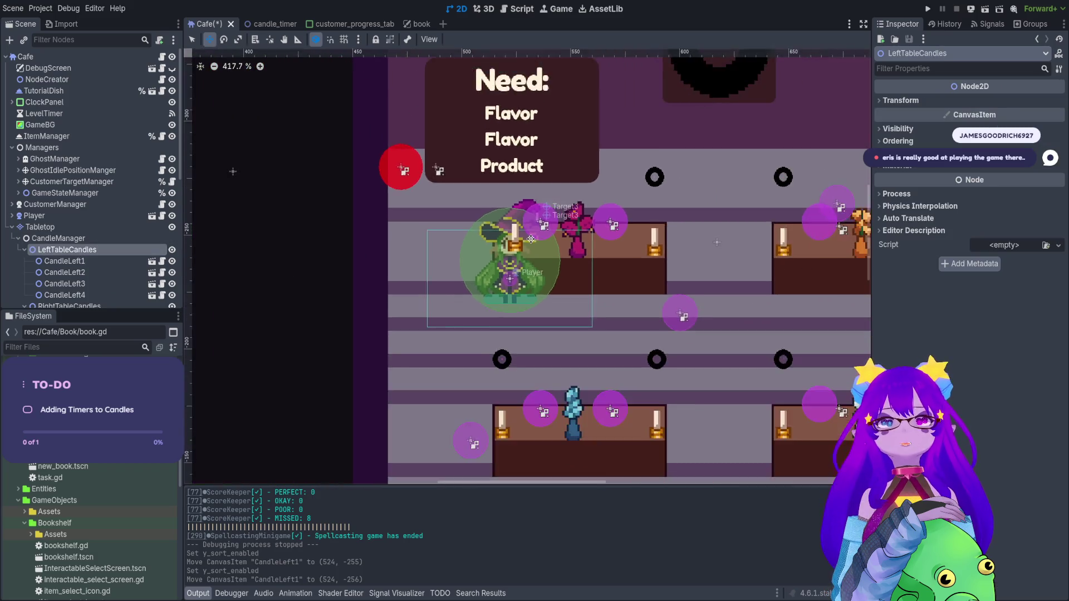
scroll(357, 362, down, 2)
scroll(480, 306, up, 10)
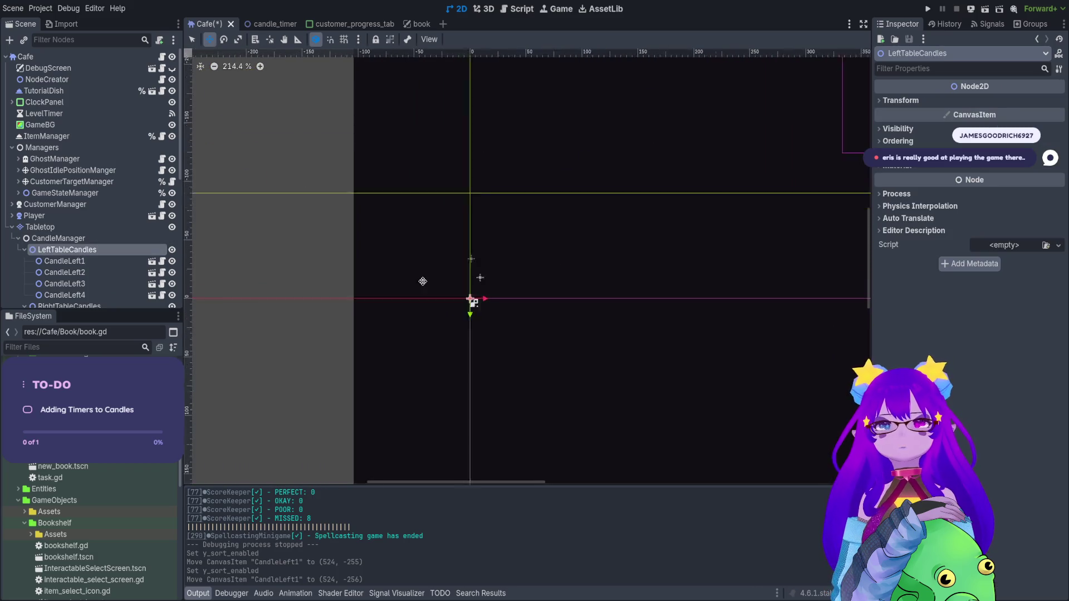
scroll(479, 307, up, 5)
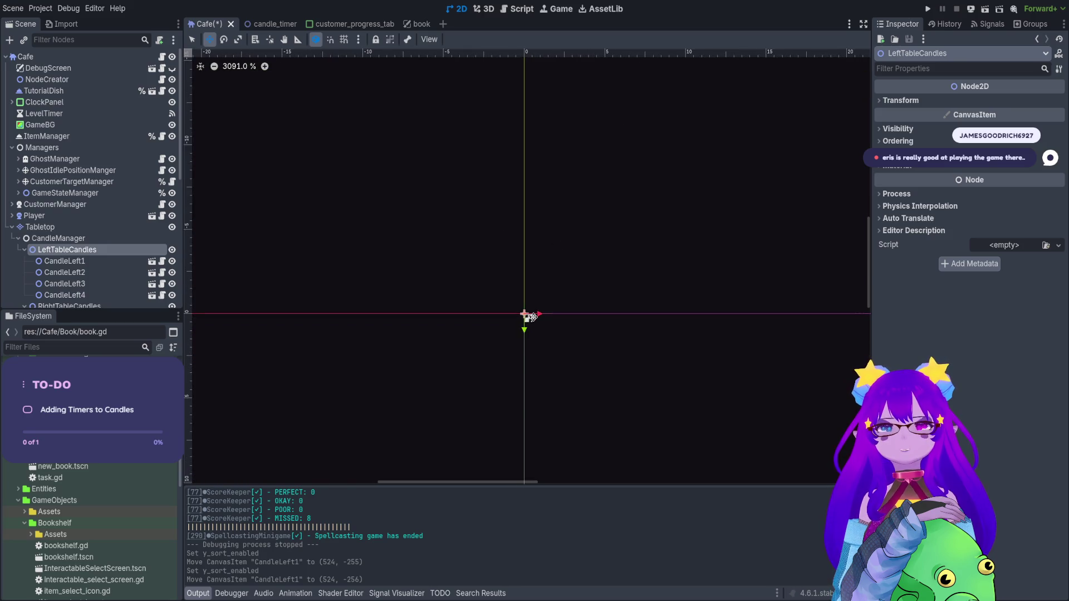
scroll(546, 304, down, 9)
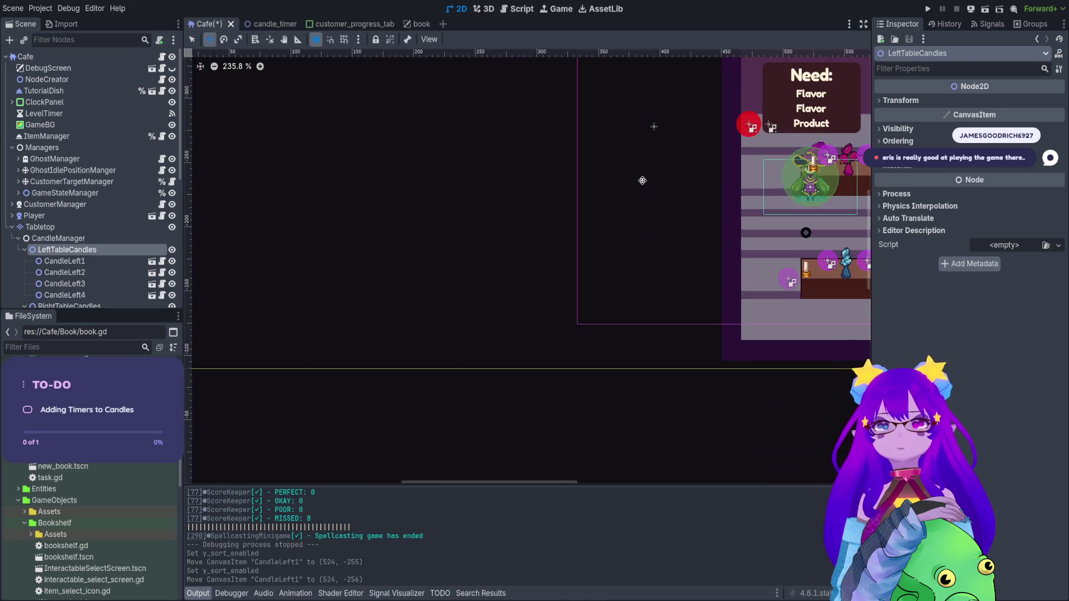
scroll(542, 203, up, 3)
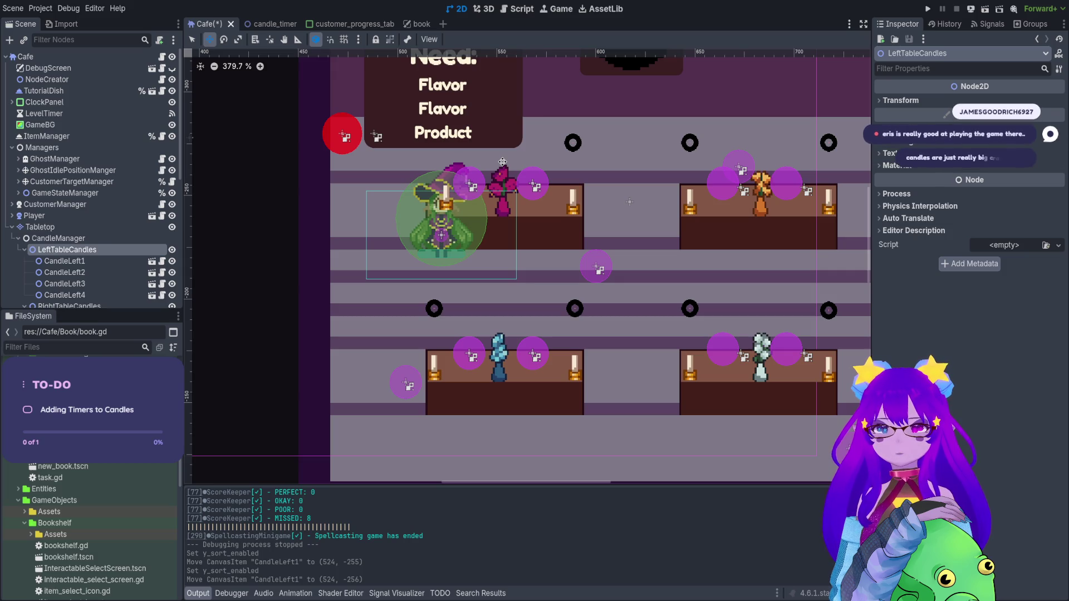
key(ctrl+z)
key(ctrl+z)
key(ctrl+z)
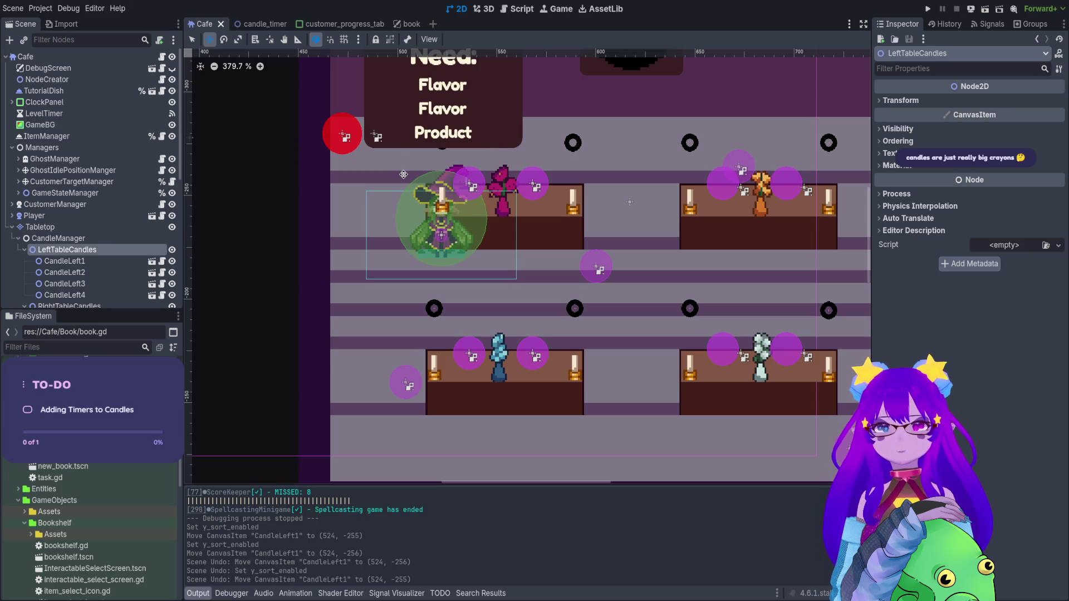
Step: Reselect CandleLeft1 and frame the view on the LeftTableCandles origin
click(144, 260)
scroll(458, 197, up, 5)
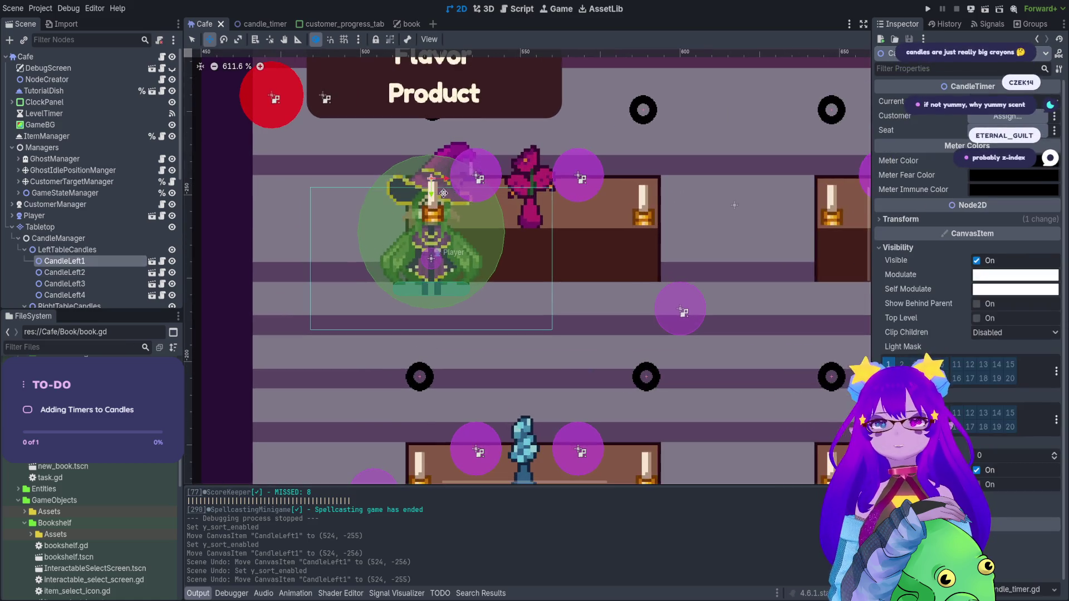
double_click(69, 251)
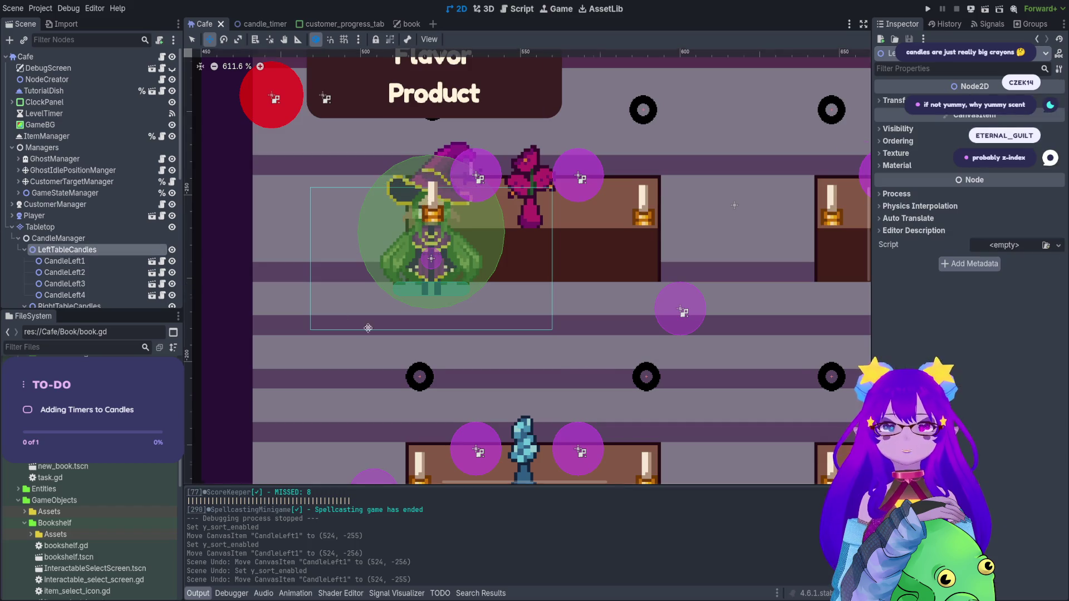
scroll(271, 261, down, 2)
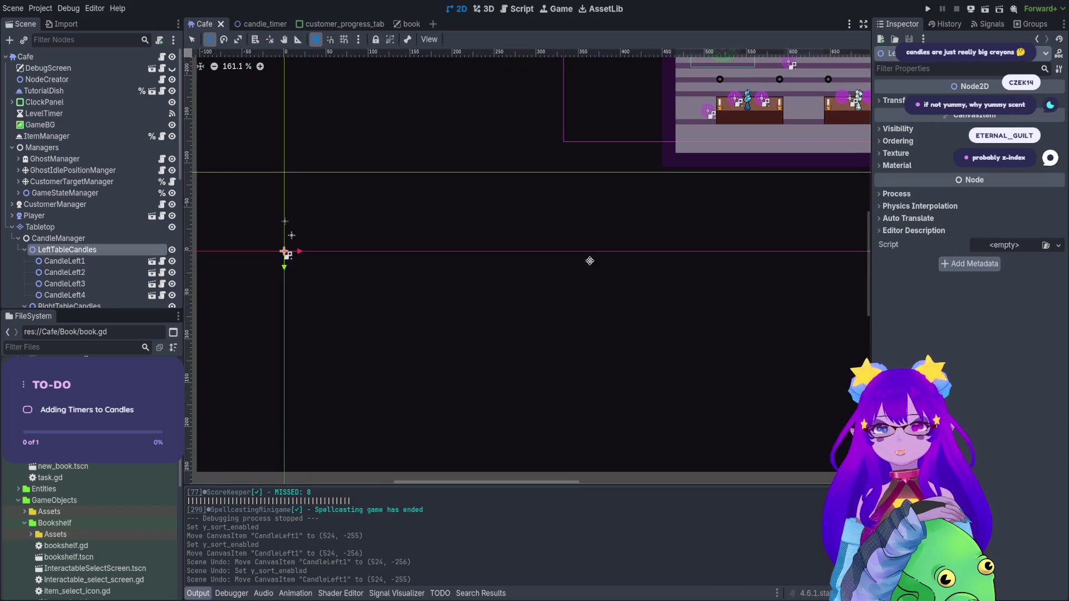
mouse_move(490, 246)
mouse_down()
mouse_move(556, 231)
mouse_move(547, 240)
mouse_up()
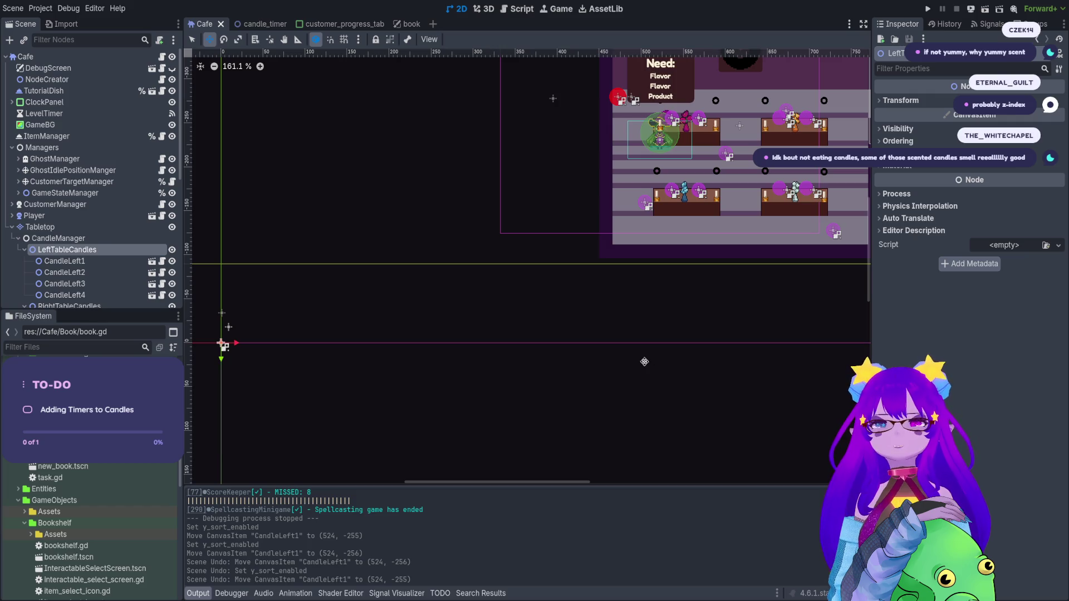
Step: Change CandleLeft1's y-sort and Z as Relative settings, then save the Cafe scene
click(83, 264)
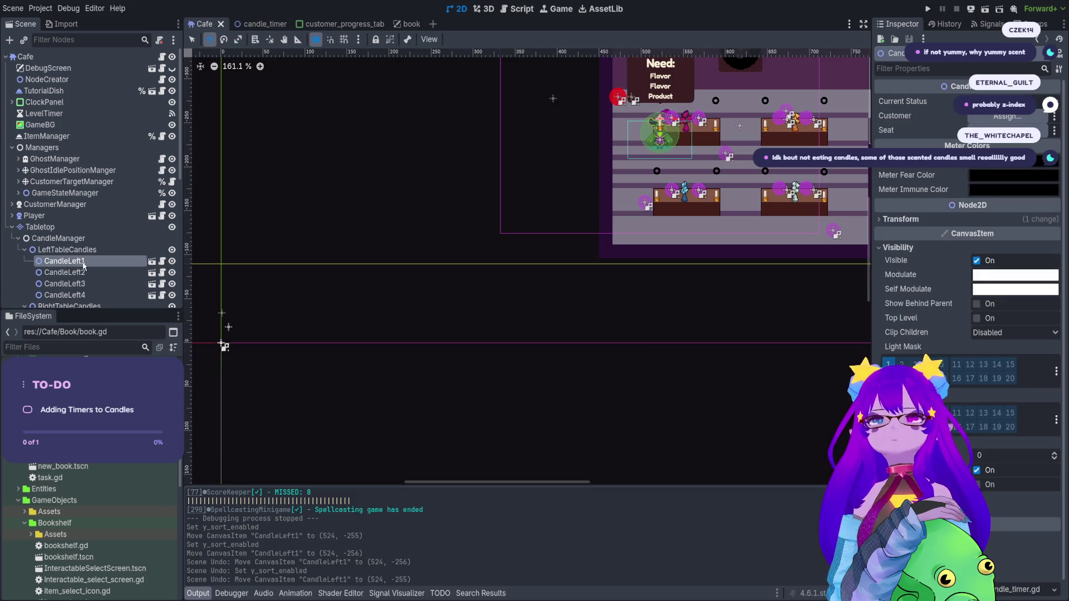
scroll(724, 100, down, 3)
scroll(700, 80, up, 3)
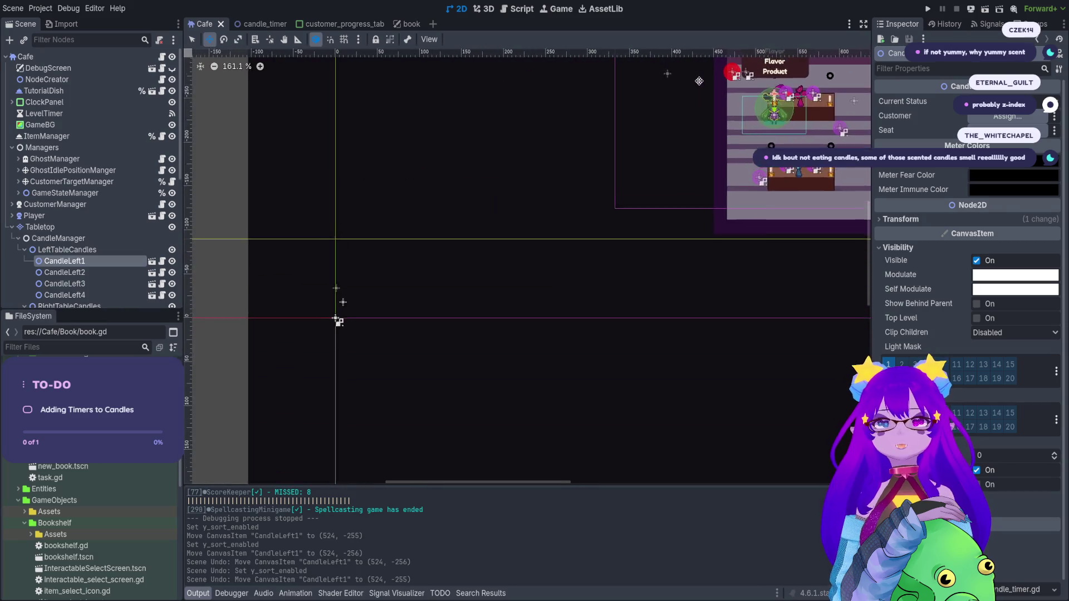
scroll(699, 81, up, 1)
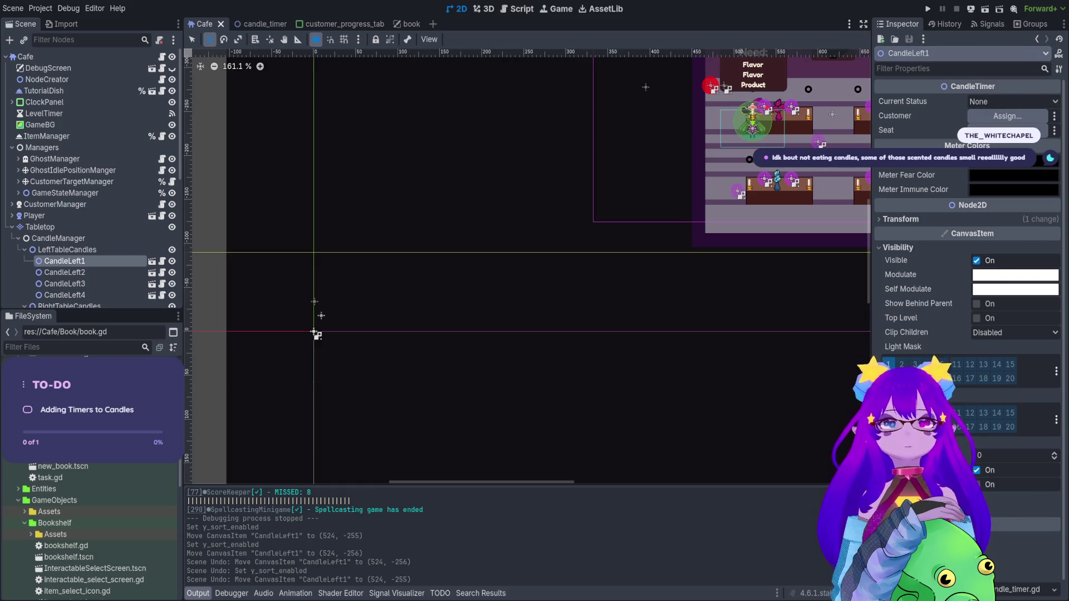
scroll(764, 163, up, 3)
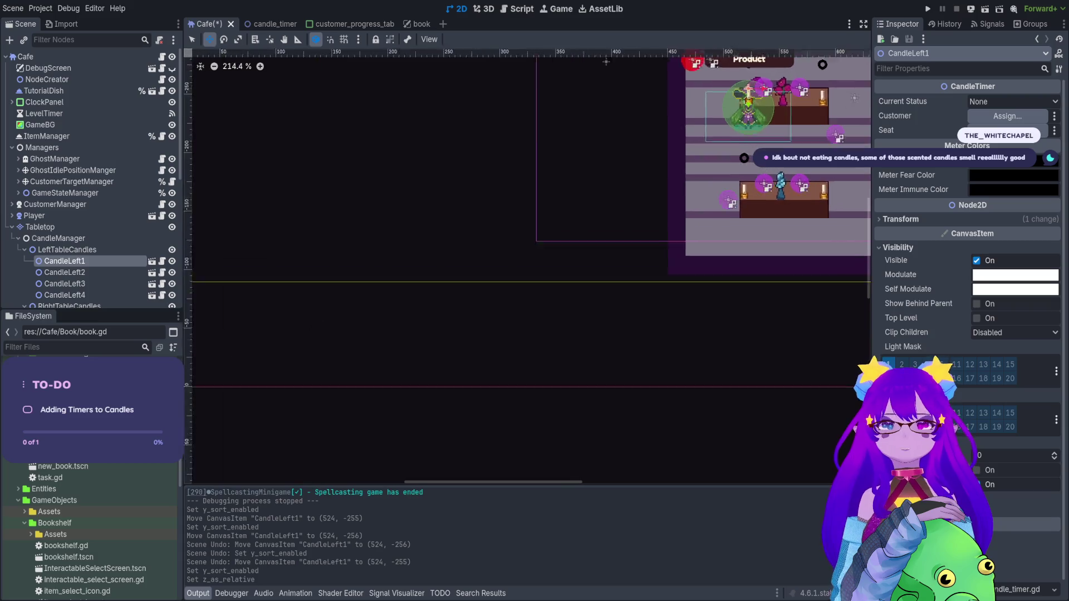
scroll(447, 257, up, 13)
key(ctrl+s)
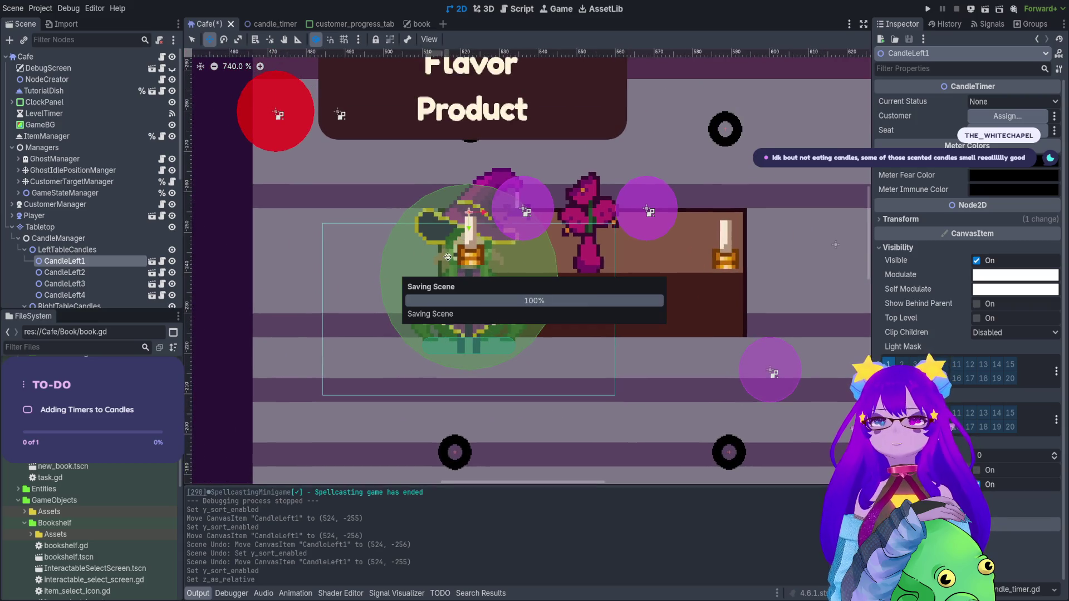
mouse_move(448, 257)
mouse_down()
mouse_move(472, 287)
mouse_move(470, 348)
mouse_move(462, 246)
mouse_up()
key(ctrl+z)
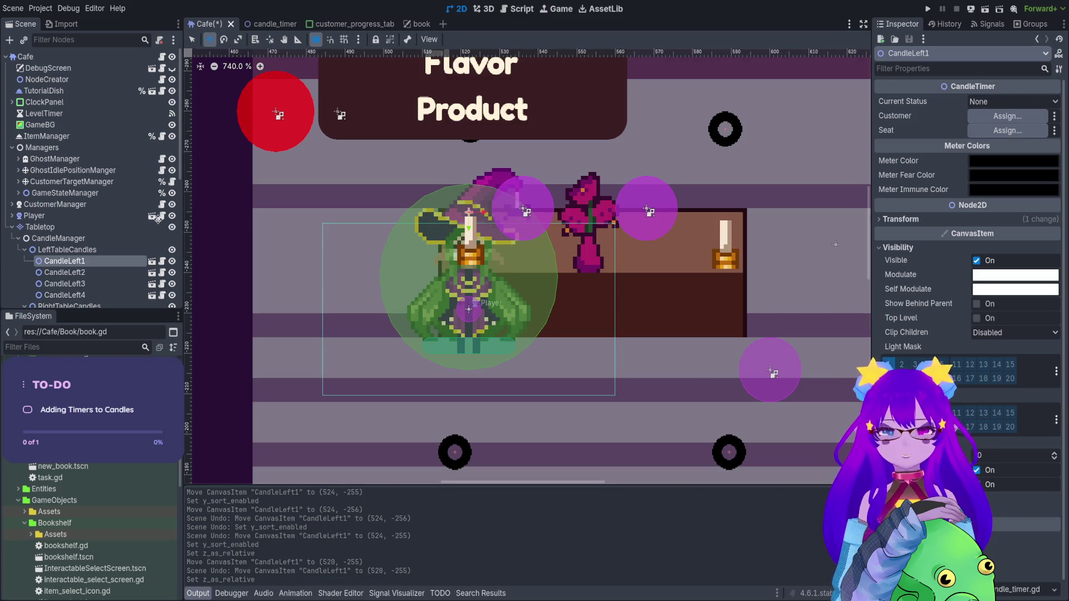
scroll(83, 239, down, 2)
click(77, 220)
click(78, 230)
drag(81, 229, 85, 202)
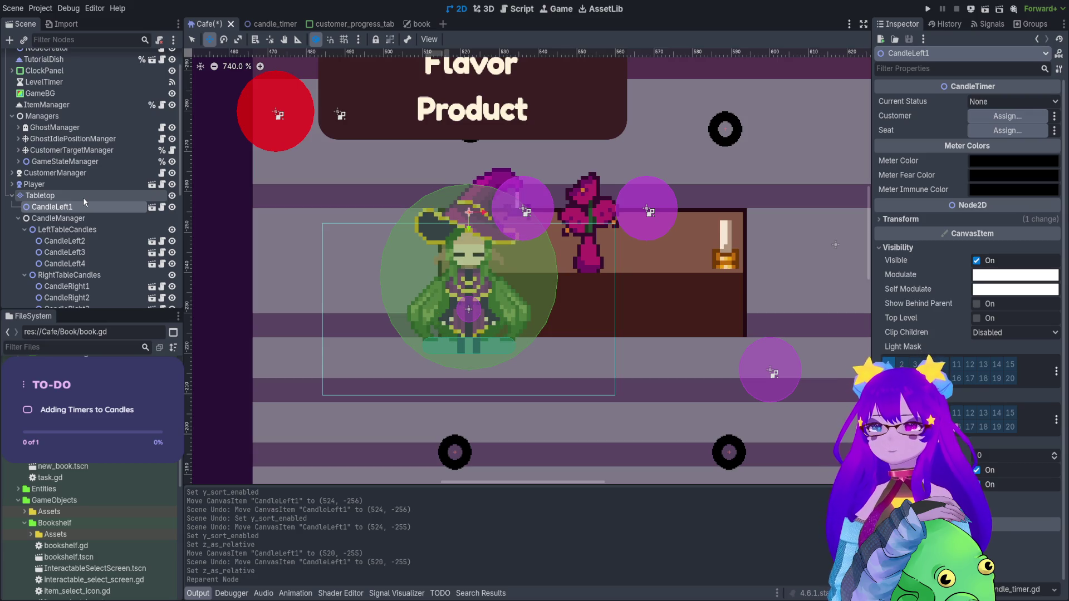
key(ctrl+z)
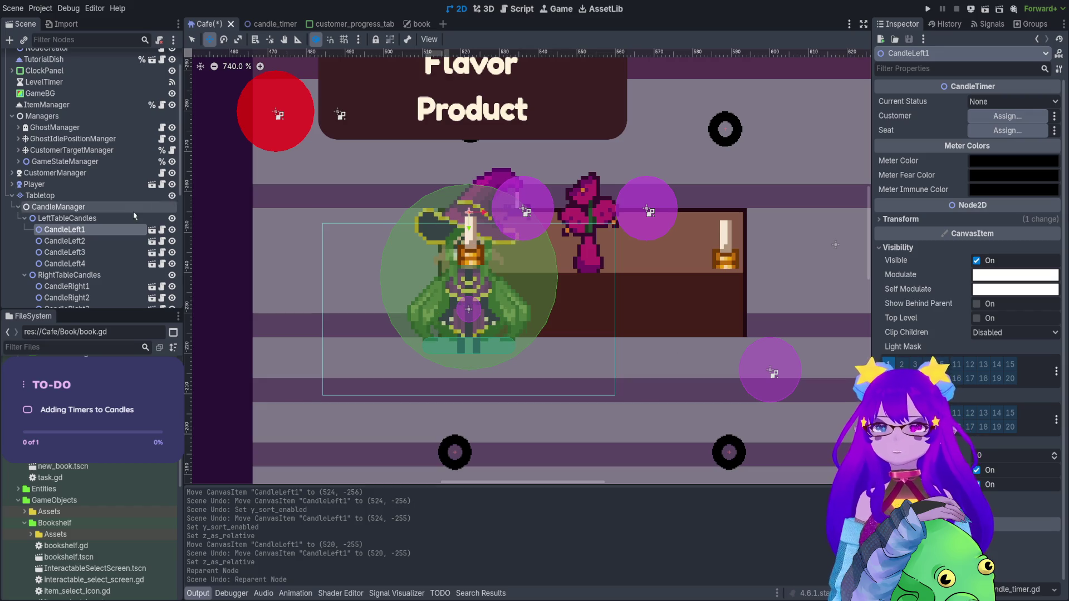
scroll(111, 209, down, 5)
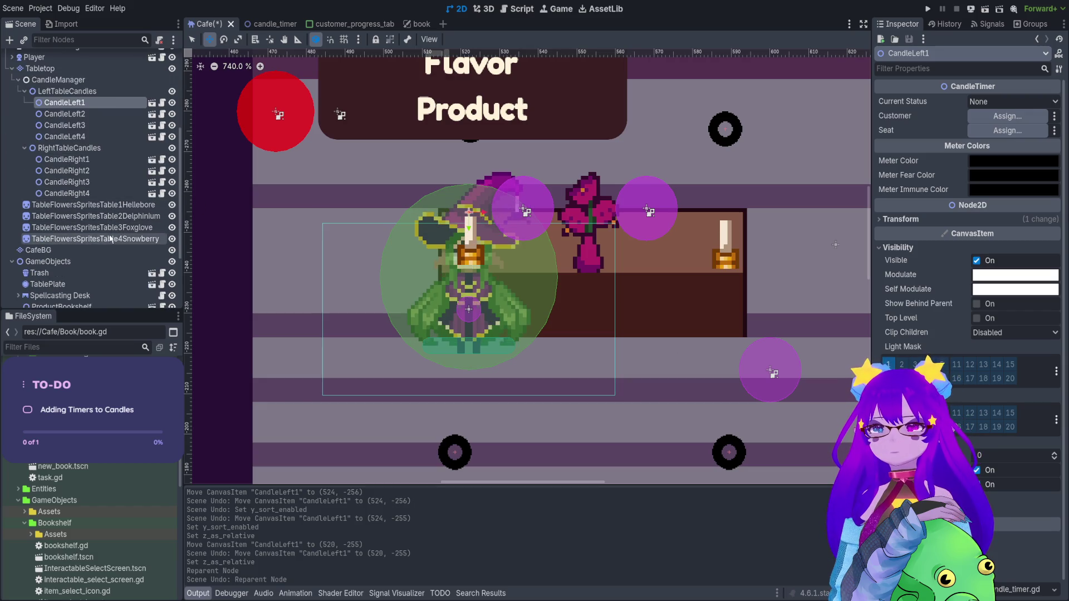
scroll(132, 199, up, 4)
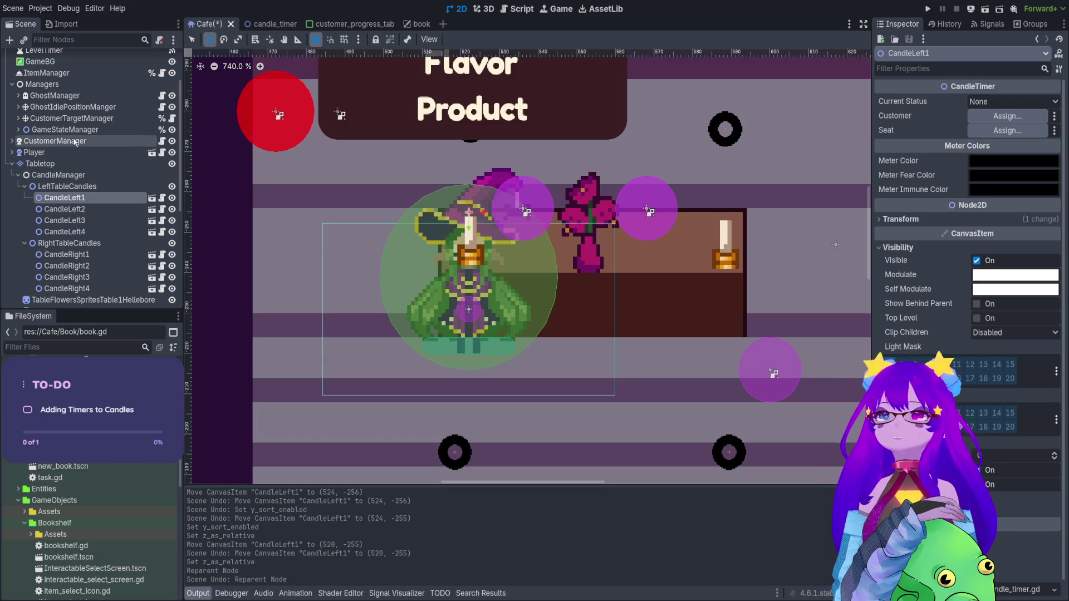
scroll(487, 233, down, 6)
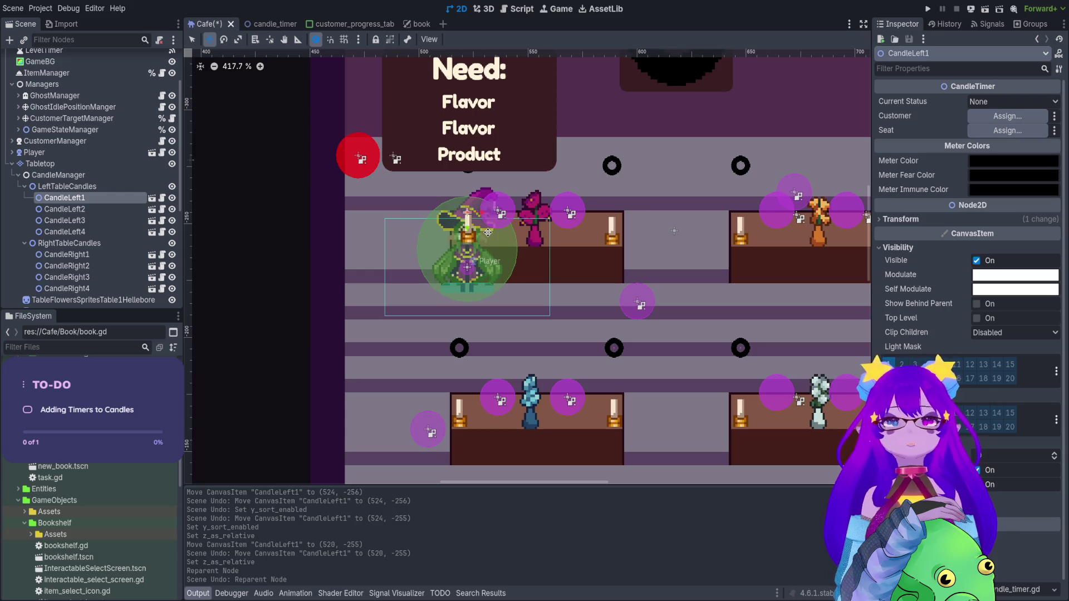
scroll(499, 216, down, 4)
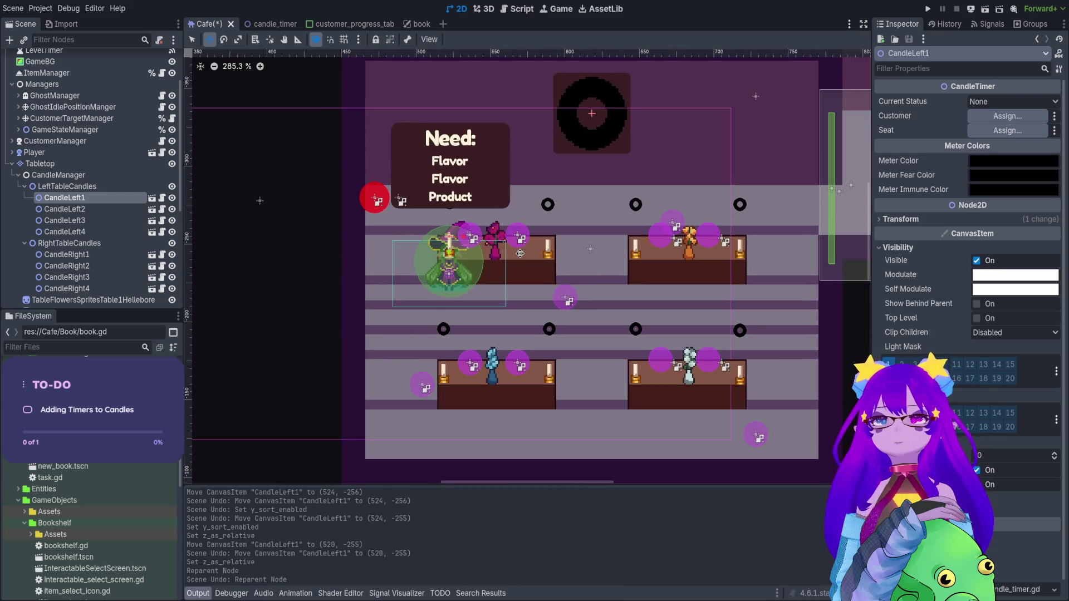
scroll(457, 228, up, 10)
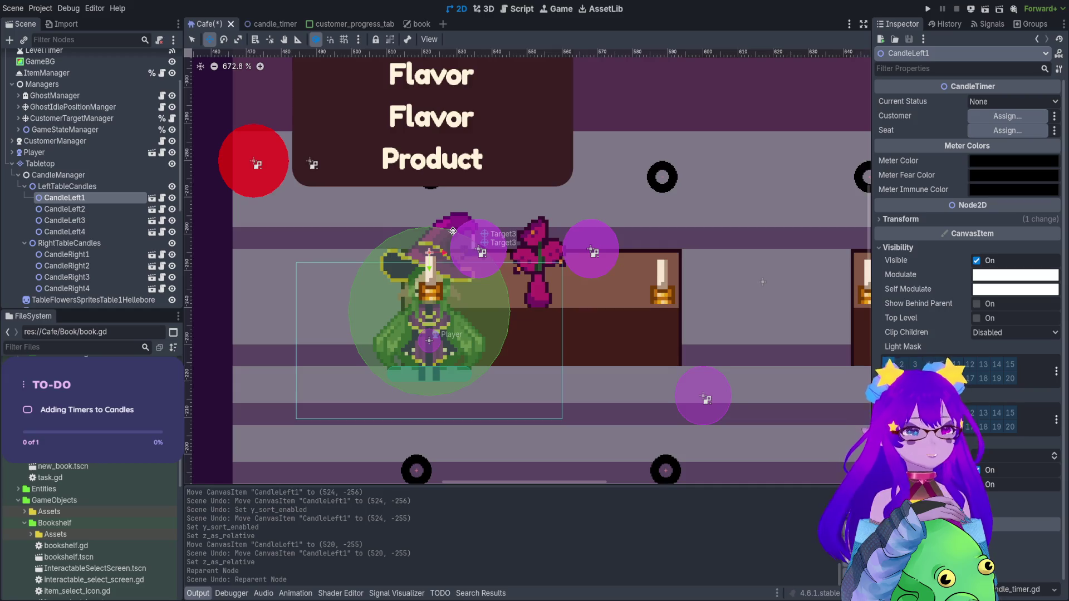
scroll(434, 161, down, 1)
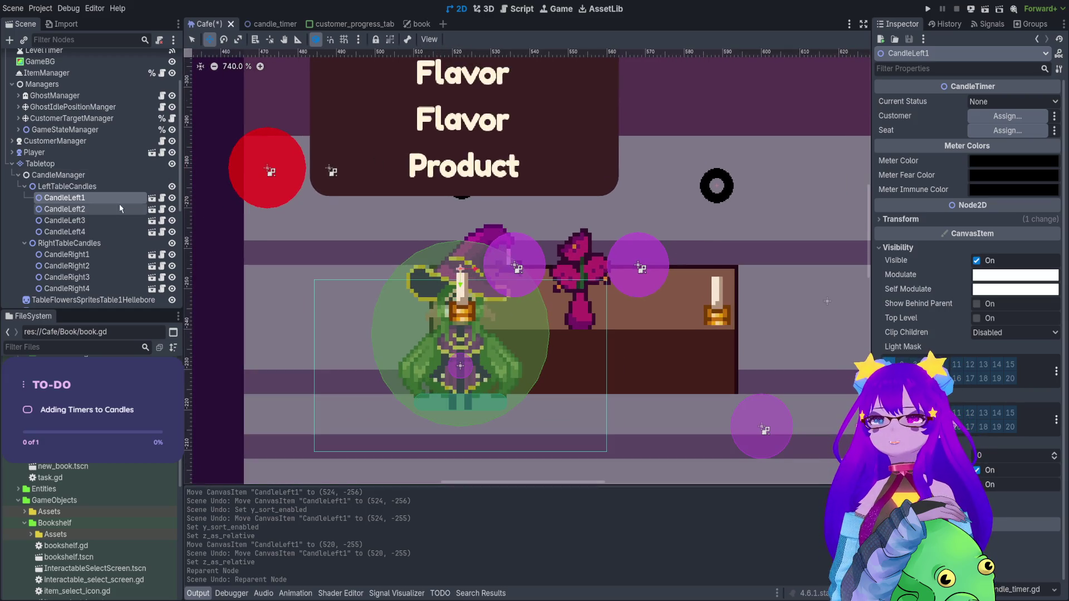
Step: Move CandleLeft1–4 under CandleManager and turn off relative z ordering on CandleLeft1
shift+click(93, 231)
mouse_move(93, 230)
mouse_down()
mouse_move(84, 201)
mouse_move(94, 186)
mouse_up()
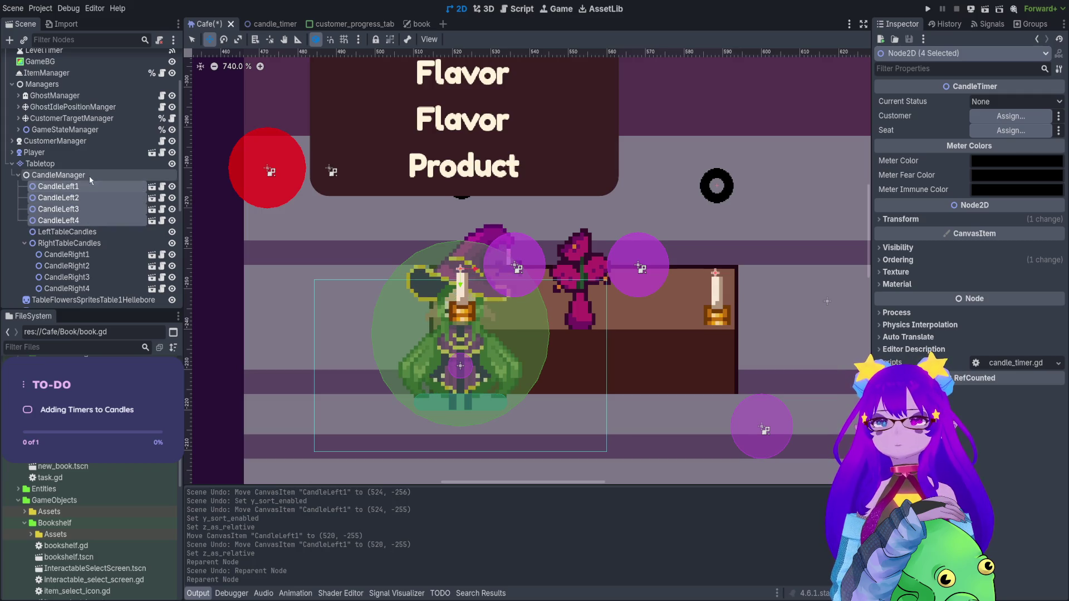
click(89, 176)
click(82, 187)
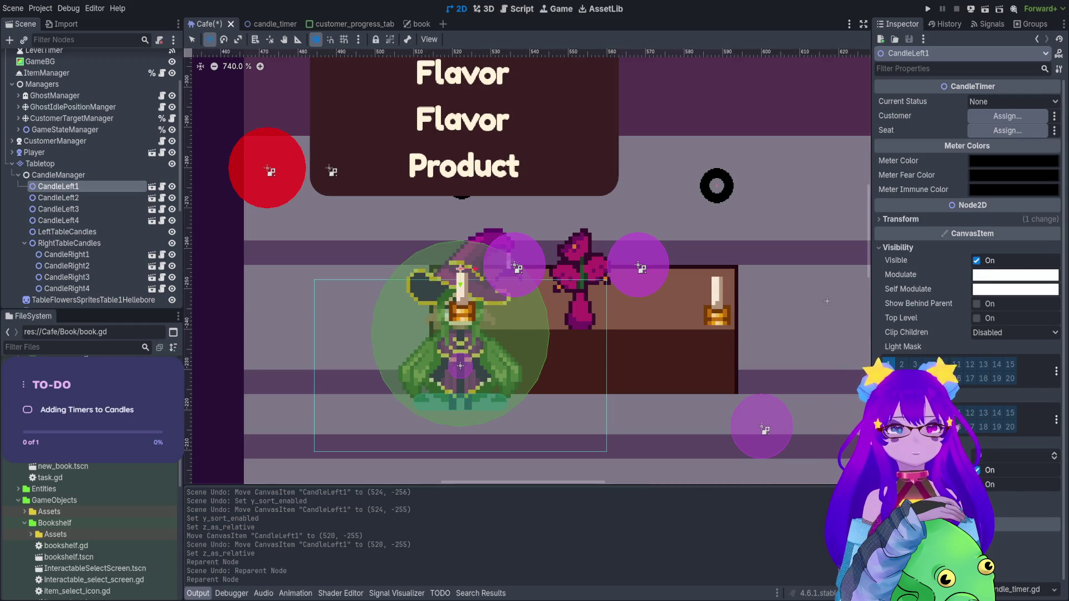
click(1000, 470)
Step: Move CandleLeft1–4 and then CandleRight1–4 directly under Tabletop
click(75, 222)
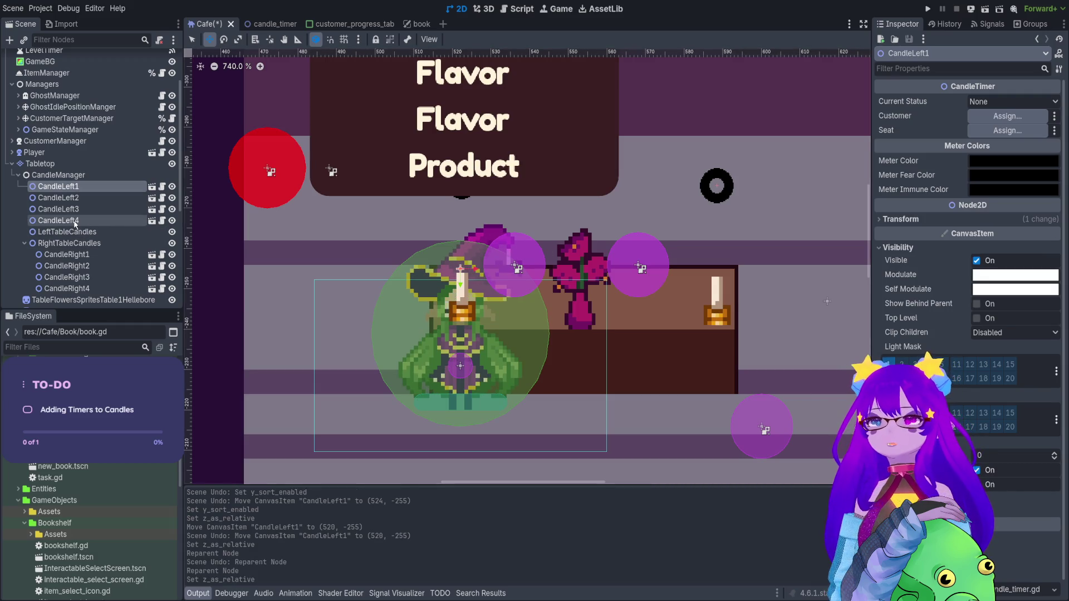
shift+click(58, 187)
drag(58, 187, 58, 171)
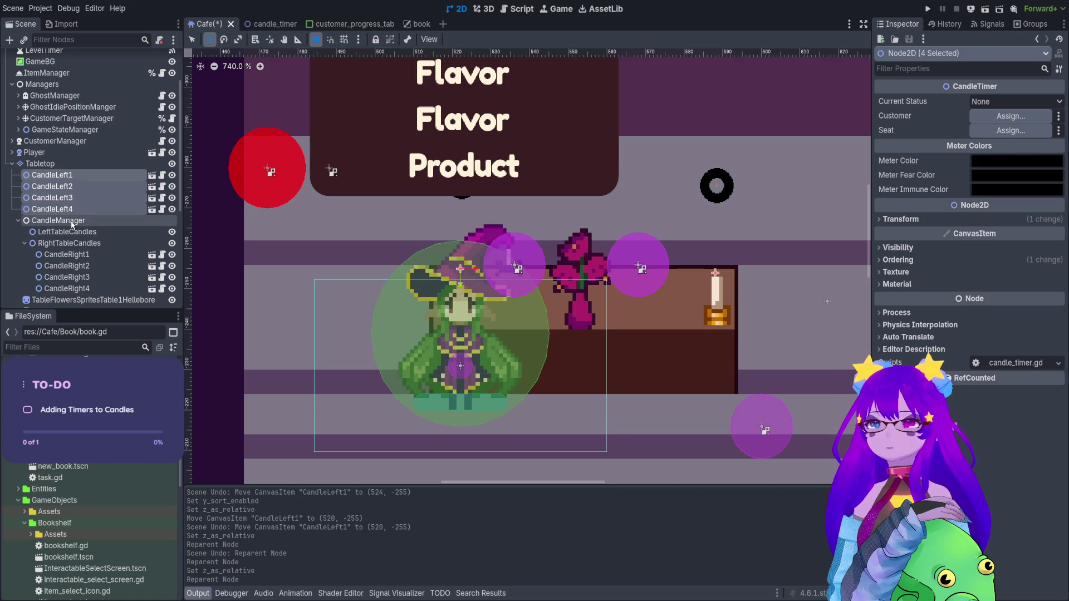
click(68, 221)
click(67, 256)
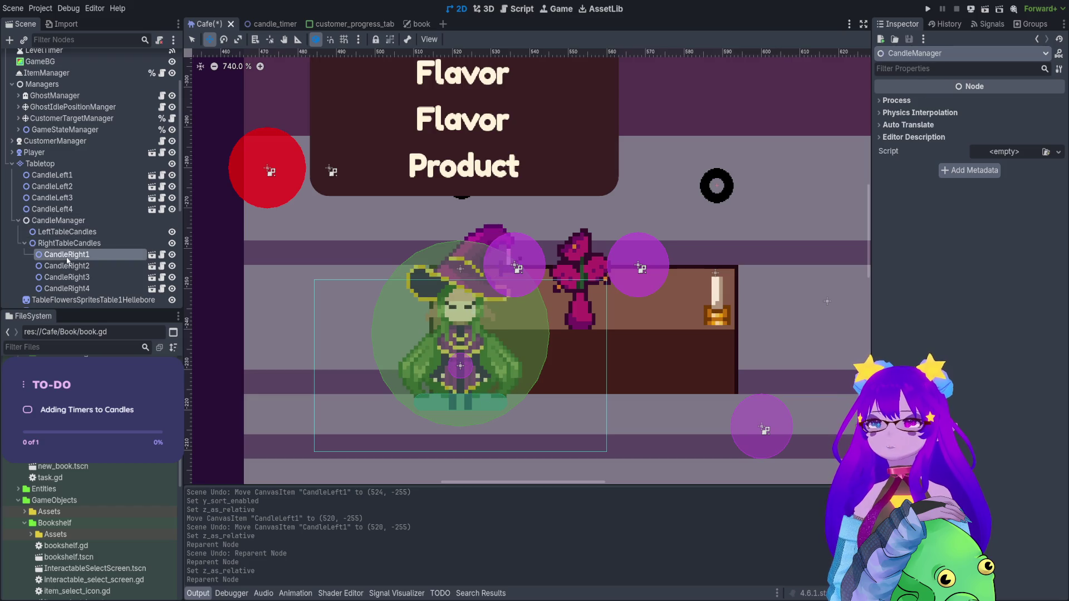
shift+click(67, 289)
drag(68, 263, 65, 217)
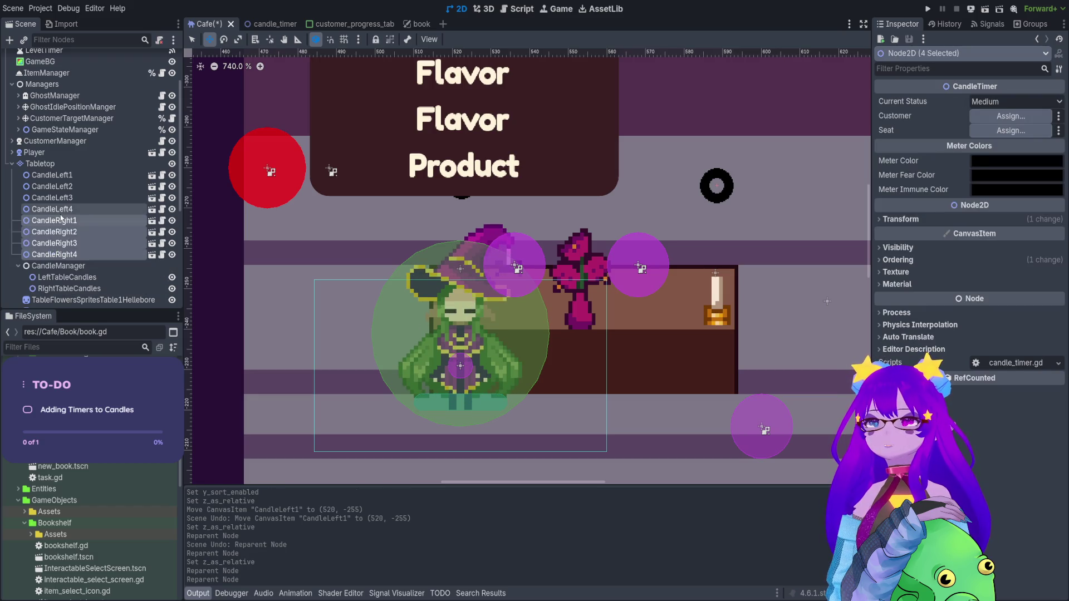
Step: Delete CandleManager and its empty groups, then save the Cafe scene
click(66, 267)
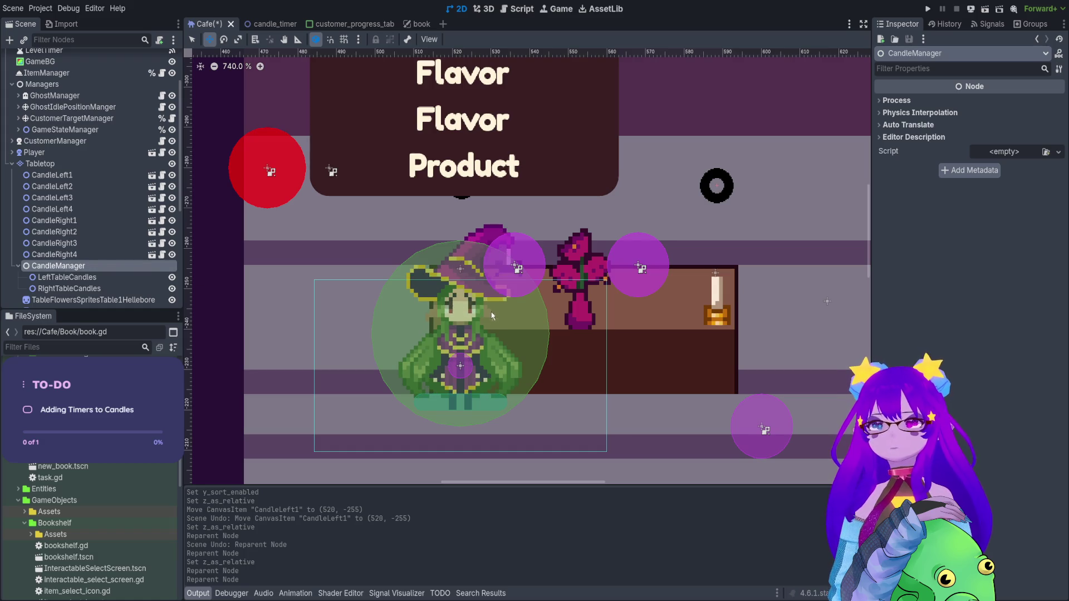
key(Delete)
scroll(102, 149, down, 3)
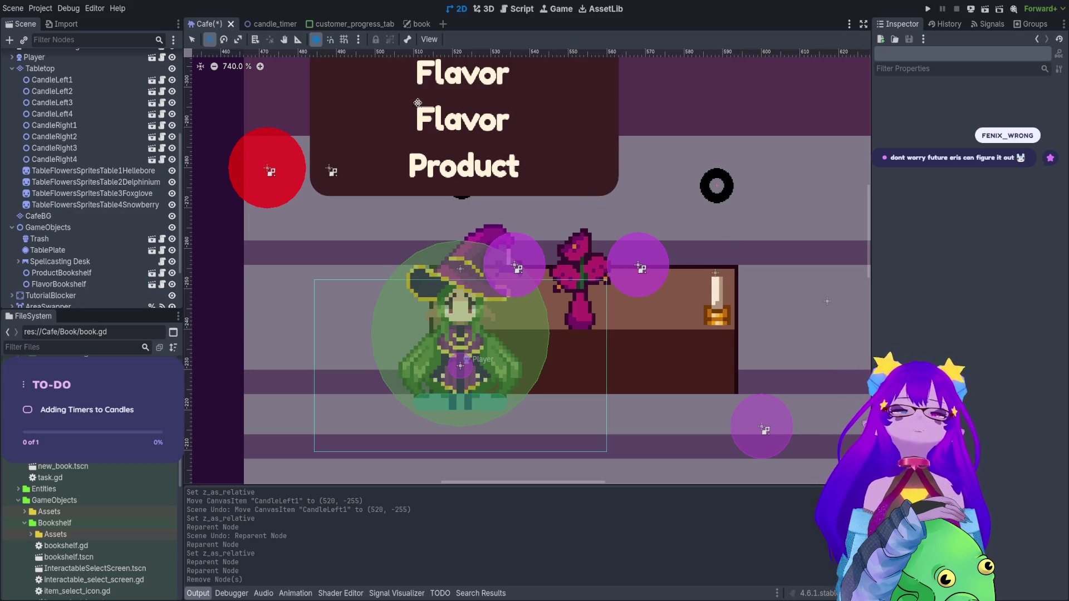
scroll(461, 253, down, 3)
scroll(534, 222, down, 3)
scroll(534, 222, right, 3)
key(ctrl+s)
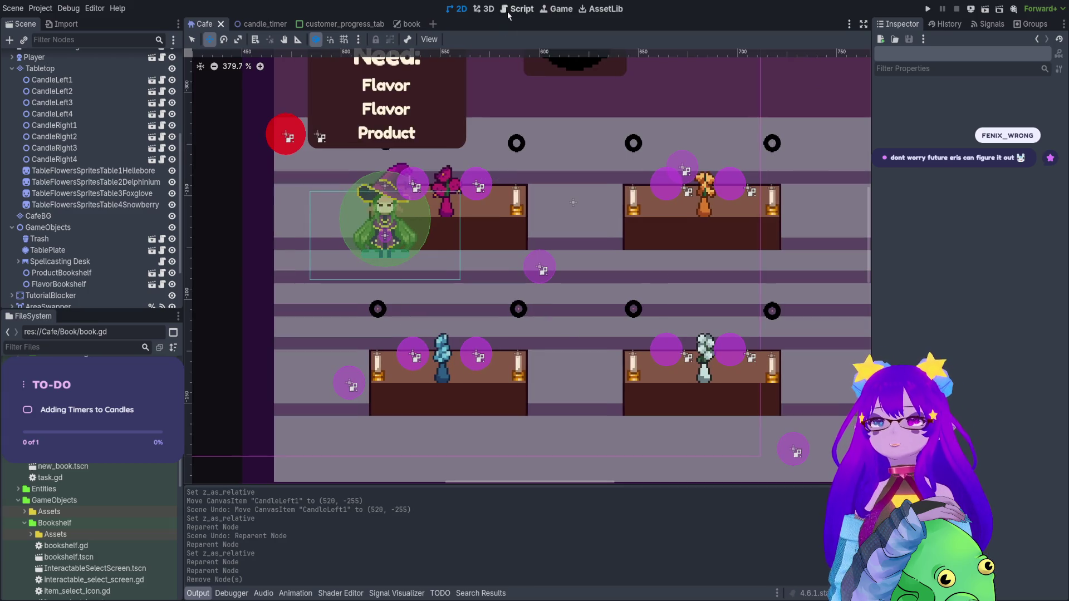
Step: Switch to book.gd and look over lines 63–65, marking the grid name's _tab_ part
click(510, 11)
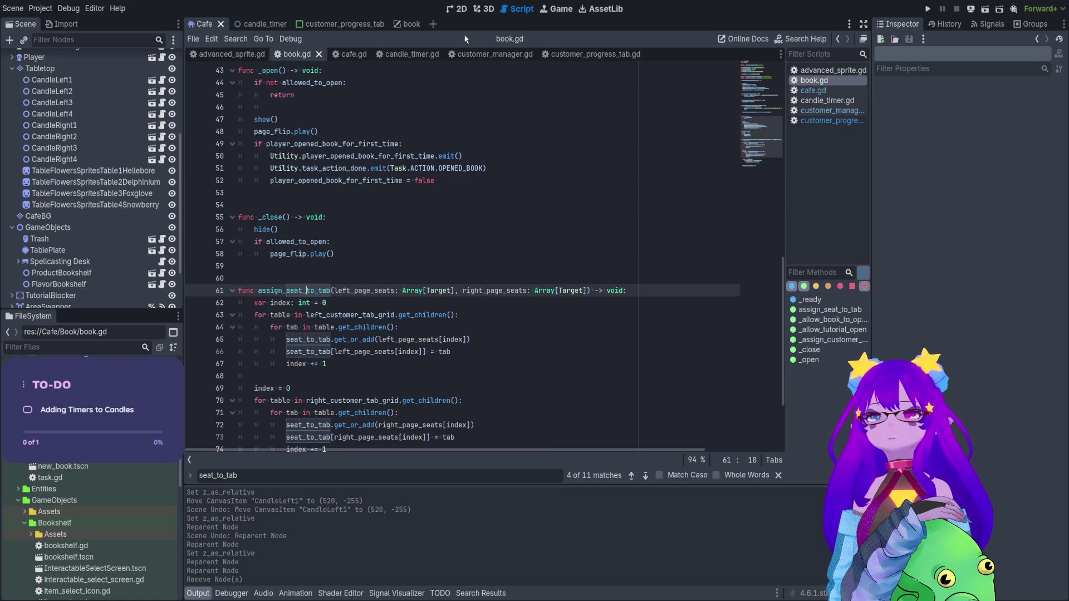
click(393, 323)
scroll(393, 322, up, 1)
scroll(393, 322, down, 3)
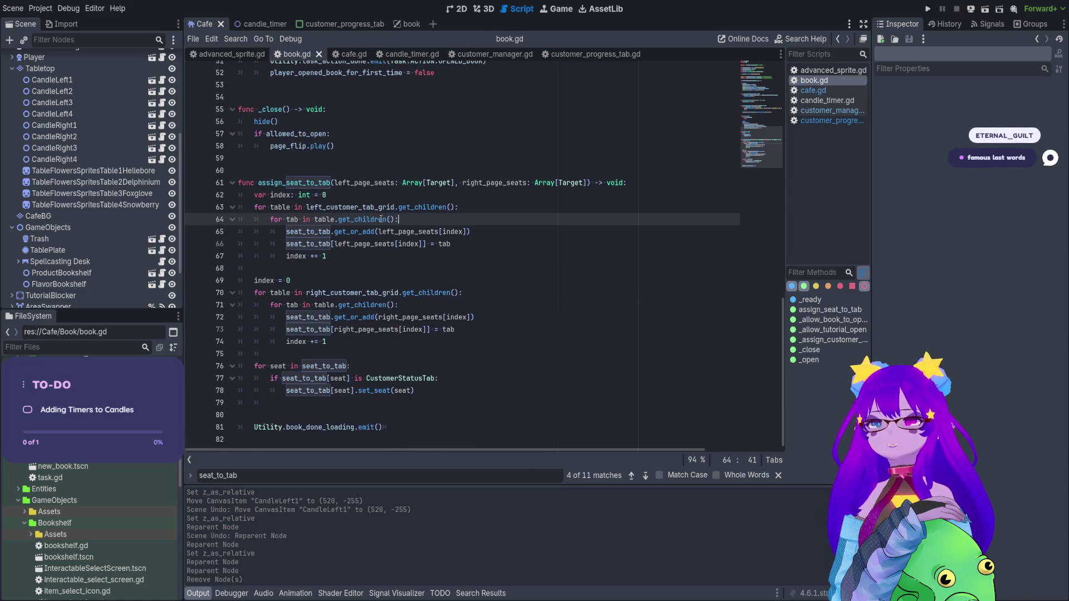
click(379, 206)
drag(359, 207, 380, 207)
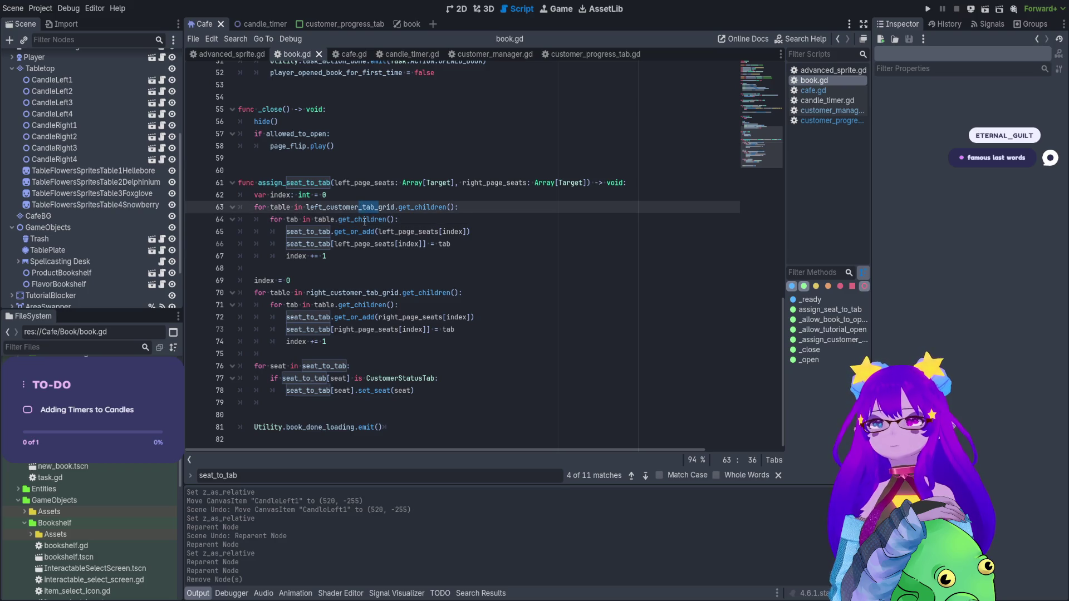
click(364, 221)
click(365, 231)
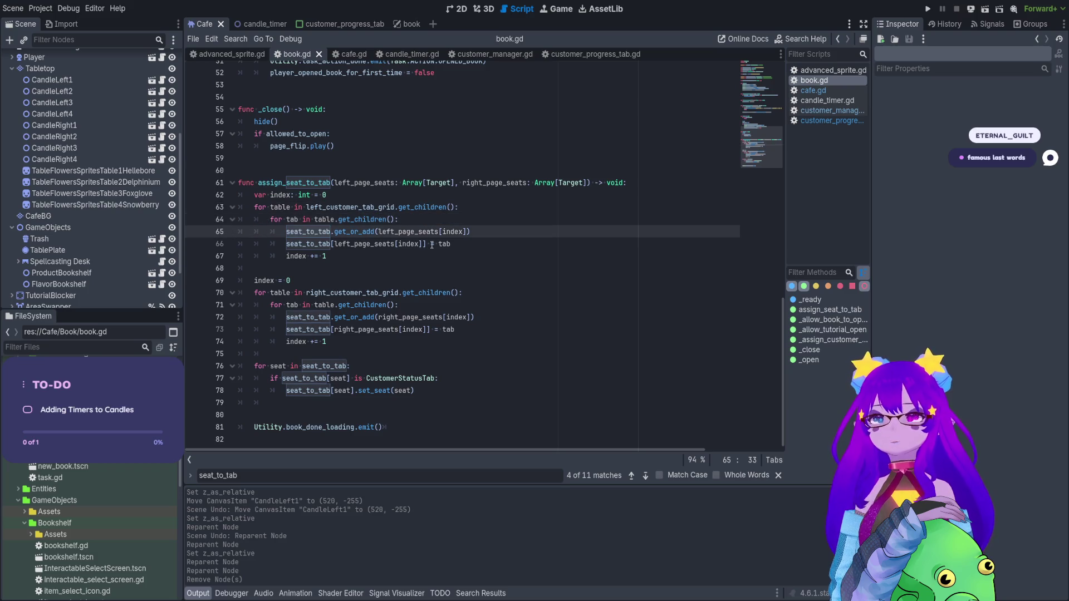
Step: Select the assign_seat_to_tab function, save, and load its name into the script's find bar
mouse_move(346, 403)
mouse_down()
mouse_move(334, 390)
mouse_move(310, 195)
mouse_up()
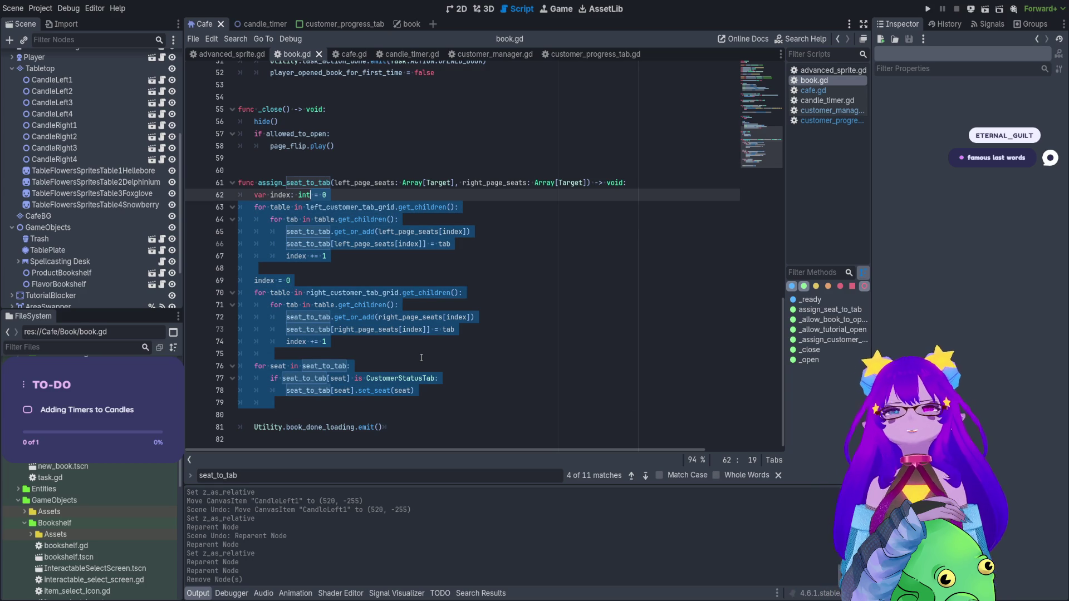
click(395, 428)
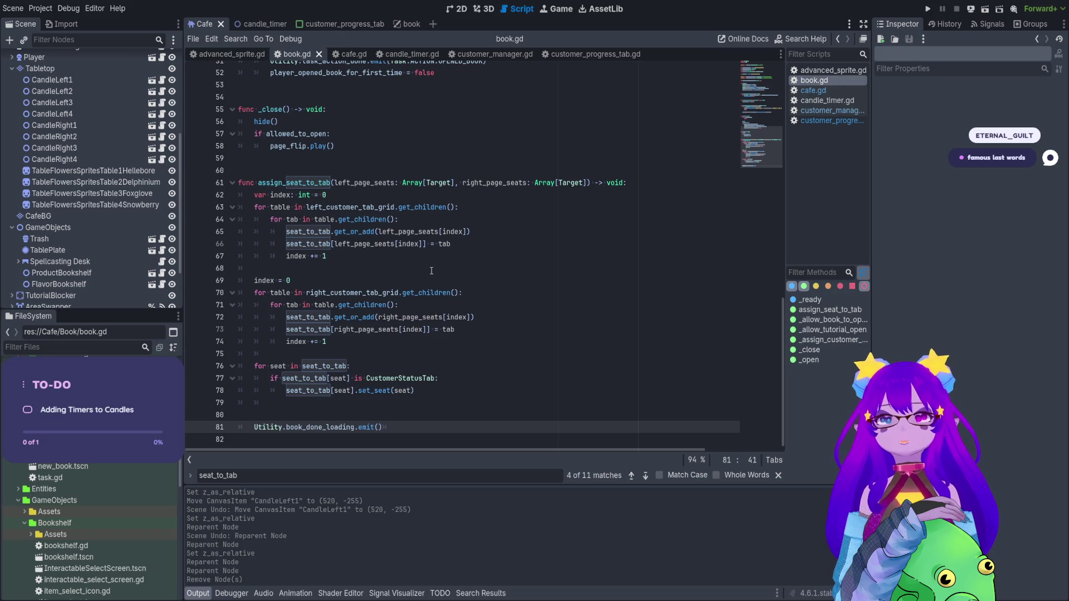
click(380, 406)
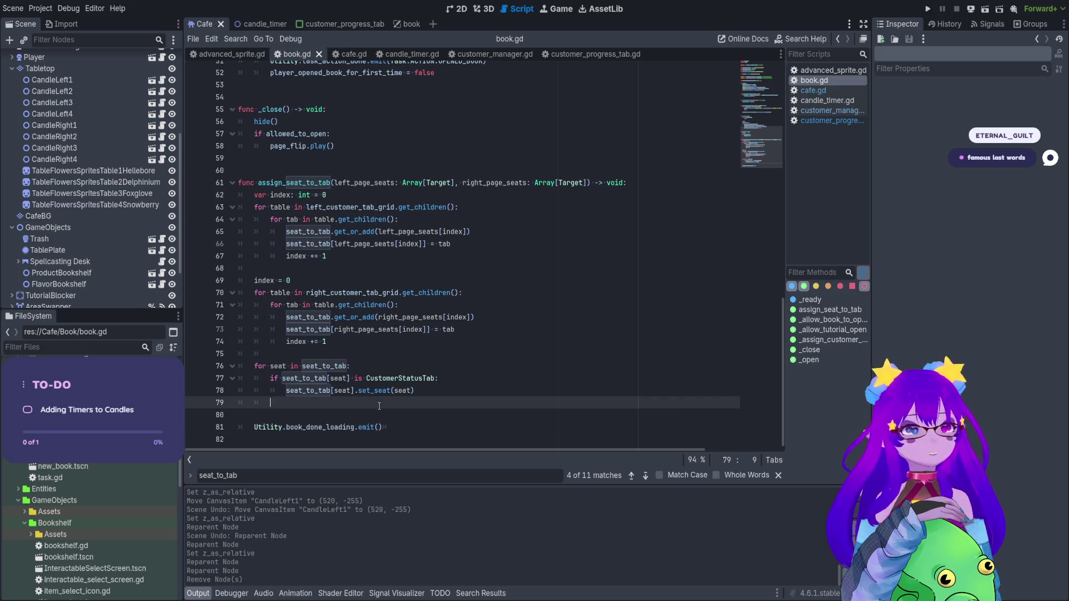
drag(380, 407, 239, 183)
key(ctrl+s)
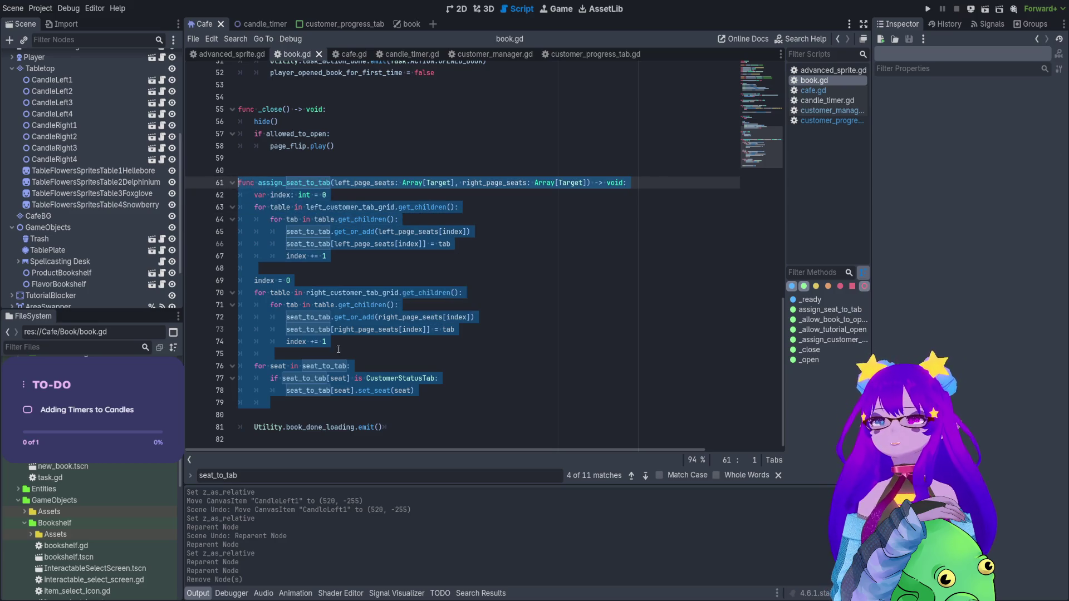
scroll(269, 227, up, 2)
double_click(290, 218)
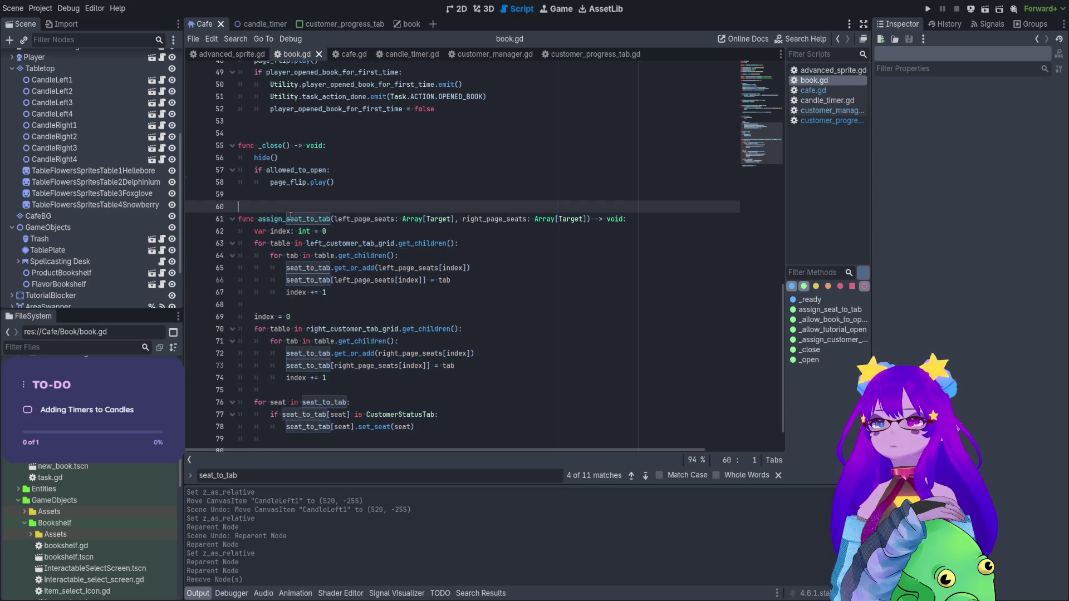
key(ctrl+f)
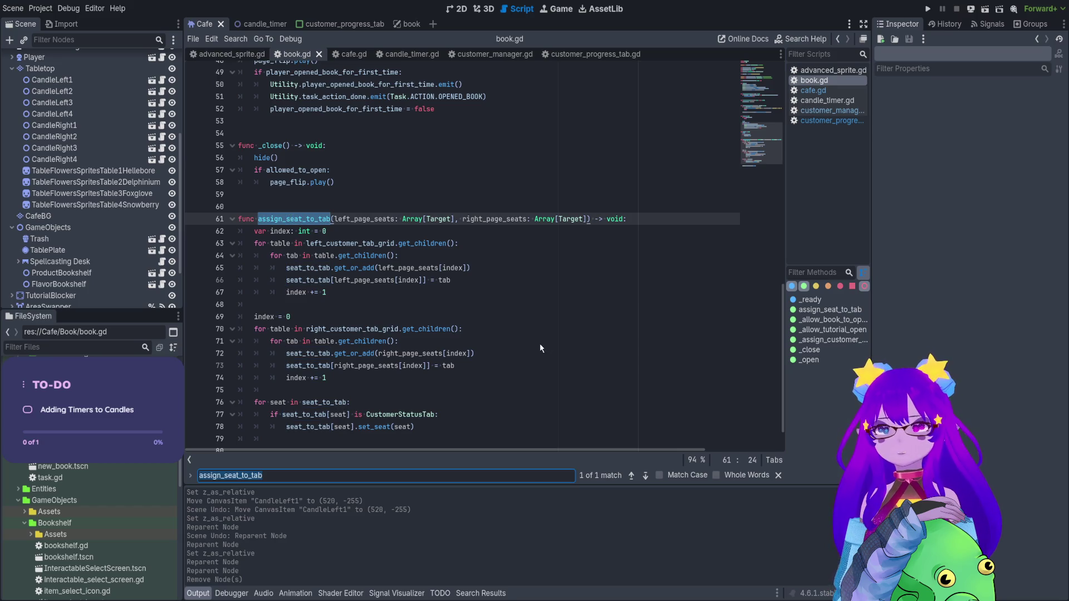
Step: Search the project for assign_seat_to_tab and open the customer_target_manager.gd line-30 match
key(ctrl+shift+f)
key(Return)
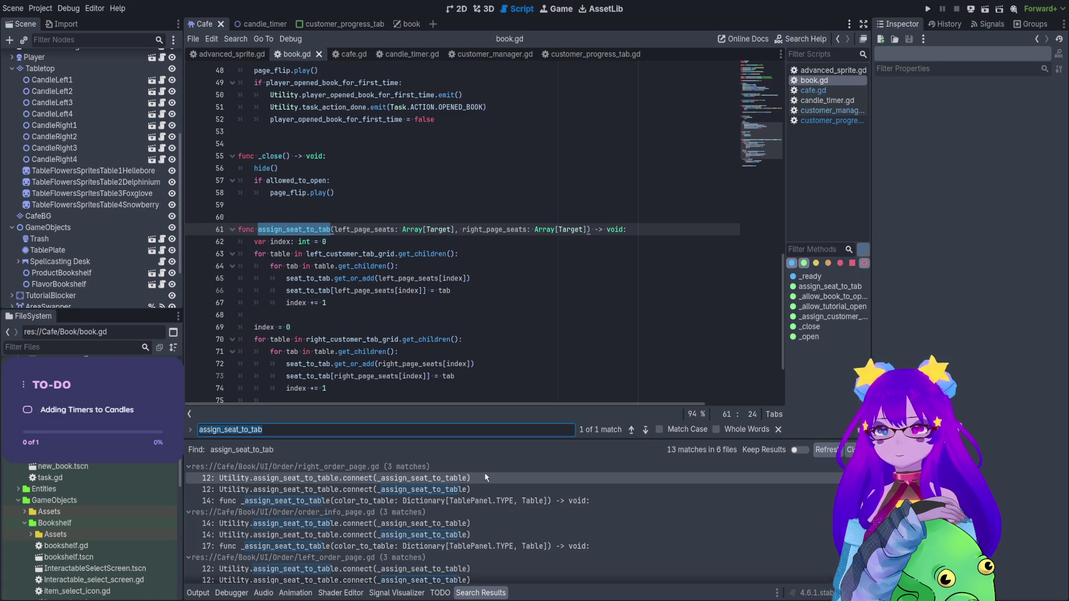
scroll(469, 515, down, 1)
scroll(469, 517, down, 5)
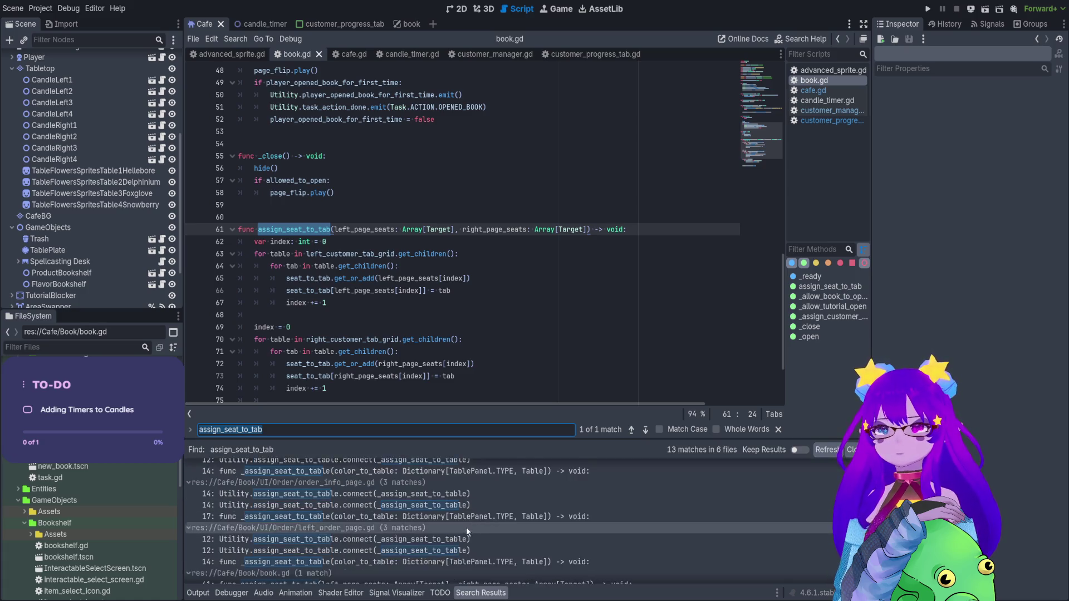
scroll(473, 526, down, 1)
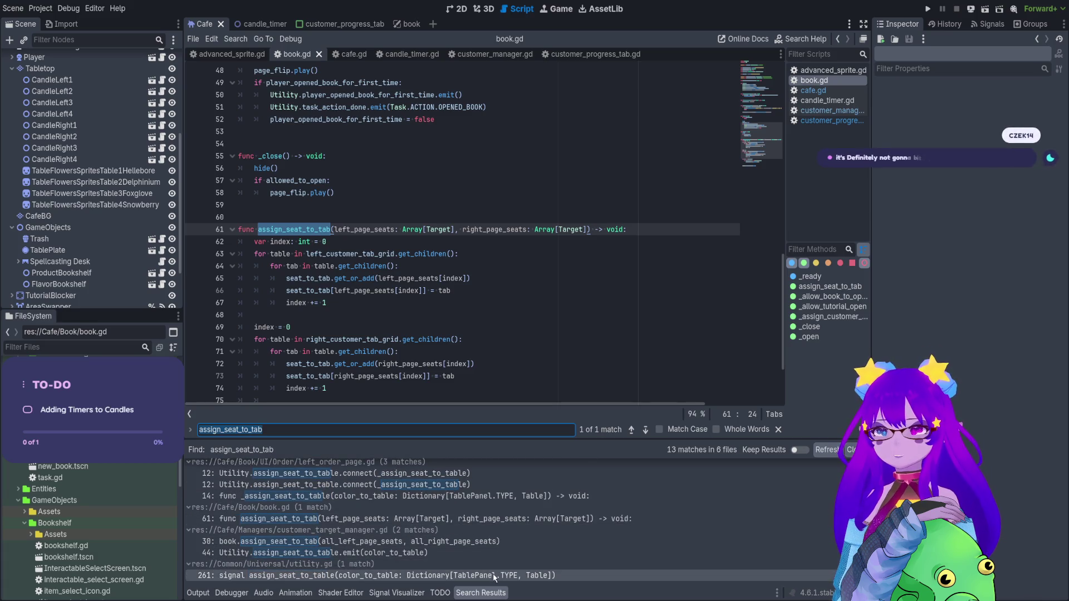
click(499, 543)
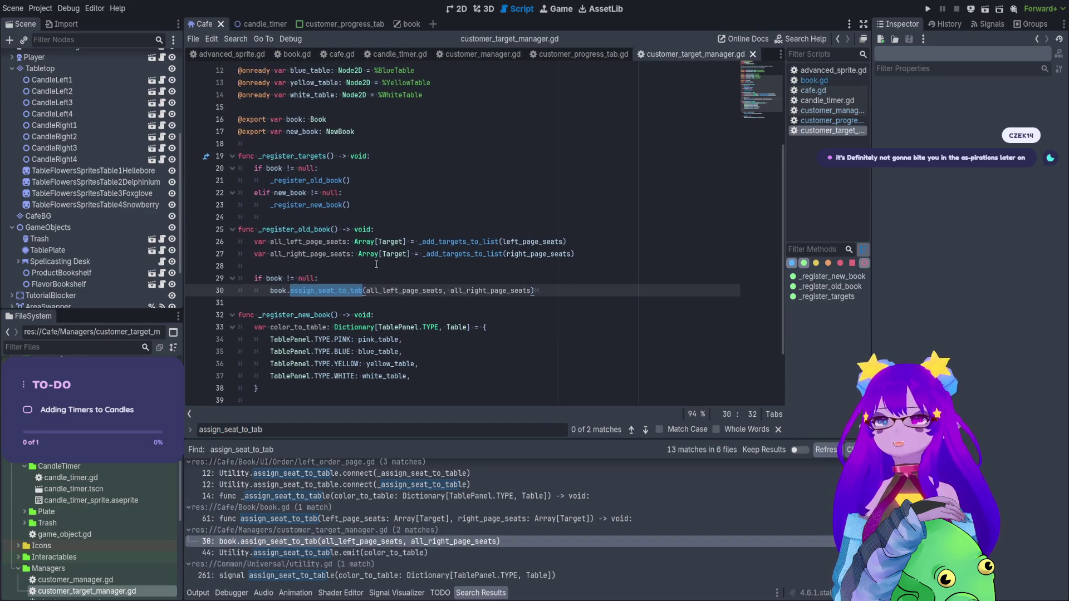
Step: Review customer_target_manager.gd and open a new line after the table emit on line 44
click(354, 279)
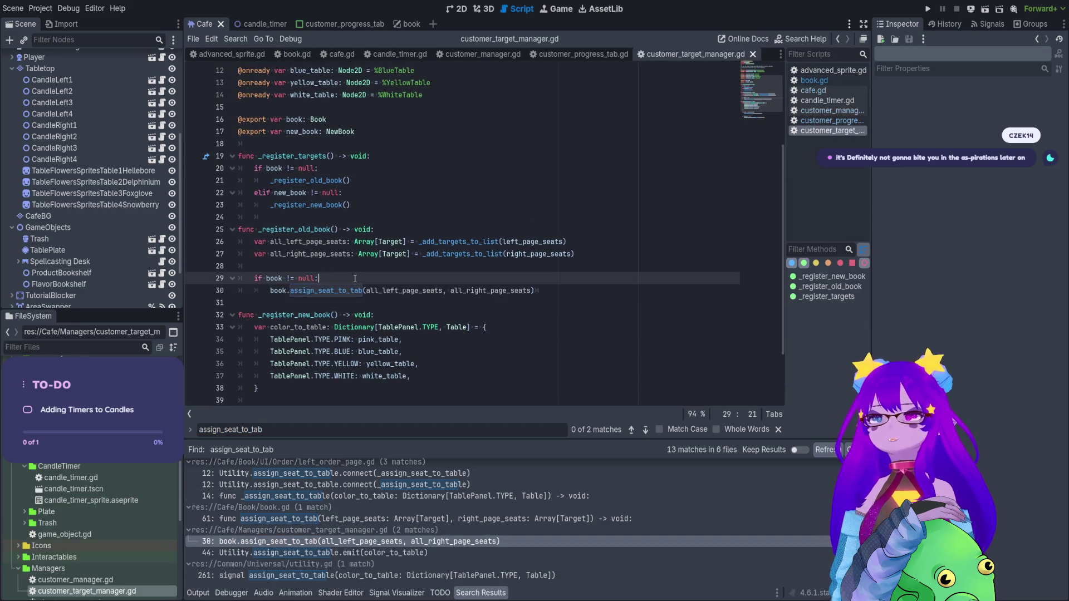
click(292, 230)
scroll(329, 262, down, 2)
click(424, 301)
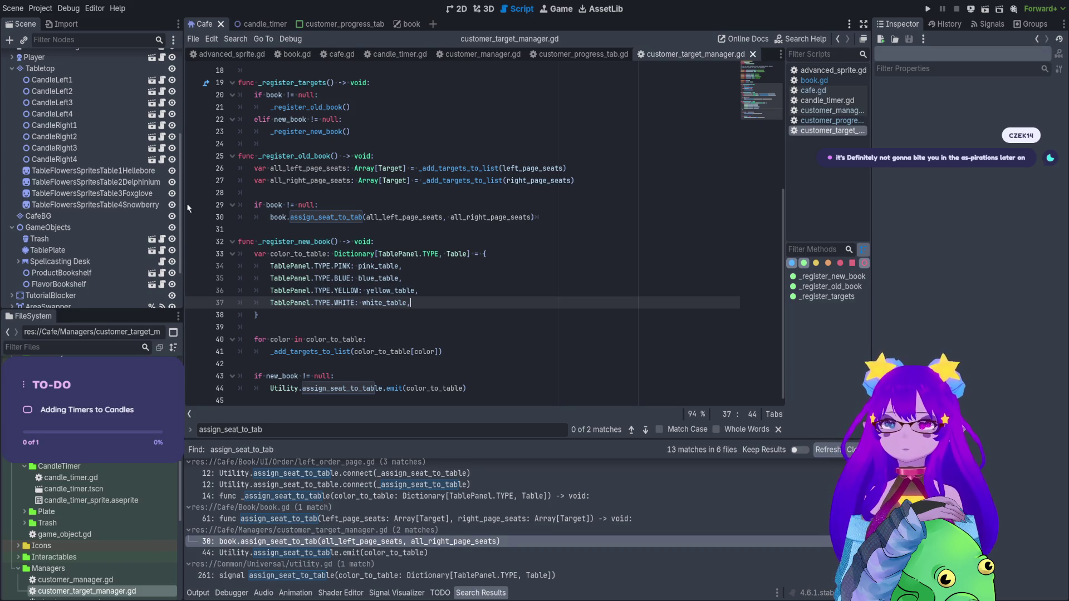
drag(297, 376, 335, 377)
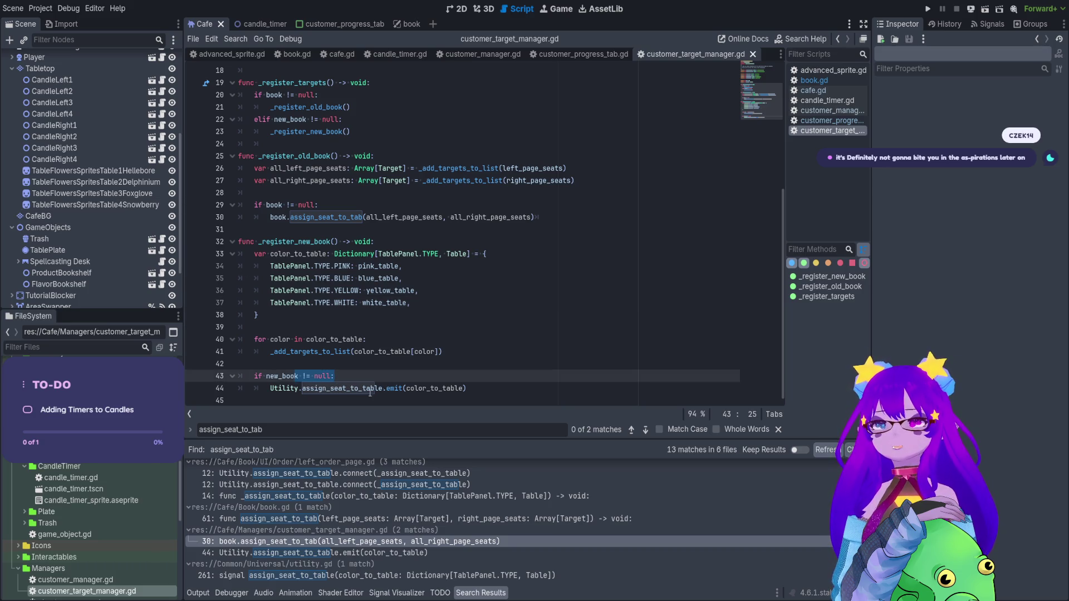
click(477, 392)
key(Return)
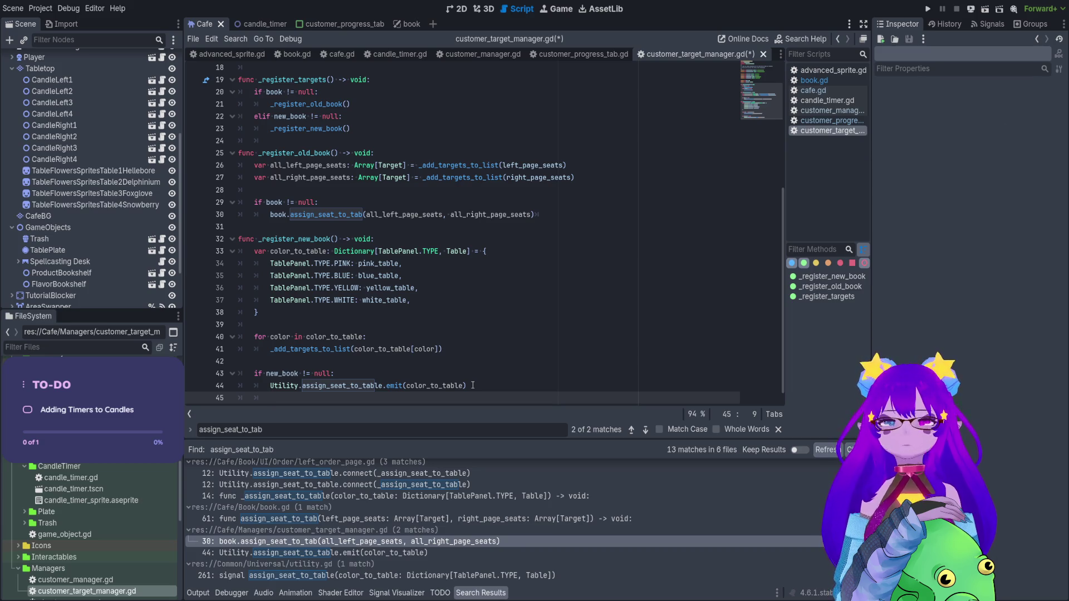
Step: Write Utility.assign_seat_to_tab() on line 45, copying the name from line 30
text(Utility.)
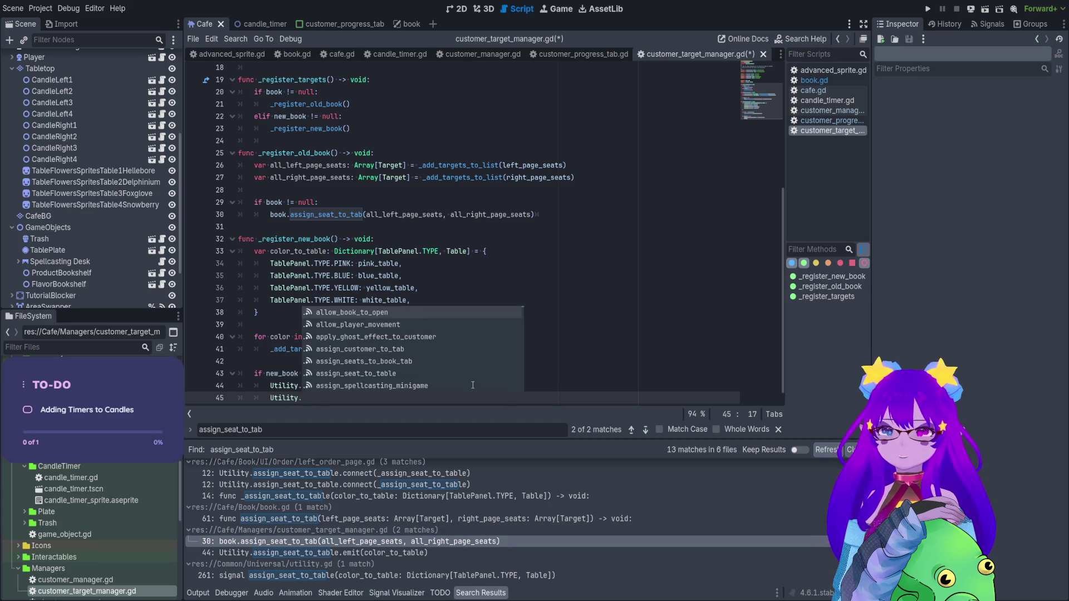
text(as)
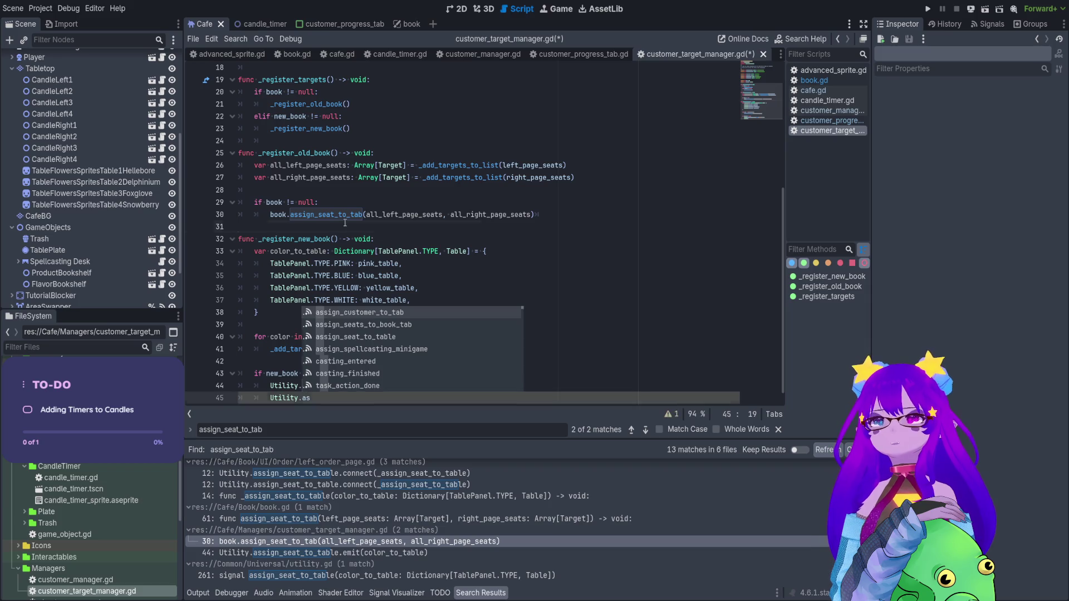
double_click(325, 215)
key(ctrl+c)
double_click(310, 398)
key(ctrl+v)
text(())
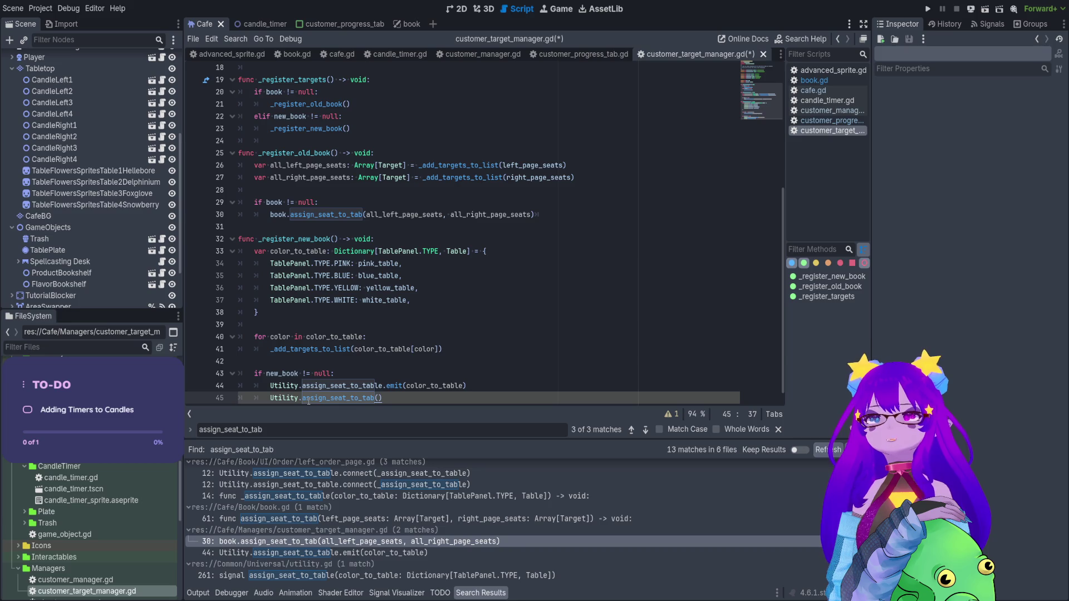
Step: Inspect the page-seat arguments and declarations, then jump to assign_seat_to_tab in book.gd
mouse_move(441, 214)
mouse_down()
mouse_move(482, 215)
mouse_move(424, 215)
mouse_up()
click(519, 214)
double_click(422, 215)
scroll(427, 224, up, 1)
scroll(426, 225, up, 2)
key(shift+ctrl+Right)
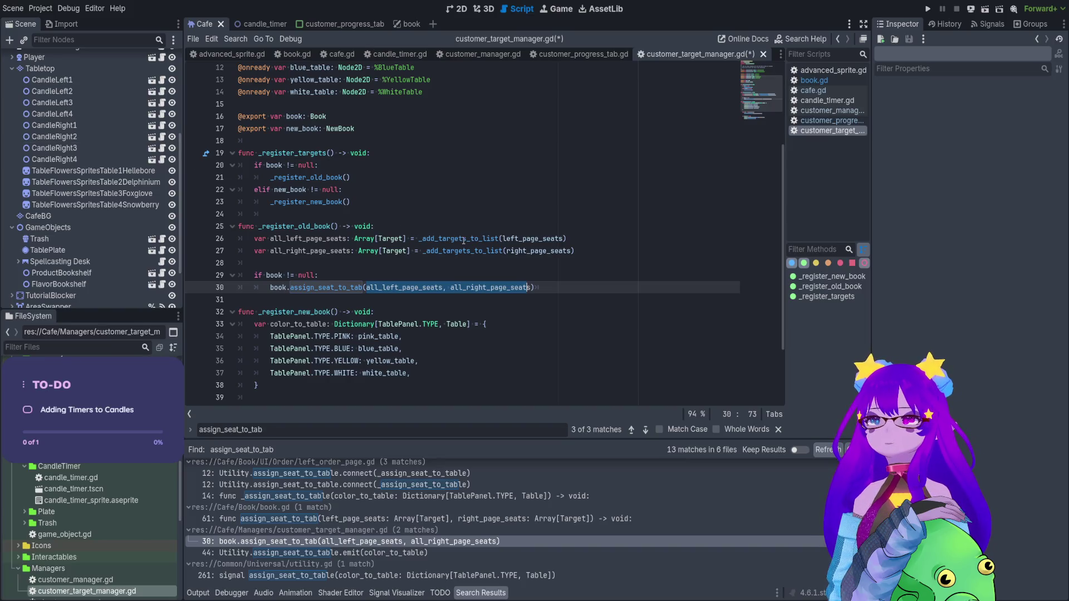
click(540, 239)
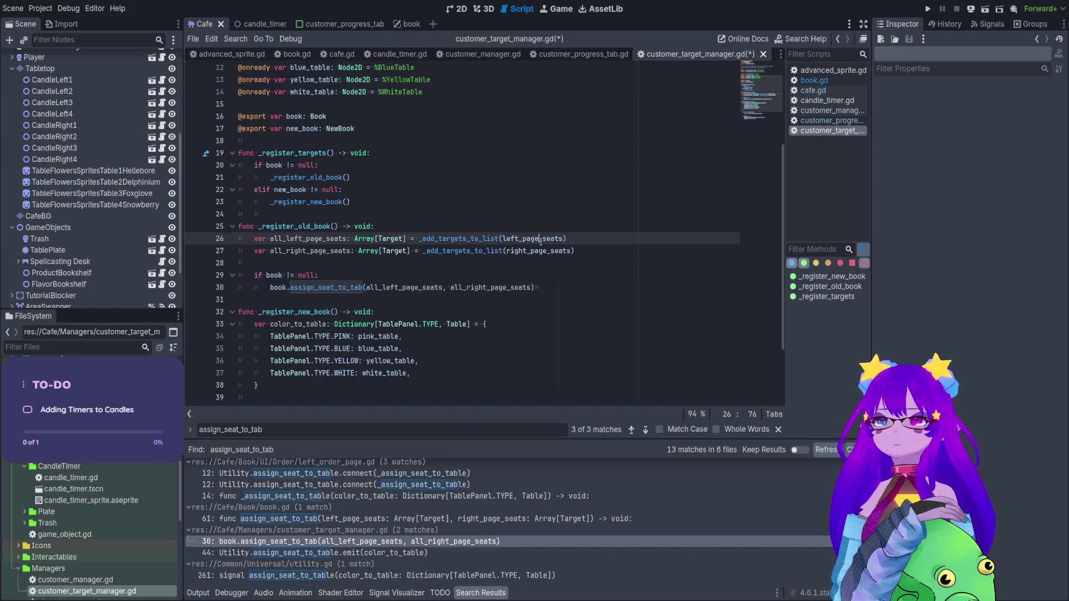
click(552, 253)
click(390, 240)
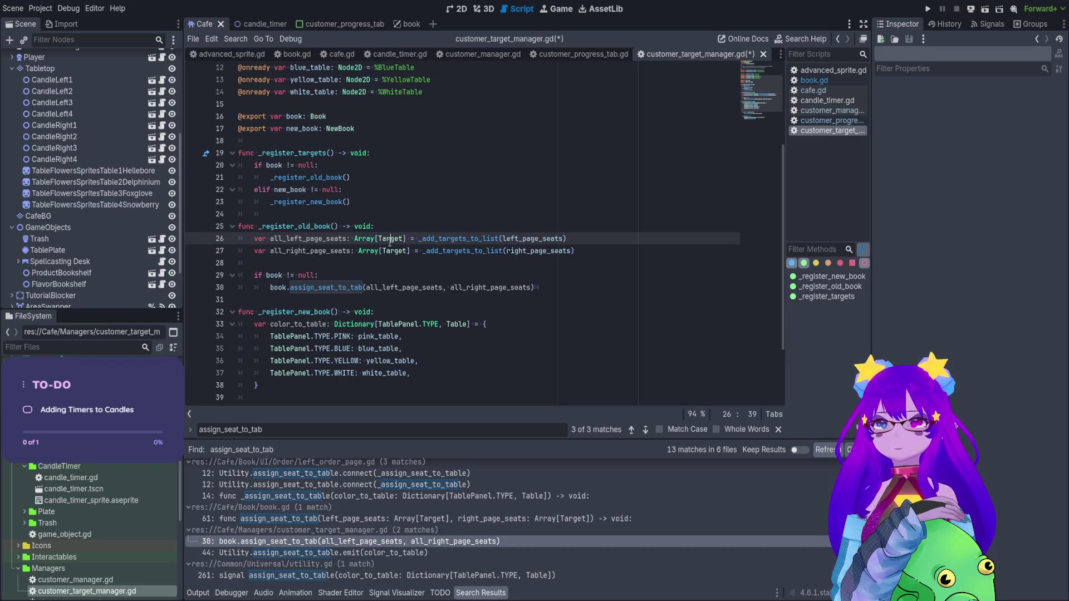
ctrl+click(349, 289)
click(431, 230)
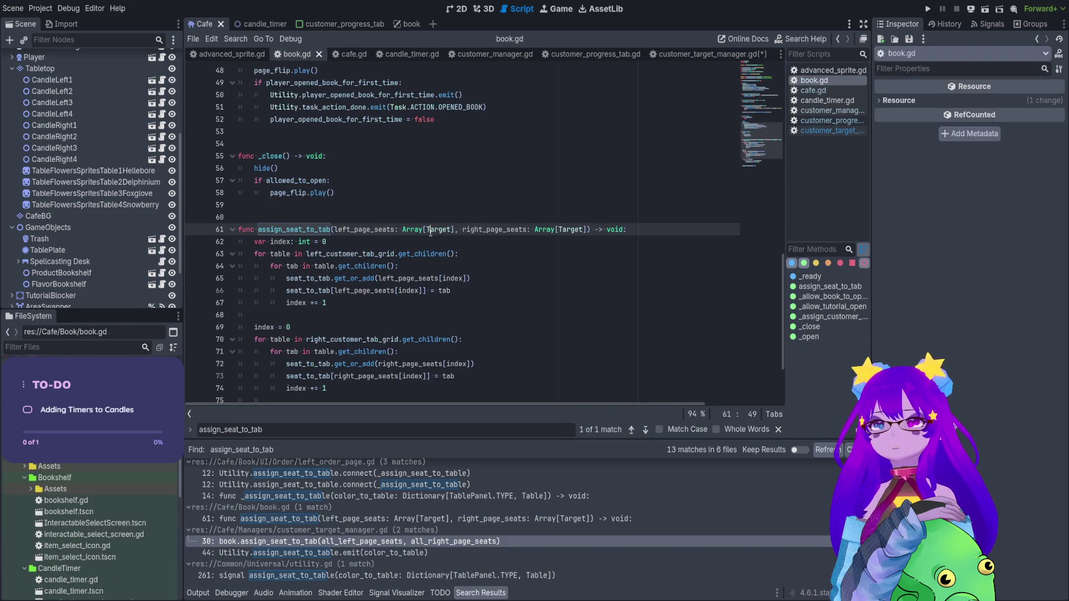
Step: In book.gd, inspect the Array type and right_page_seats[index] on line 73
click(541, 232)
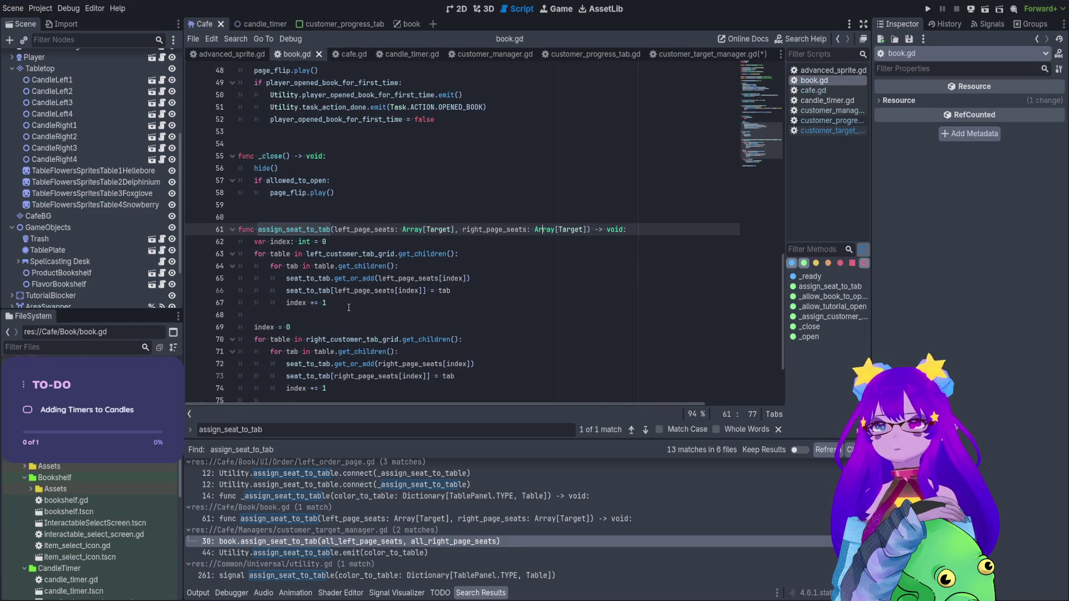
scroll(353, 306, down, 2)
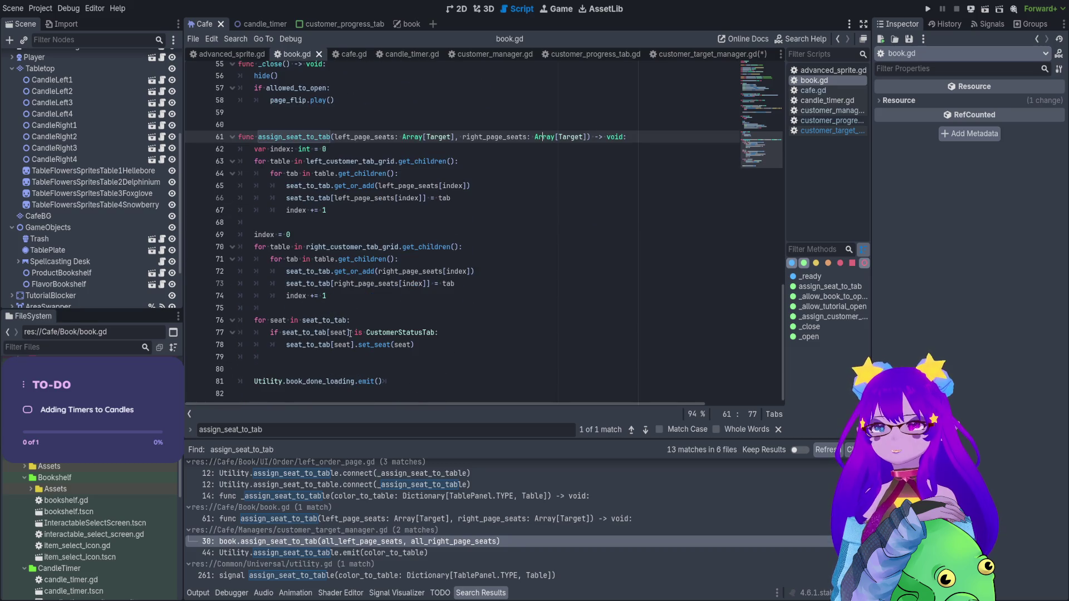
click(367, 284)
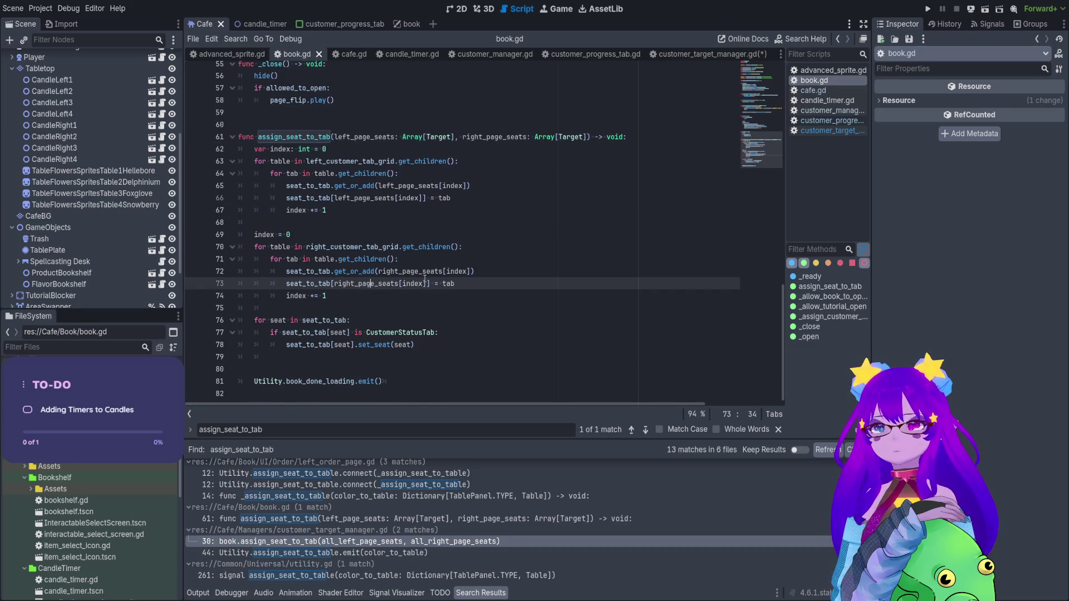
drag(430, 284, 338, 284)
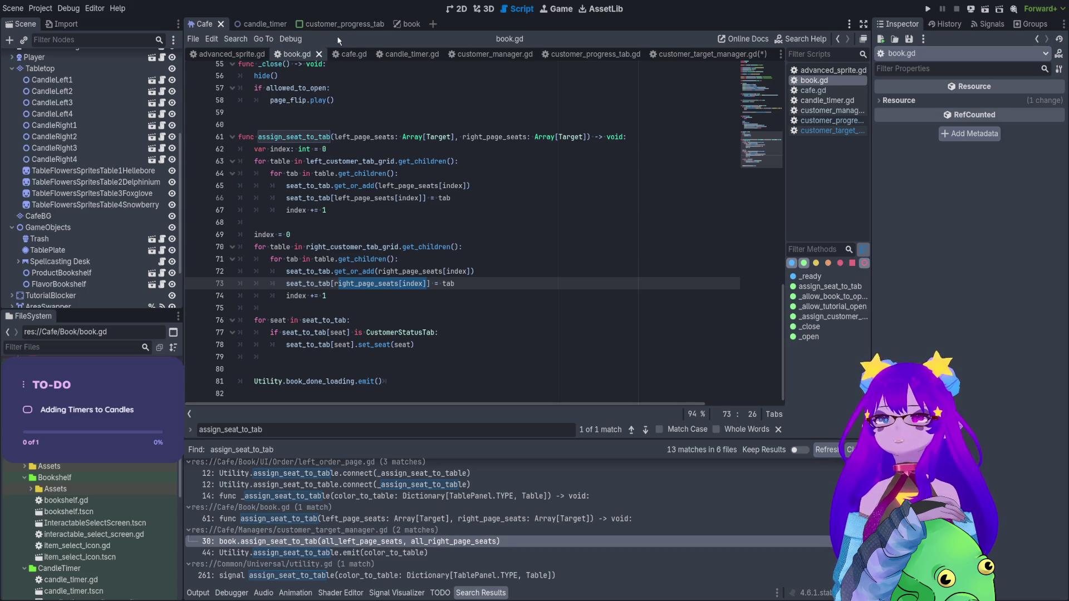
Step: Close cafe.gd and customer_manager.gd, returning to customer_target_manager.gd
click(351, 54)
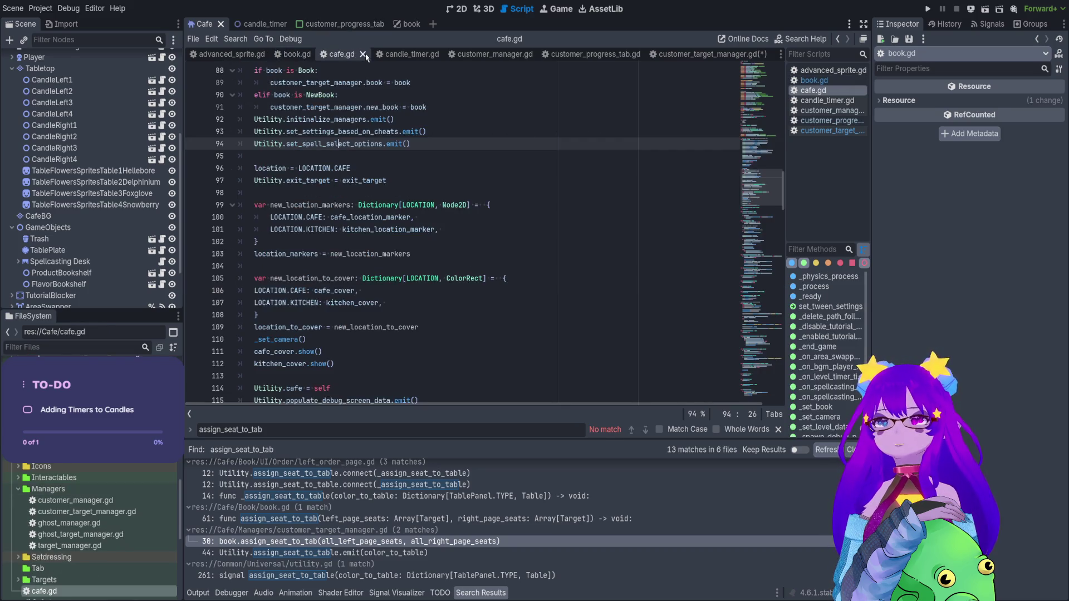
click(363, 54)
click(413, 54)
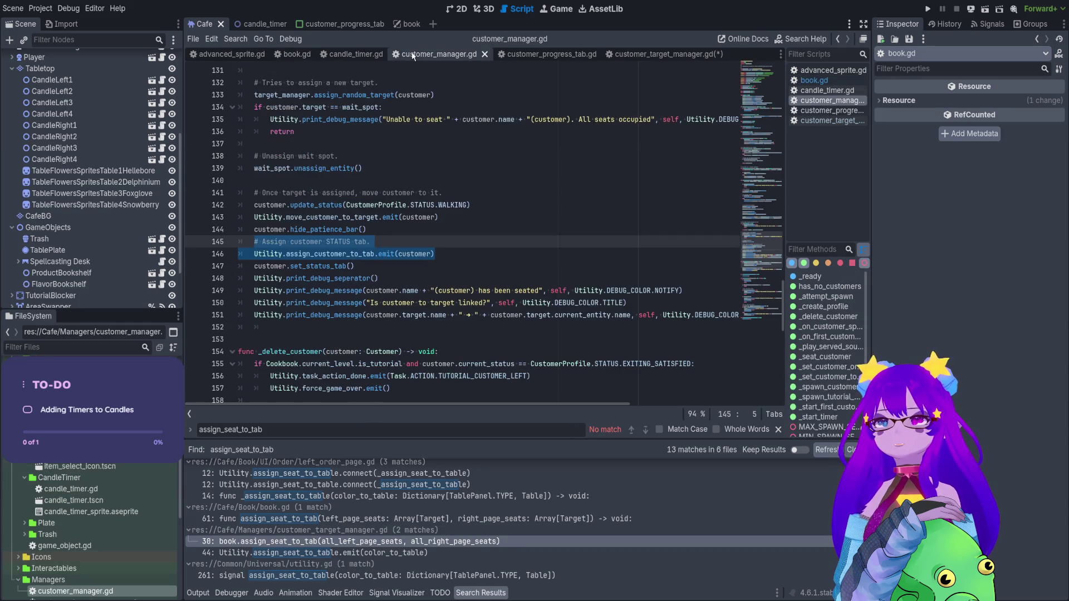
click(484, 54)
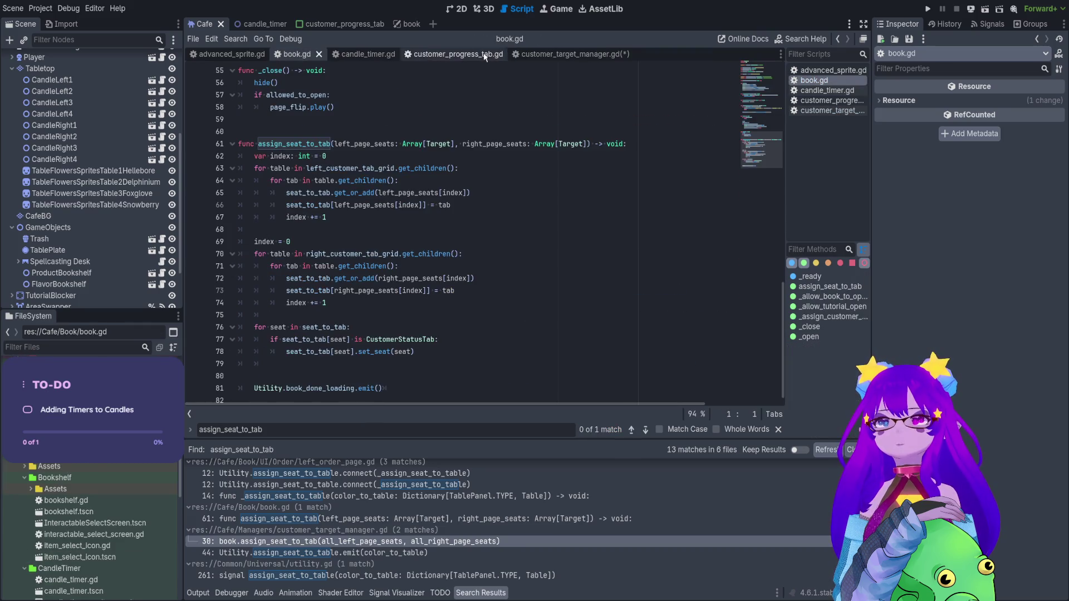
click(518, 54)
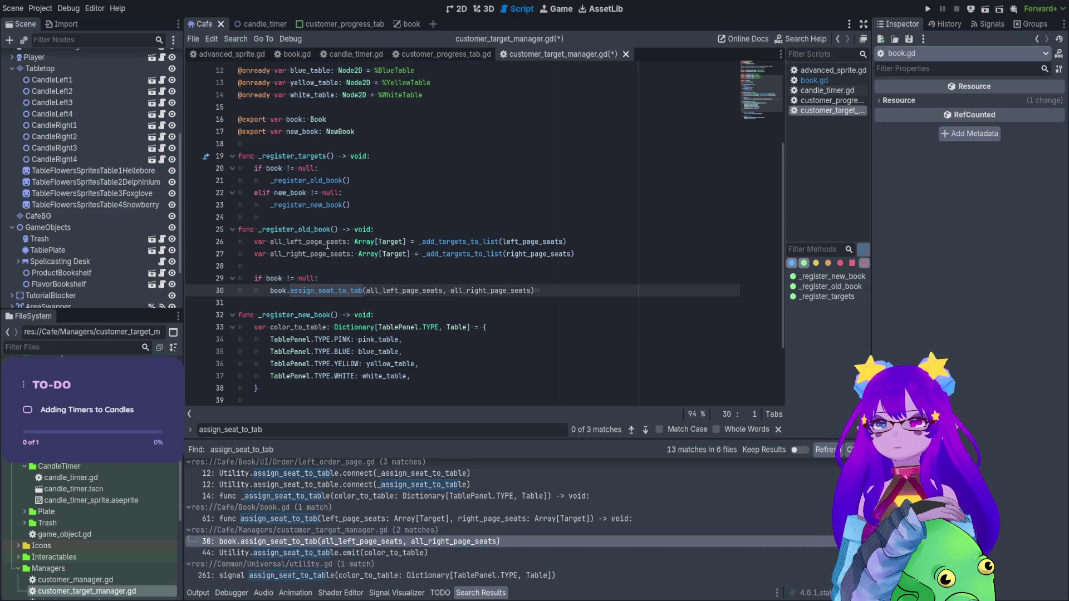
scroll(316, 299, down, 2)
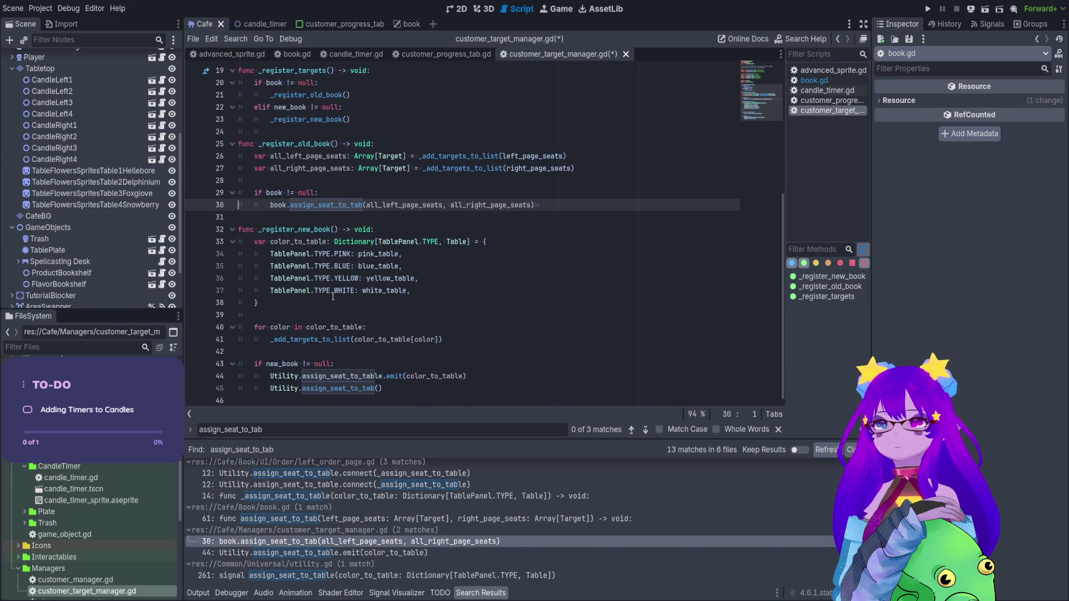
click(363, 389)
key(Delete)
key(Delete)
key(Delete)
text(candle)
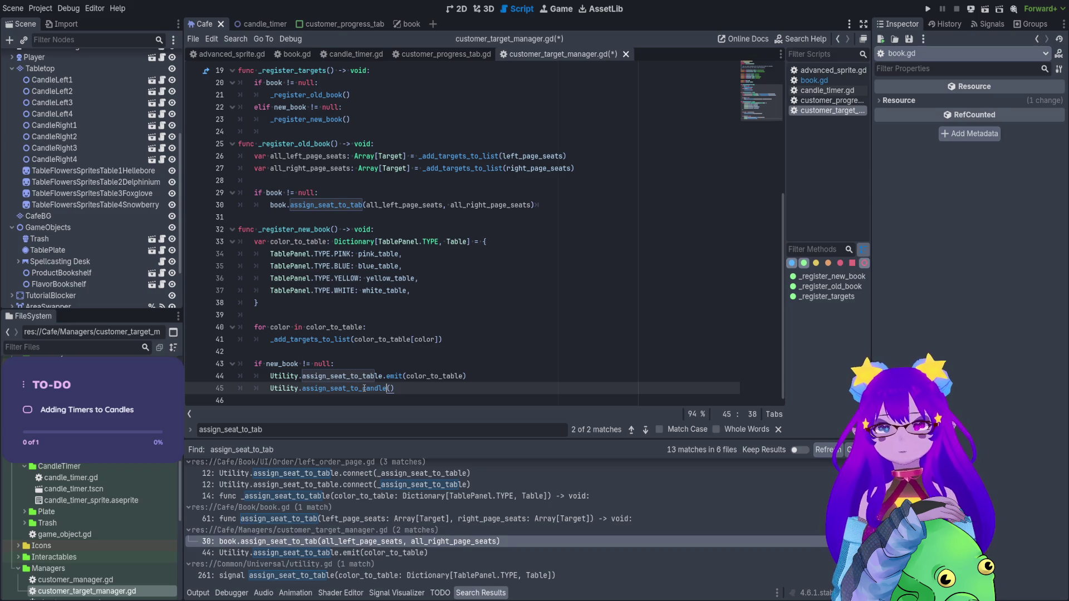
click(484, 177)
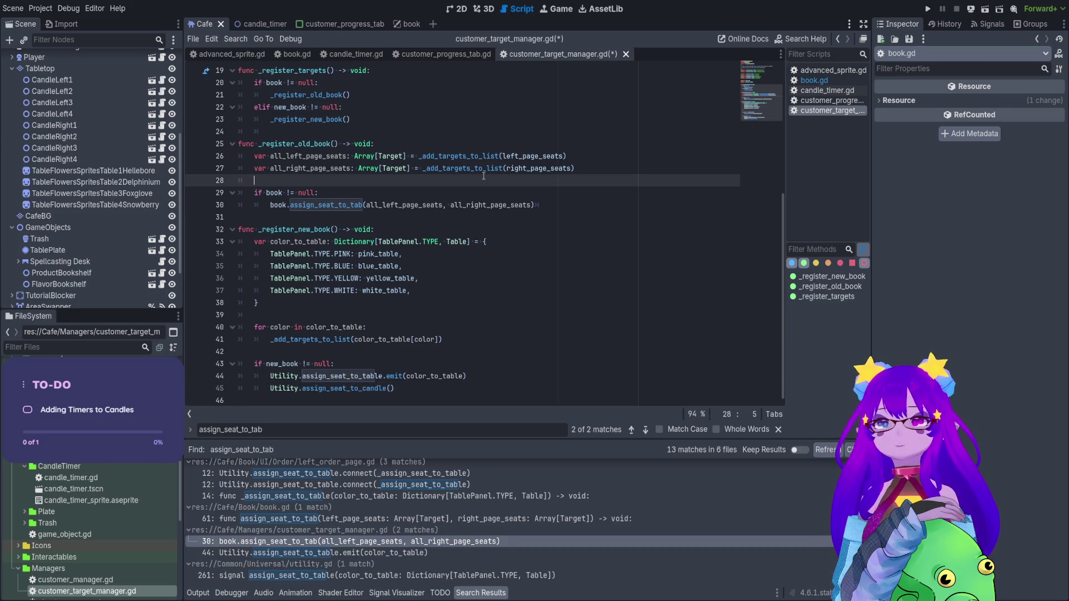
double_click(551, 156)
double_click(564, 167)
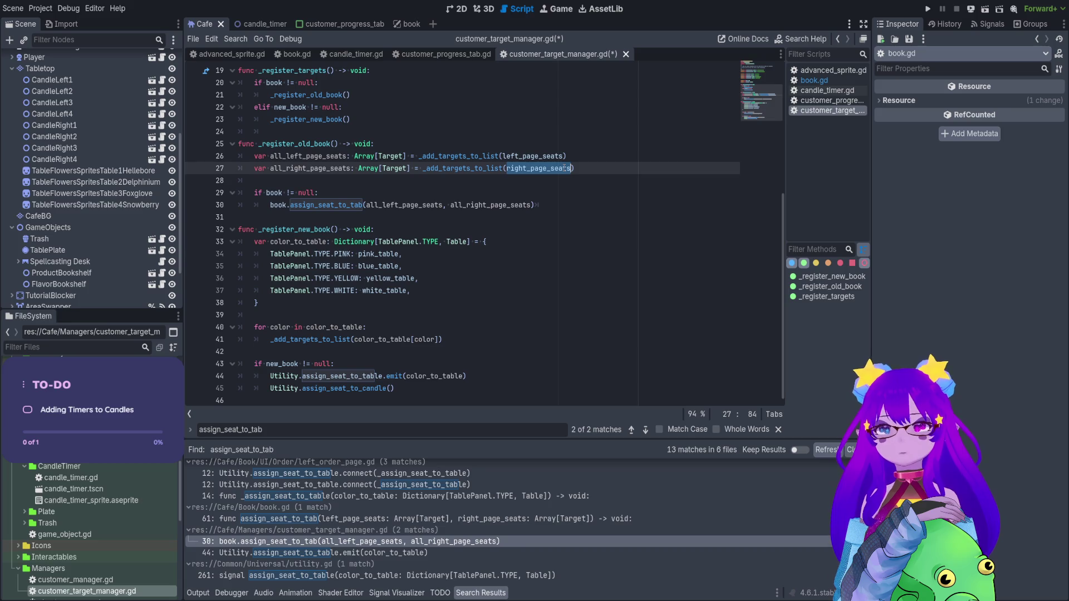
double_click(491, 156)
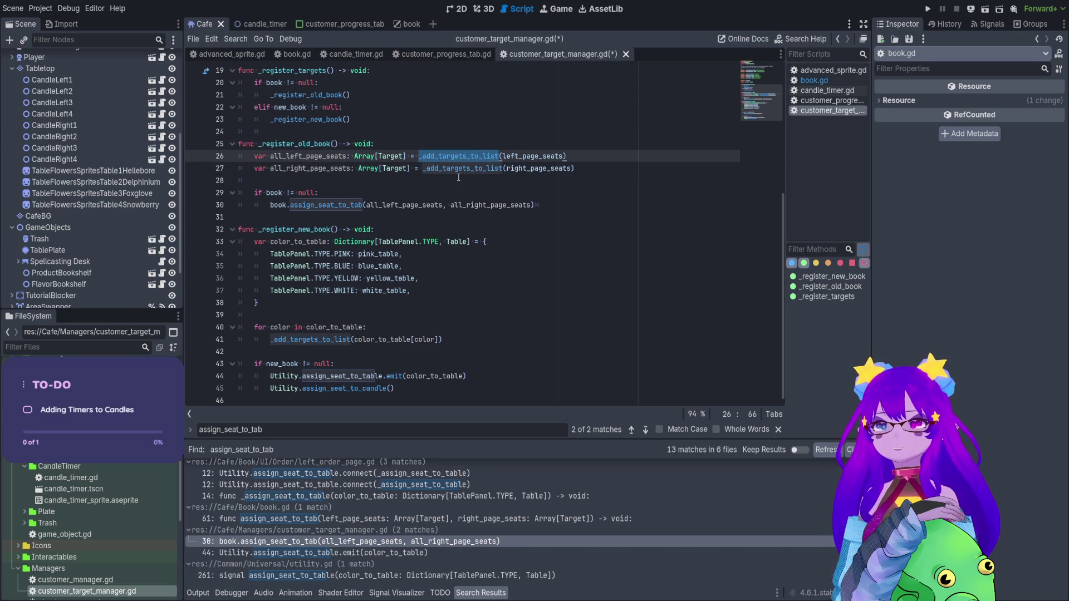
scroll(484, 181, up, 6)
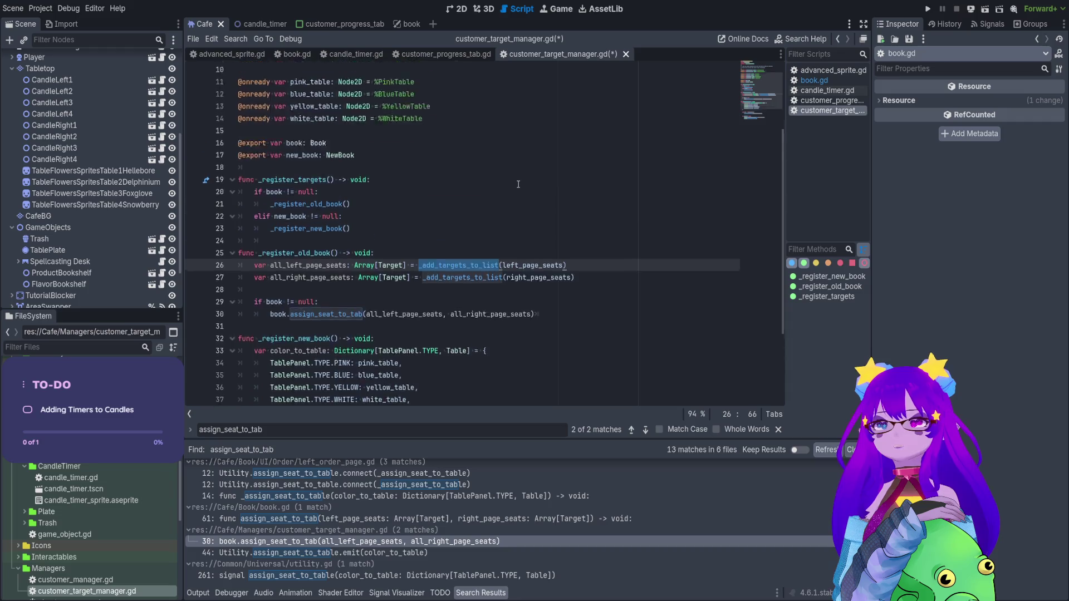
click(333, 156)
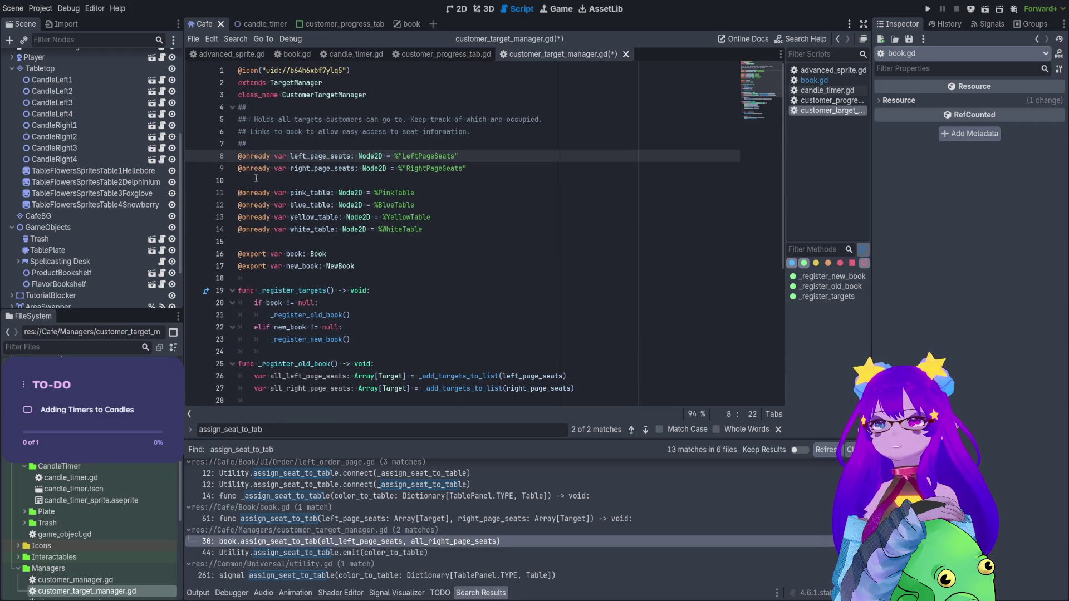
Step: Filter the Scene dock by 'seat', inspect LeftPageSeats and RightPageSeats, and view them in 2D
click(106, 40)
text(seat)
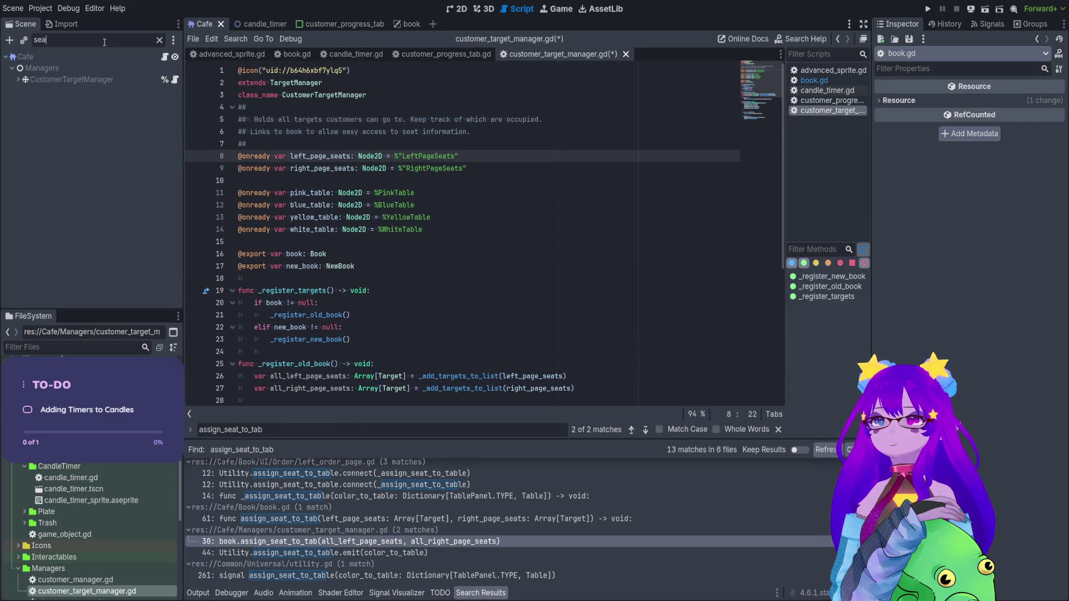
click(14, 80)
click(47, 102)
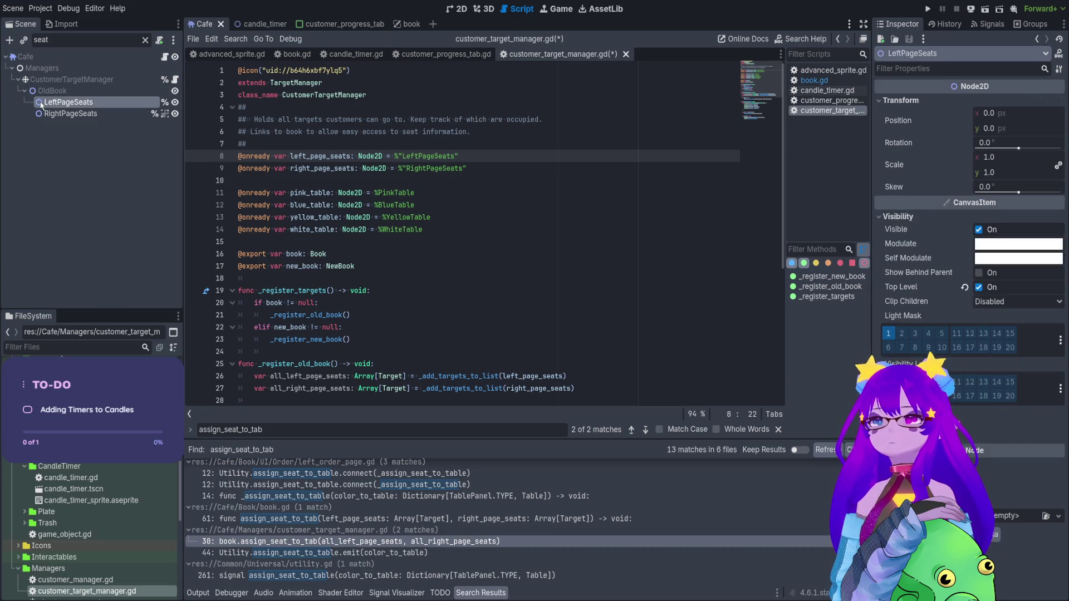
click(49, 115)
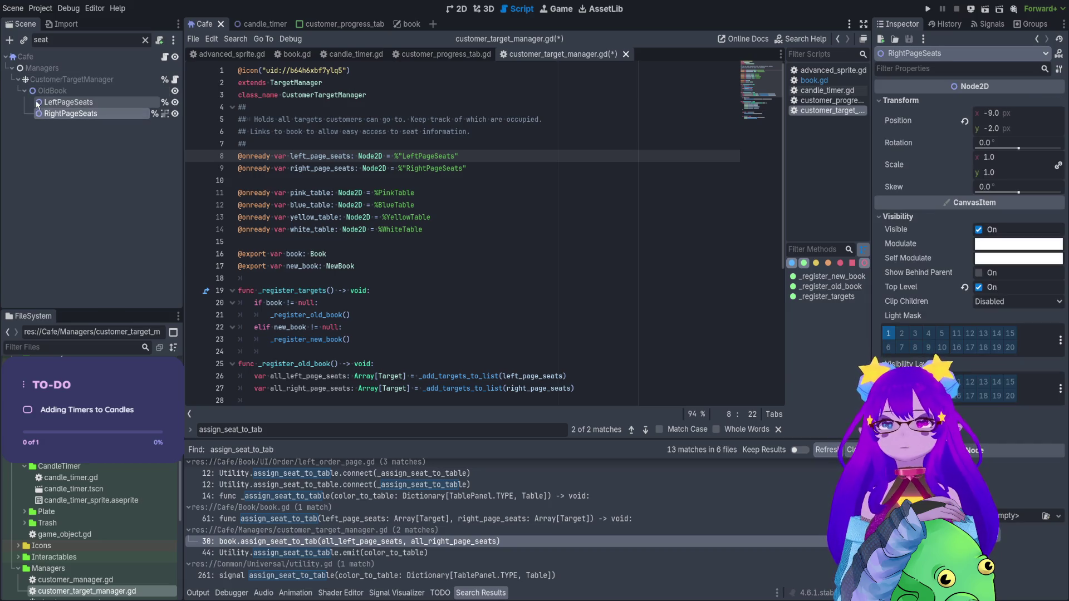
click(449, 11)
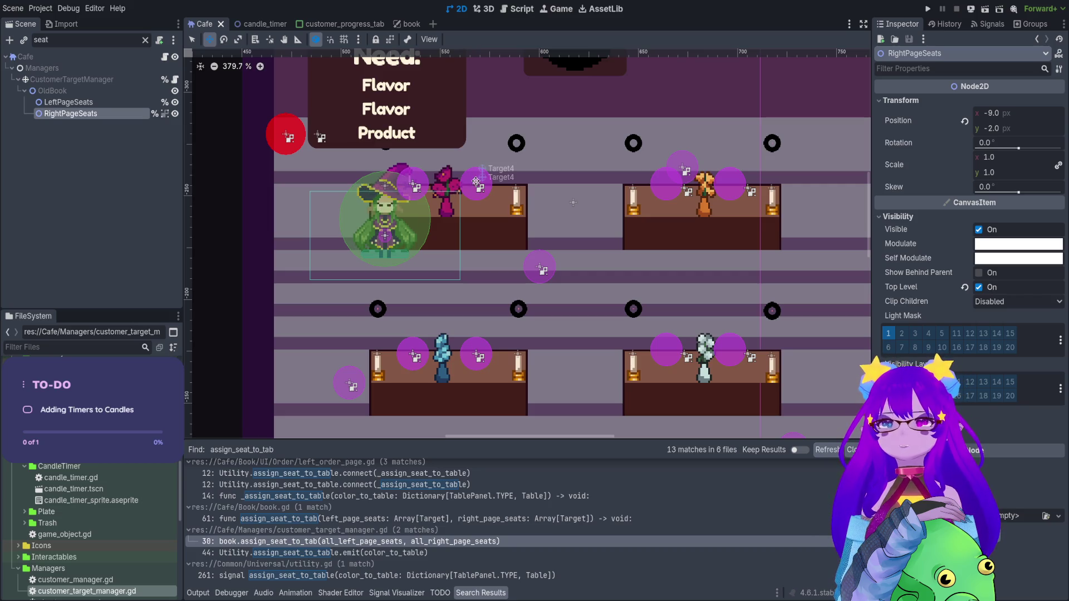
Step: Change the scene filter to 'target' to list the page-seat Target nodes
click(146, 41)
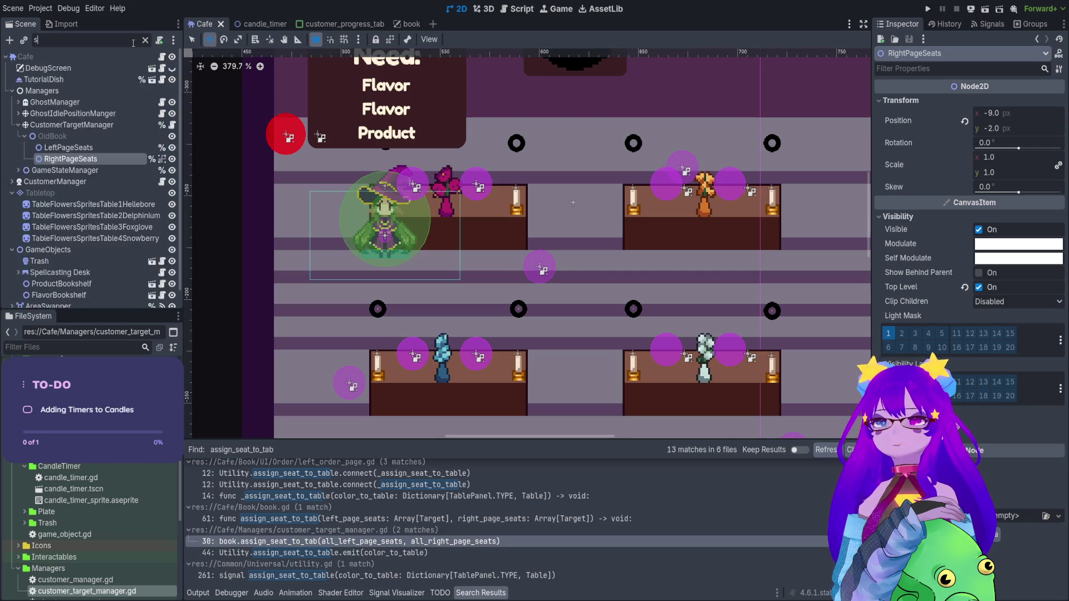
text(seat)
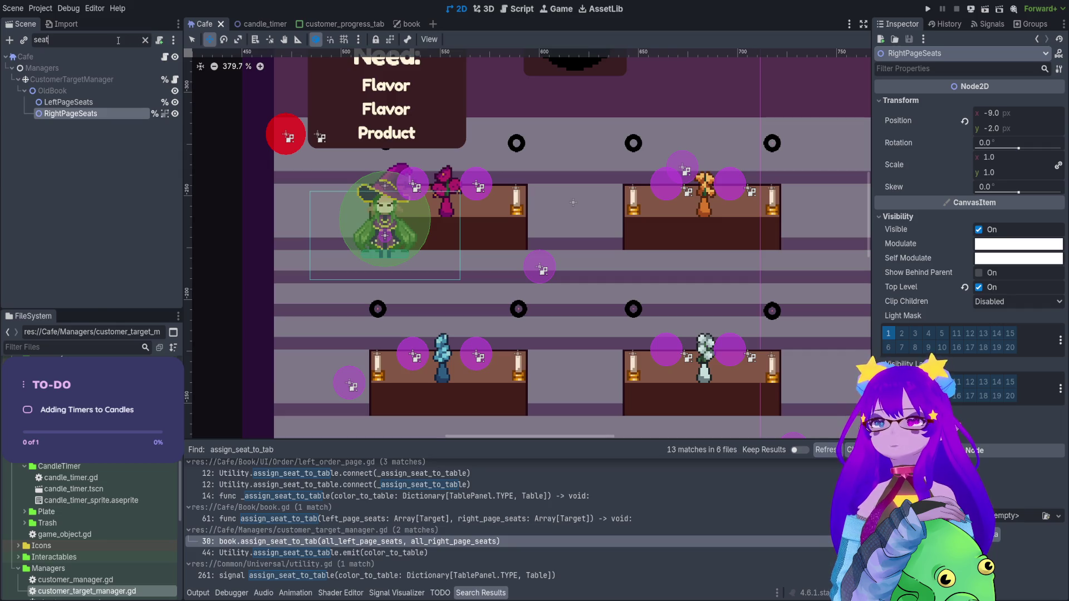
click(145, 40)
text(target)
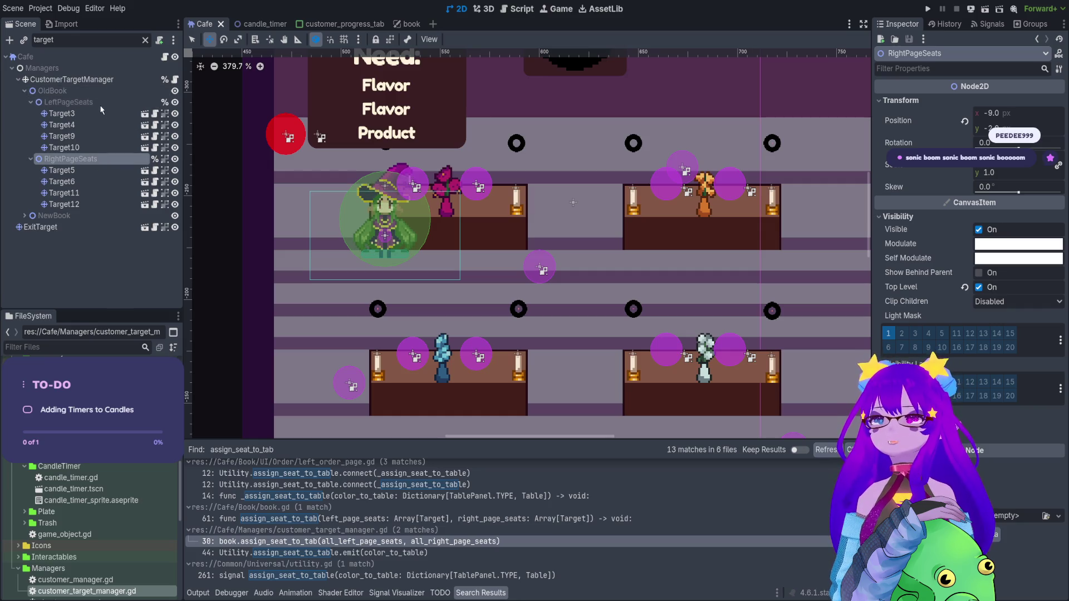
click(515, 10)
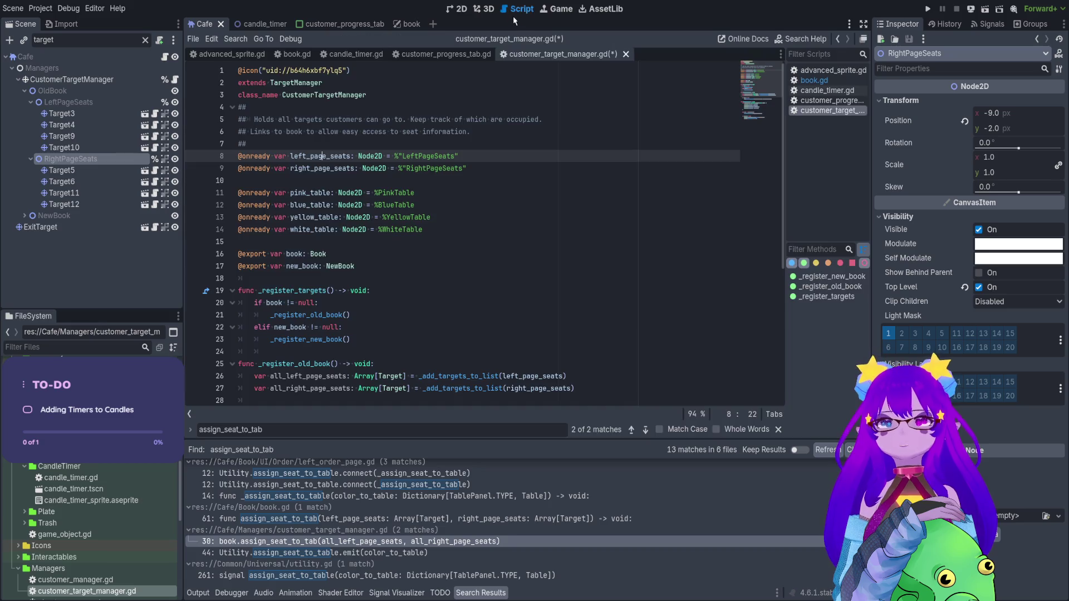
Step: Select the lines 26–27 seat-list declarations, copy them, and save the script
scroll(493, 160, down, 1)
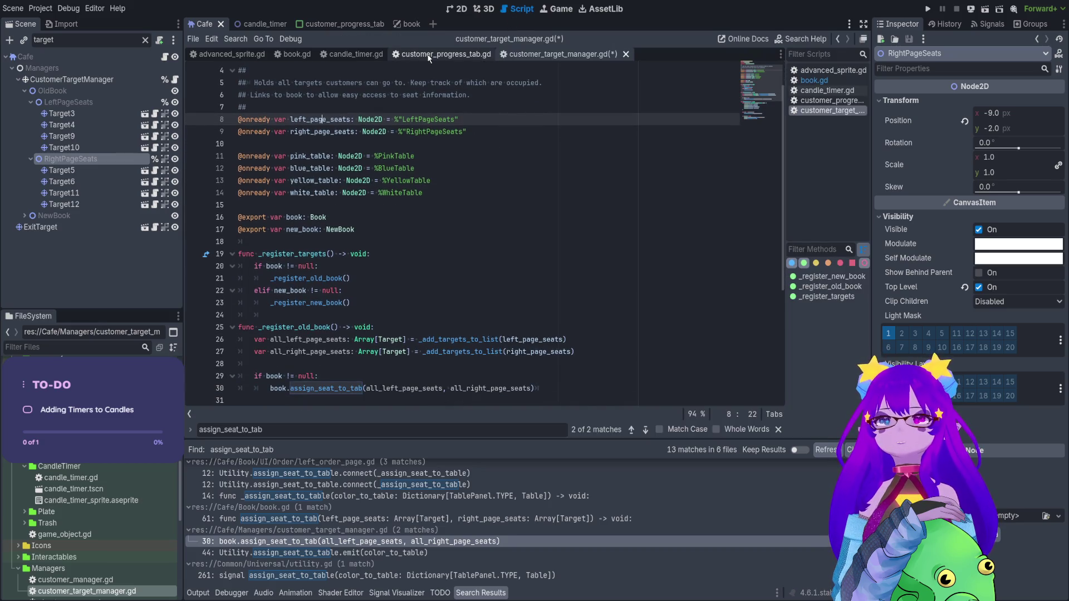
scroll(450, 131, down, 5)
drag(575, 163, 230, 161)
key(ctrl+c)
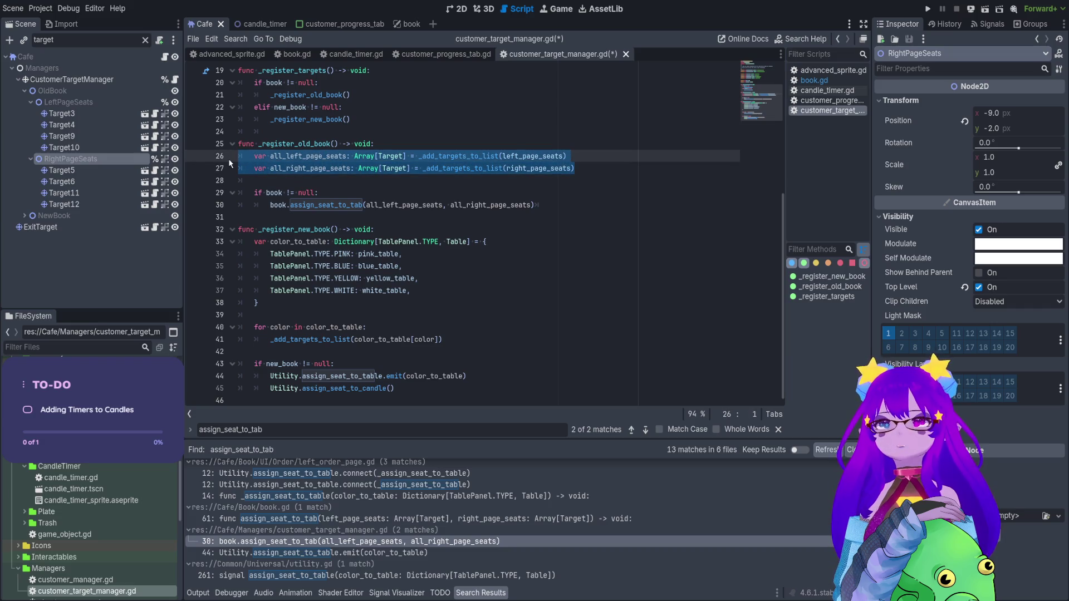
key(ctrl+s)
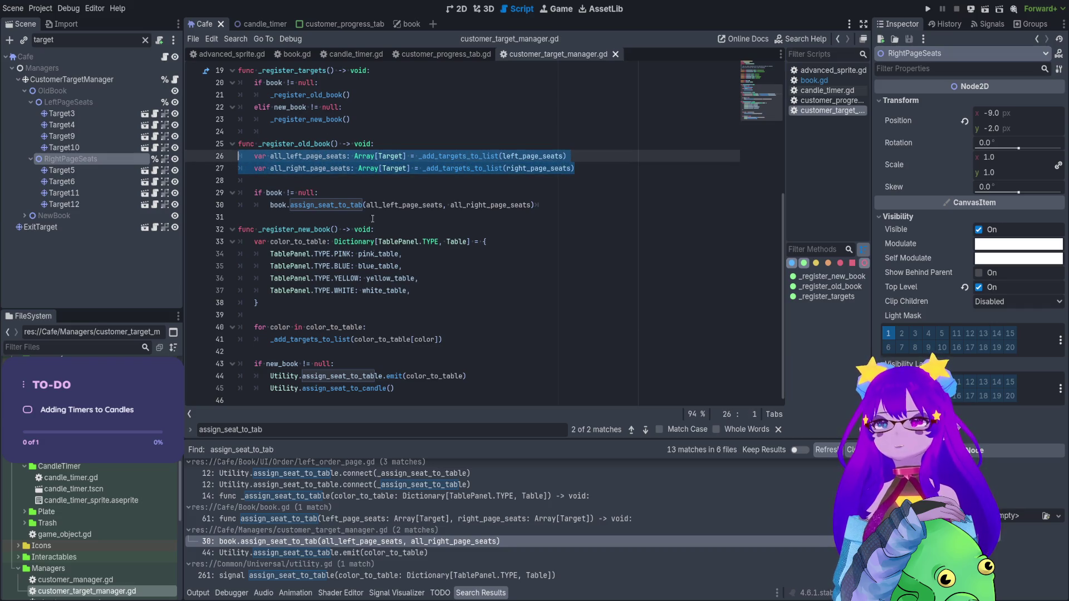
click(356, 147)
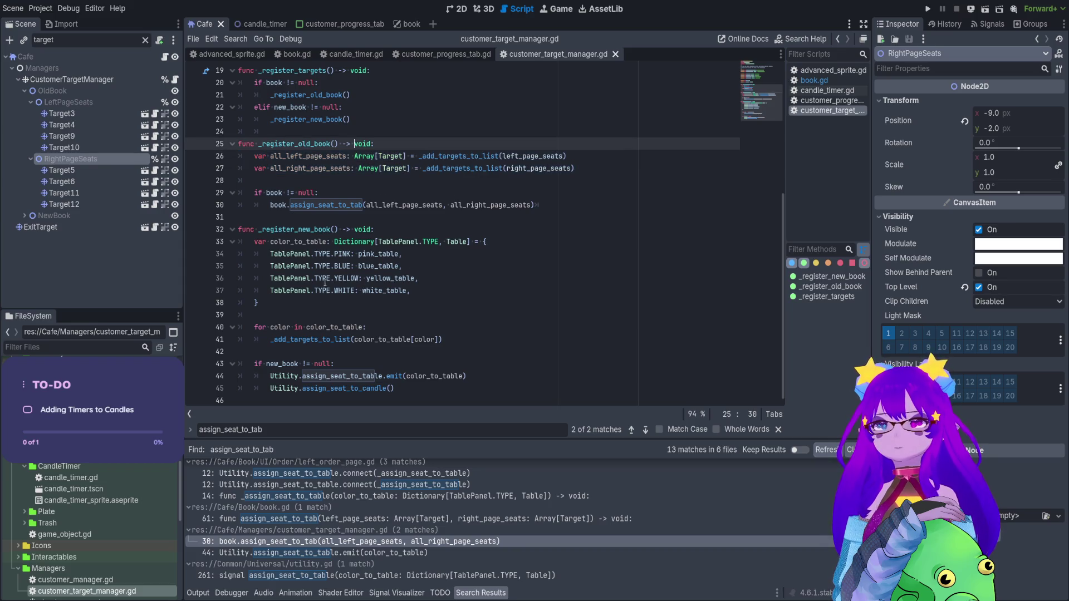
Step: Paste the seat-list declarations into blank lines after the emit in the new_book branch
click(485, 375)
key(Return)
key(Return)
key(Return)
click(278, 360)
key(ctrl+v)
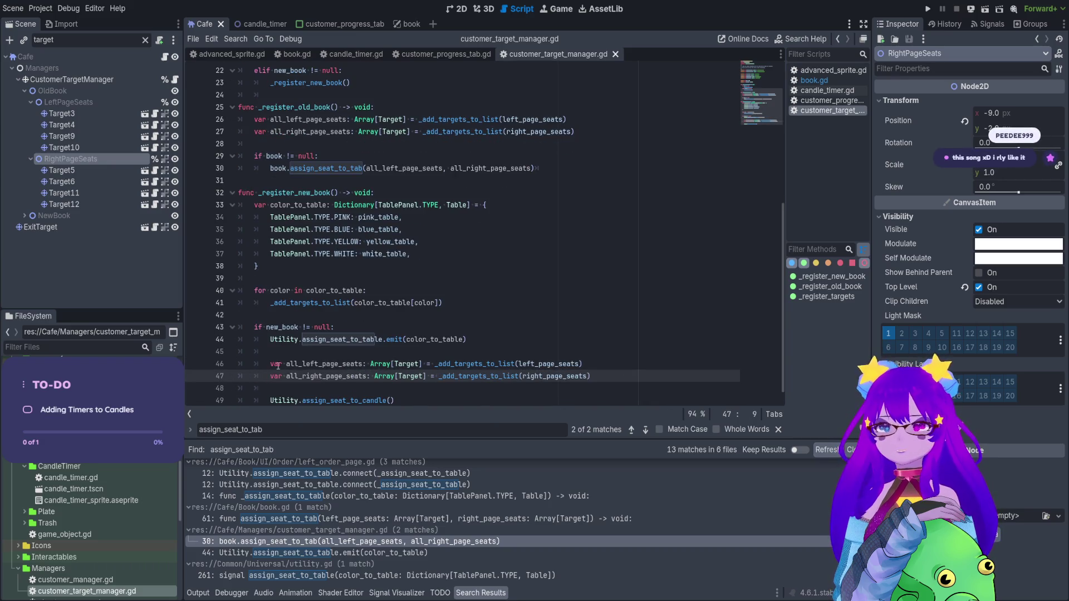
scroll(278, 365, down, 1)
click(595, 364)
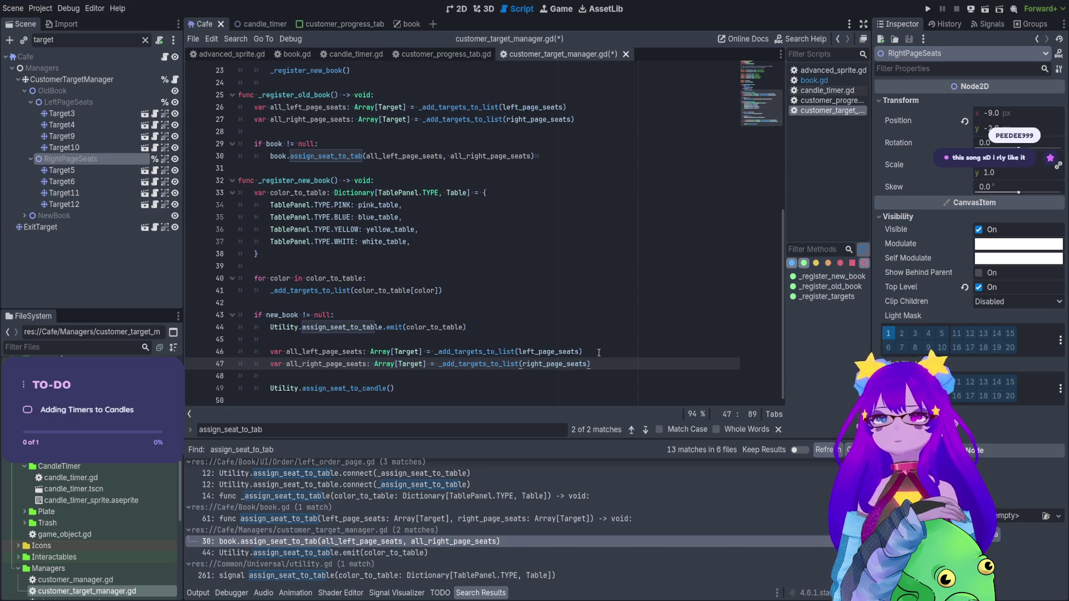
ctrl+click(494, 352)
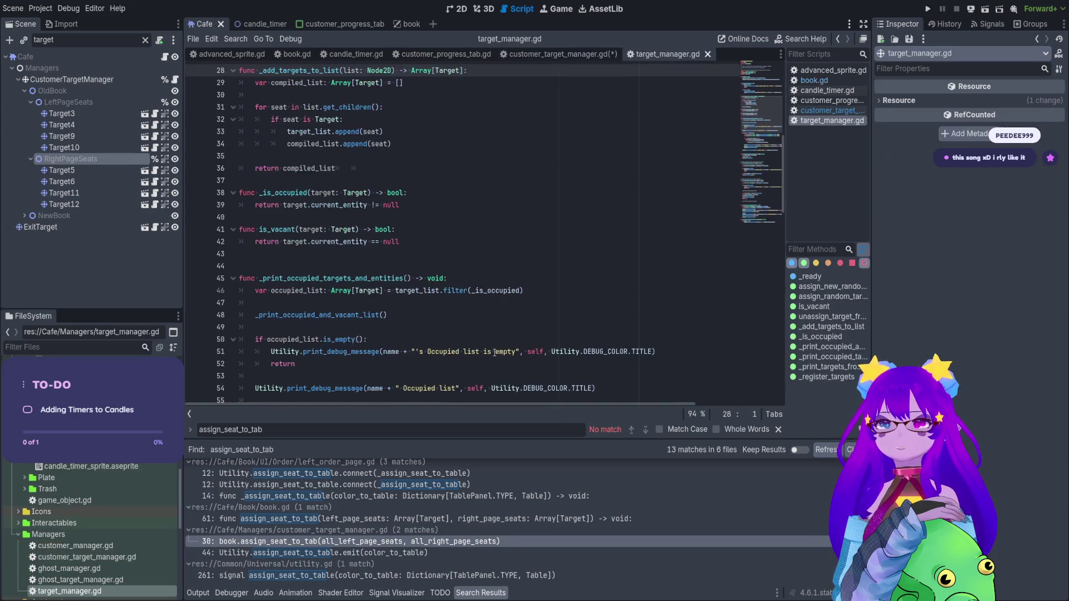
Step: Review the _add_targets_to_list loop in target_manager.gd, then go back to customer_target_manager.gd line 47
scroll(471, 169, up, 1)
drag(417, 147, 356, 205)
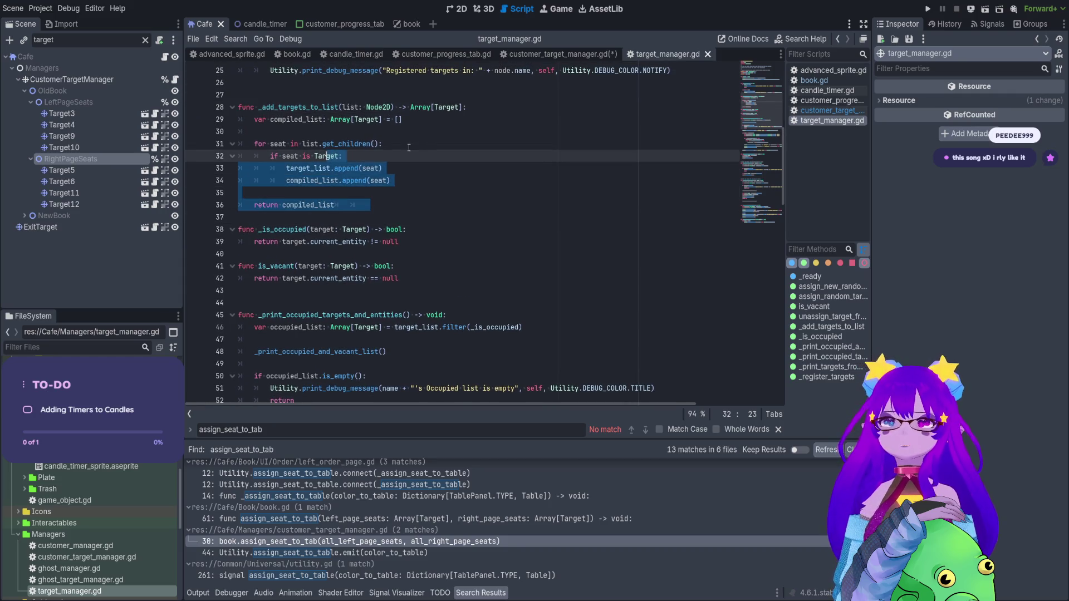
click(418, 146)
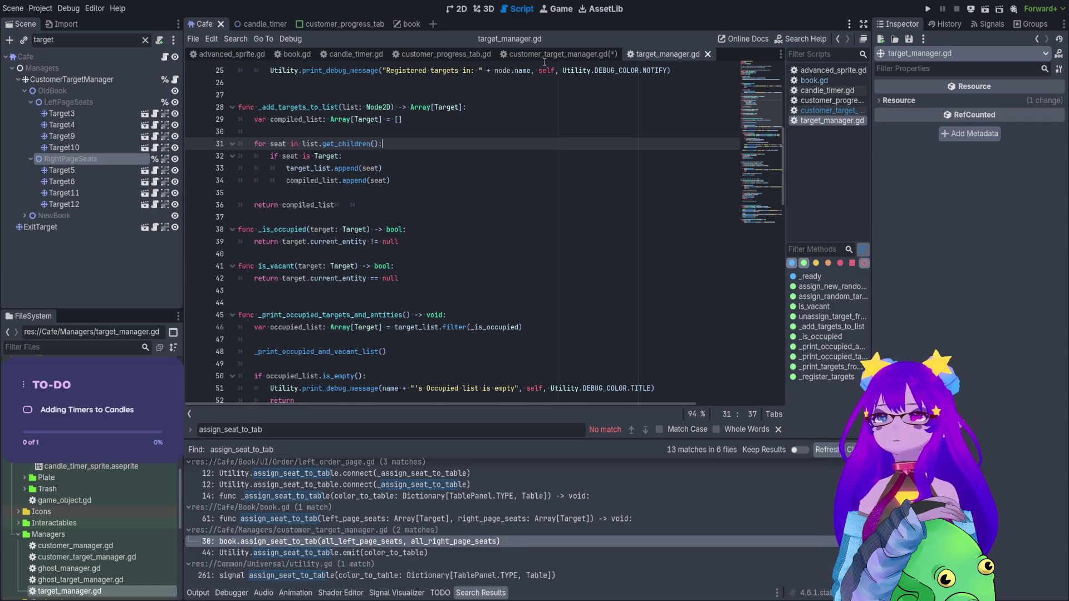
key(alt+Left)
click(617, 361)
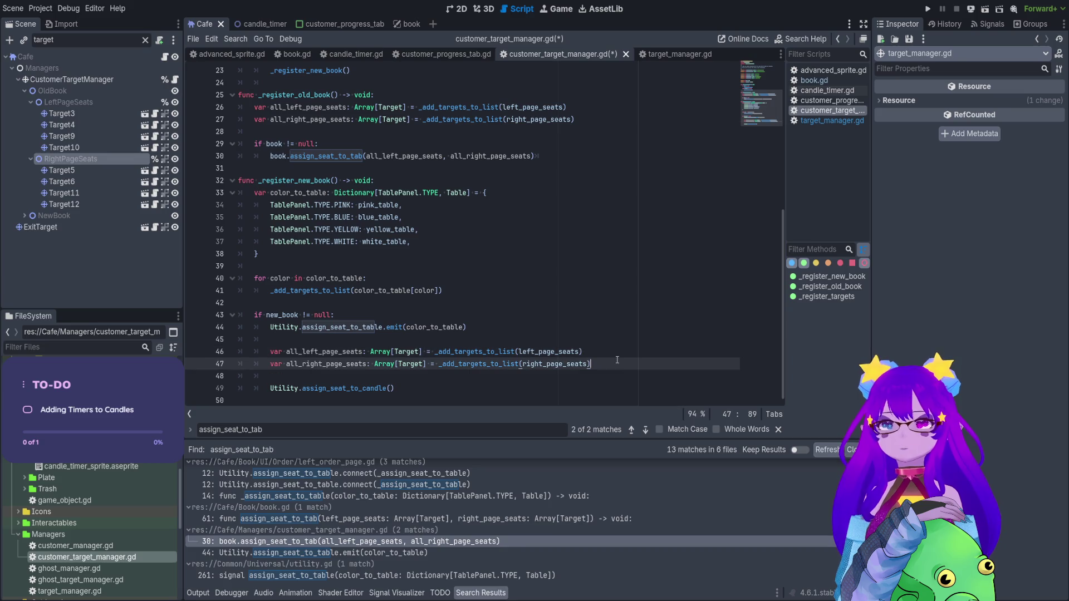
Step: Declare var cafe_seats: Array[Target] = [] below the seat declarations
key(Return)
text(var se)
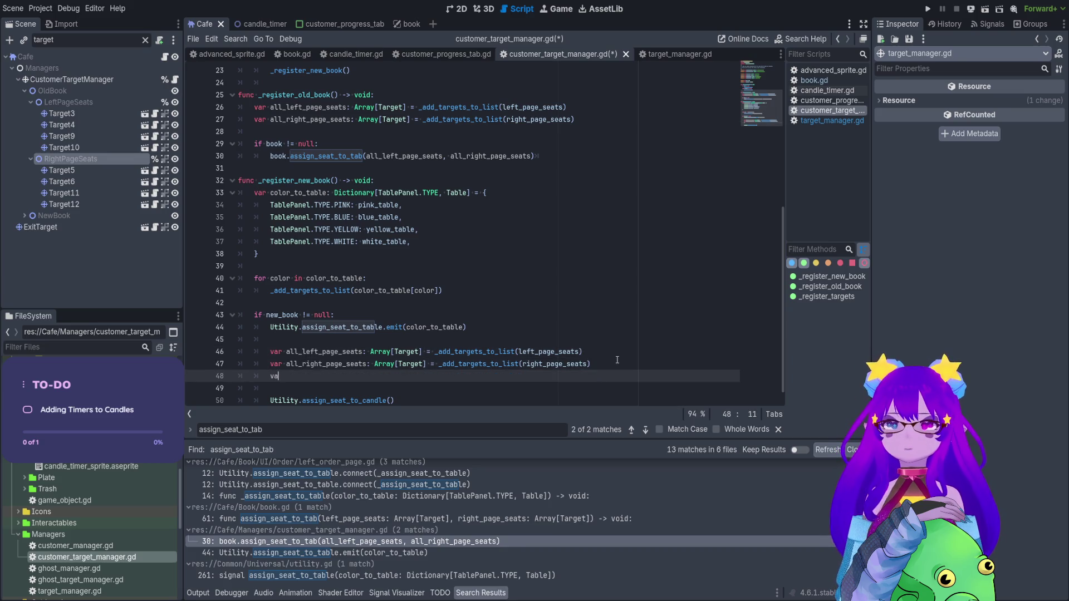
key(BackSpace)
key(BackSpace)
text(cafe_seats: Array)
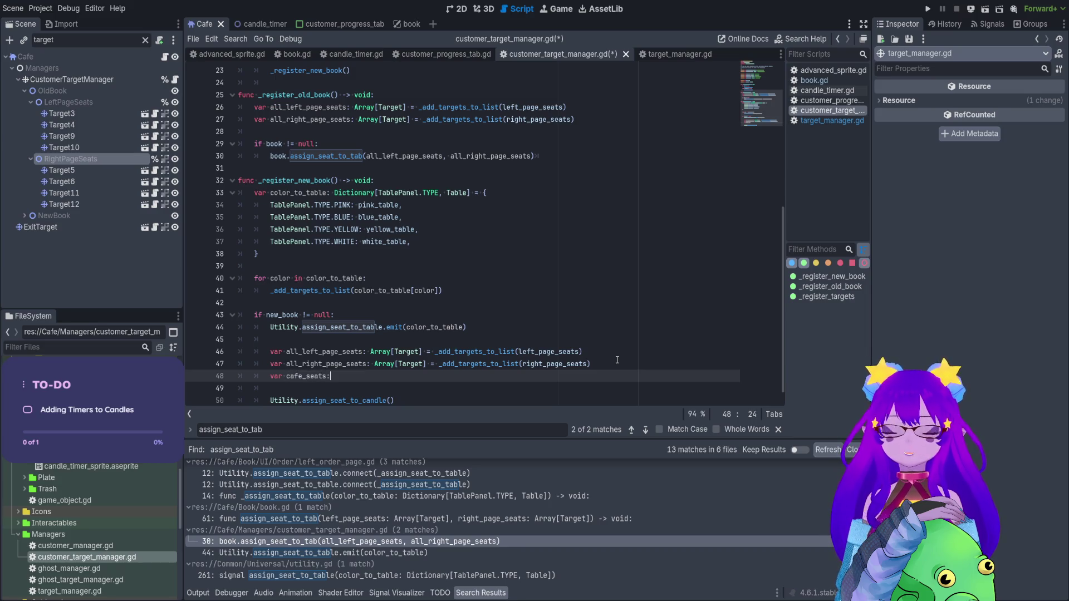
text([)
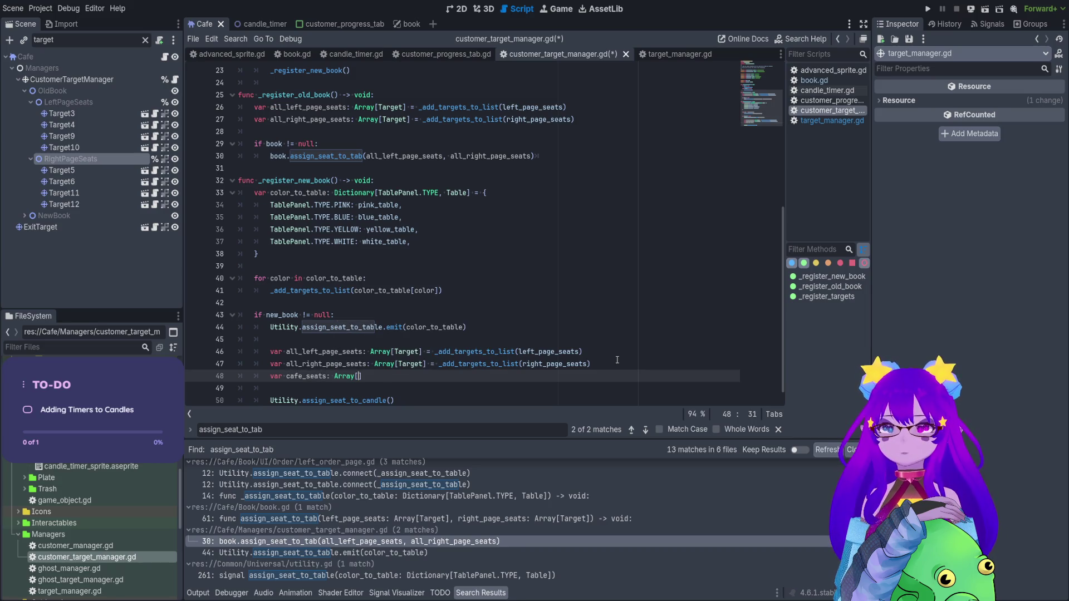
text(Target] +)
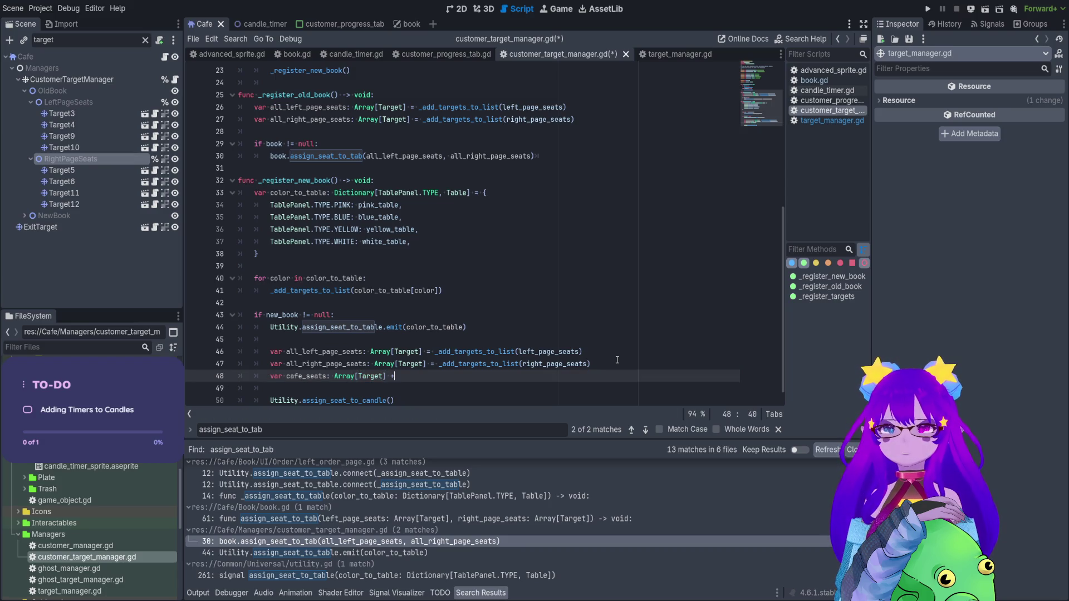
key(BackSpace)
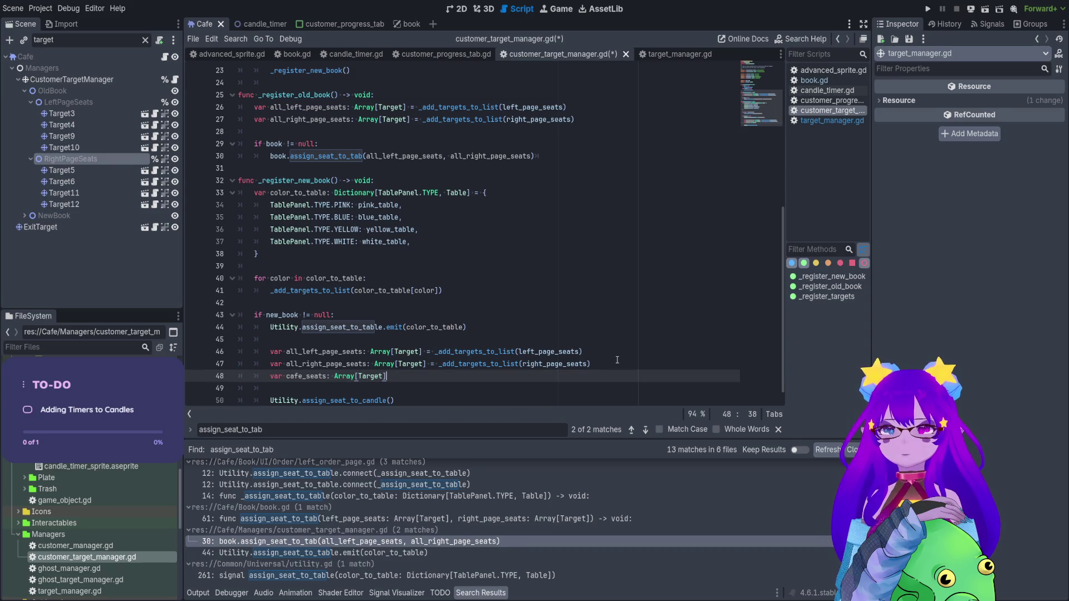
text(= [)
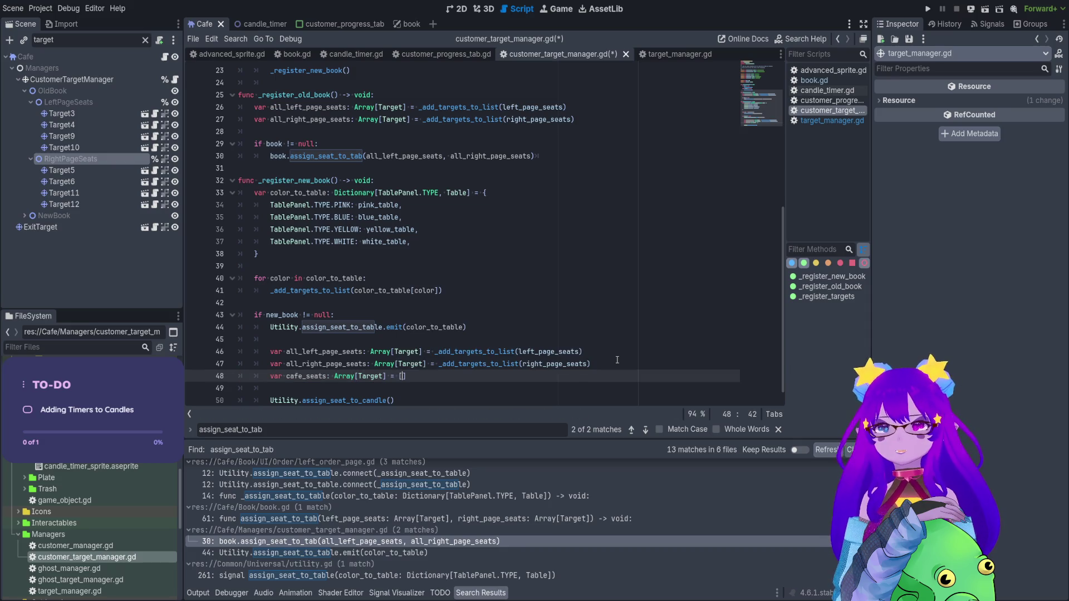
Step: Add cafe_seats.append_array(all_left_page_seats) on the next line
key(Return)
text(cafe)
key(Return)
text(.)
key(Down)
key(Down)
key(Down)
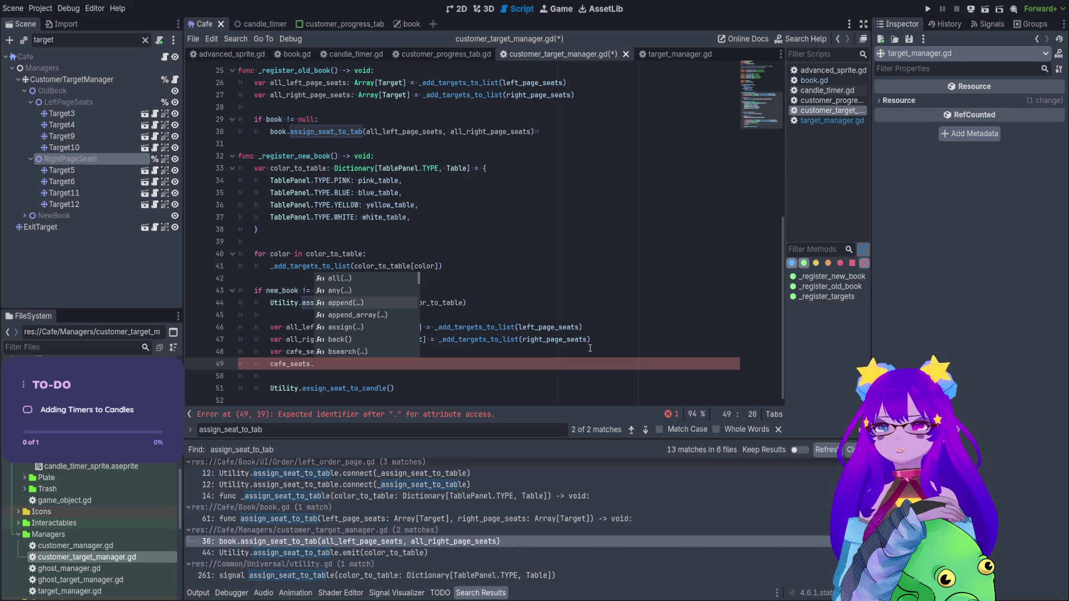
key(Return)
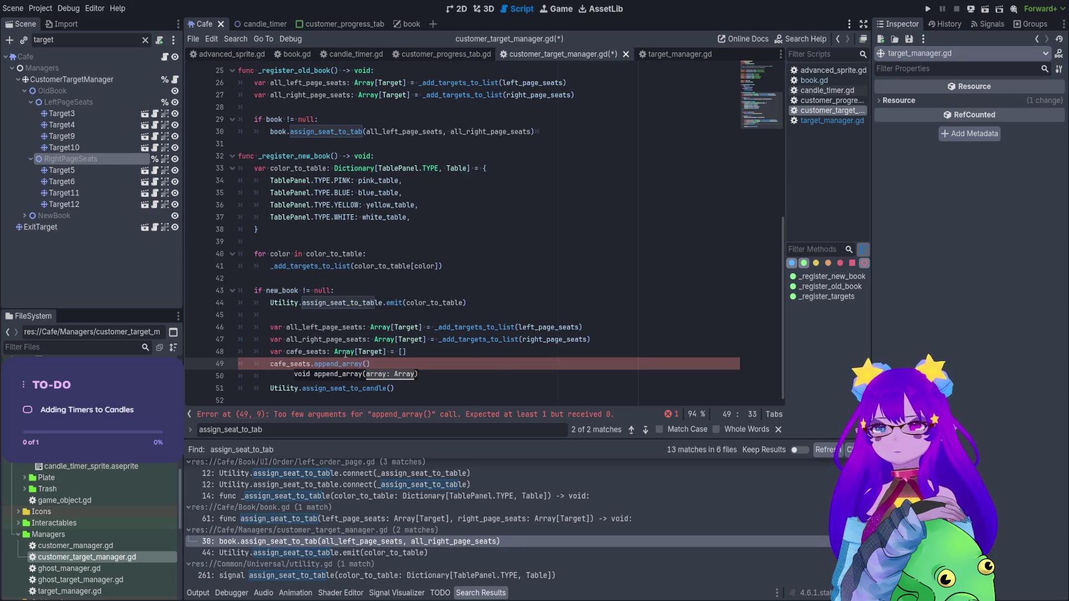
text(all_left_page_seats)
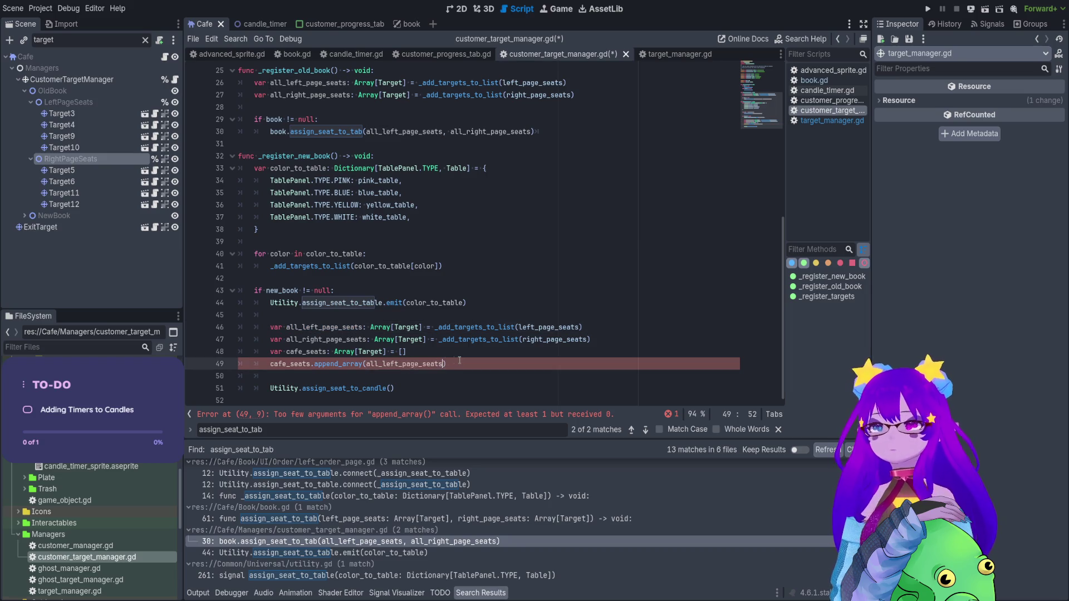
Step: Duplicate the append line and change it to all_right_page_seats
key(ctrl+shift+d)
double_click(417, 376)
text(all_right_page_seats)
scroll(443, 354, down, 1)
click(435, 351)
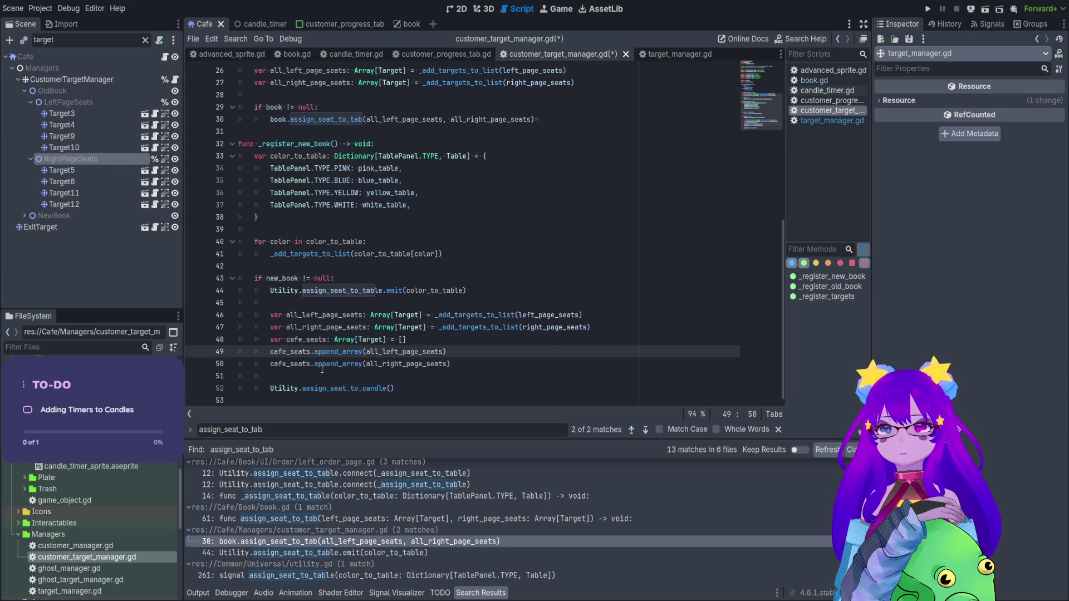
double_click(289, 364)
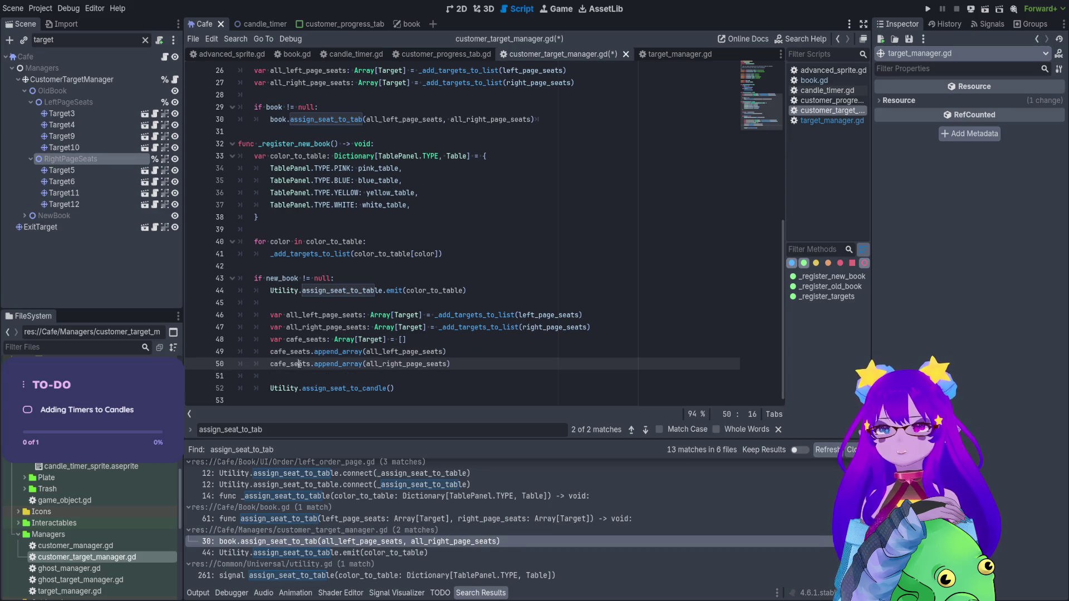
Step: Complete the call as Utility.assign_seat_to_candle.emit(cafe_seats, candle_list)
click(388, 389)
text(.emit)
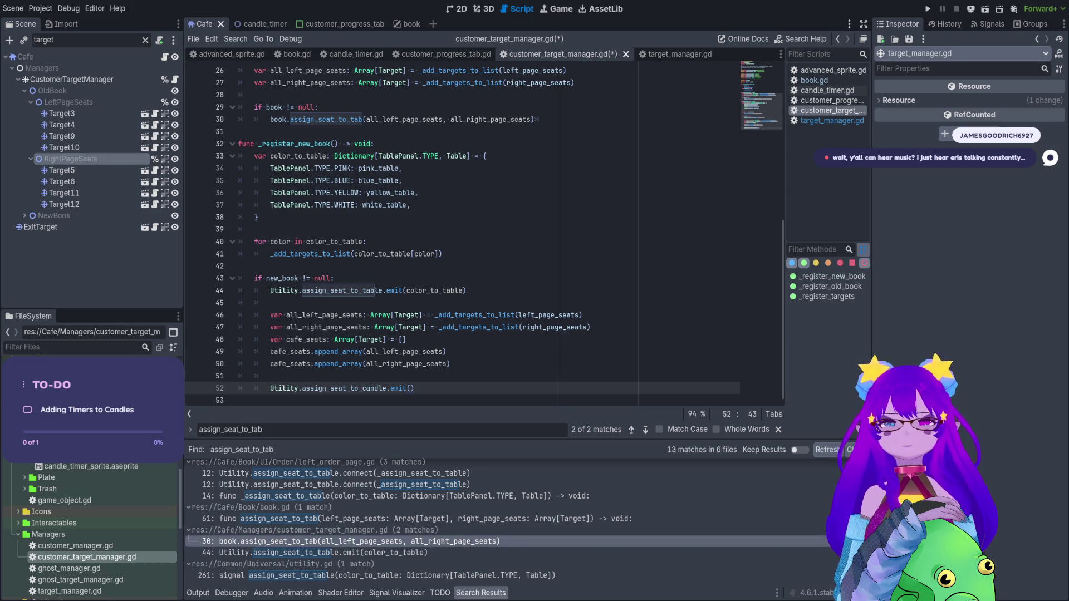
click(411, 389)
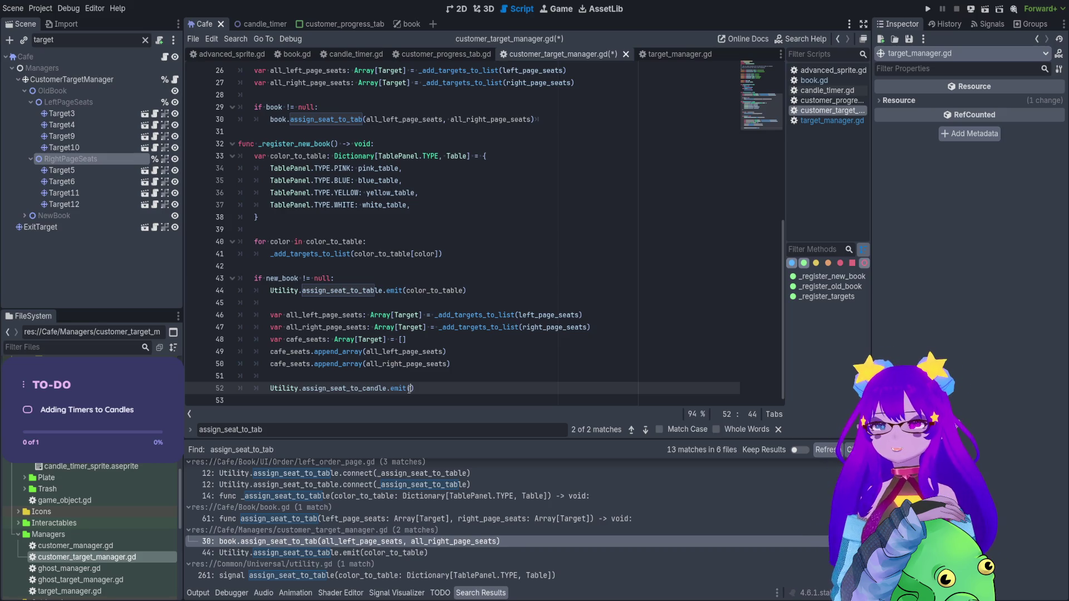
text(cafe_seats,)
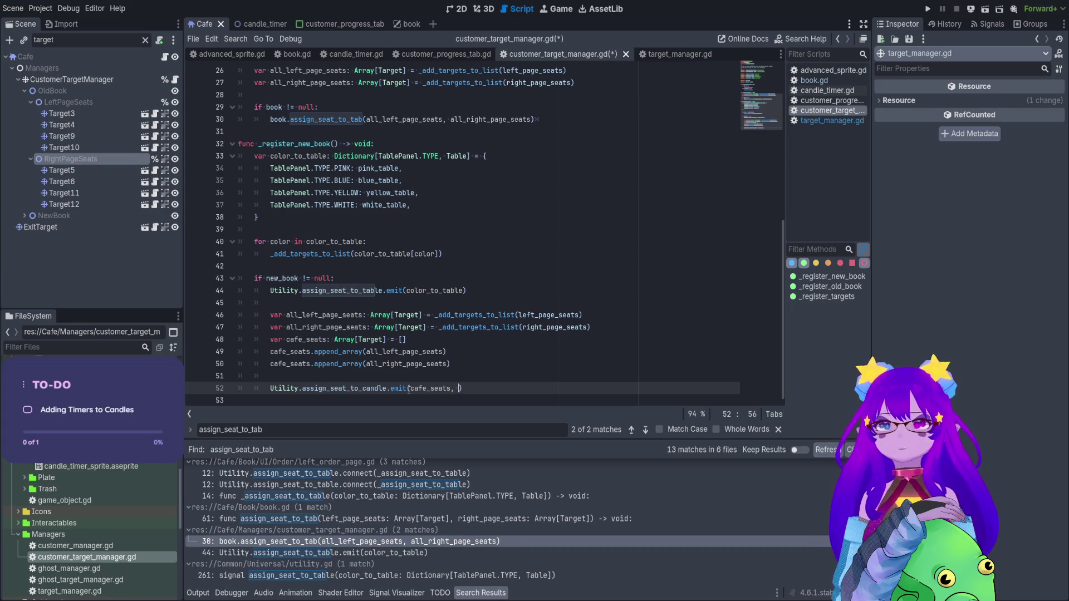
text(ndle_list)
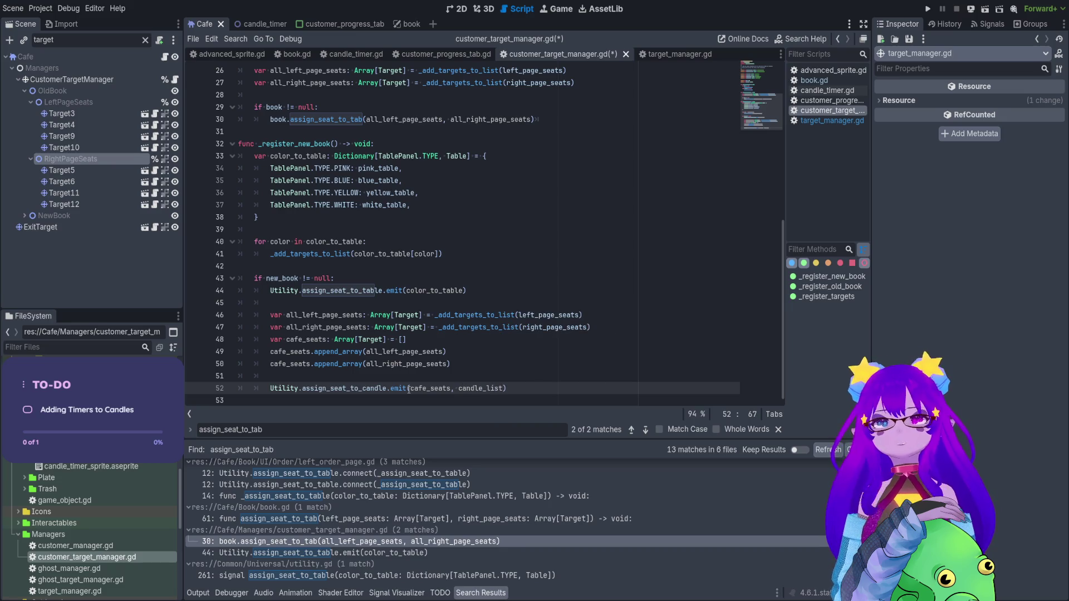
click(550, 328)
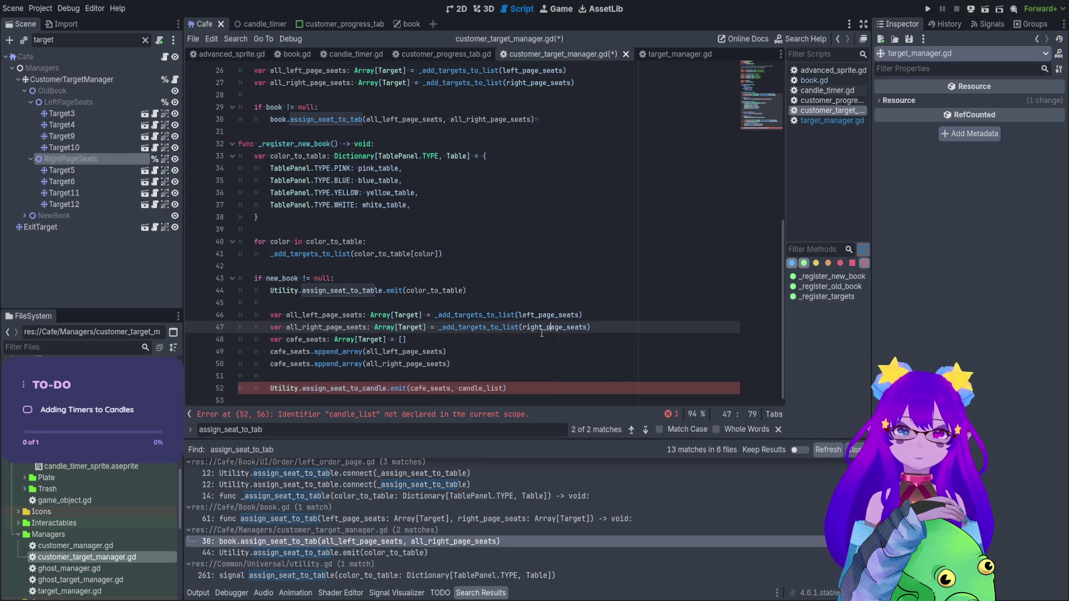
Step: Review the new_book export and right_page_seats declarations, then show the Cafe scene's 2D canvas
scroll(490, 336, up, 8)
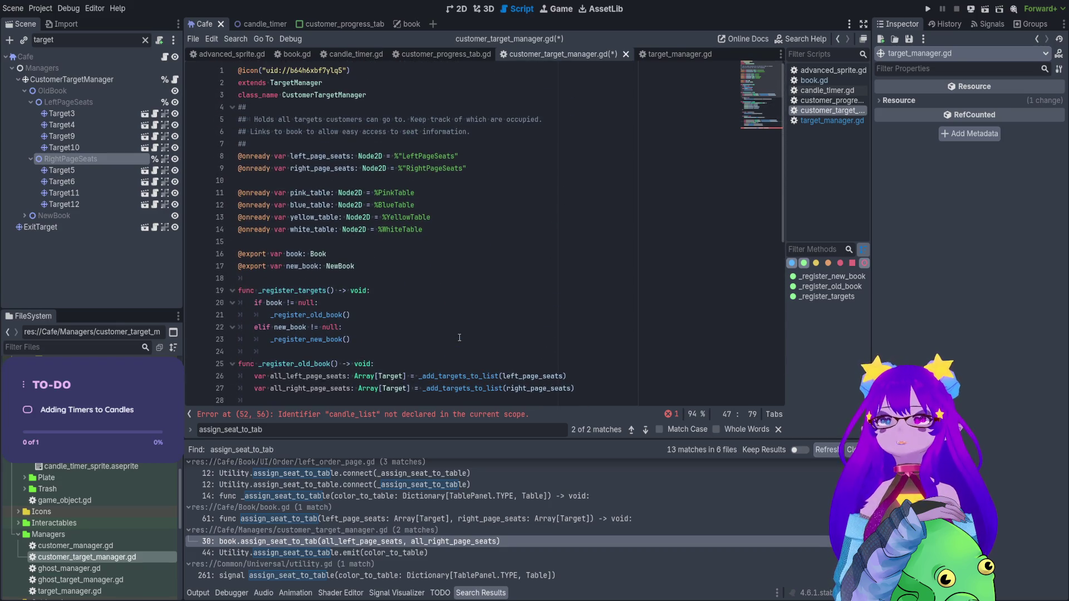
click(454, 266)
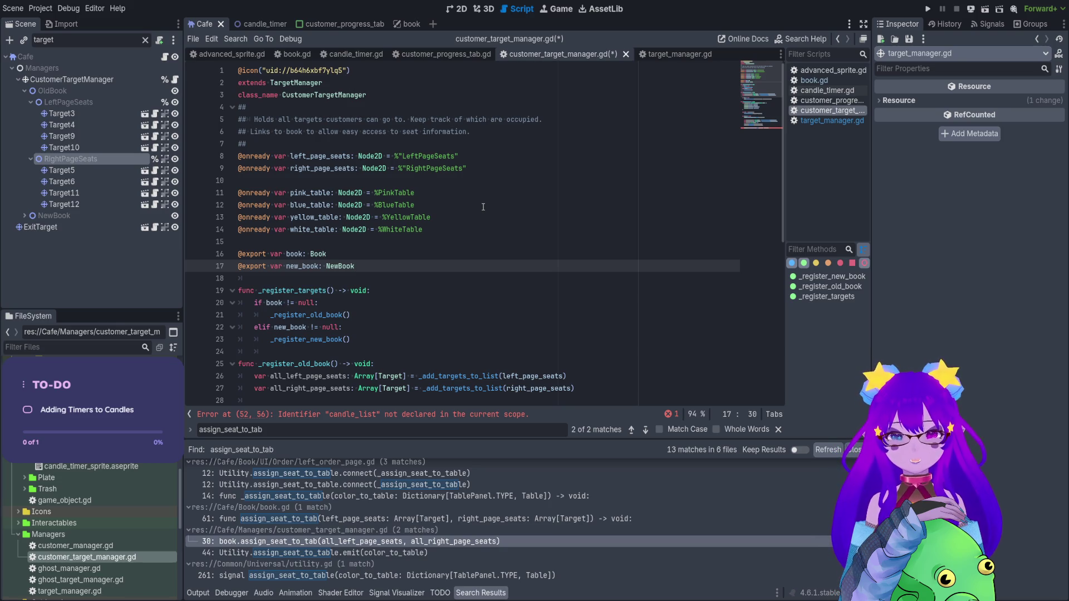
click(490, 168)
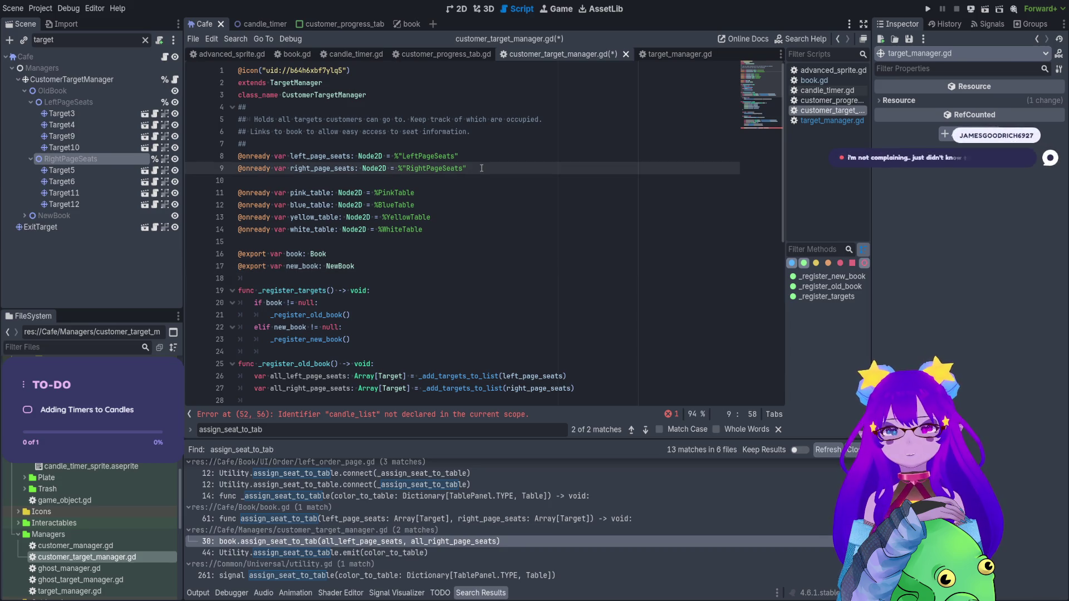
click(374, 267)
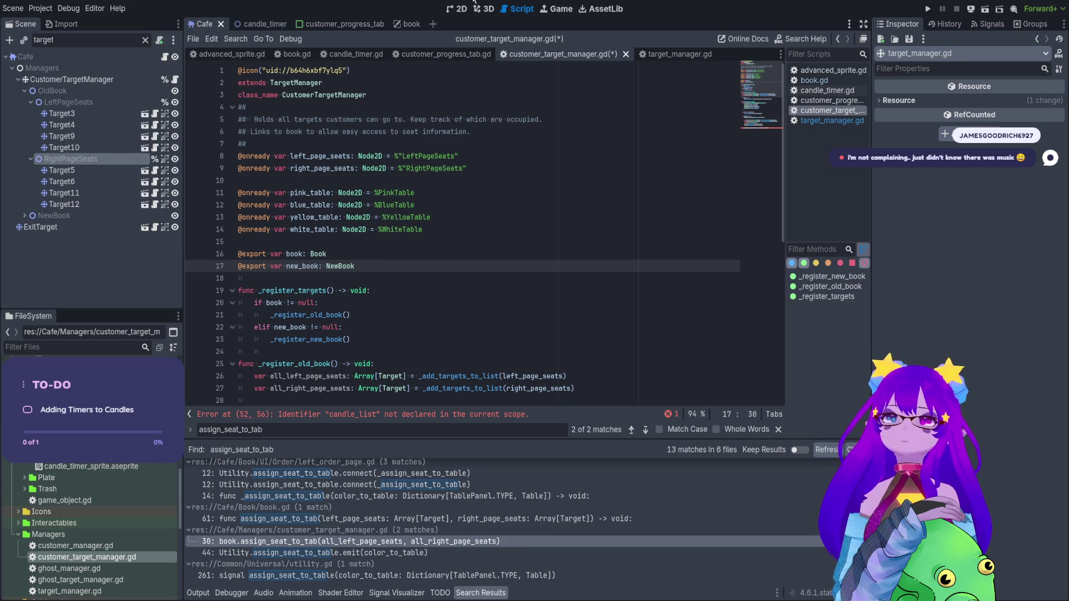
click(460, 9)
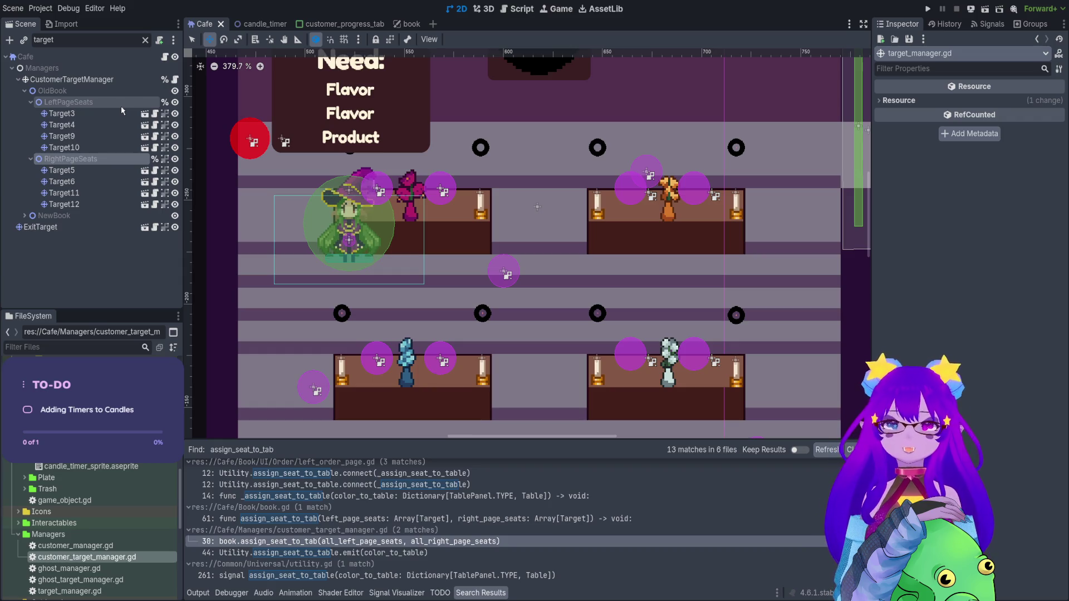
click(558, 8)
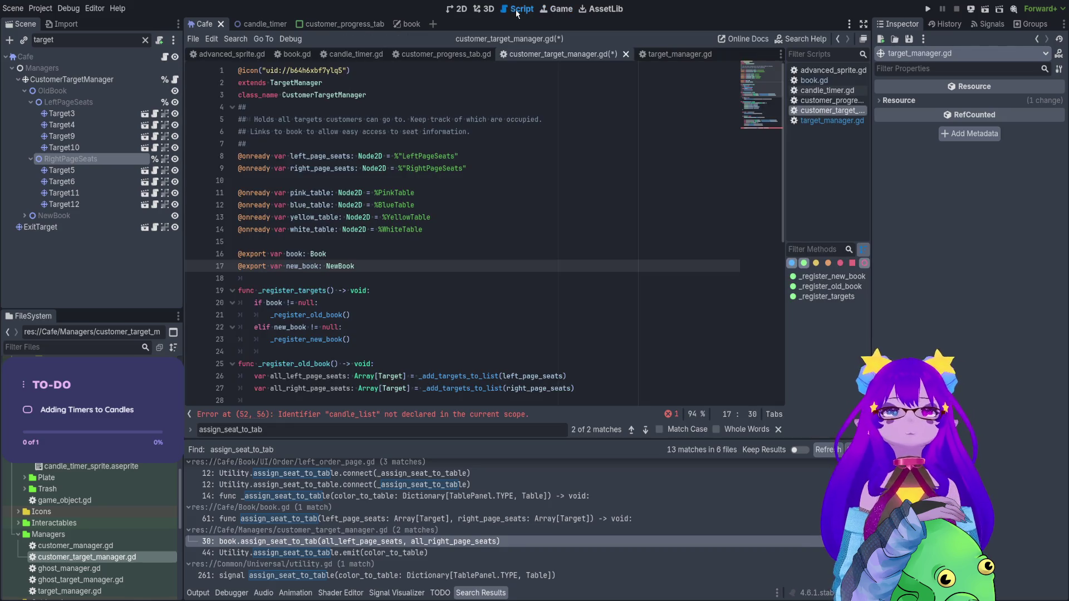
click(519, 9)
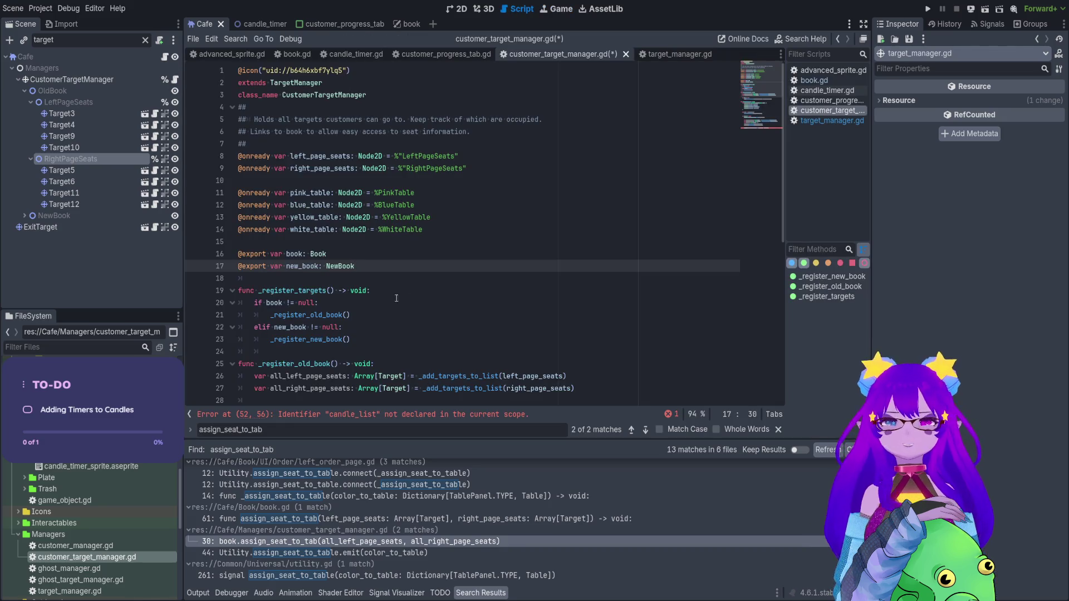
scroll(396, 299, down, 2)
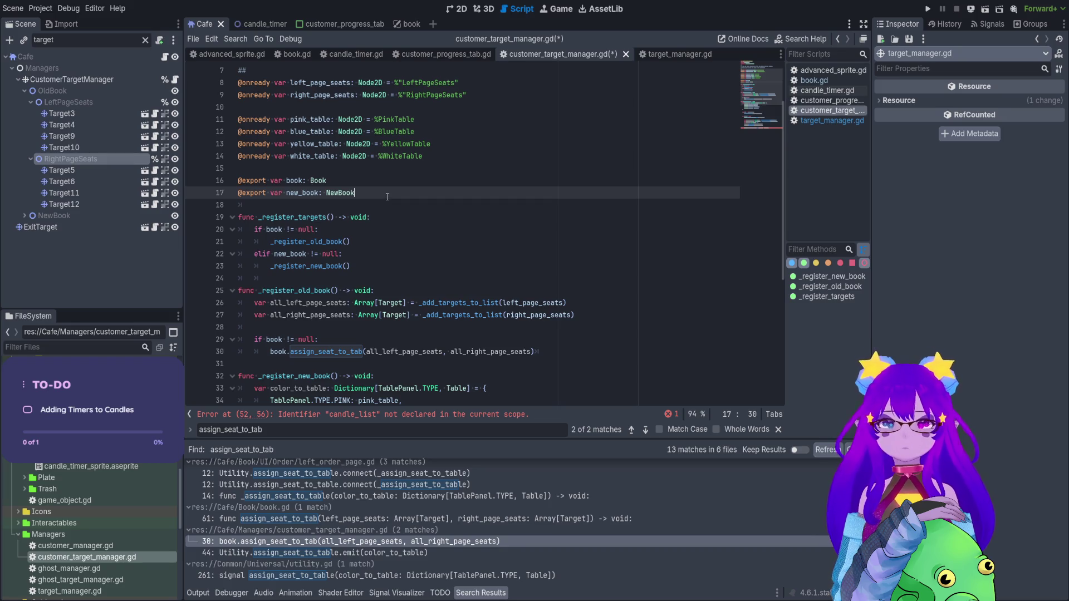
click(122, 83)
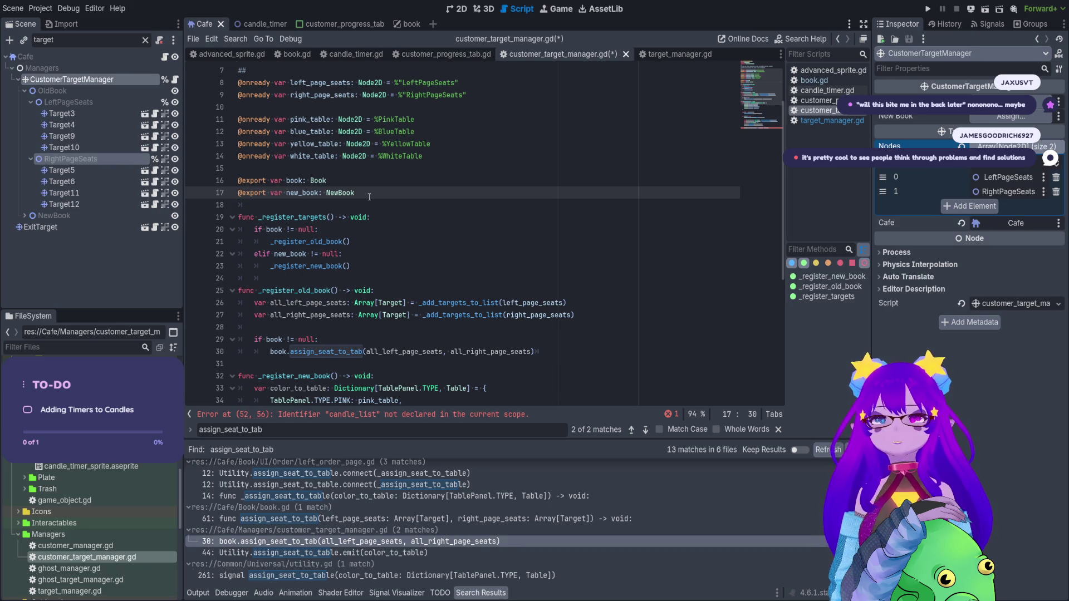
key(Return)
key(Return)
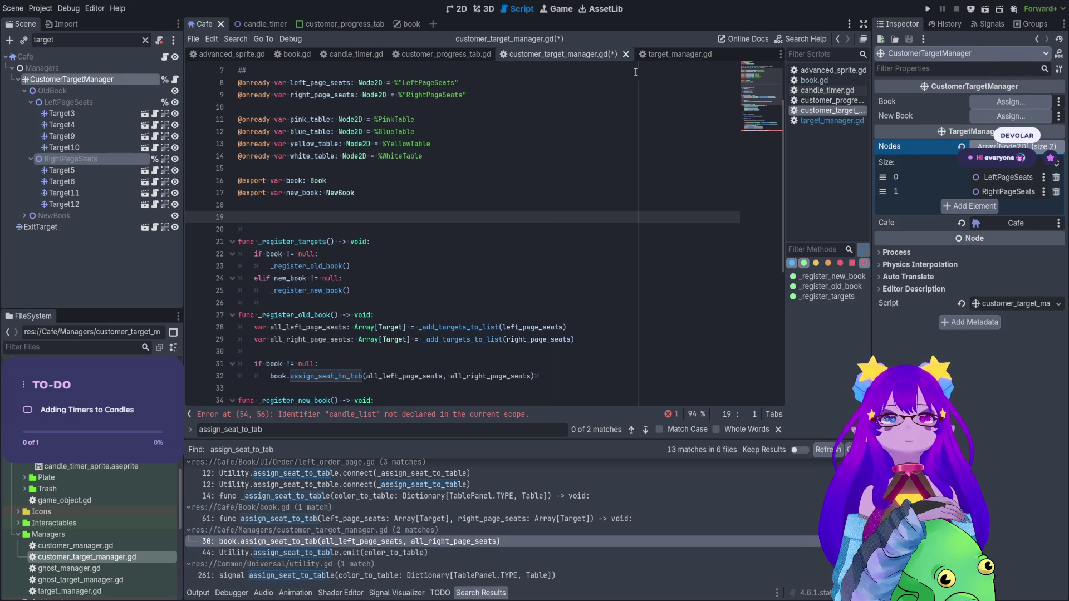
click(459, 10)
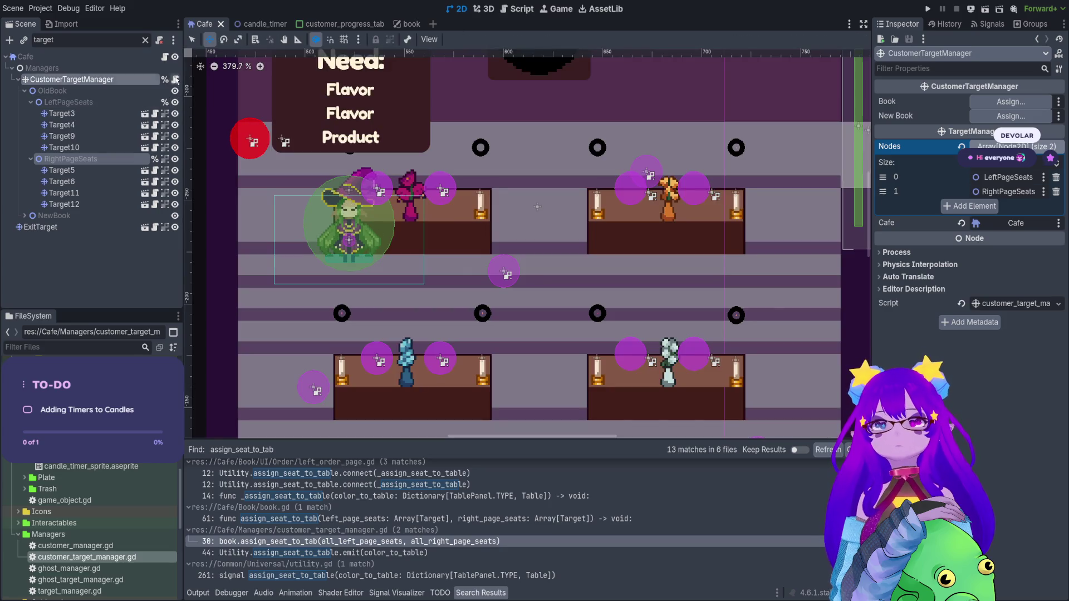
Step: Add a new plain Node under Tabletop, placed above the candle timers
click(145, 39)
scroll(99, 125, down, 7)
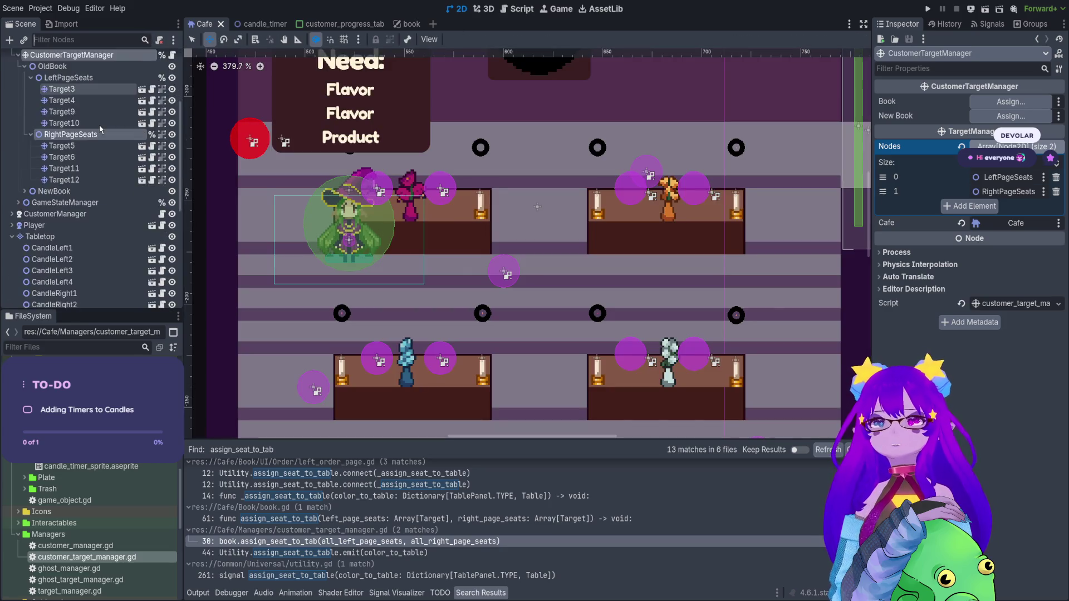
click(92, 143)
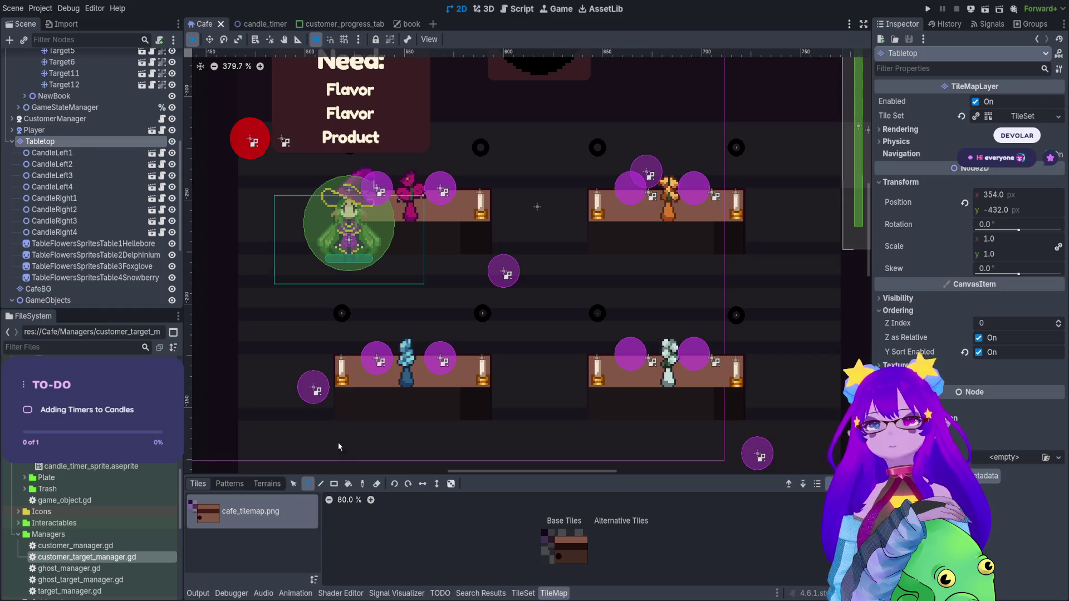
key(ctrl+a)
key(Return)
mouse_move(41, 289)
mouse_down()
mouse_move(52, 158)
mouse_move(37, 152)
mouse_up()
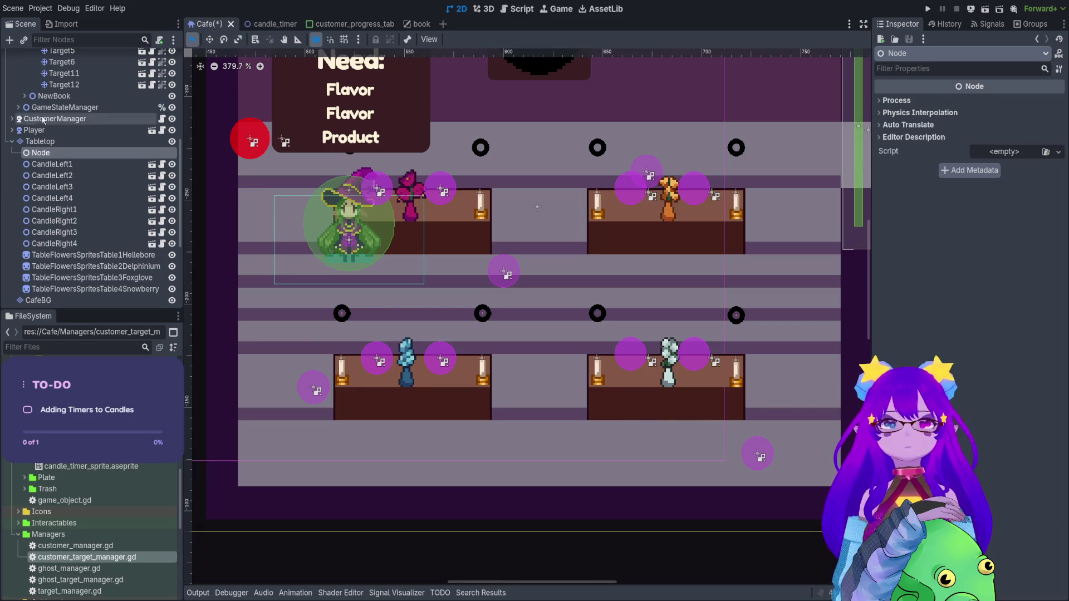
Step: Move the eight candles CandleLeft1 through CandleRight4 into the new Node
click(56, 165)
shift+click(95, 243)
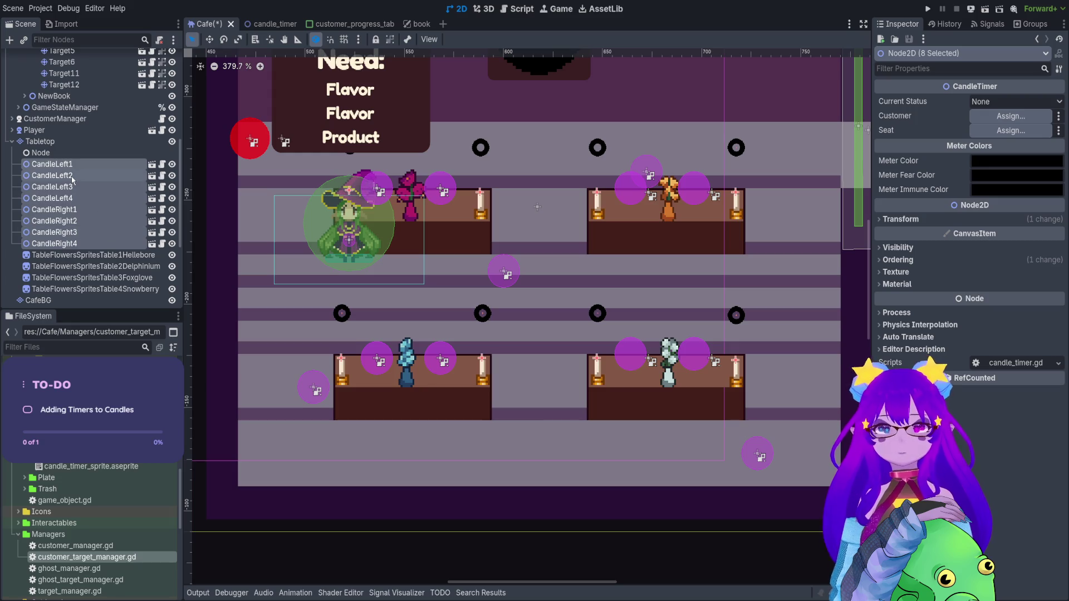
drag(72, 178, 82, 152)
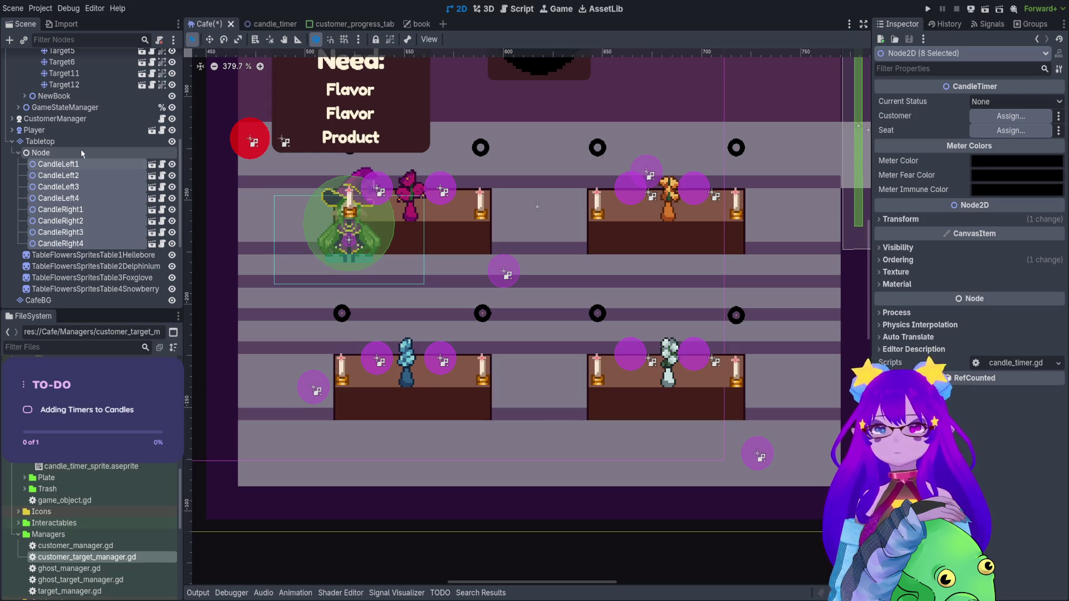
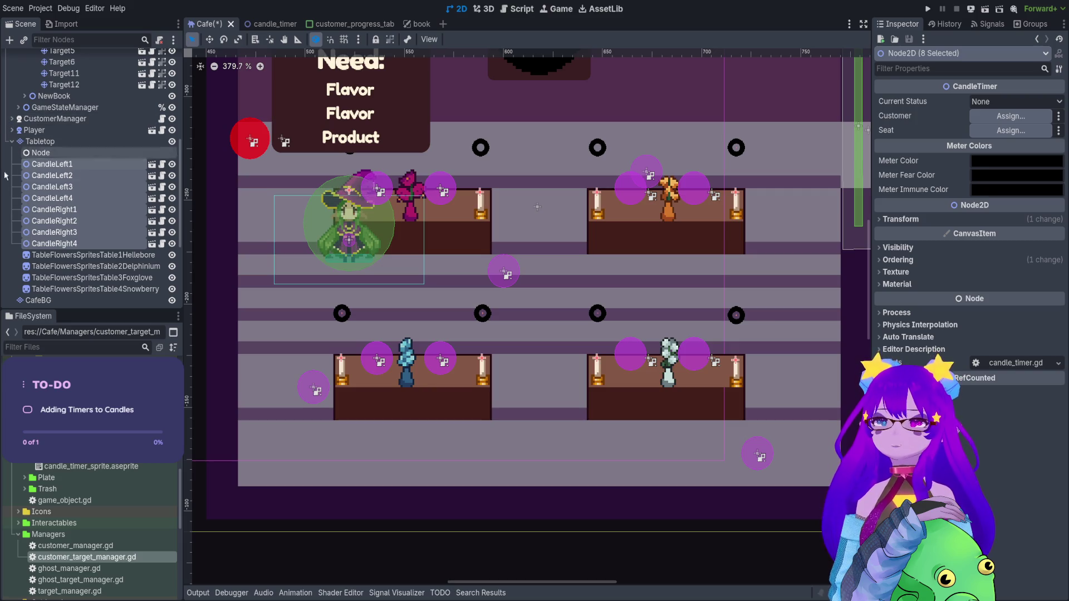
Step: Delete the leftover empty Node under Tabletop
click(85, 154)
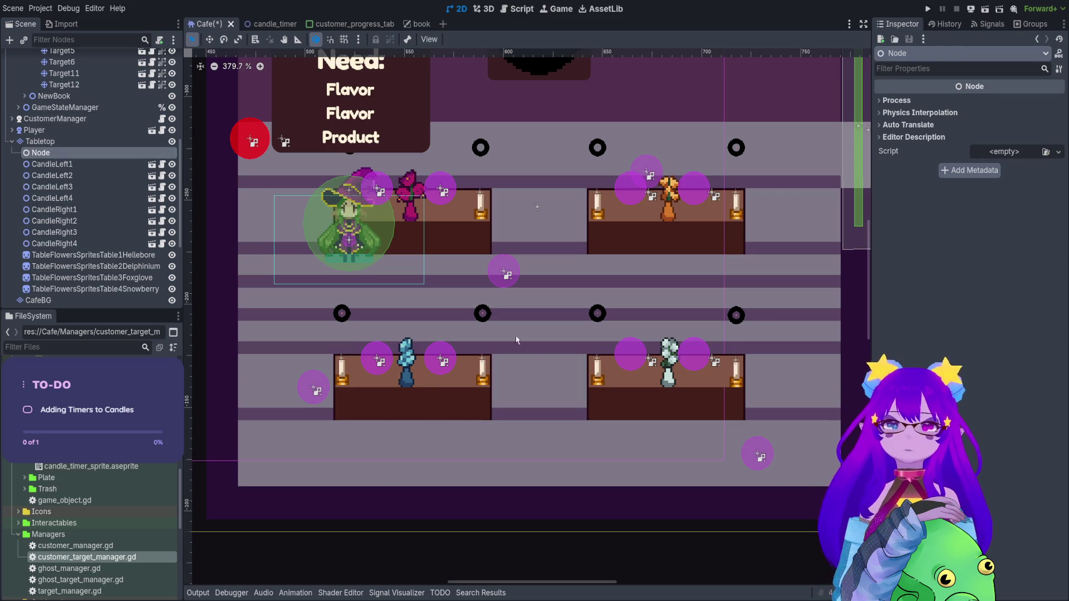
key(Delete)
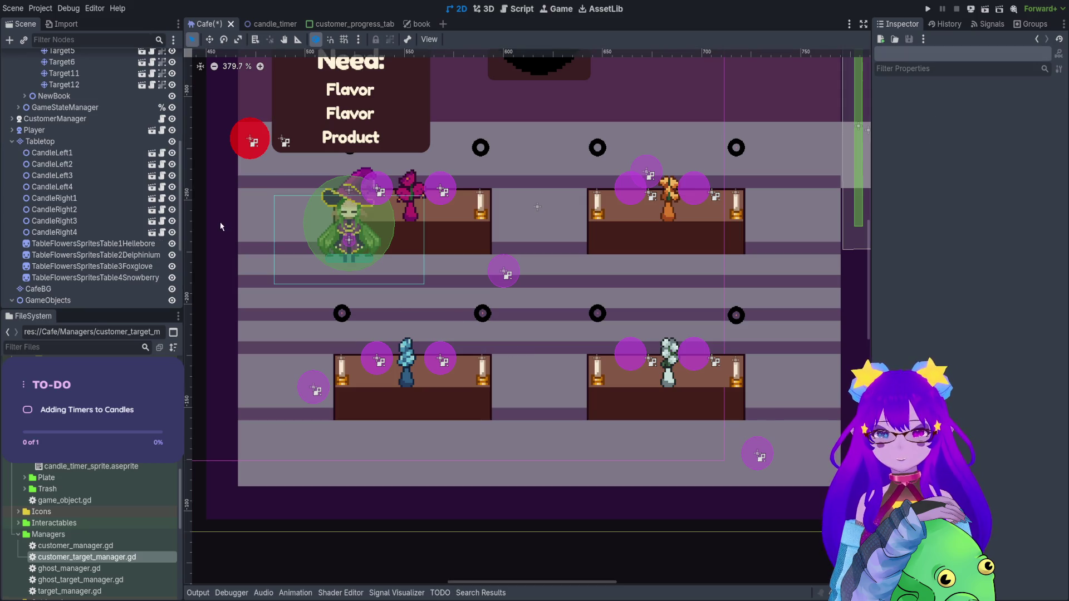
click(84, 153)
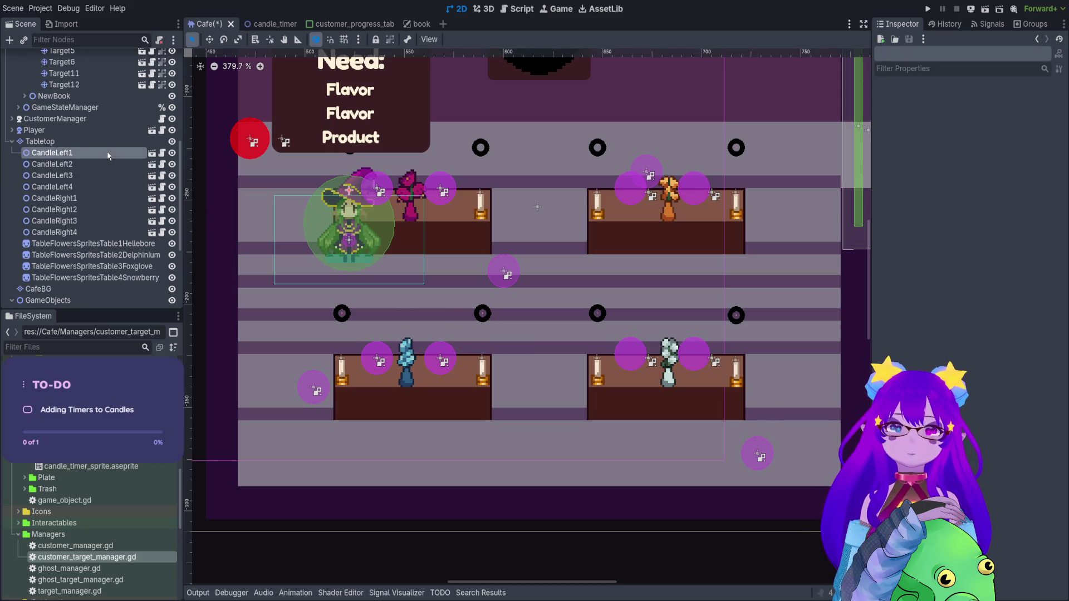
shift+click(121, 230)
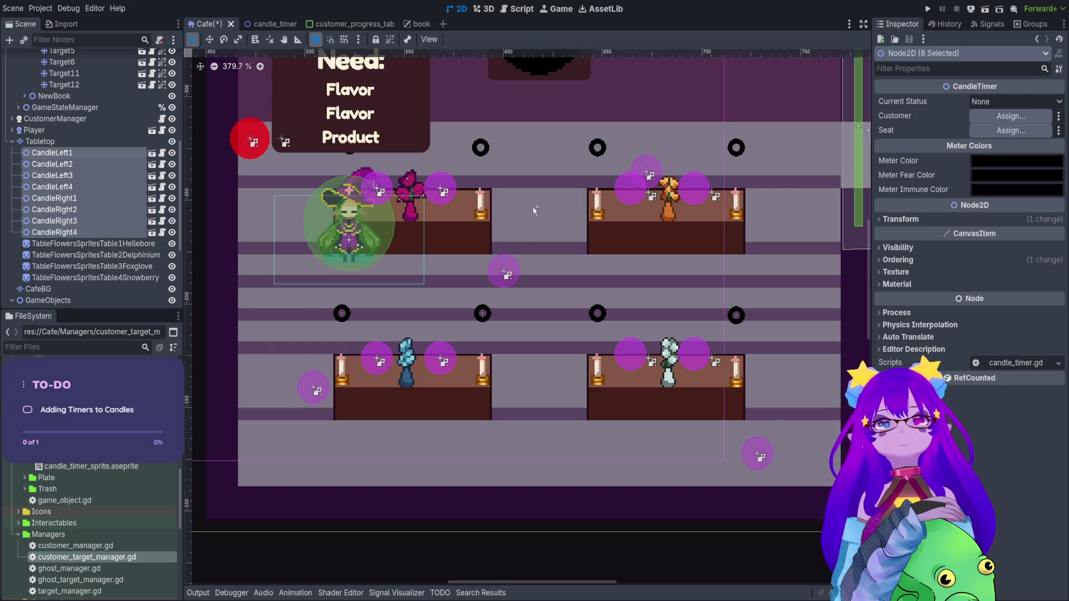
Step: Add a new empty Node2D under Tabletop and make it Tabletop's first child
click(122, 142)
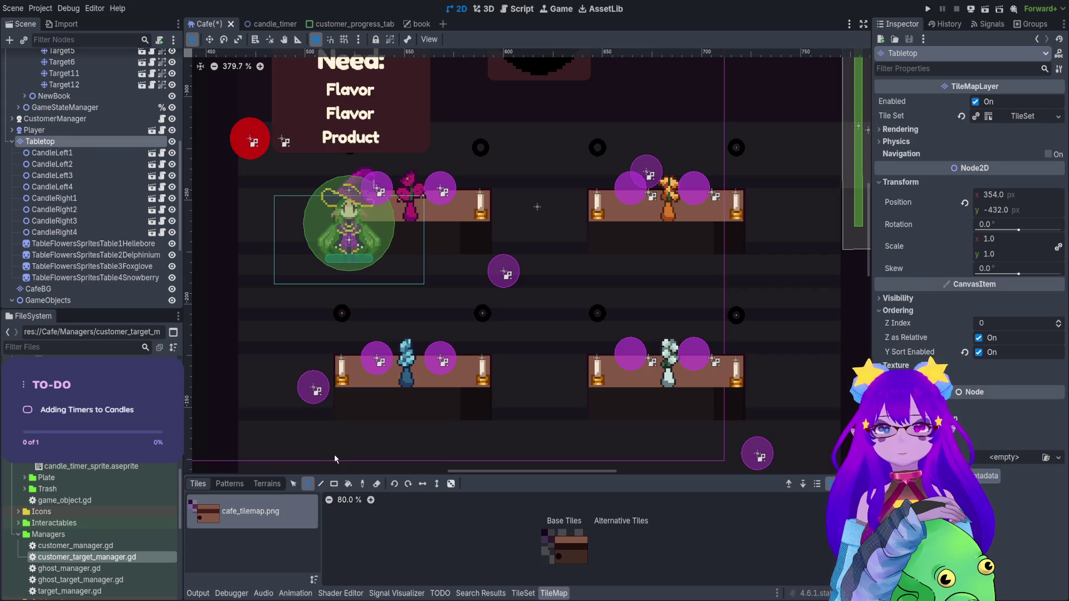
key(ctrl+a)
key(Return)
drag(46, 289, 40, 150)
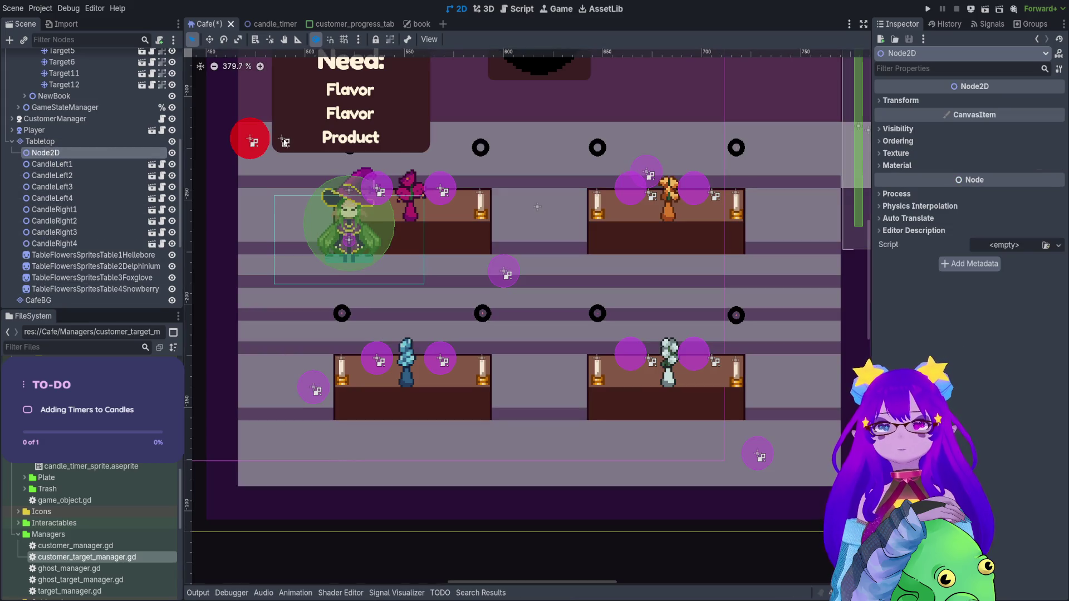
Step: In Move Mode, drag the new Node2D onto the upper tables area
scroll(456, 213, down, 5)
click(210, 39)
mouse_move(401, 319)
mouse_down()
mouse_move(510, 323)
mouse_move(473, 370)
mouse_up()
scroll(473, 370, up, 5)
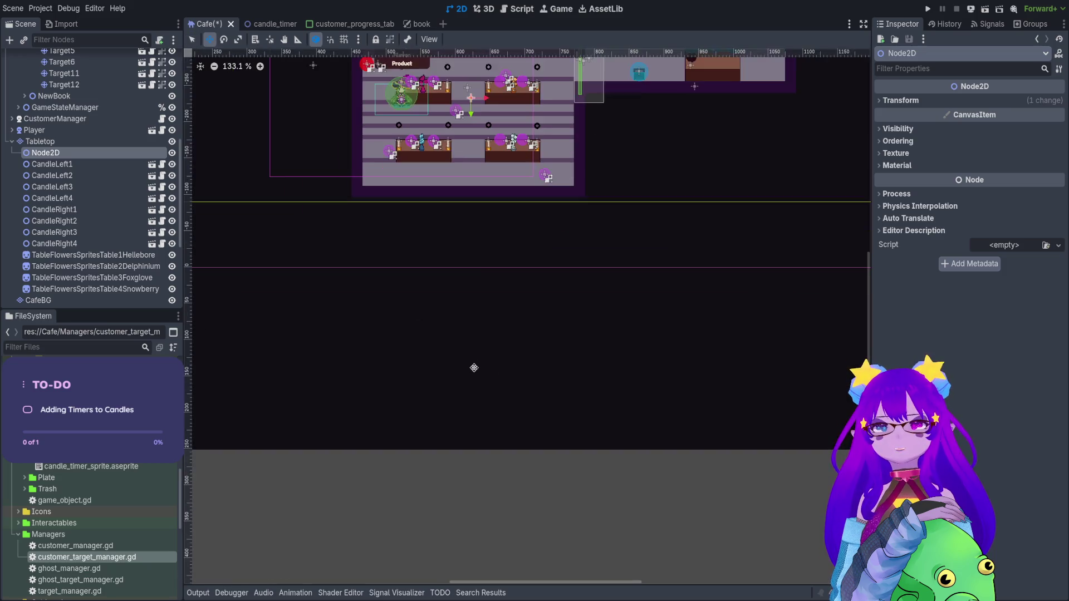
scroll(580, 359, up, 3)
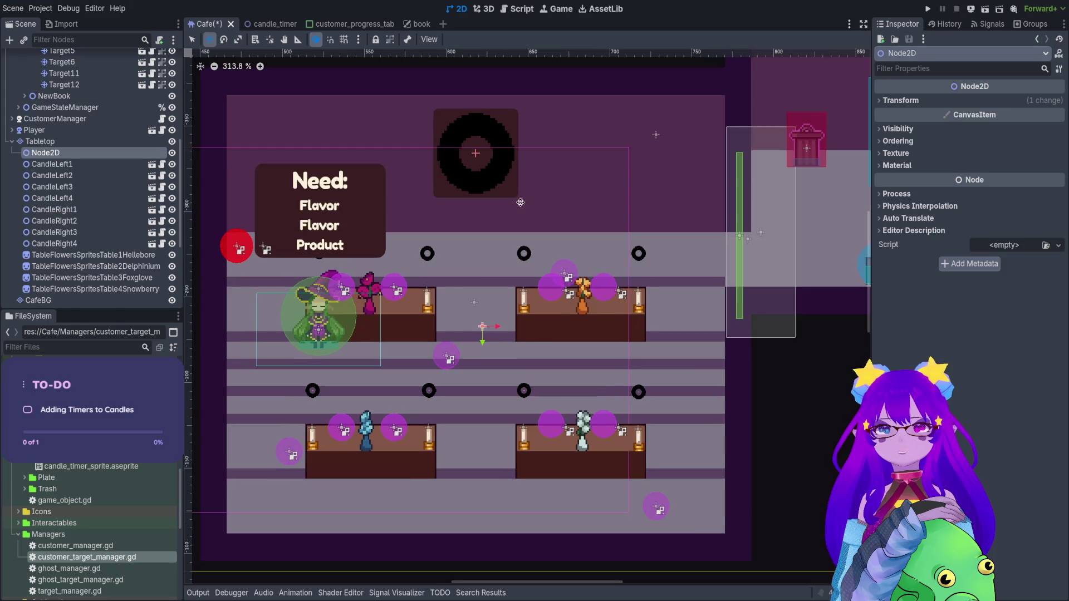
mouse_move(482, 327)
mouse_down()
mouse_move(479, 565)
mouse_move(484, 536)
mouse_up()
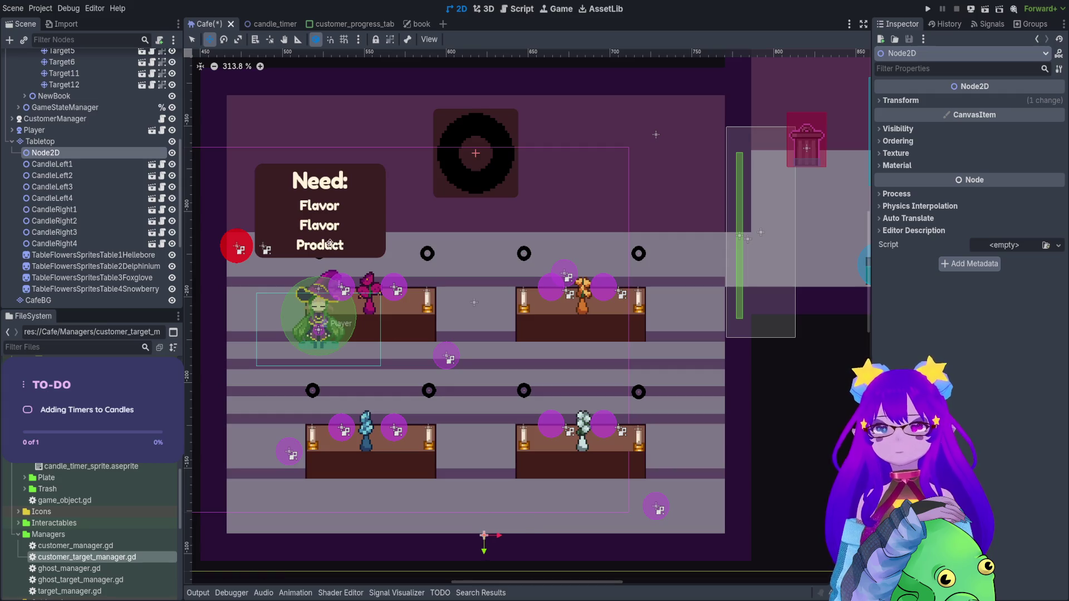
Step: Try dropping the eight candles under the Node2D, then nudge the Node2D upward
click(52, 164)
shift+click(55, 243)
drag(59, 232, 46, 154)
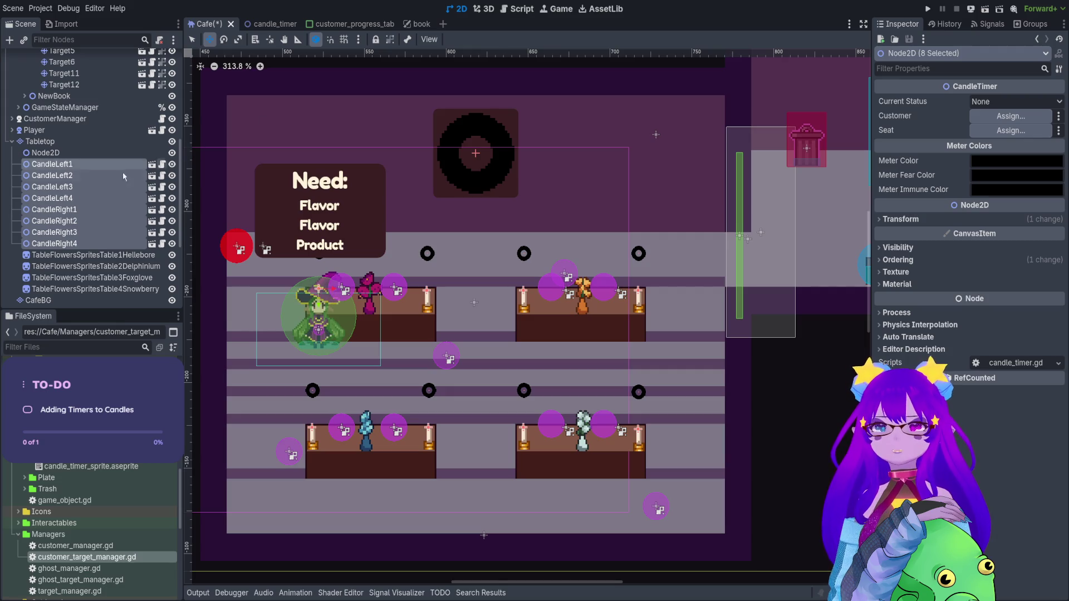
click(484, 535)
drag(482, 543, 477, 283)
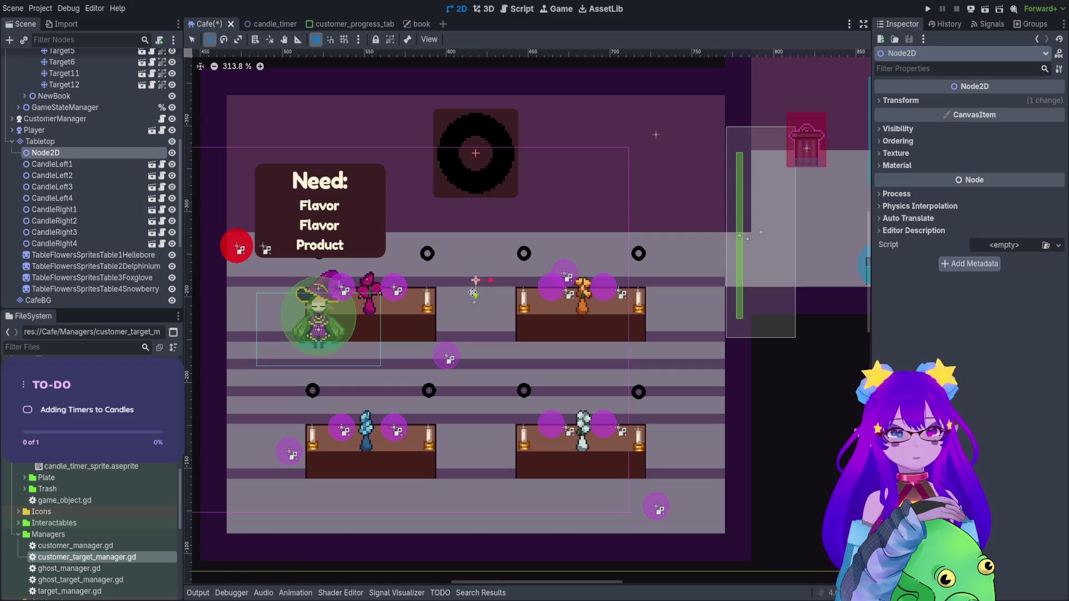
Step: Reparent the eight candles under the Node2D, then undo so they stay under Tabletop
click(53, 164)
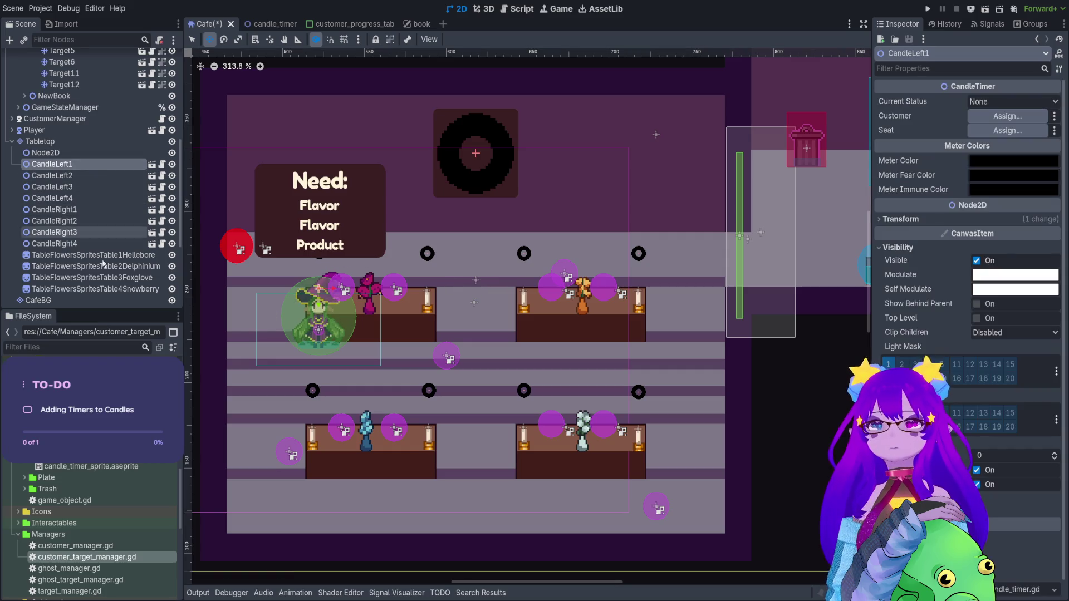
shift+click(54, 243)
drag(60, 167, 56, 158)
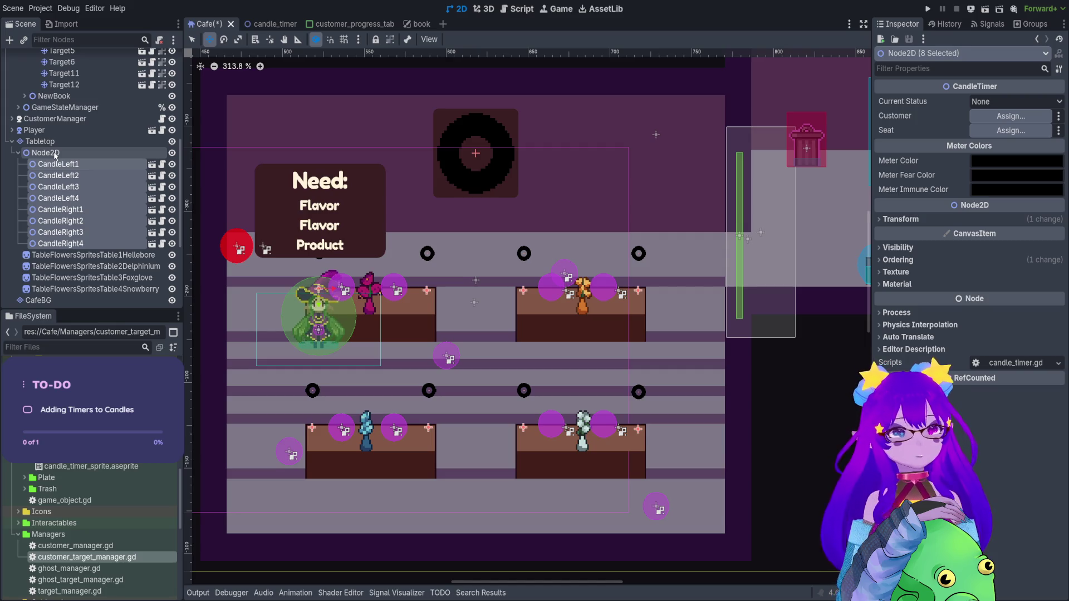
key(ctrl+z)
click(50, 153)
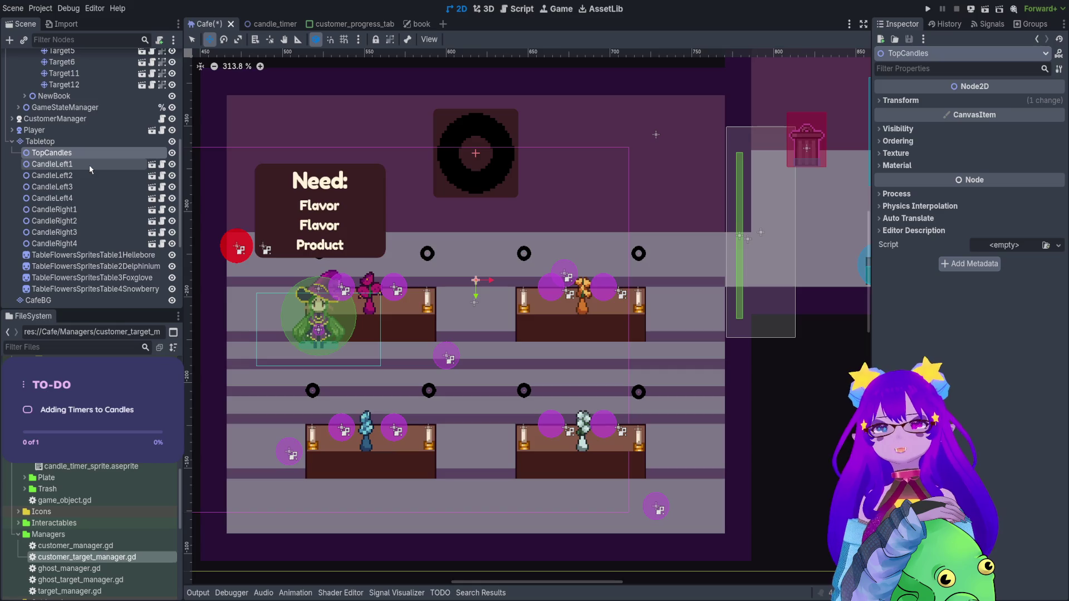
Step: Zoom the canvas in and drag TopCandles down about 27 px onto the upper tables
scroll(94, 165, up, 5)
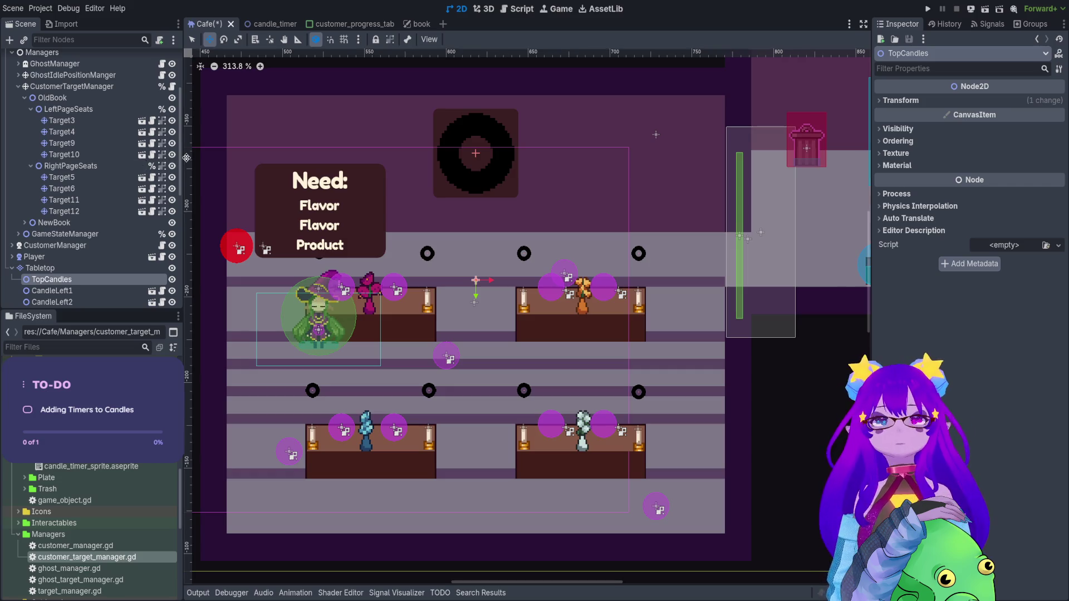
scroll(459, 215, up, 3)
scroll(473, 223, up, 1)
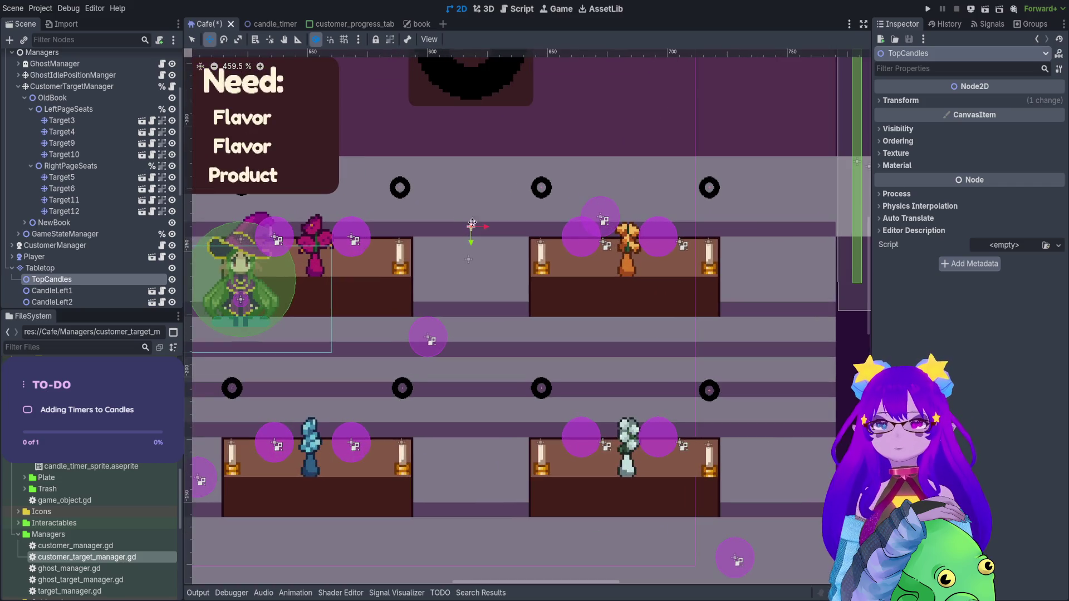
mouse_move(480, 235)
mouse_down()
mouse_move(482, 249)
mouse_move(492, 224)
mouse_up()
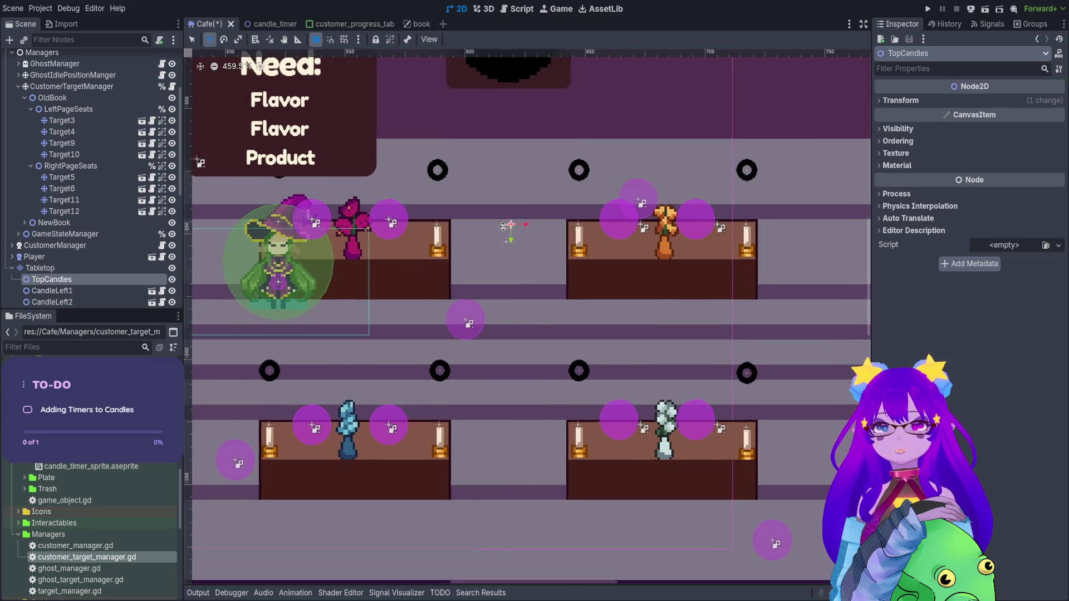
scroll(81, 165, down, 5)
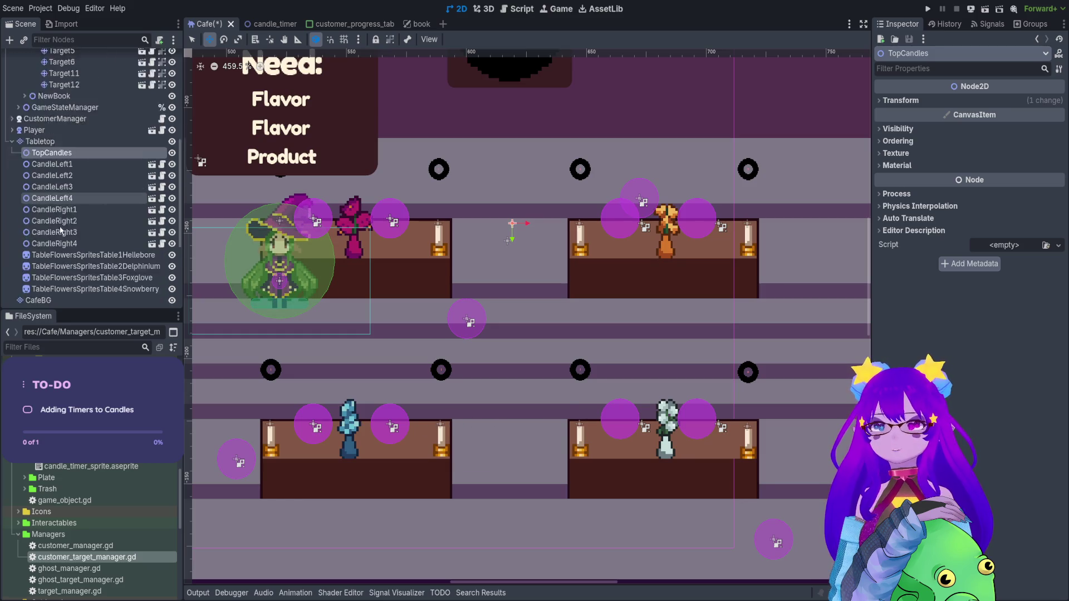
Step: Move CandleLeft1, CandleLeft2, CandleRight1 and CandleRight2 under TopCandles
mouse_move(79, 163)
mouse_down()
mouse_move(78, 183)
mouse_move(97, 153)
mouse_up()
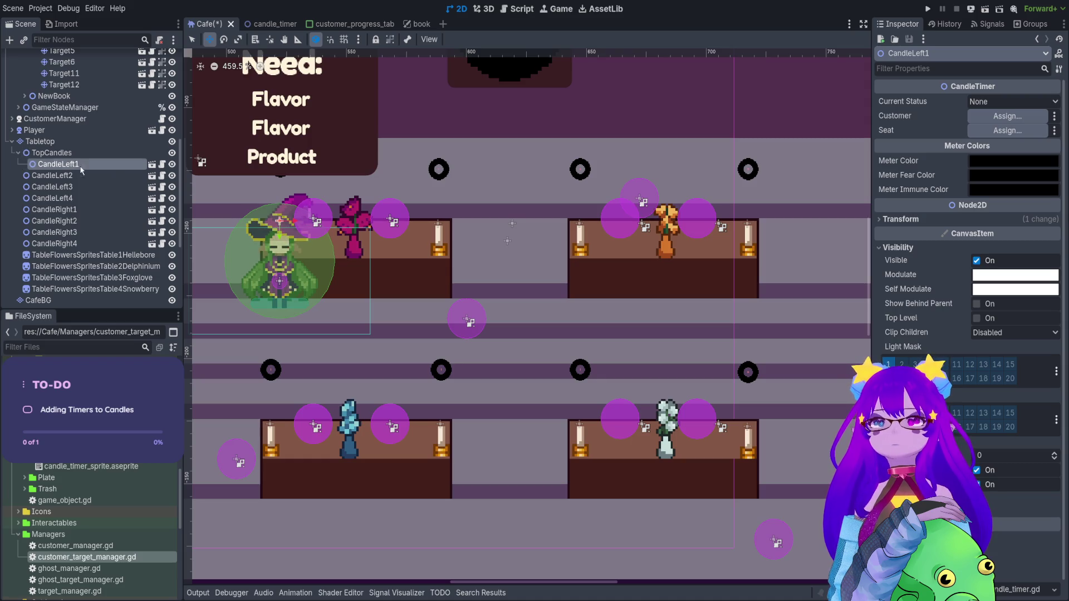
click(75, 188)
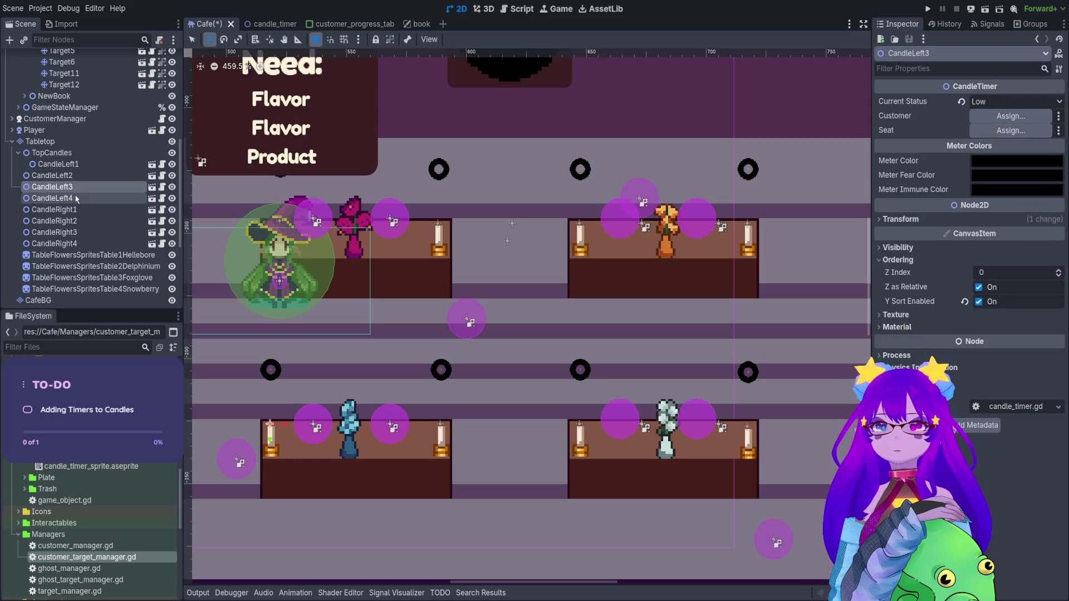
mouse_move(71, 176)
mouse_down()
mouse_move(100, 166)
mouse_move(38, 187)
mouse_move(46, 161)
mouse_move(56, 176)
mouse_move(45, 159)
mouse_up()
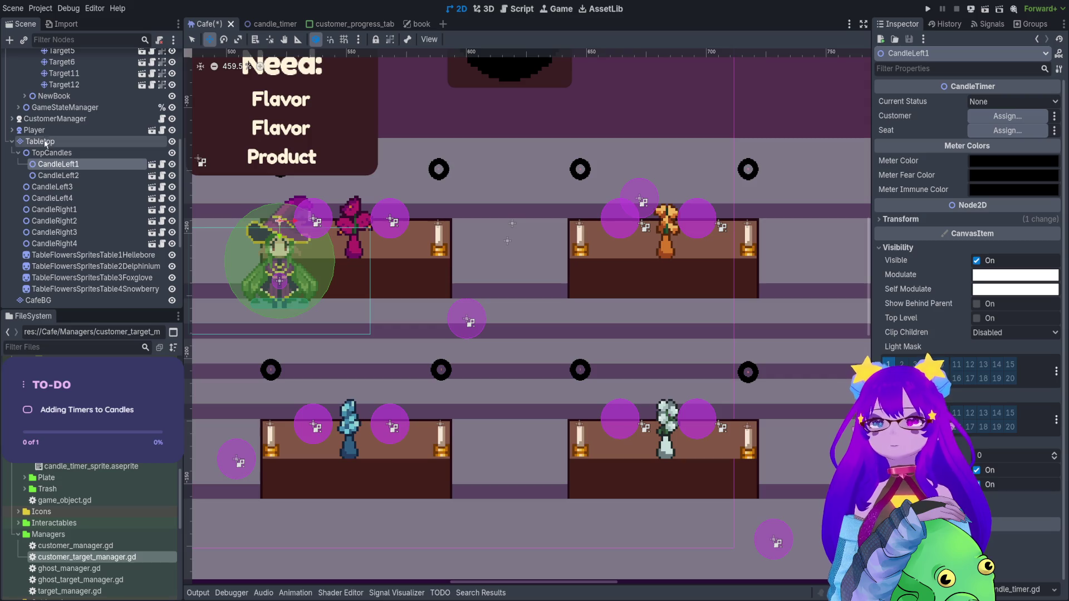
click(85, 210)
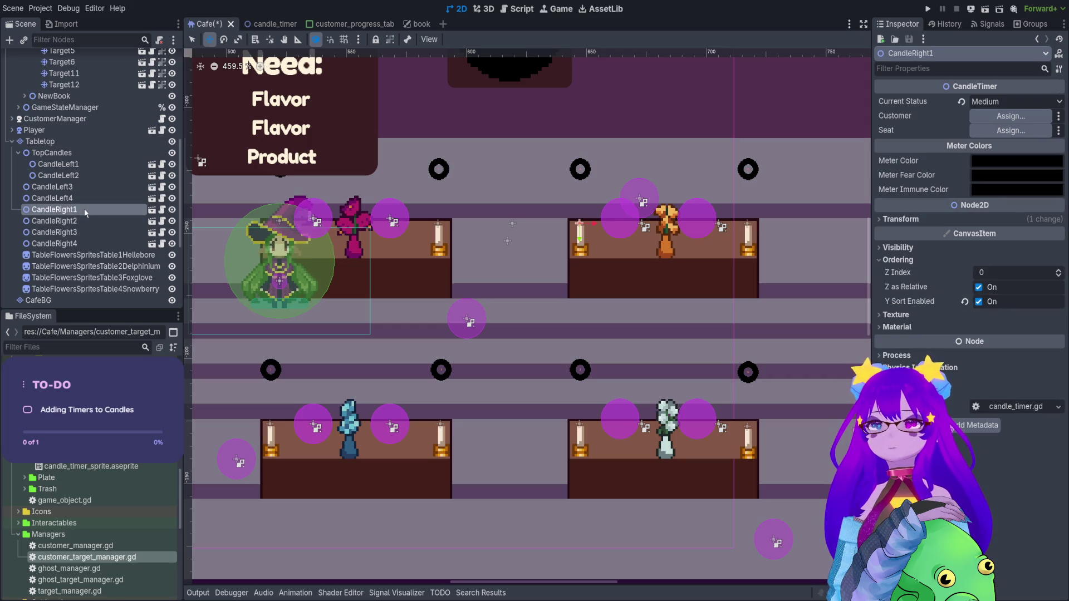
shift+click(82, 221)
drag(83, 222, 89, 180)
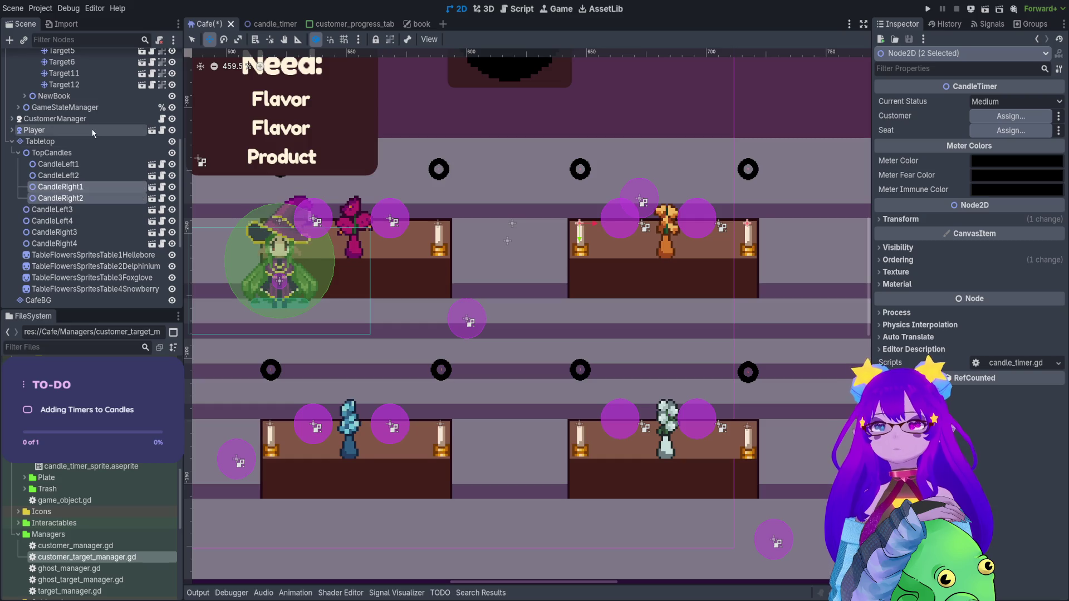
Step: Save the Cafe scene with Ctrl+S
scroll(535, 247, up, 1)
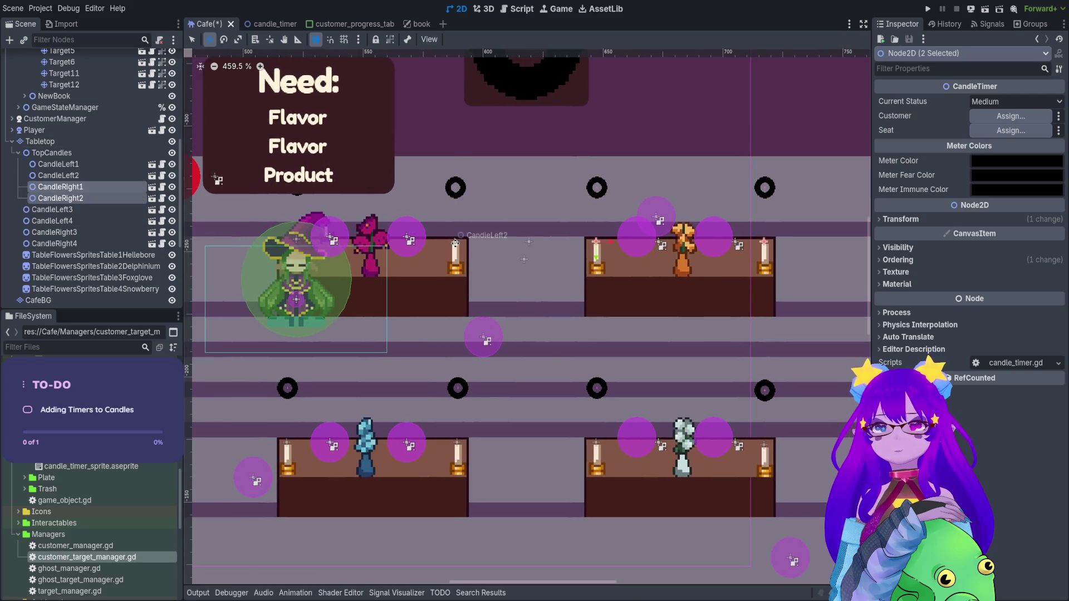
key(ctrl+s)
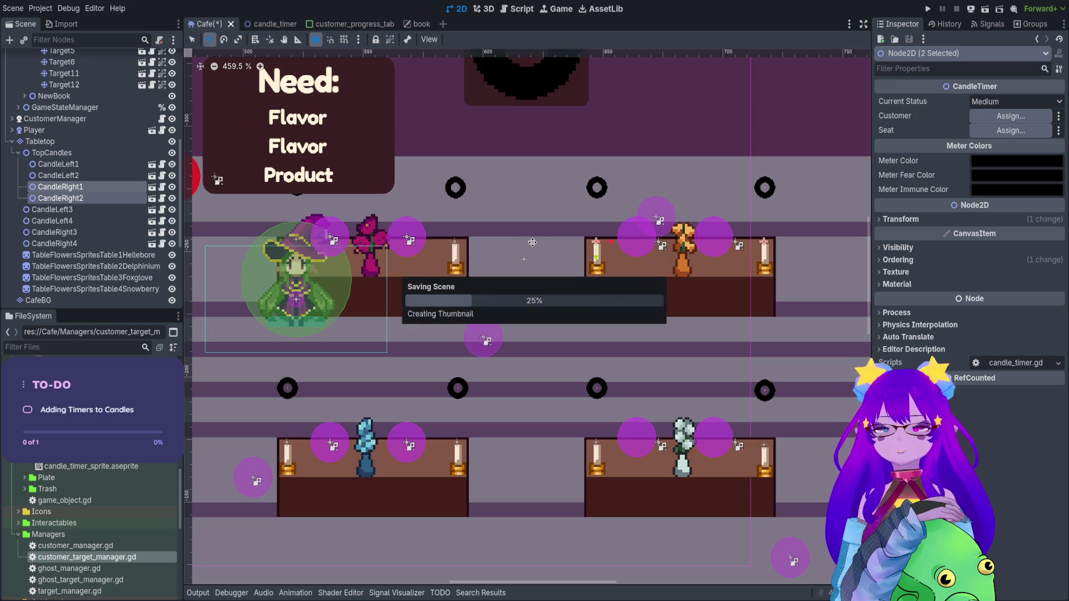
click(46, 153)
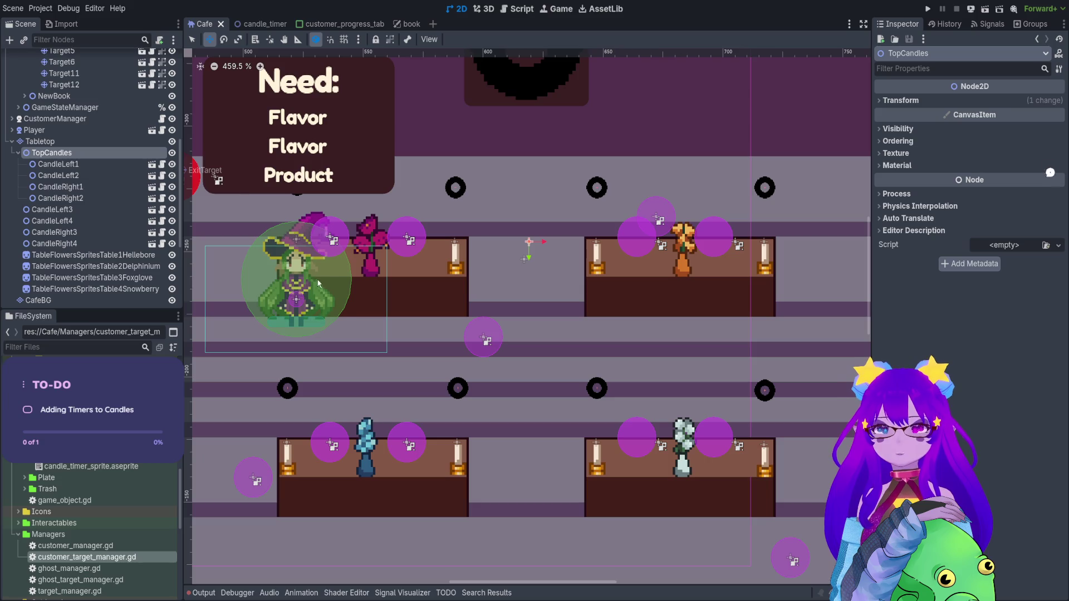
Step: Create a new Node2D named BottomCandles
key(ctrl+v)
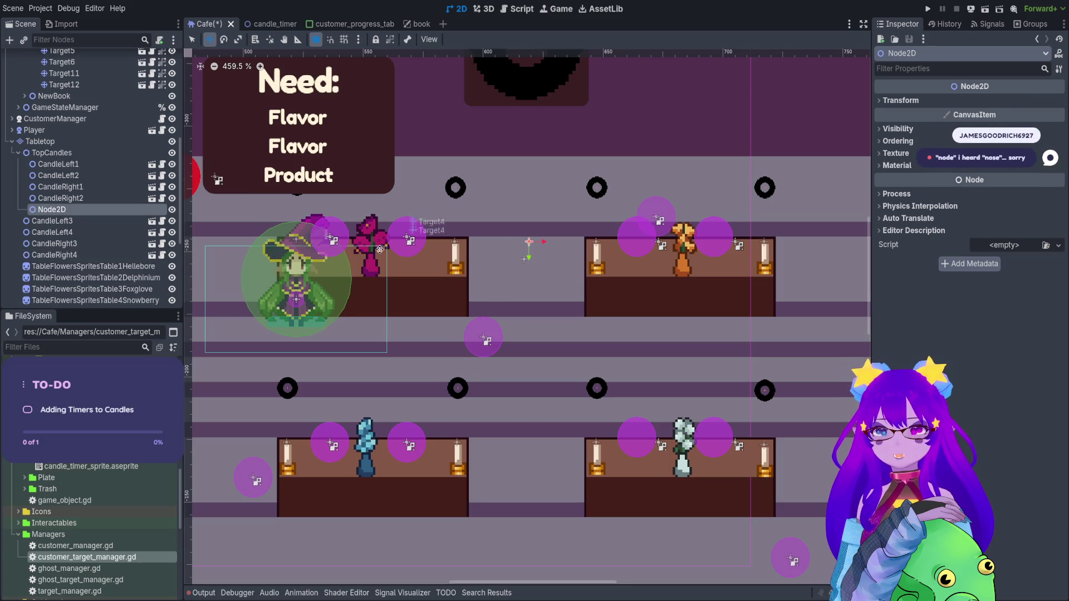
scroll(369, 262, down, 1)
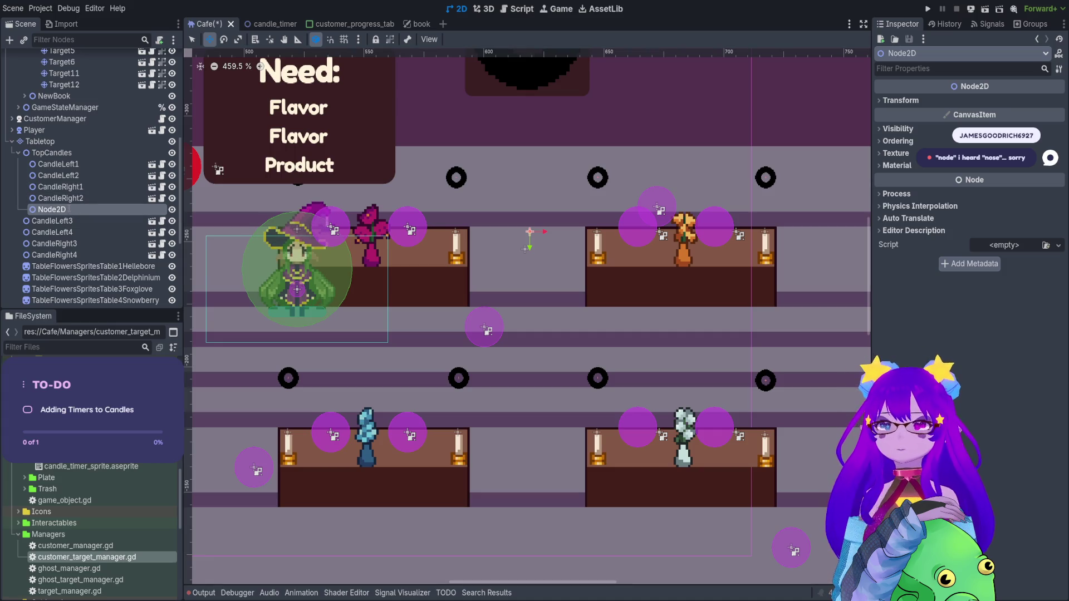
text(BottomCandles)
key(Return)
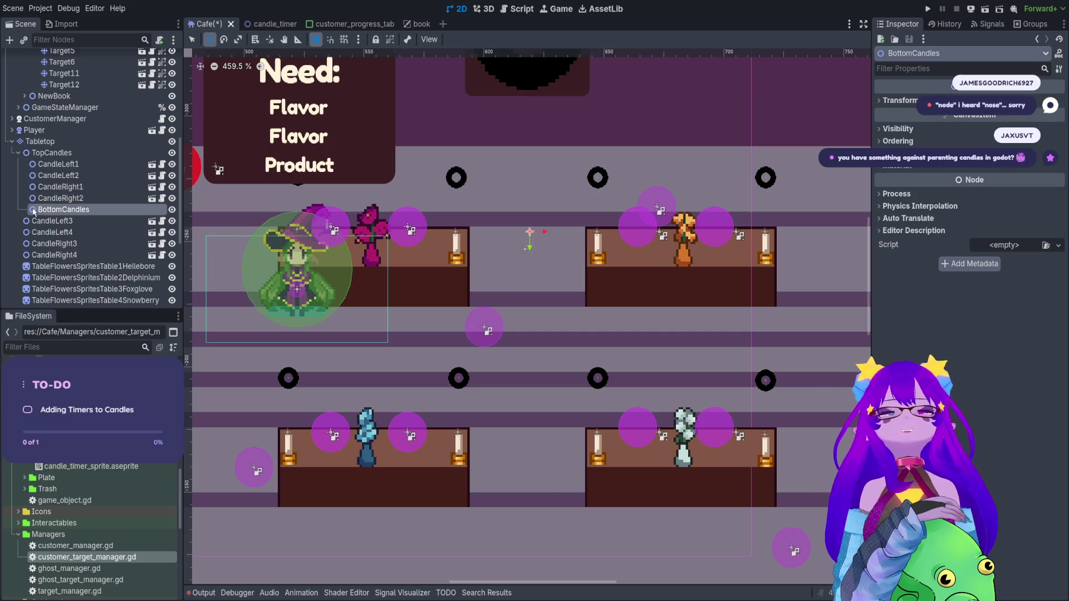
Step: Place BottomCandles under Tabletop after TopCandles, over the lower tables
drag(30, 217, 26, 221)
scroll(539, 354, down, 12)
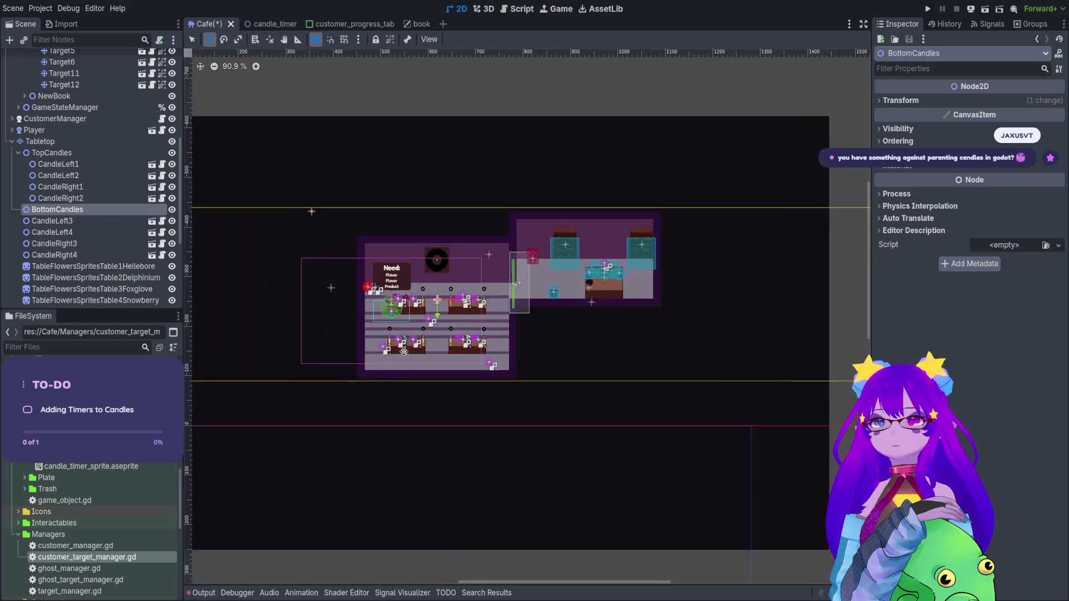
scroll(583, 379, up, 12)
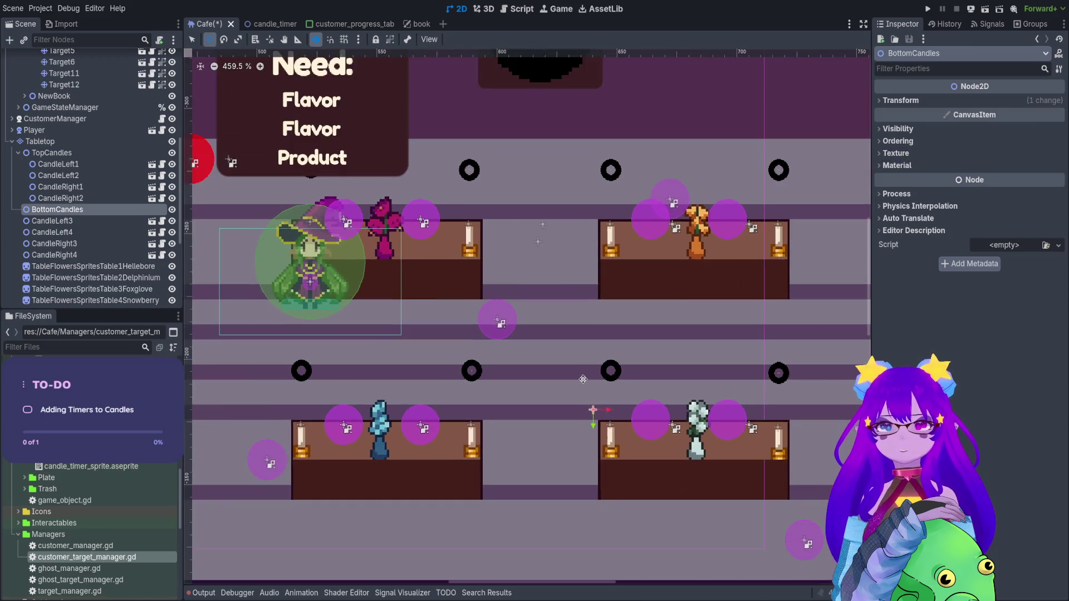
mouse_move(583, 379)
mouse_down()
mouse_move(560, 361)
mouse_move(579, 375)
mouse_move(544, 377)
mouse_move(580, 374)
mouse_move(504, 374)
mouse_up()
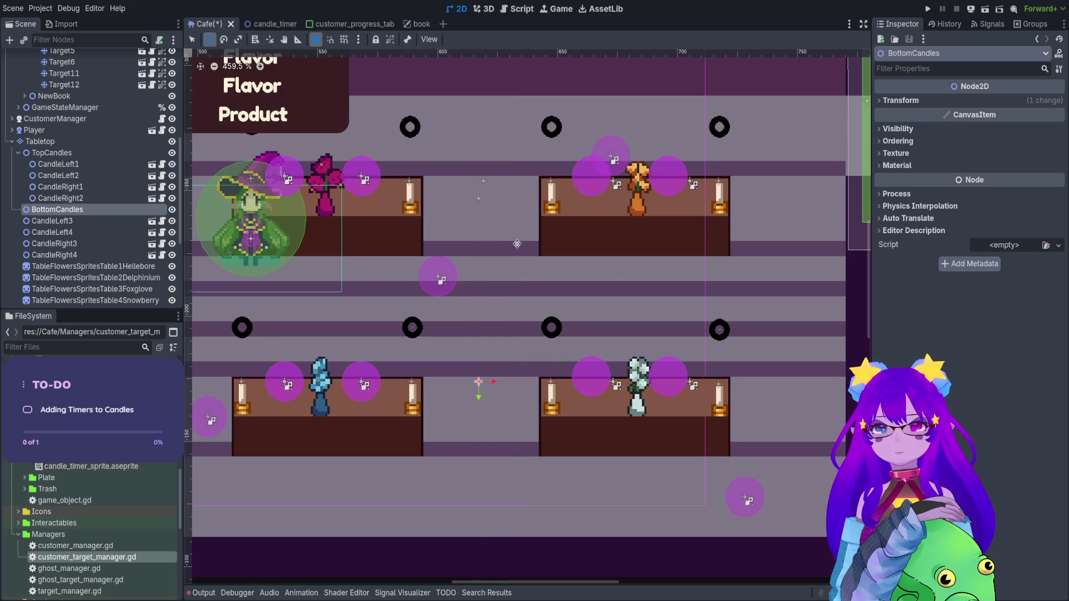
click(51, 153)
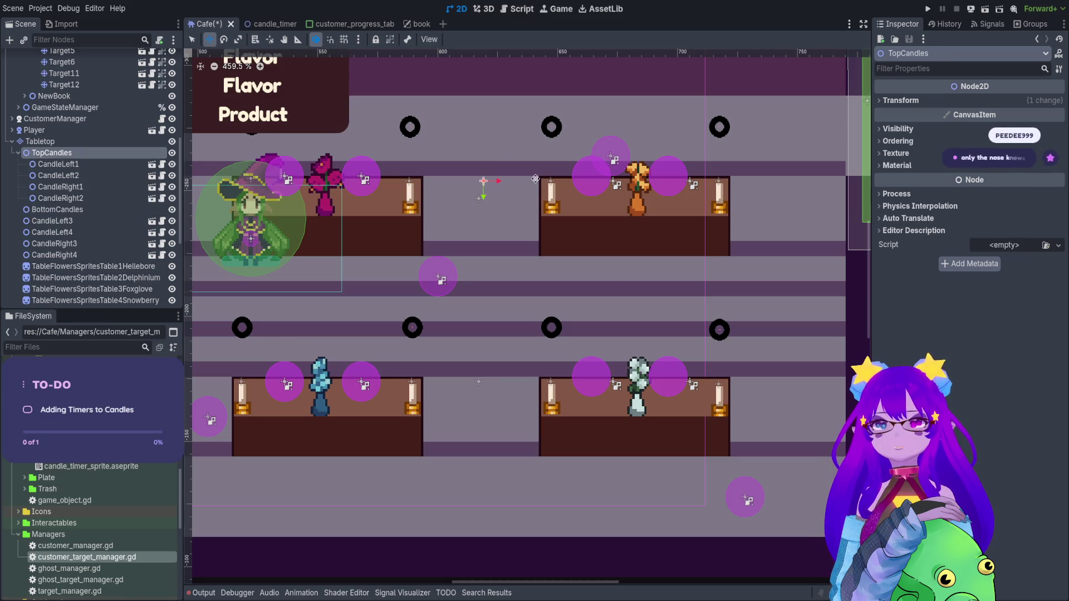
Step: Cancel the accidental shift of the top candles and save the Cafe scene
drag(535, 191, 542, 191)
key(Escape)
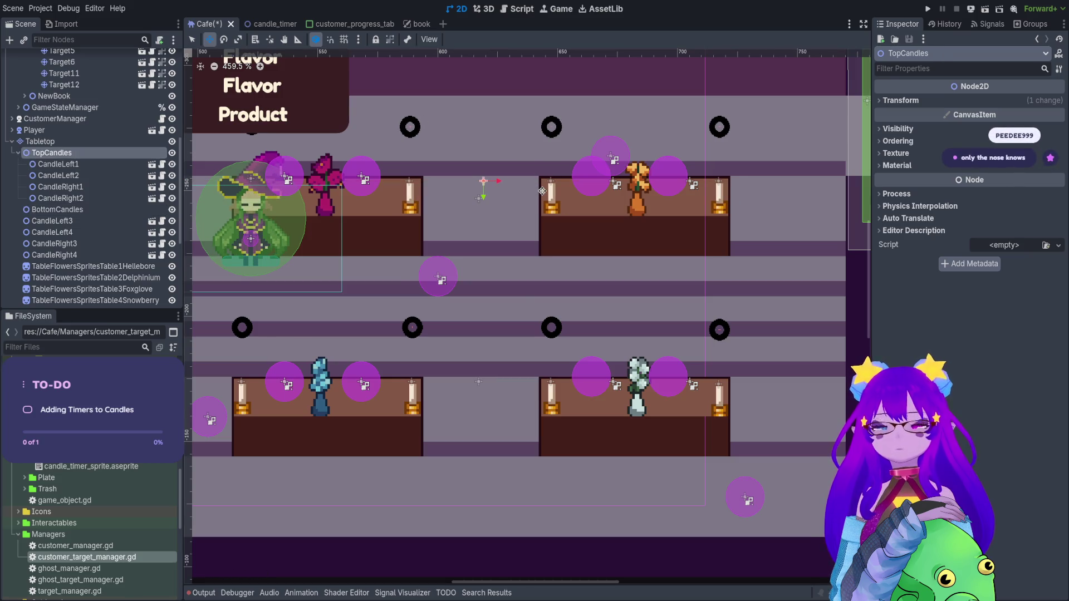
key(ctrl+s)
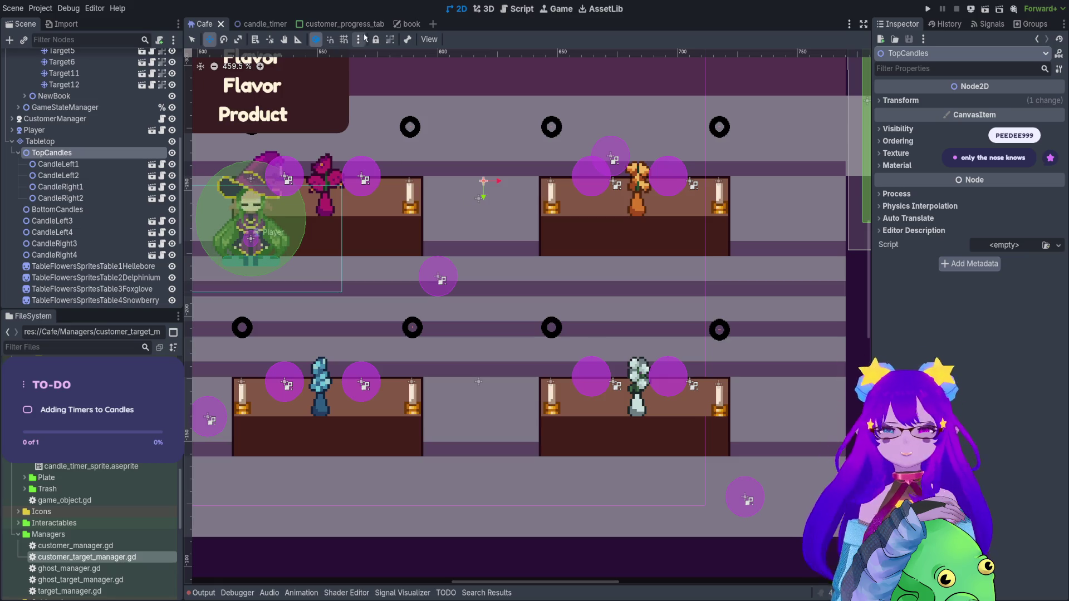
Step: Move CandleLeft3, CandleLeft4, CandleRight3 and CandleRight4 under BottomCandles
click(53, 221)
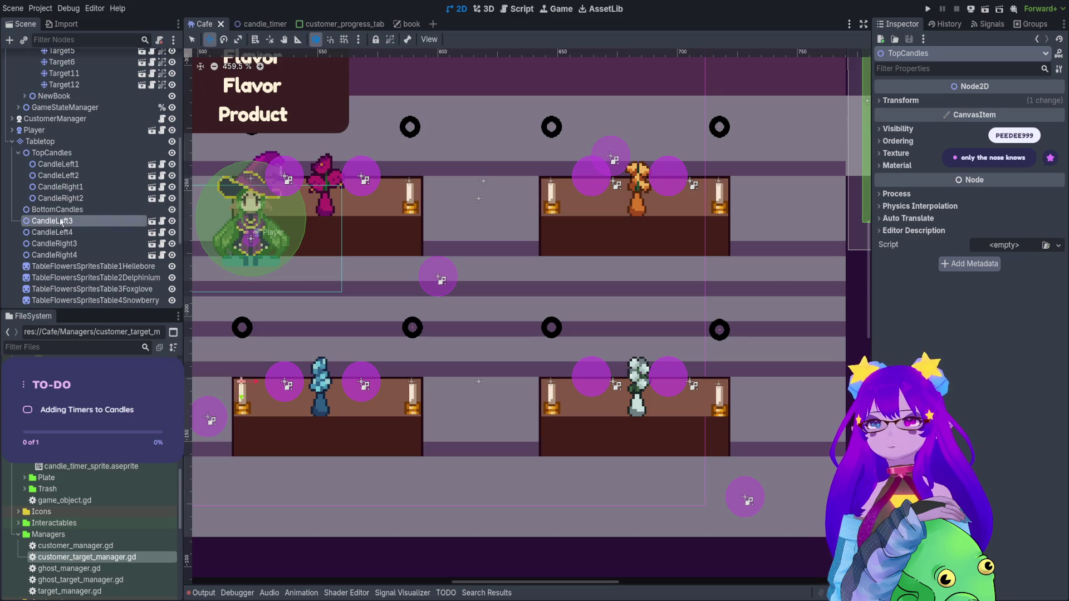
shift+click(64, 255)
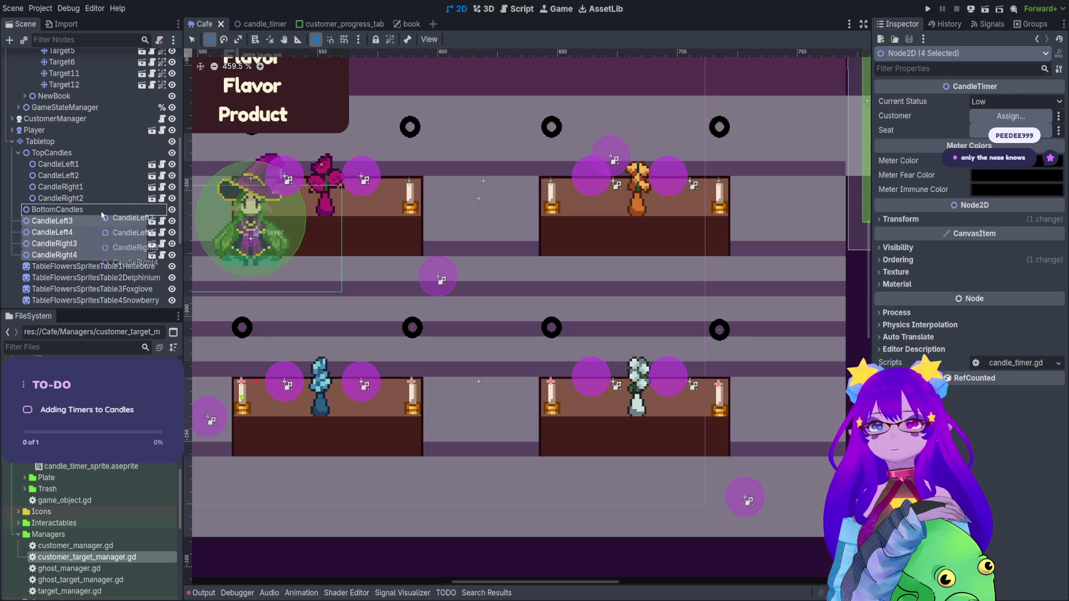
drag(78, 230, 55, 210)
scroll(254, 221, down, 1)
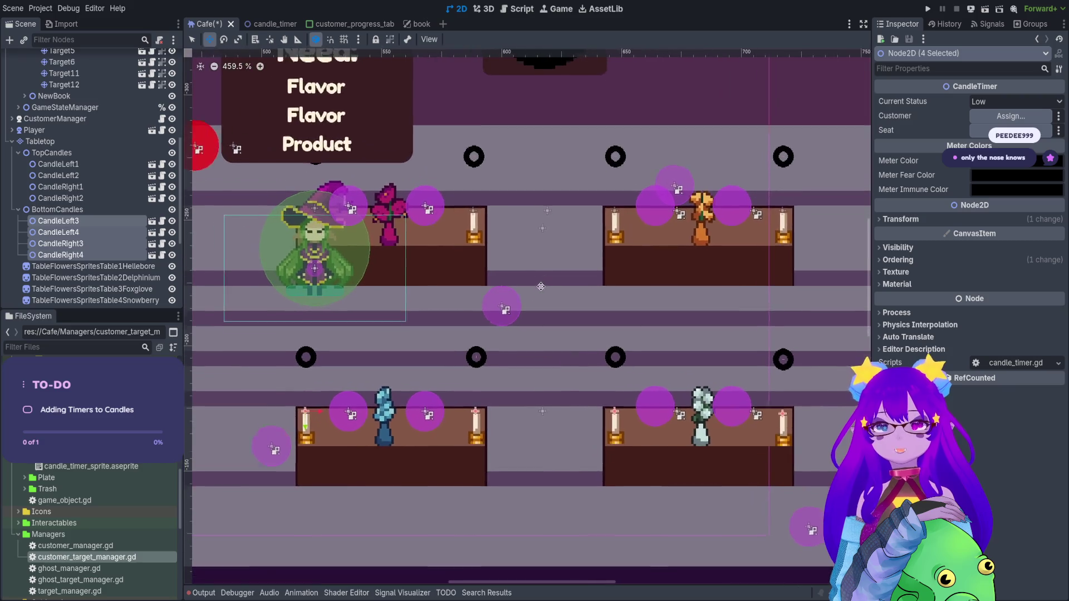
scroll(194, 235, up, 1)
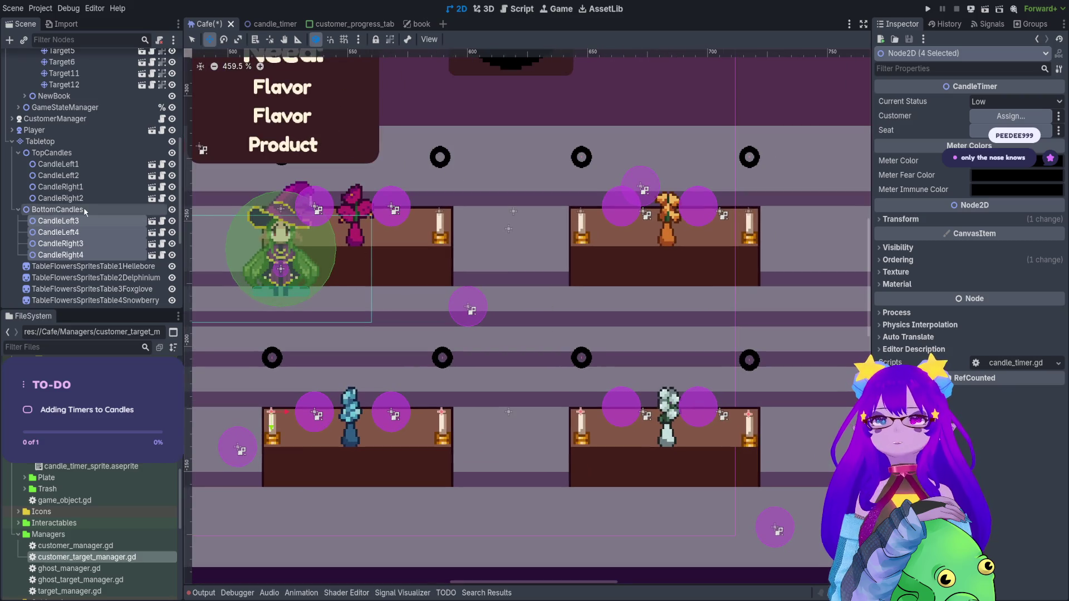
click(84, 209)
click(91, 155)
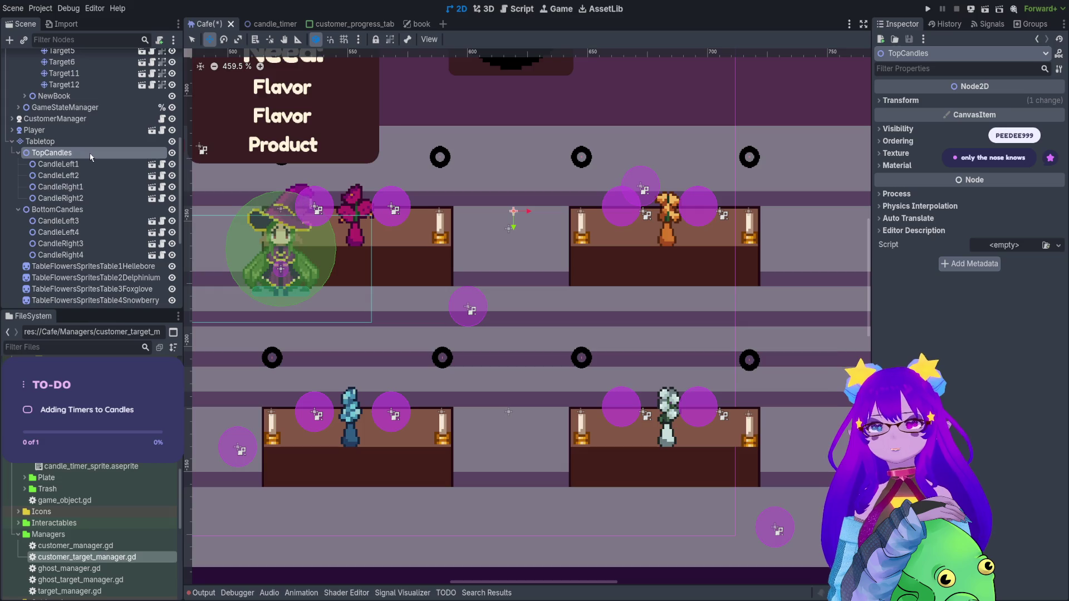
scroll(600, 273, down, 3)
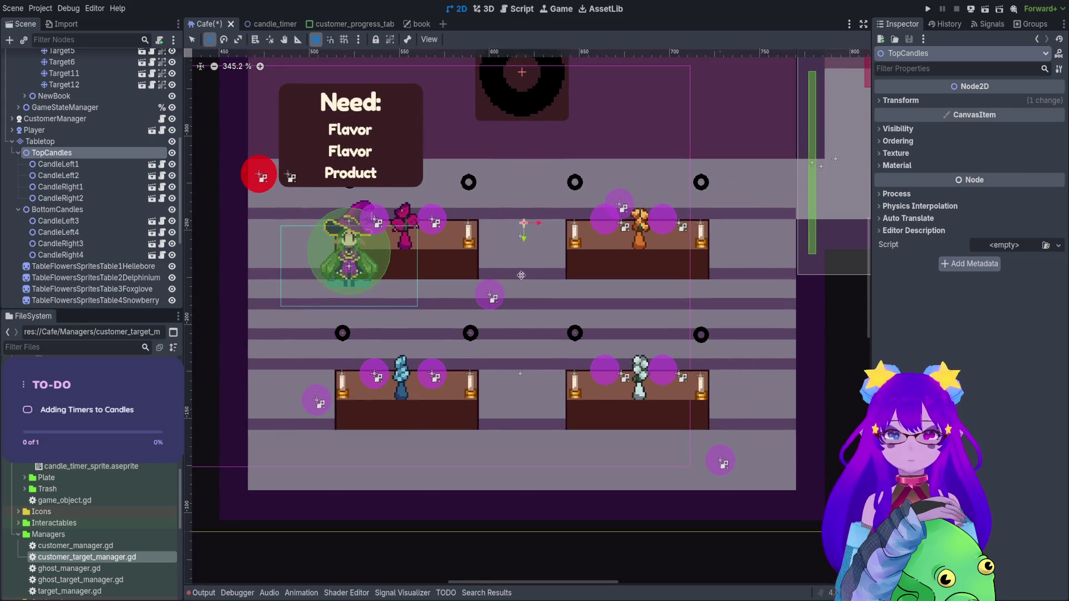
scroll(69, 94, up, 5)
scroll(69, 95, up, 4)
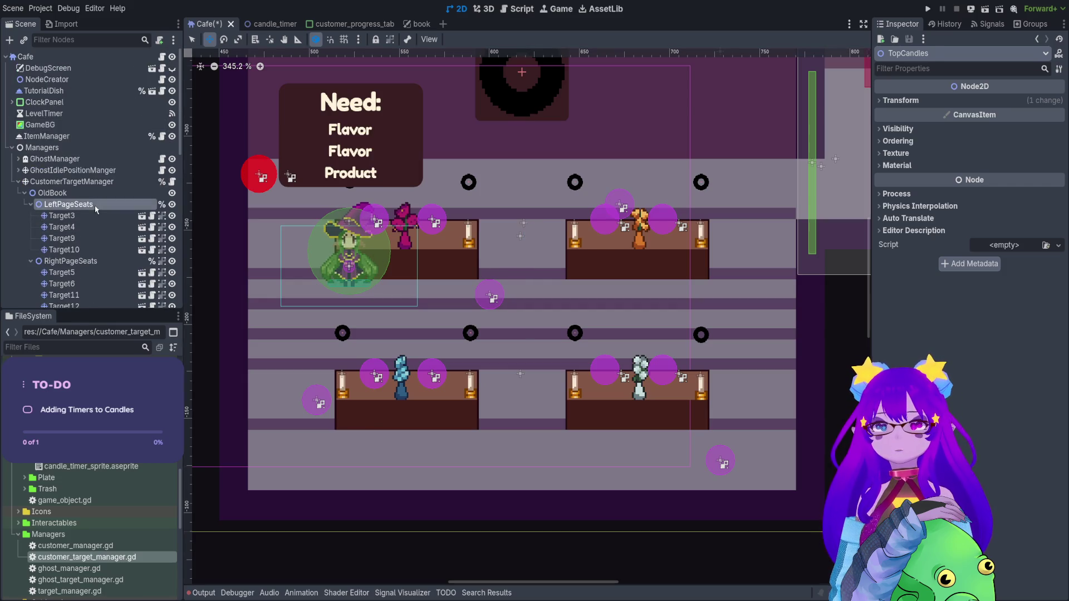
Step: Rename LeftPageSeats to TopSeats and RightPageSeats to BottomSeats, then save the Cafe scene
click(95, 205)
scroll(501, 268, down, 8)
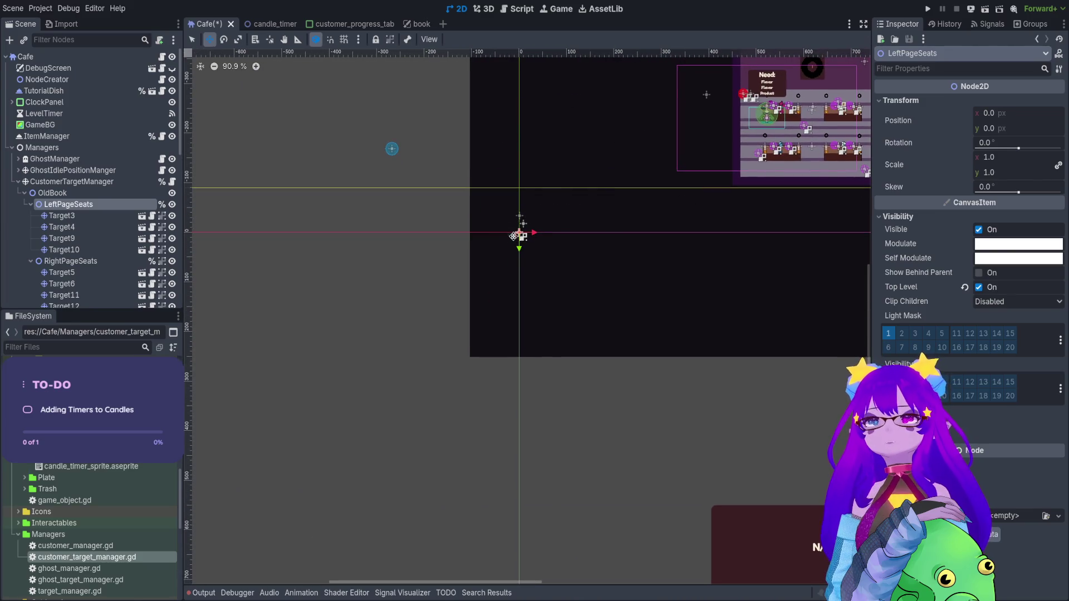
scroll(745, 160, up, 8)
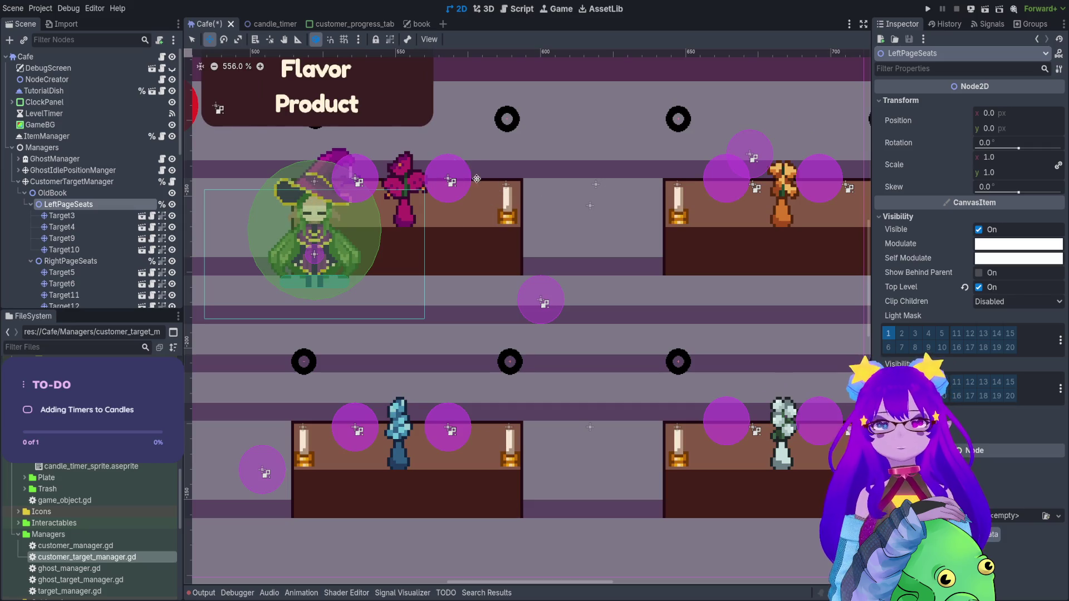
scroll(544, 223, down, 2)
scroll(547, 246, up, 2)
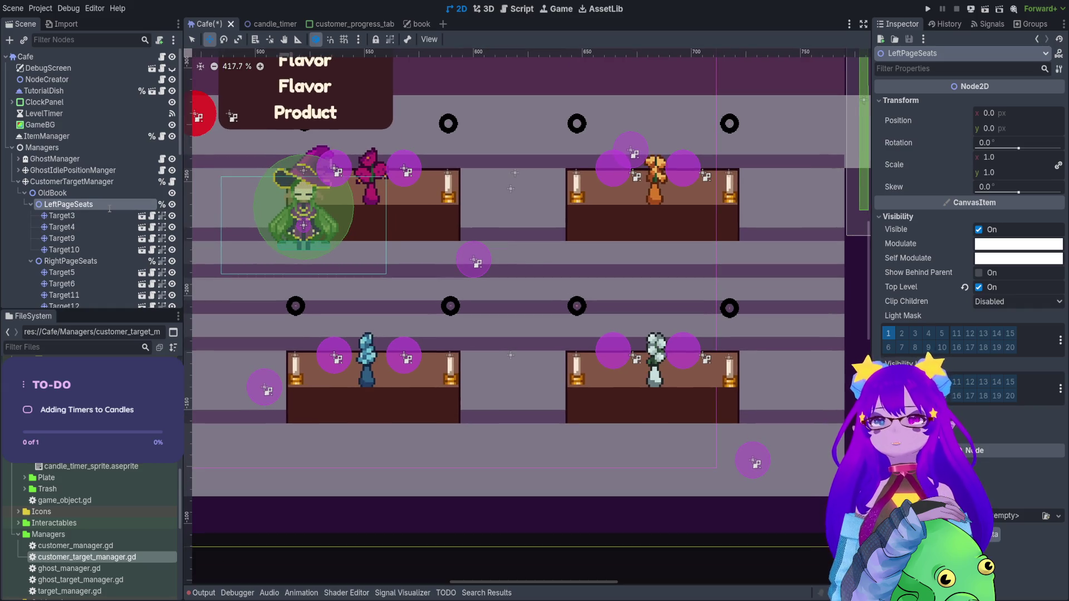
text(TopSeats)
key(Return)
click(104, 260)
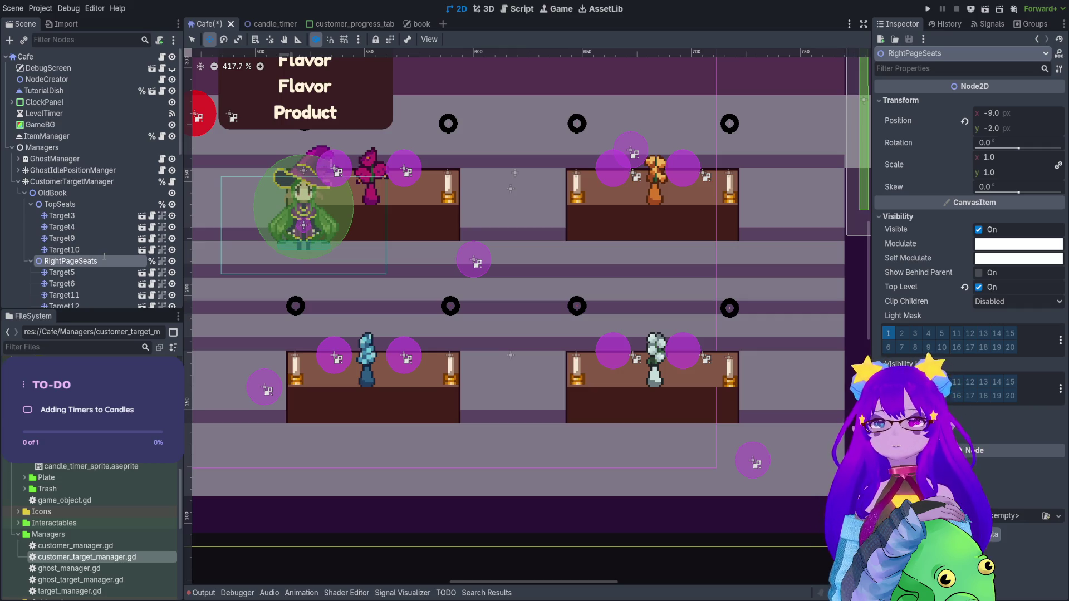
key(ctrl+s)
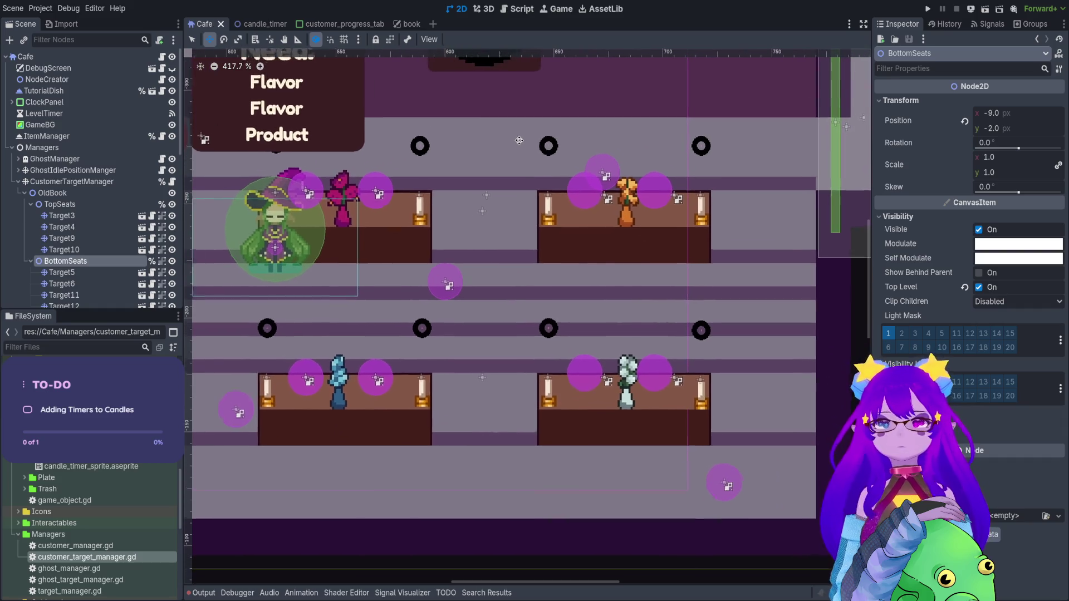
Step: Move Target5 and Target6 under TopSeats, and Target9 and Target10 under BottomSeats
click(72, 228)
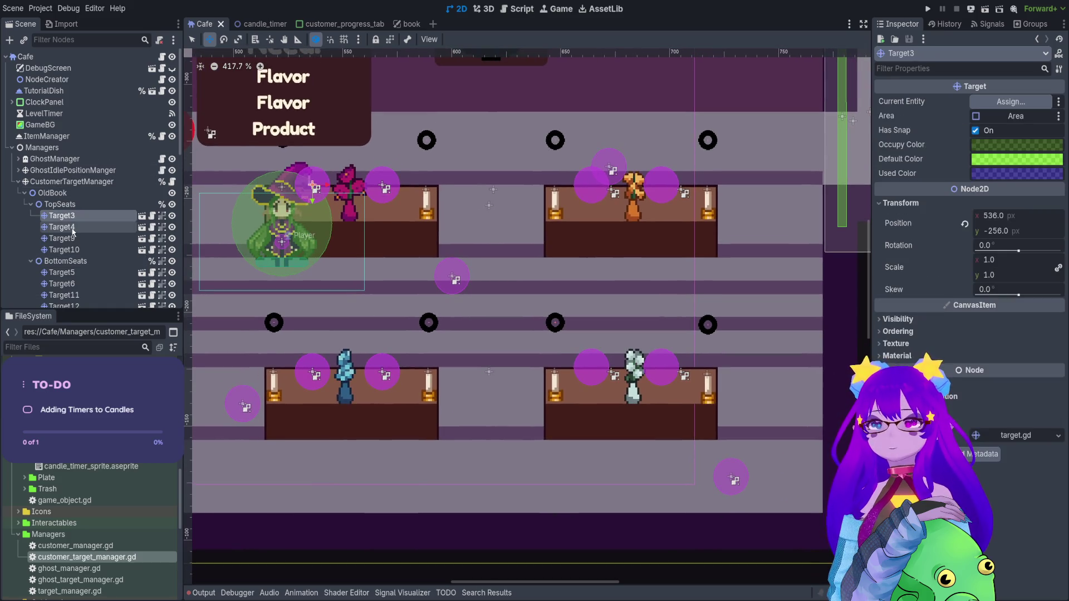
click(62, 272)
shift+click(61, 283)
drag(61, 284, 53, 238)
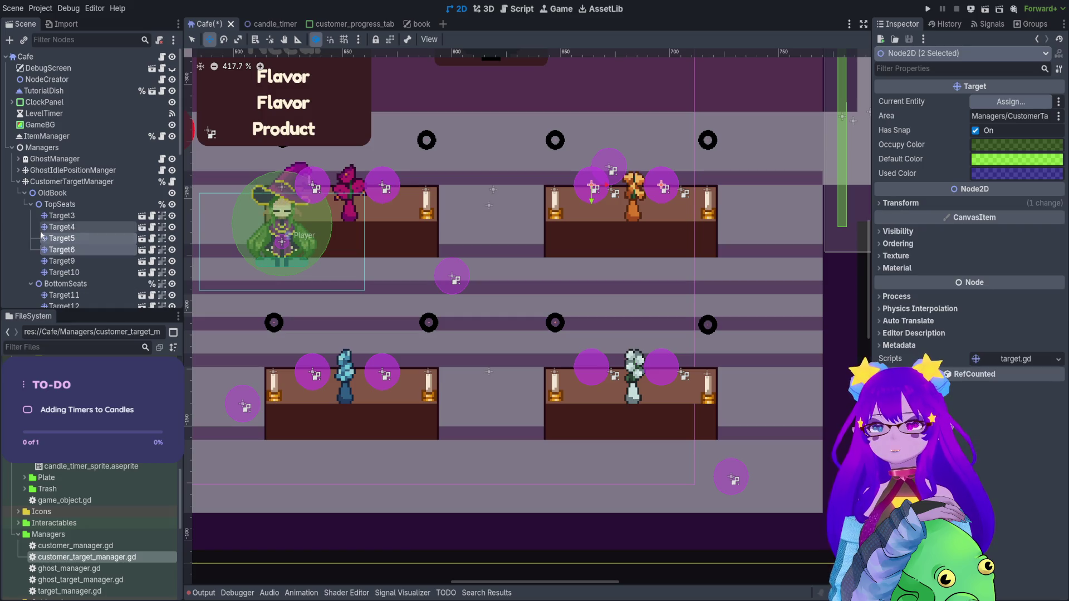
scroll(86, 293, down, 2)
click(61, 230)
shift+click(82, 243)
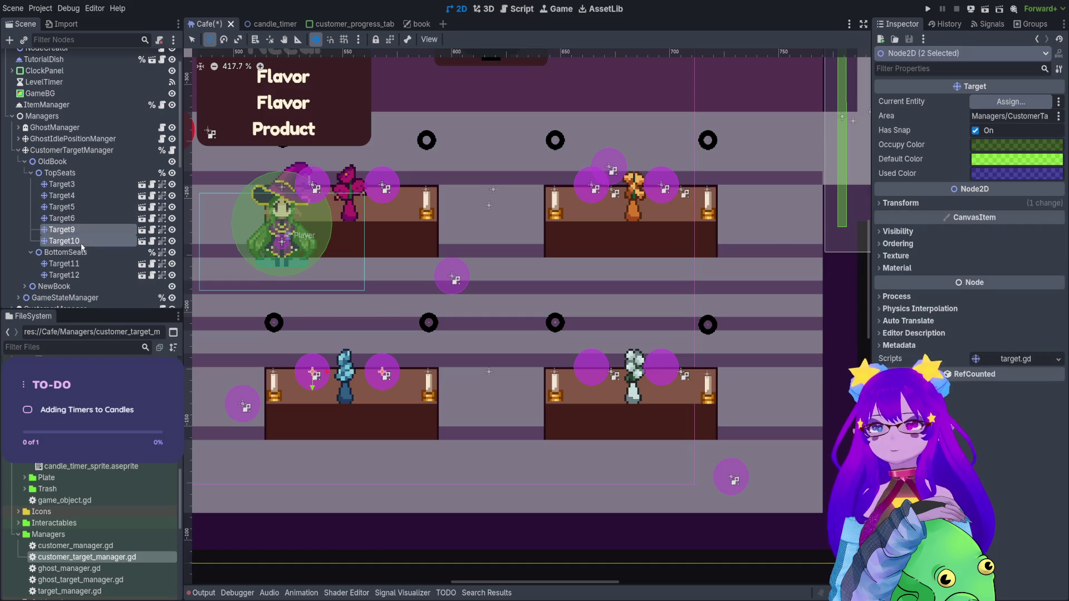
drag(84, 235, 67, 260)
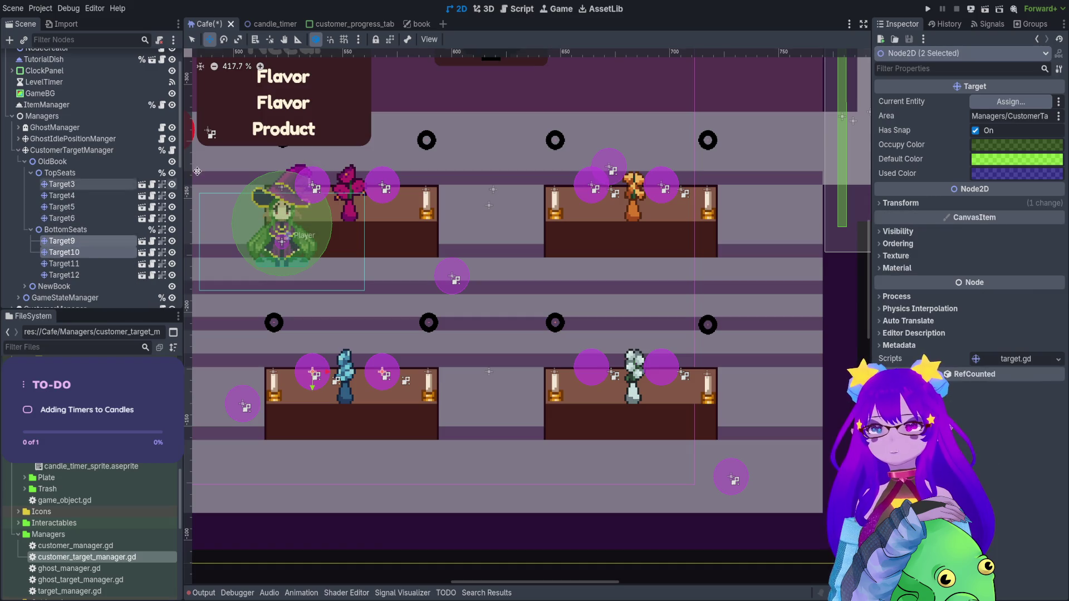
Step: Check the positions of Target3, Target5, Target9 and Target12
click(97, 185)
click(97, 208)
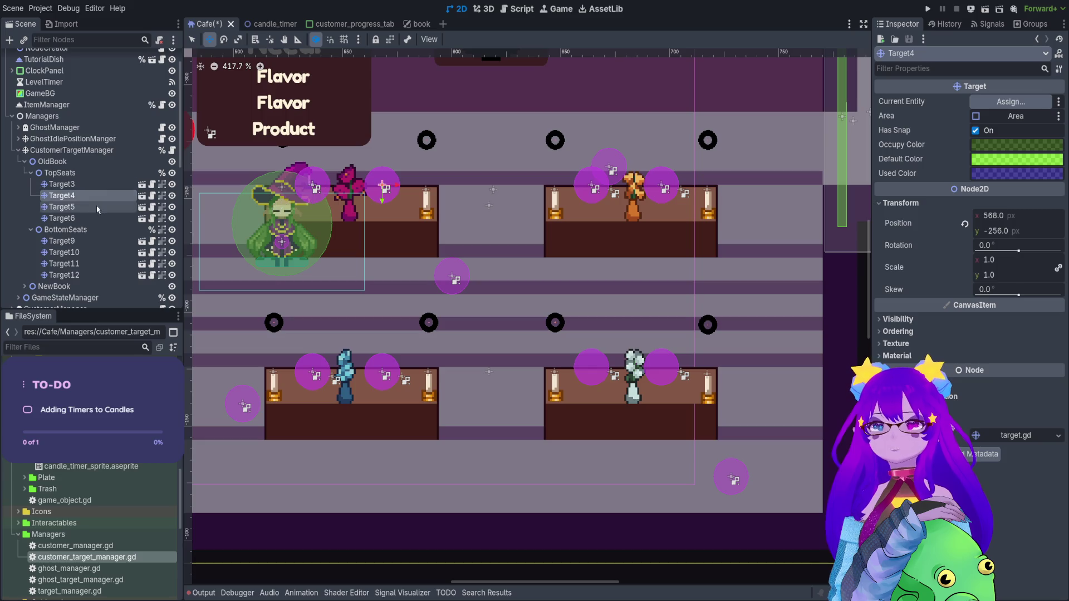
click(83, 242)
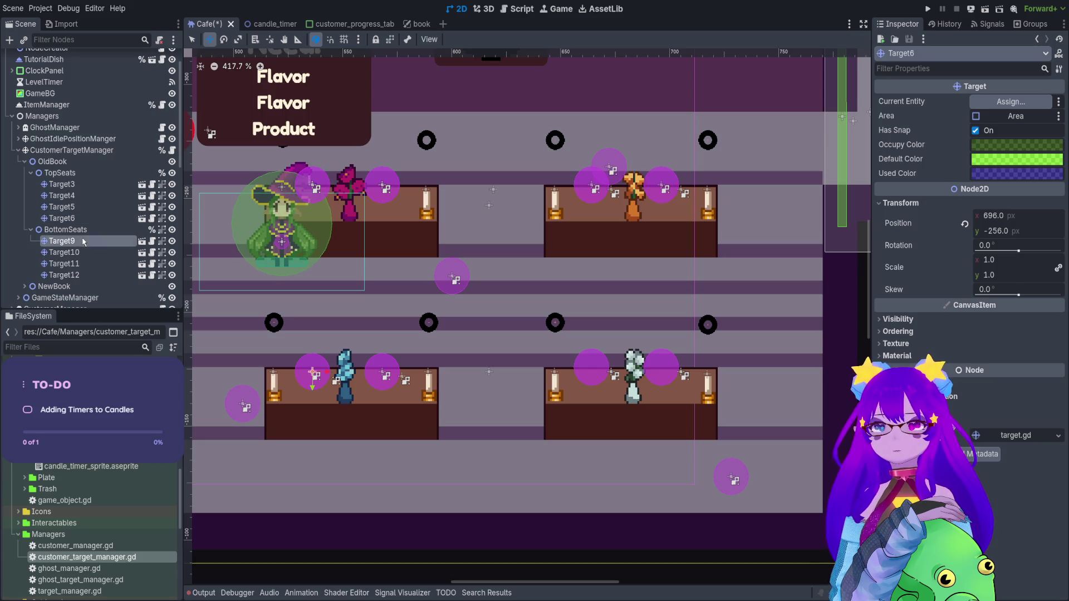
click(84, 275)
click(104, 185)
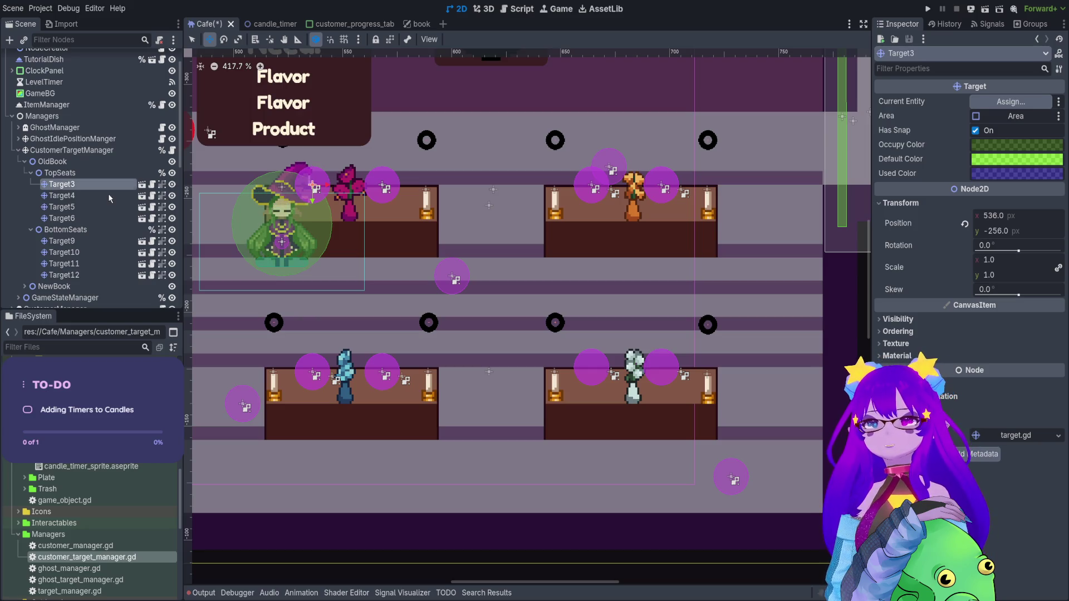
Step: Rename the upper seat targets to TopSeat2, TopSeat3 and TopSeat4
click(110, 197)
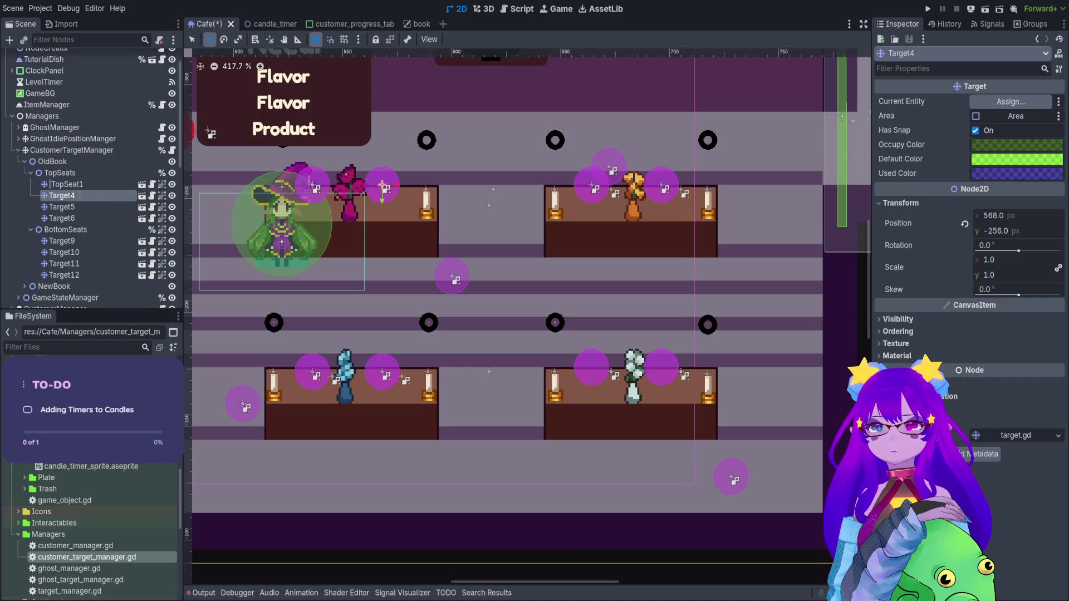
text(TopSeat2)
key(Return)
click(97, 207)
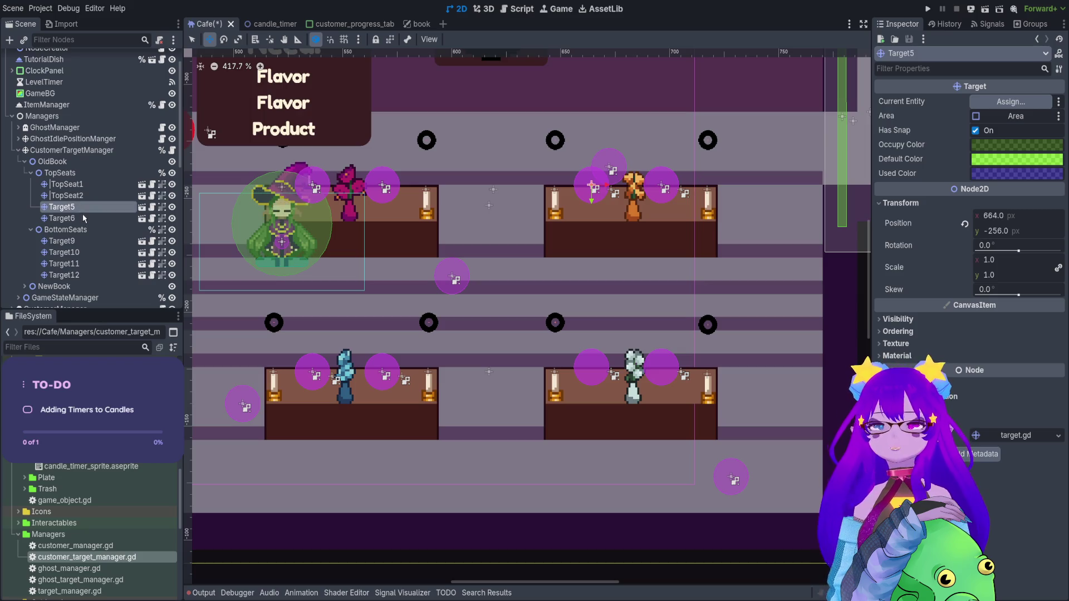
click(82, 215)
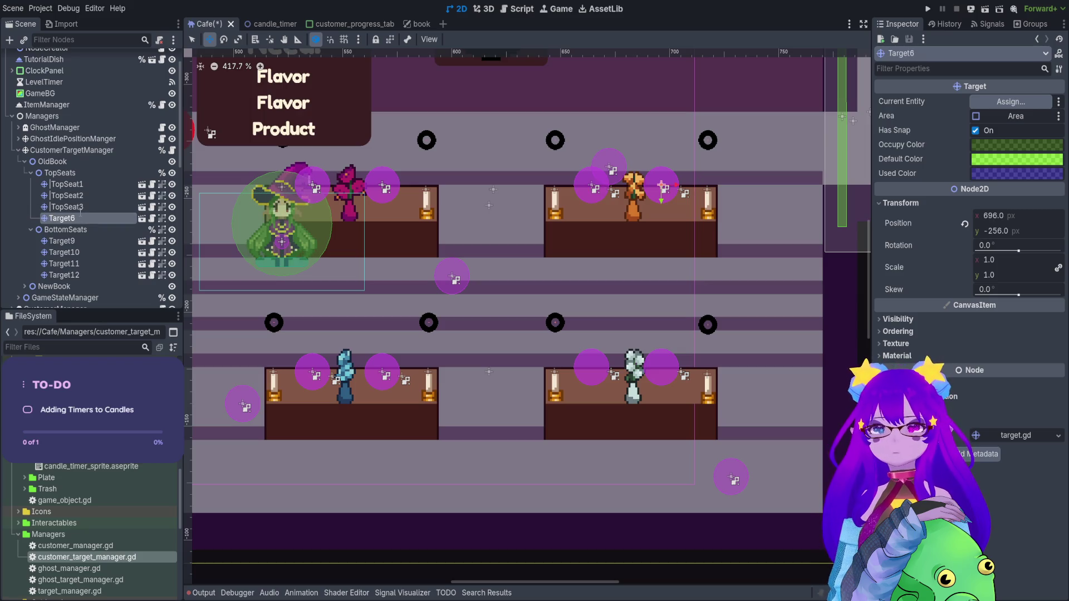
double_click(80, 214)
text(TopSeat4)
Step: Try a batch rename of Target9–Target12, then undo it
click(89, 245)
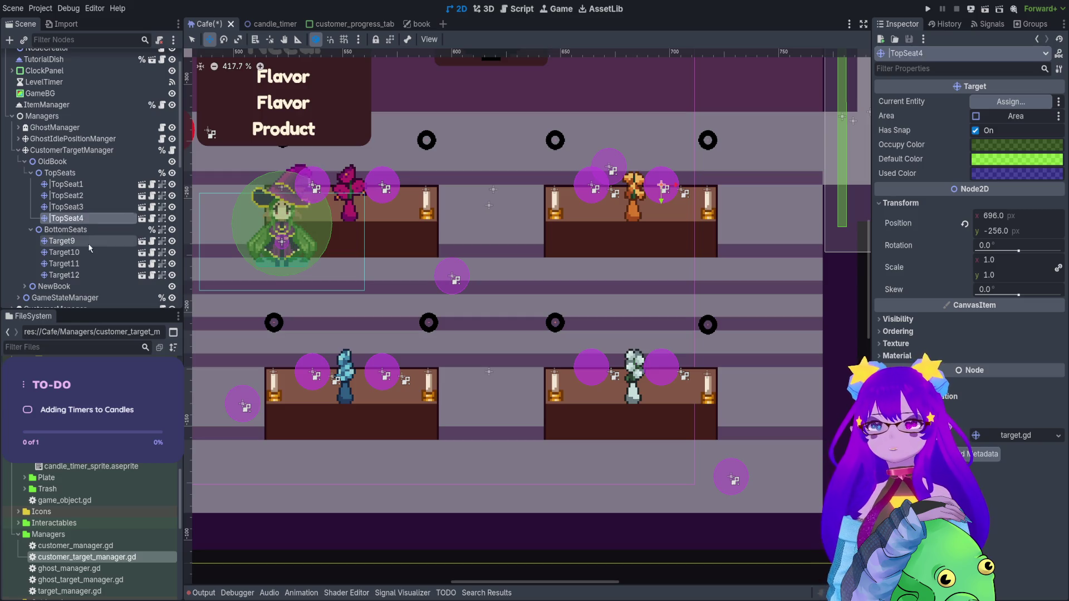
shift+click(78, 275)
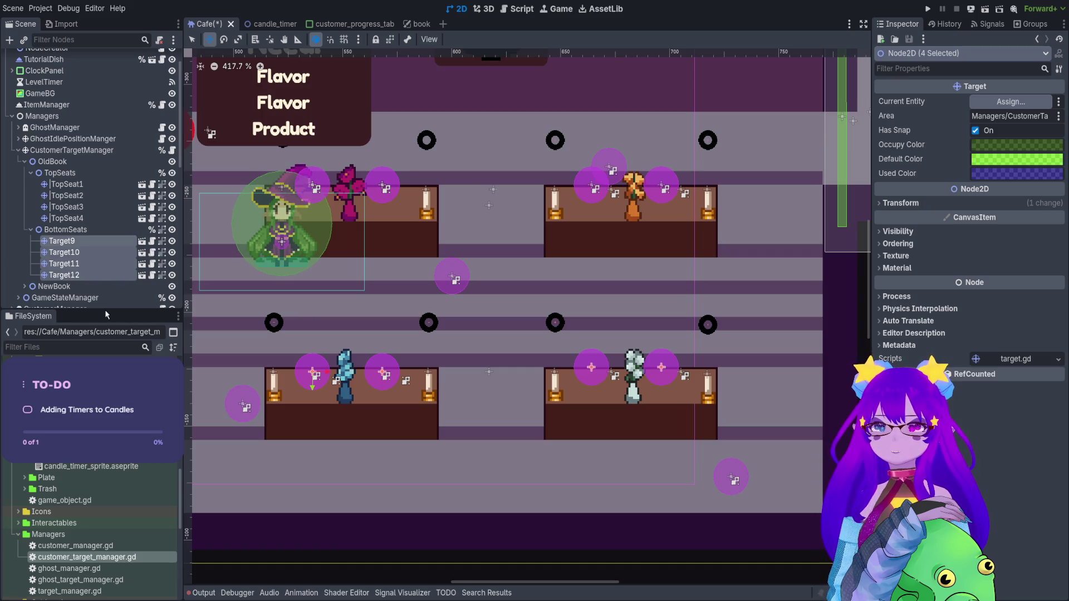
key(ctrl+z)
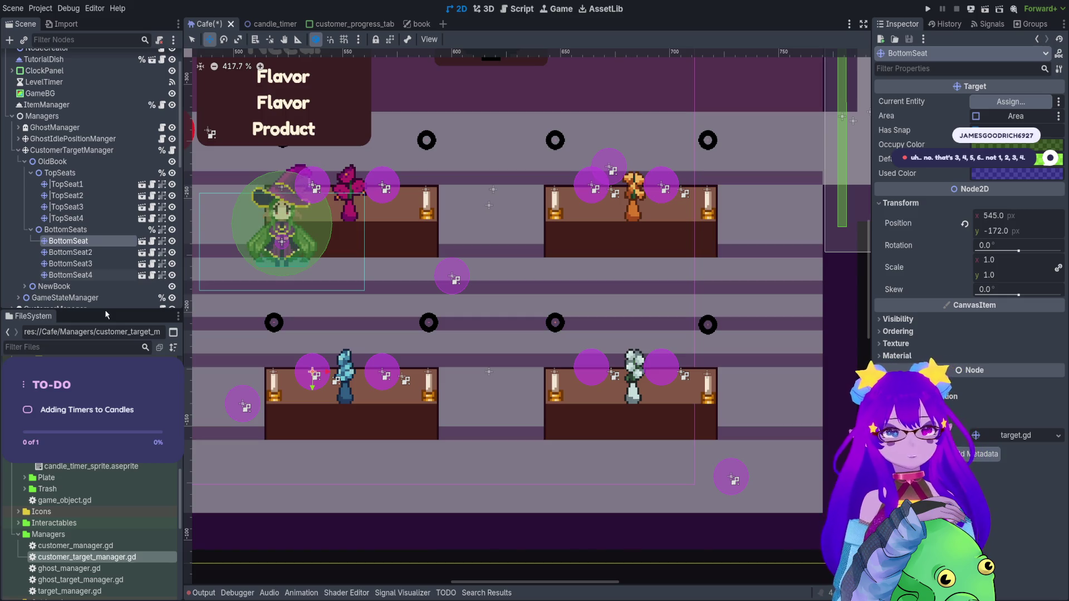
key(ctrl+z)
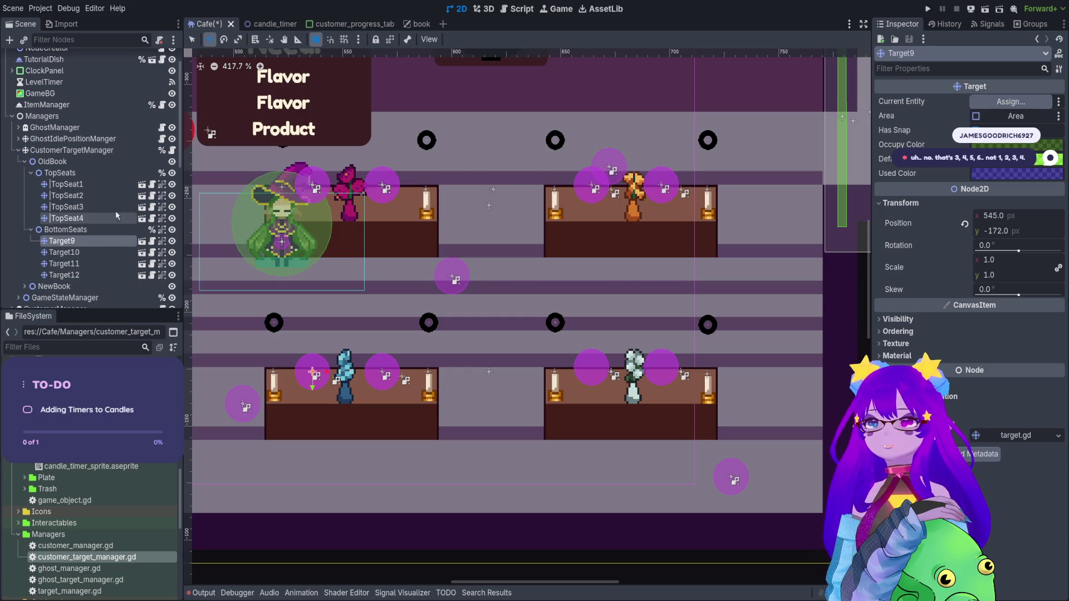
Step: Check where TopSeat1 through TopSeat4 sit on the tables
click(99, 195)
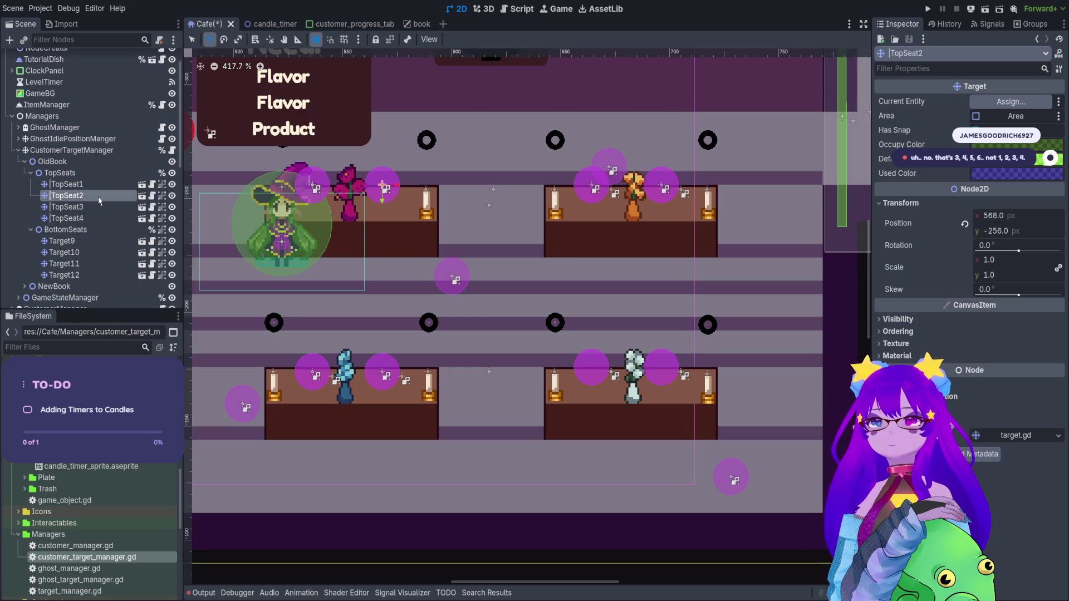
click(97, 209)
click(98, 218)
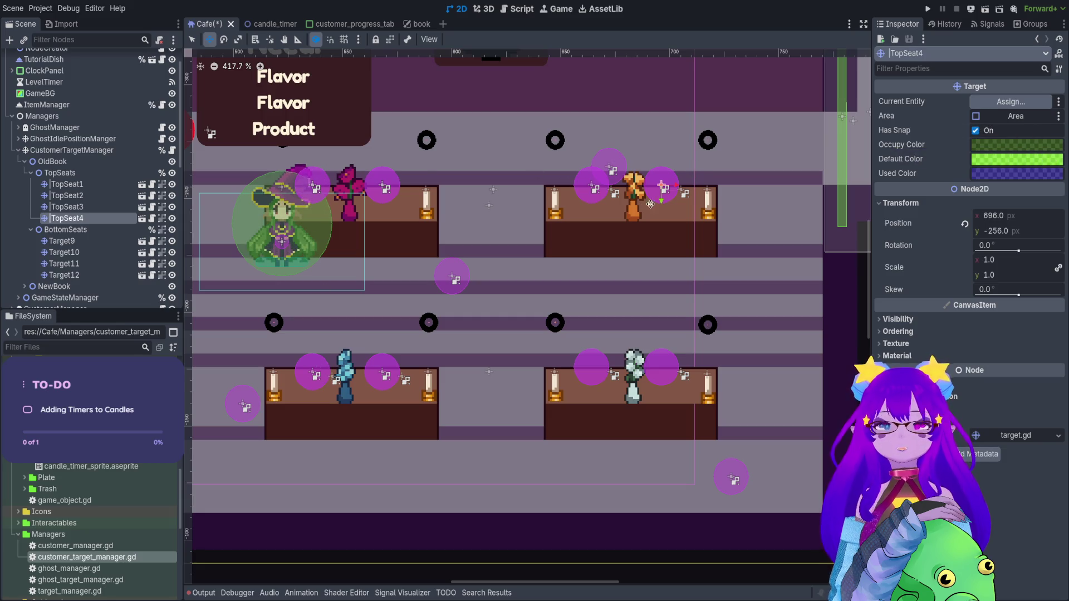
click(65, 184)
click(61, 196)
click(62, 207)
click(64, 219)
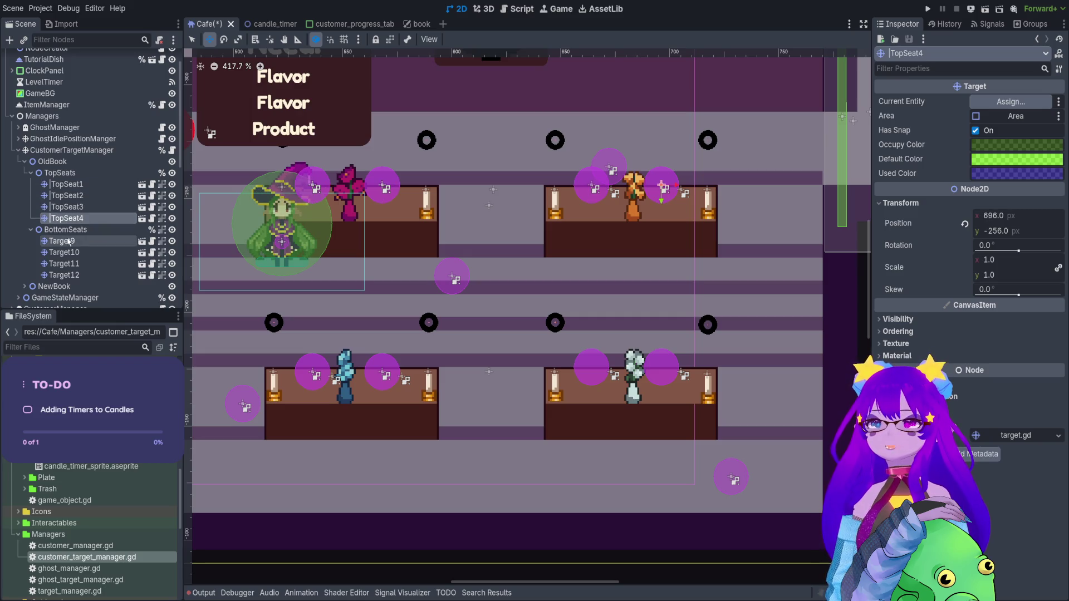
Step: Check where the lower seats Target9 through Target12 sit
click(68, 241)
click(67, 253)
click(73, 263)
click(69, 275)
click(93, 243)
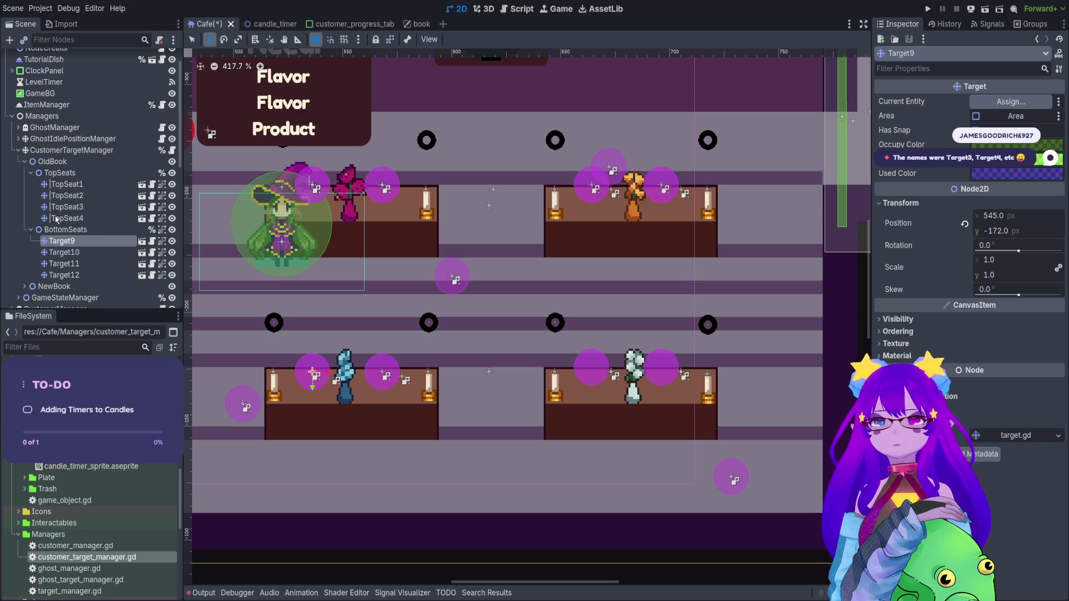
Step: Rename Target9–Target12 to BottomSeat1–BottomSeat4 and save the Cafe scene
click(95, 253)
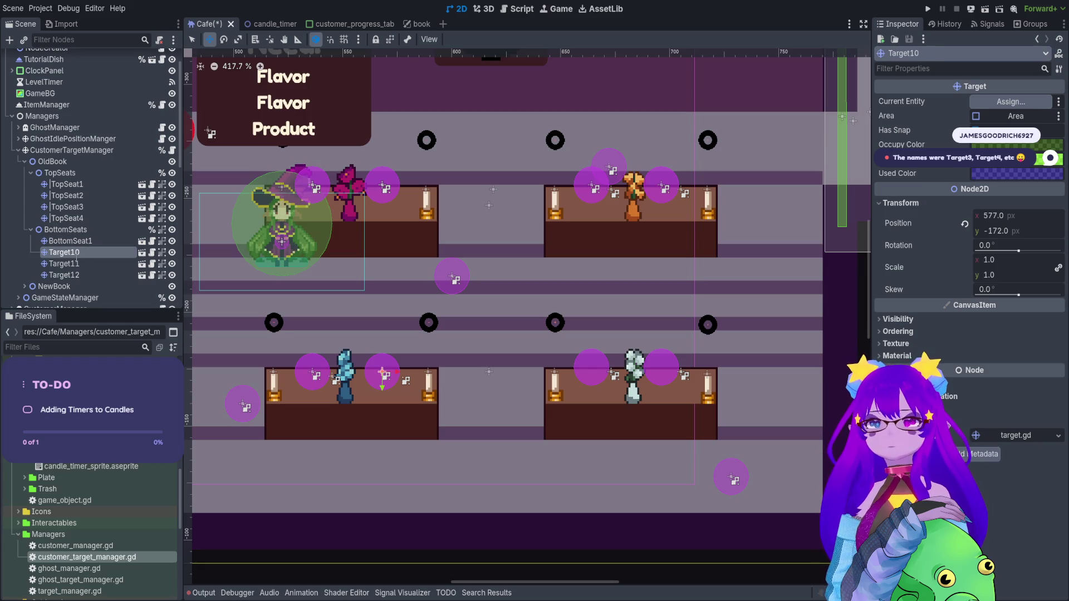
click(94, 264)
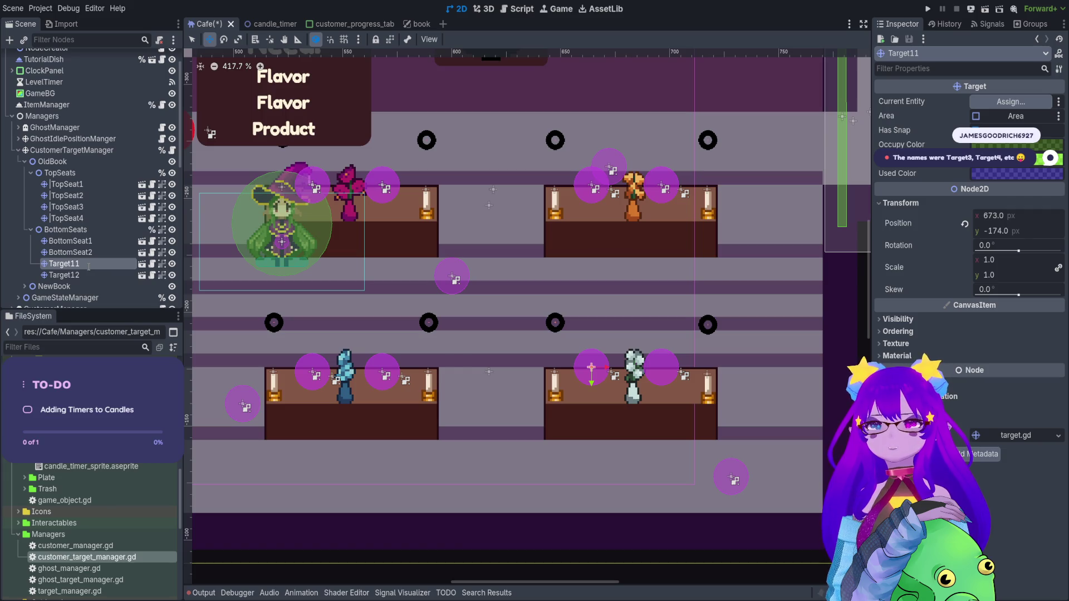
click(92, 275)
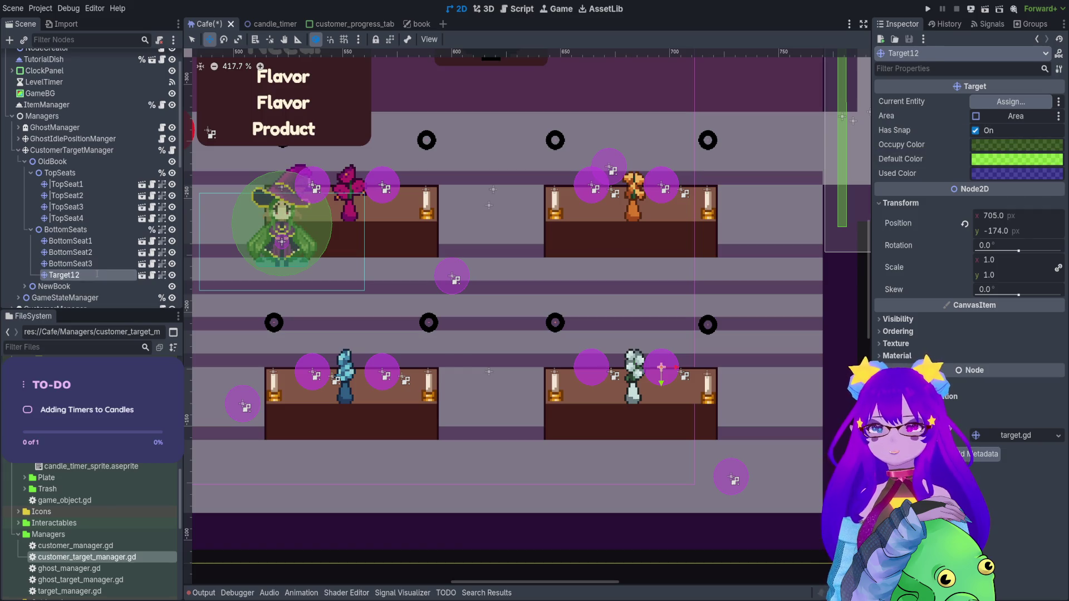
text(BottomSeat4)
key(Return)
key(ctrl+s)
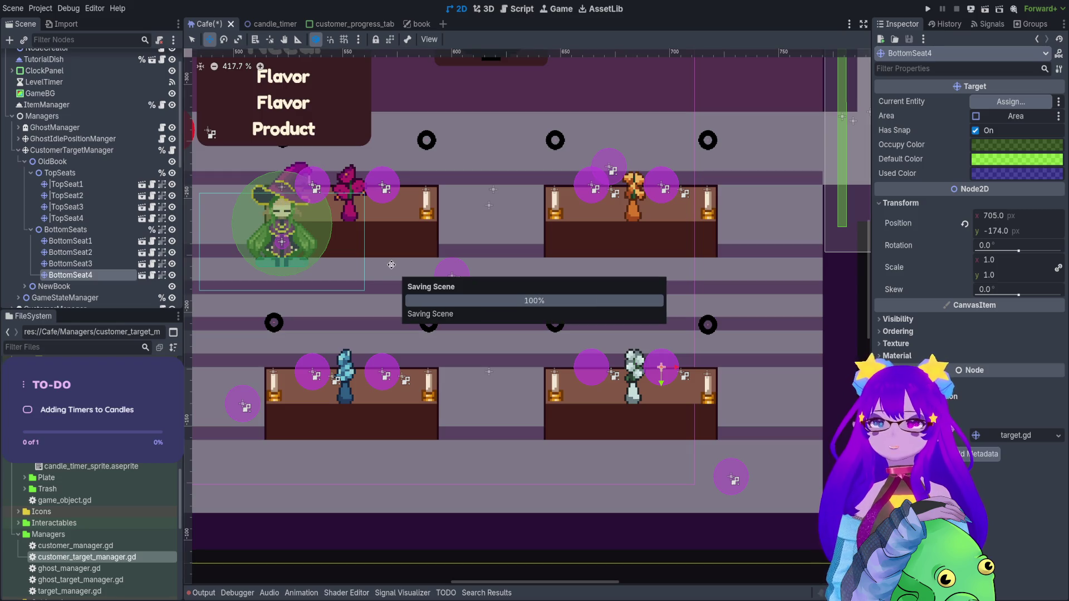
Step: Review the TopSeats, BottomSeats and OldBook nodes and save the scene again
click(70, 174)
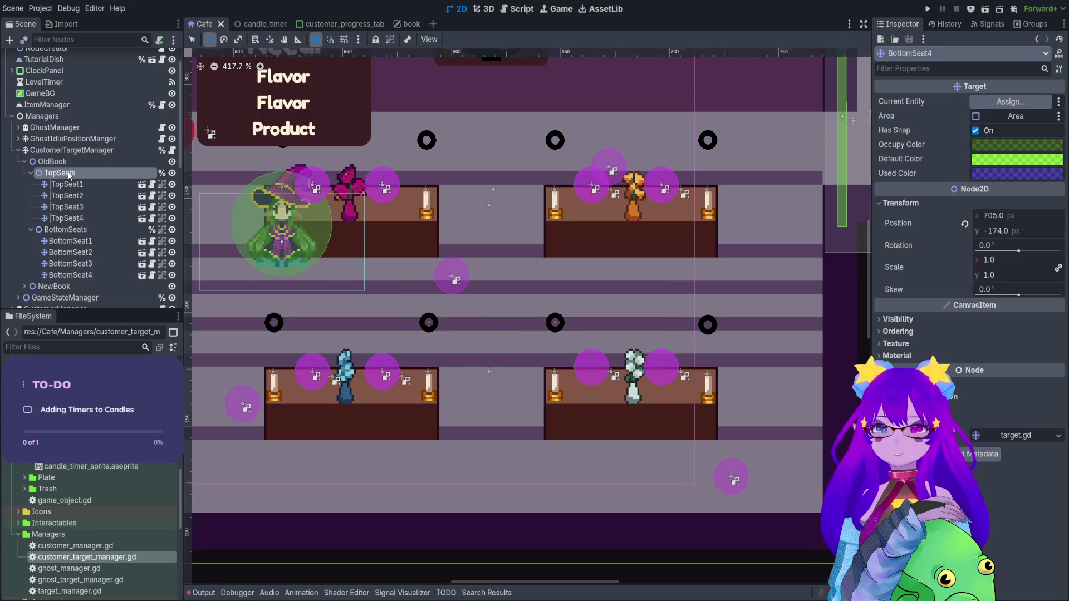
click(70, 231)
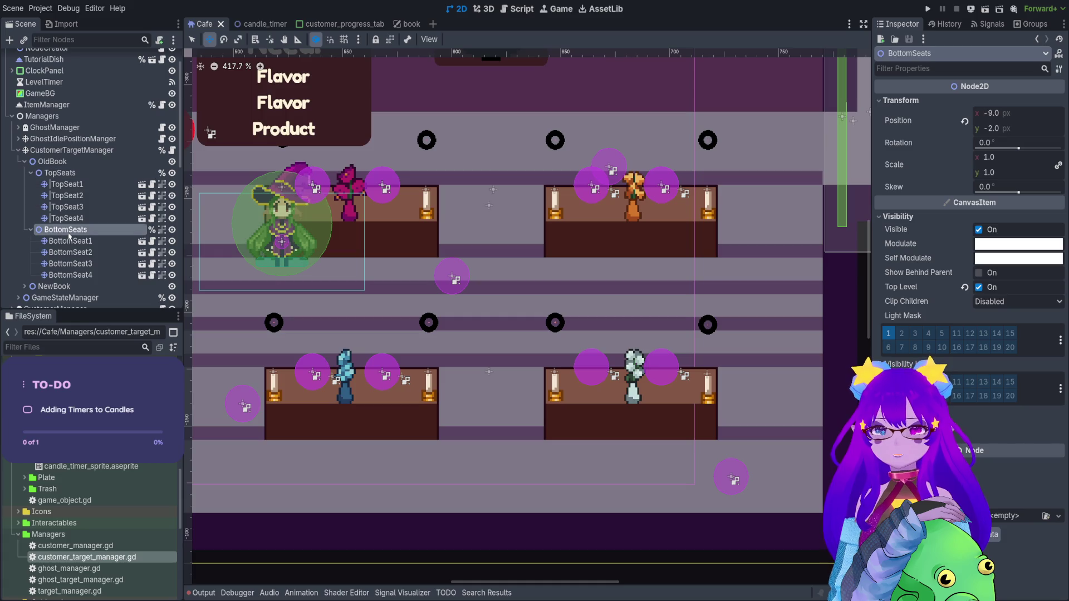
click(89, 161)
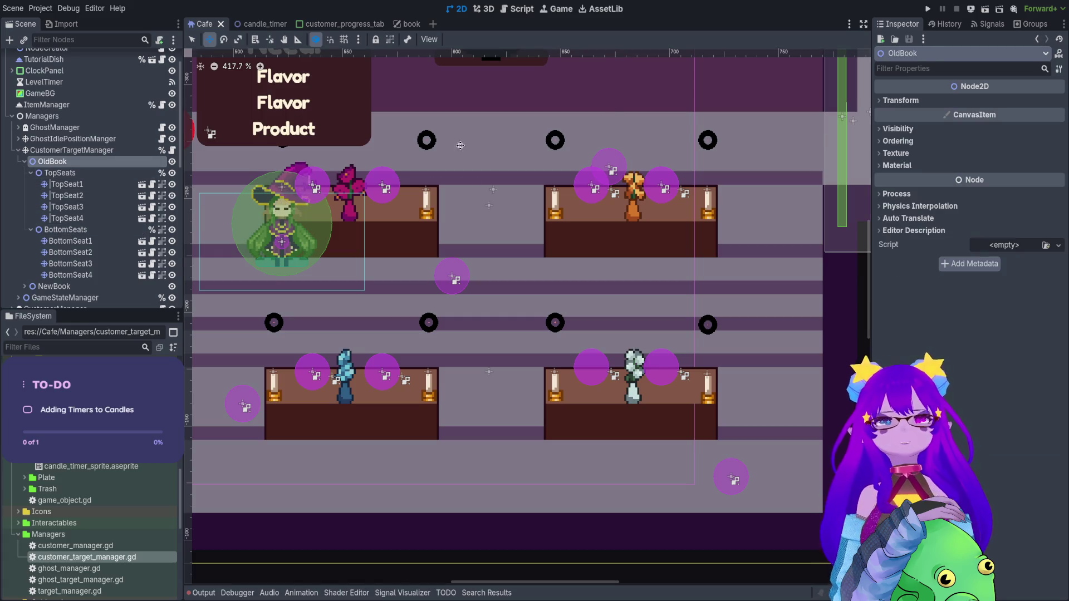
key(ctrl+s)
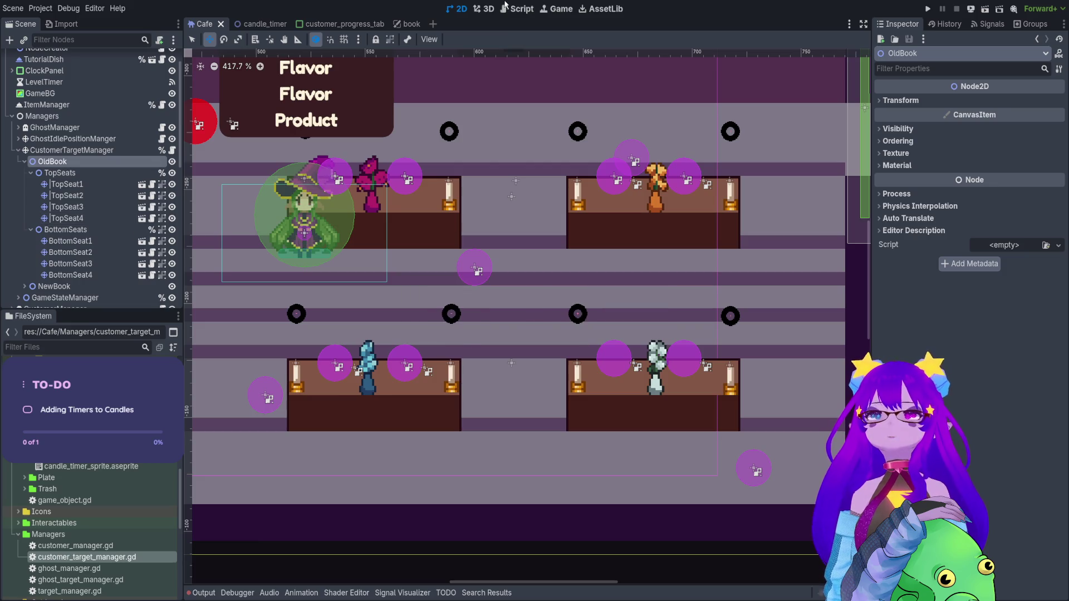
click(517, 8)
Step: Open CustomerTargetManager's script and add blank lines after the right_page_seats declaration on line 9
click(142, 151)
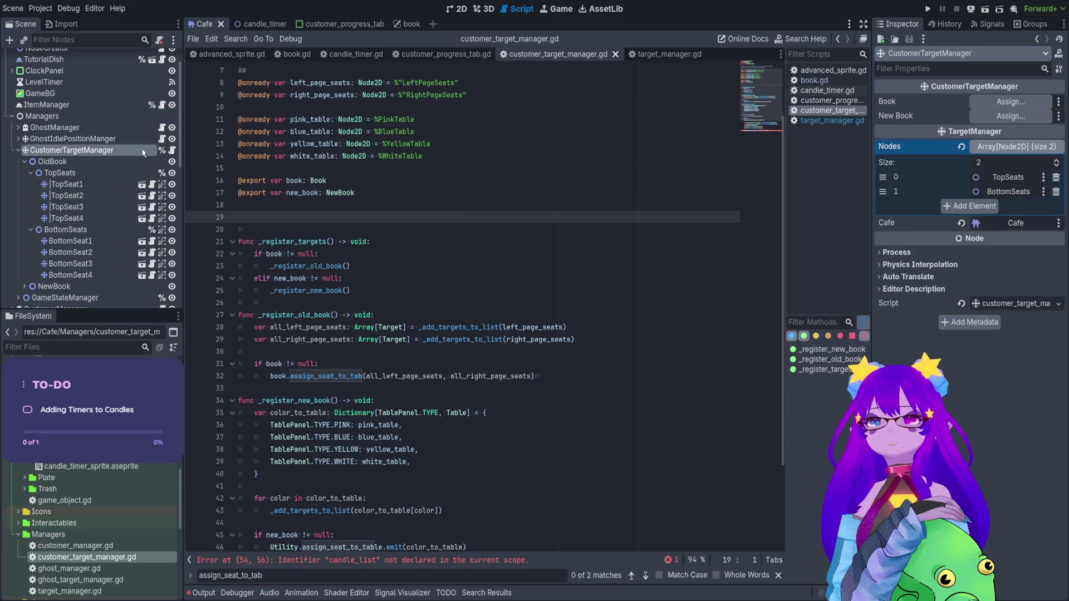
scroll(111, 167, down, 5)
scroll(427, 223, up, 1)
scroll(428, 223, up, 2)
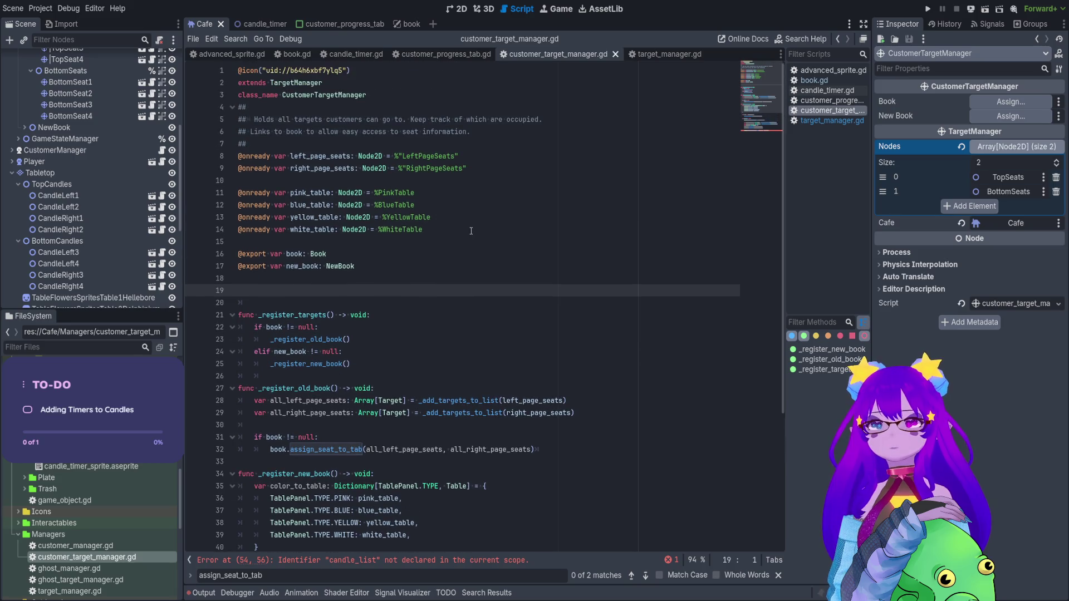
click(465, 168)
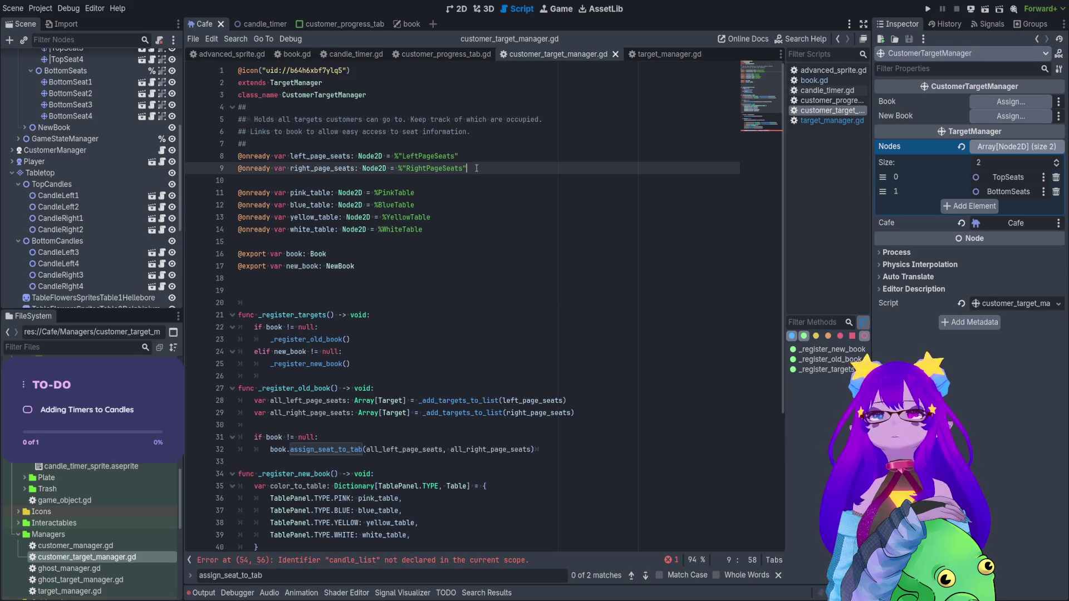
key(Return)
key(Return)
scroll(103, 209, up, 5)
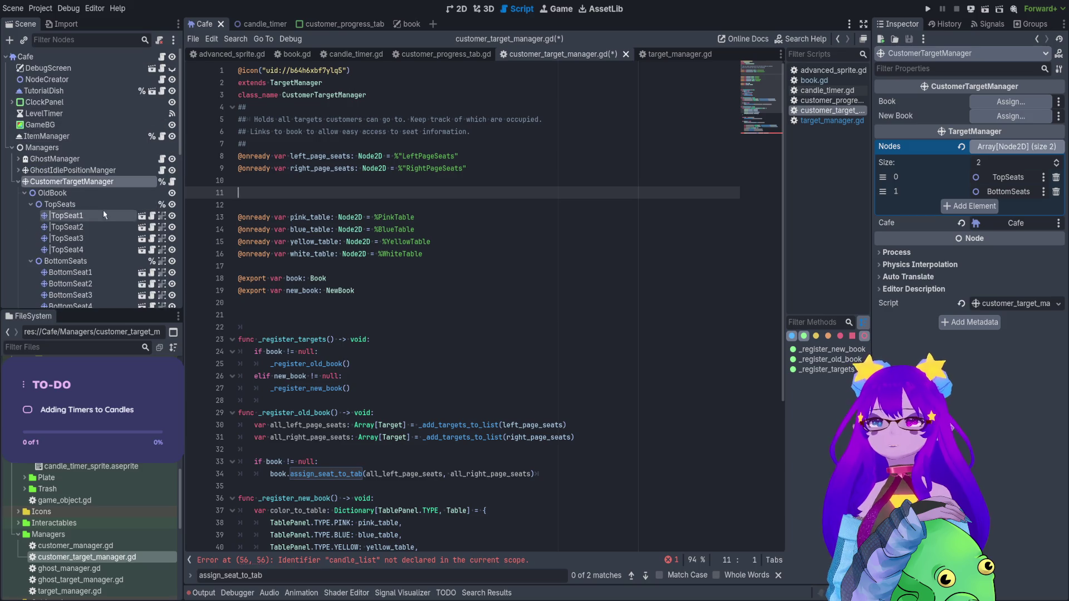
Step: Select the TopSeats node and inspect the %LeftPageSeats node path in the script
click(101, 204)
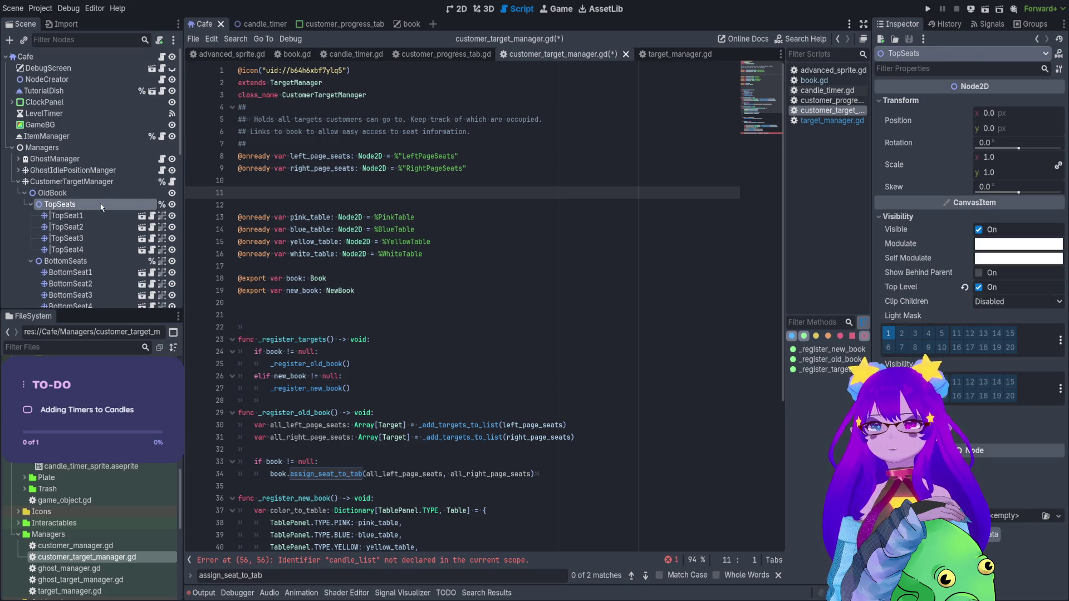
drag(455, 156, 402, 156)
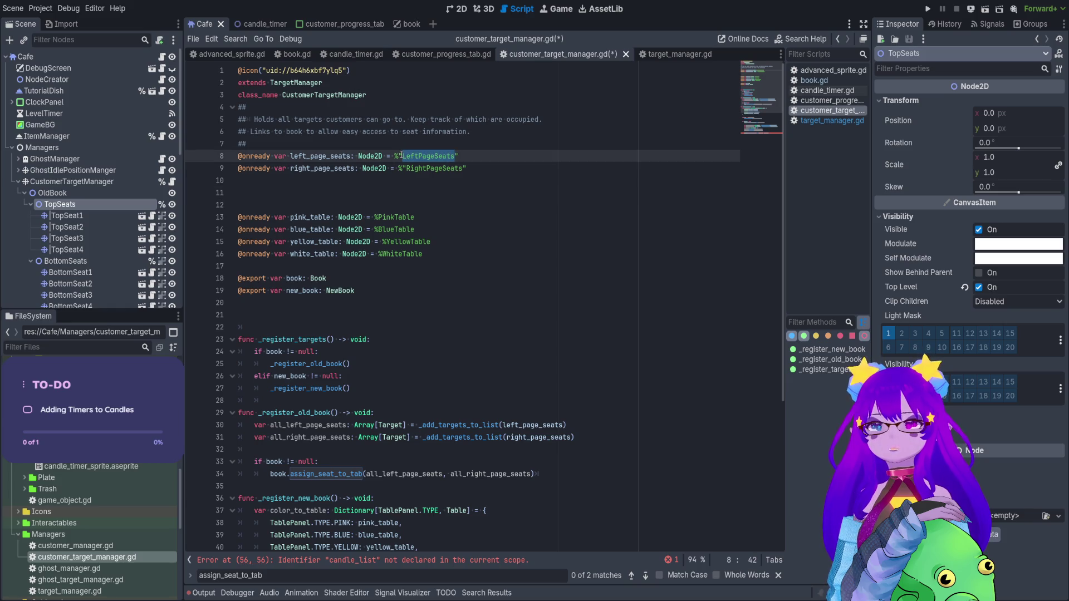
scroll(404, 153, down, 5)
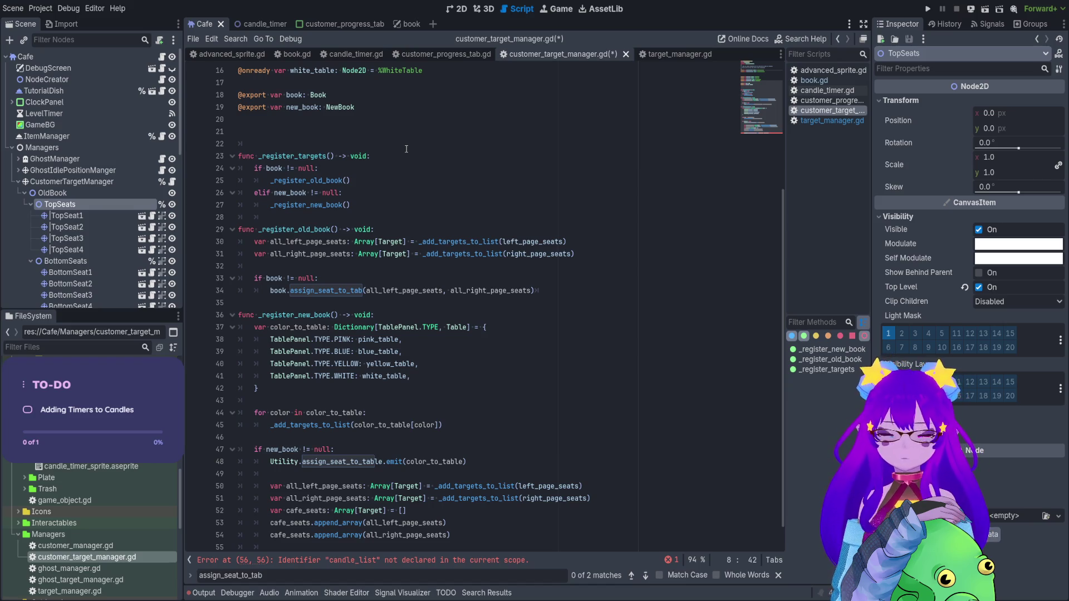
scroll(405, 149, up, 5)
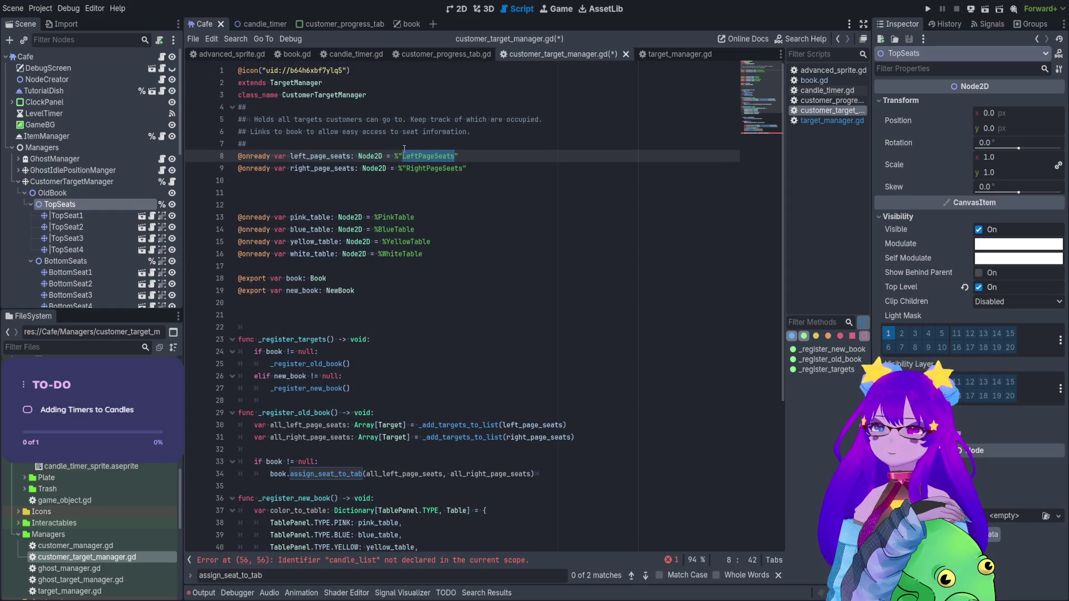
click(572, 226)
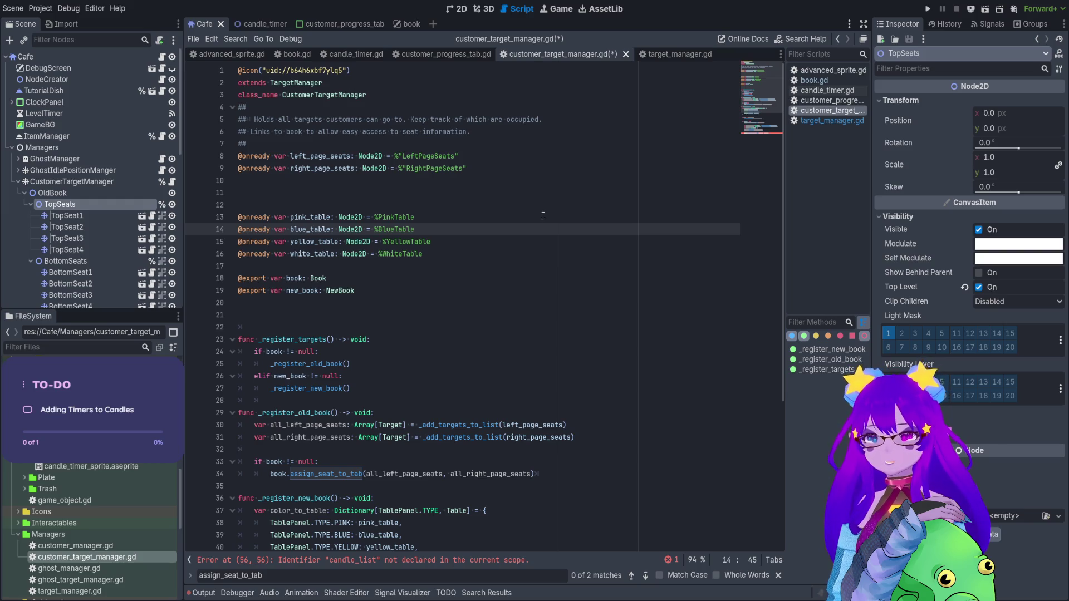
scroll(543, 215, down, 6)
scroll(383, 251, up, 1)
Step: Replace the _register_old_book function body with pass and save
mouse_move(562, 297)
mouse_down()
mouse_move(273, 301)
mouse_move(254, 247)
mouse_up()
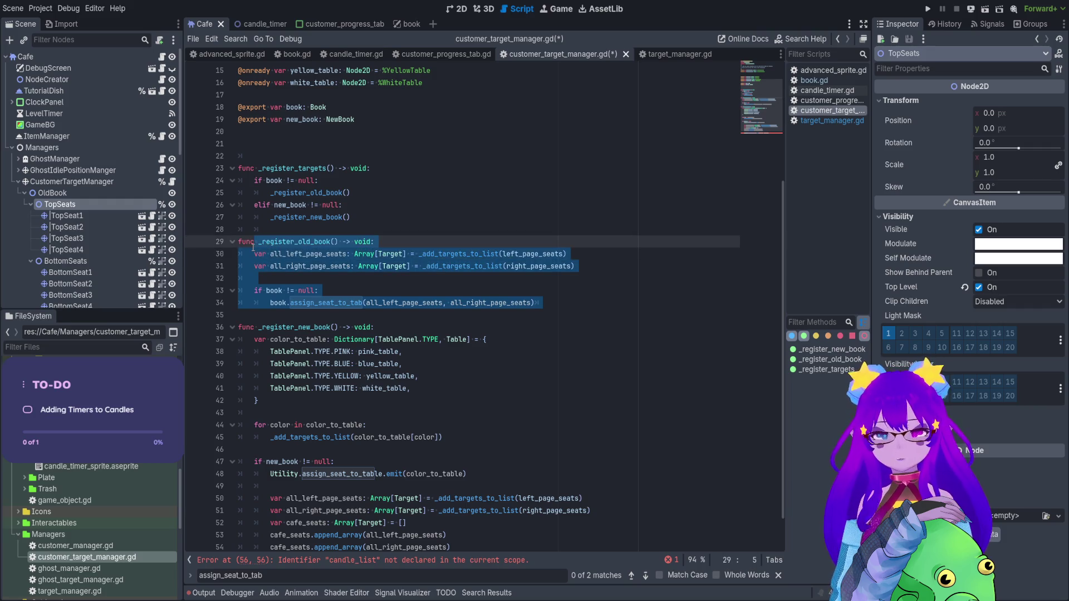
text(pass)
key(ctrl+z)
shift+click(253, 250)
text(pass)
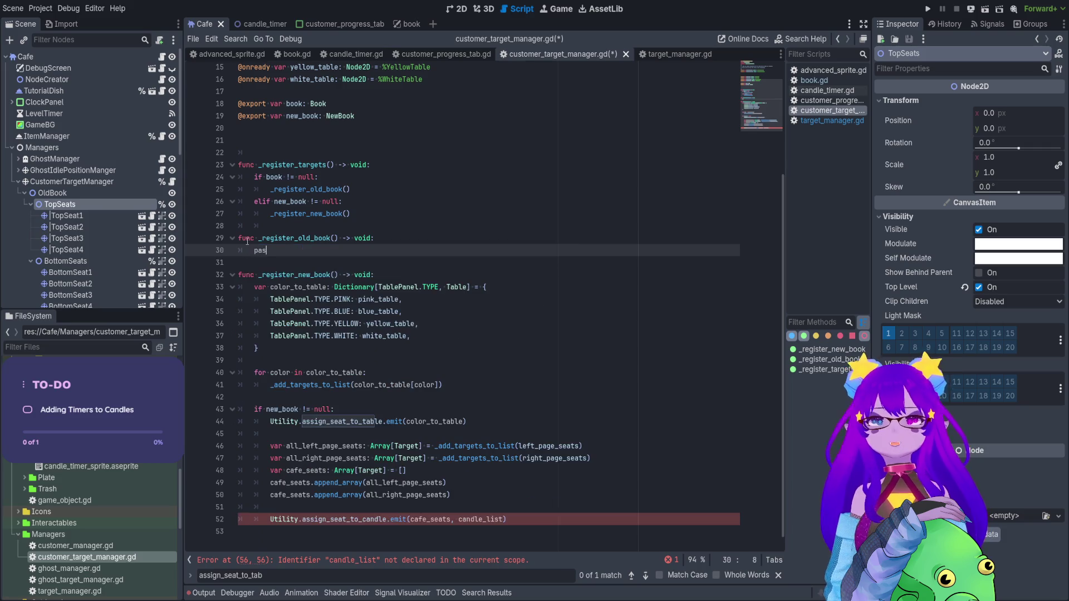
click(284, 240)
key(ctrl+s)
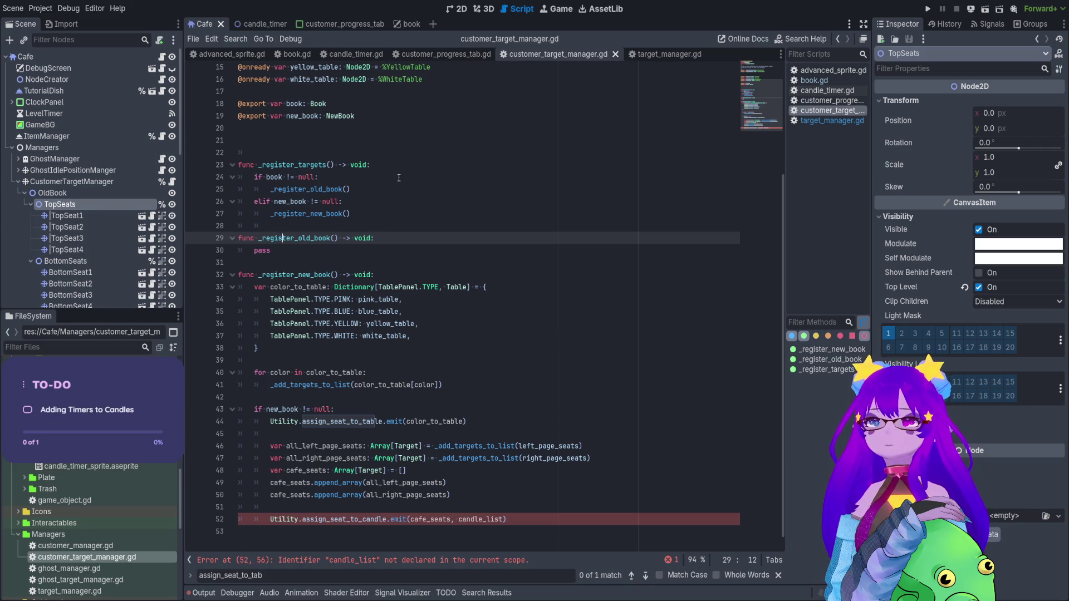
Step: Delete the book/new_book branching in _register_targets, keeping only _register_new_book(), and save
scroll(357, 233, up, 2)
click(350, 249)
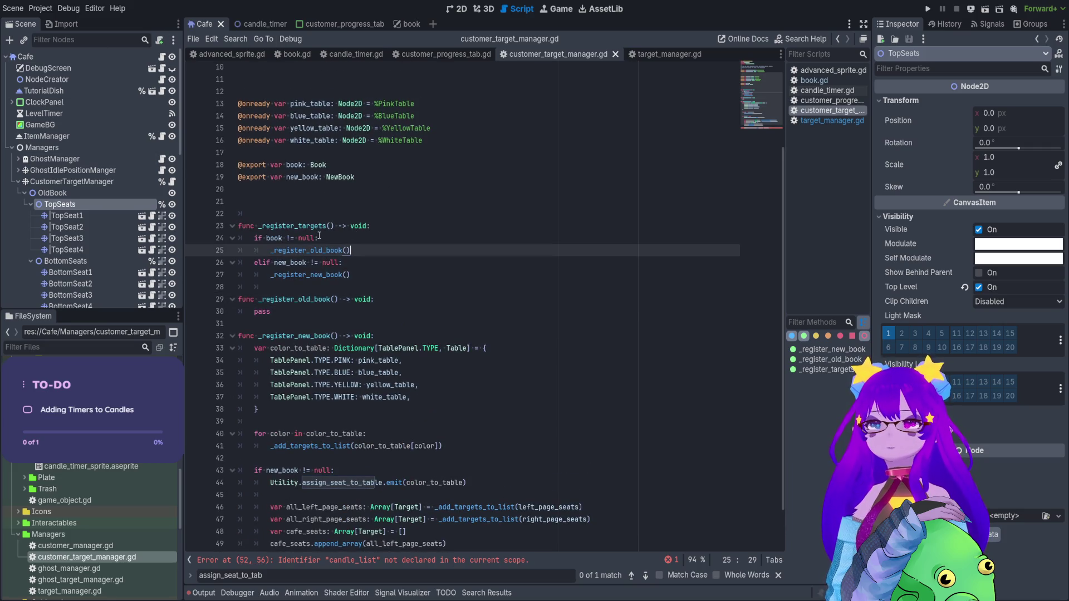
drag(366, 261, 218, 239)
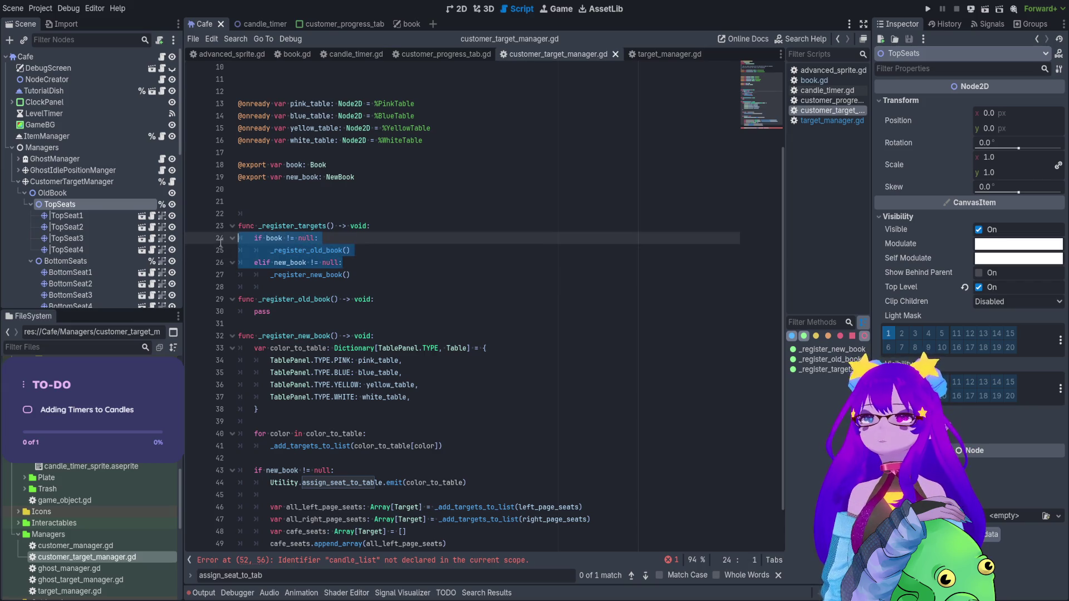
key(BackSpace)
key(BackSpace)
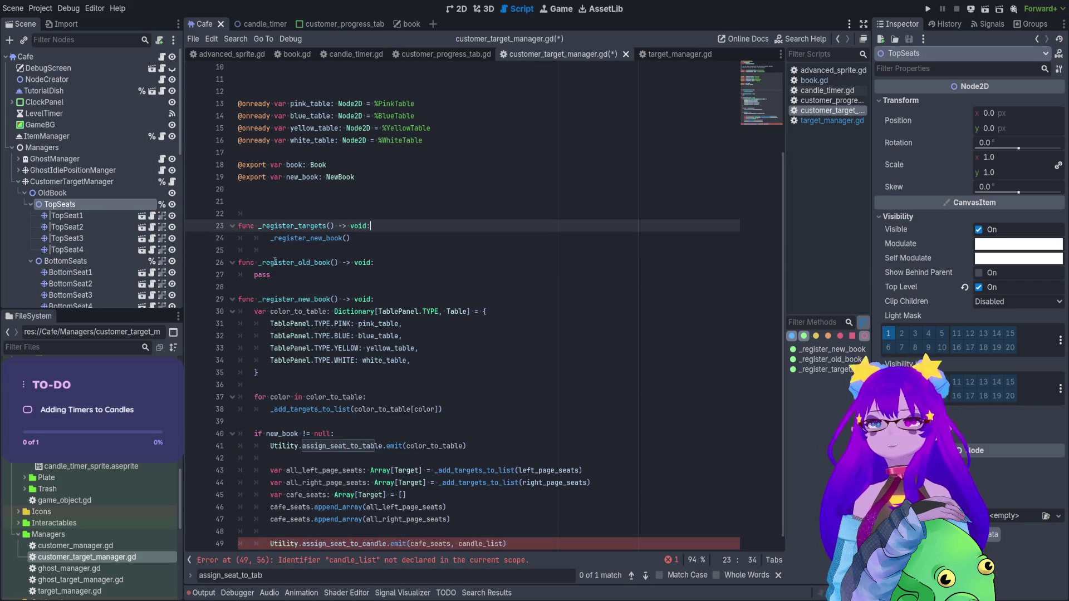
double_click(275, 261)
key(ctrl+s)
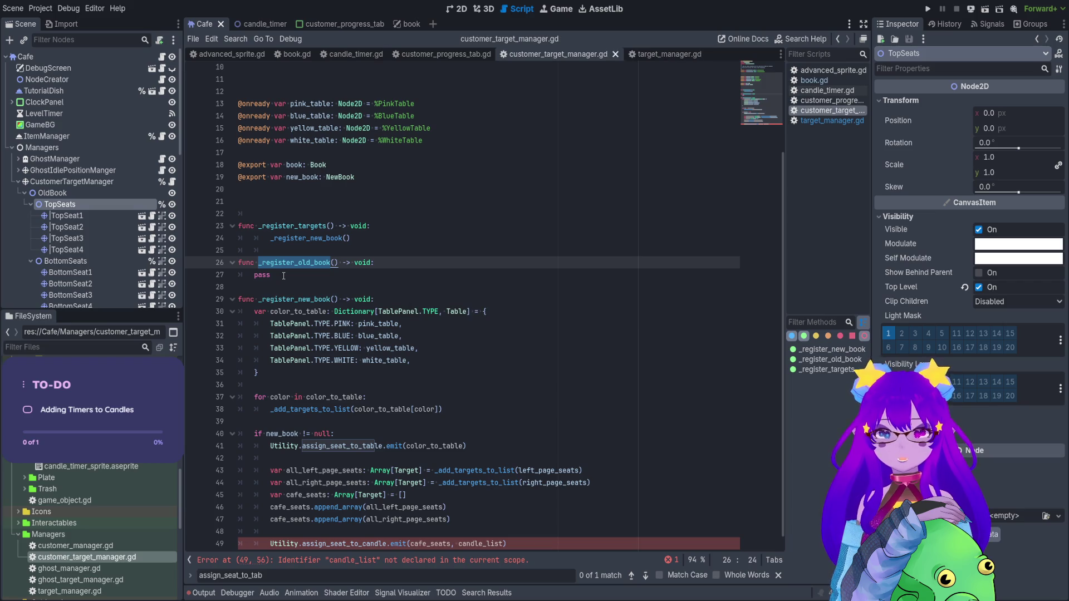
Step: Delete the left_page_seats and right_page_seats variable declarations
click(382, 240)
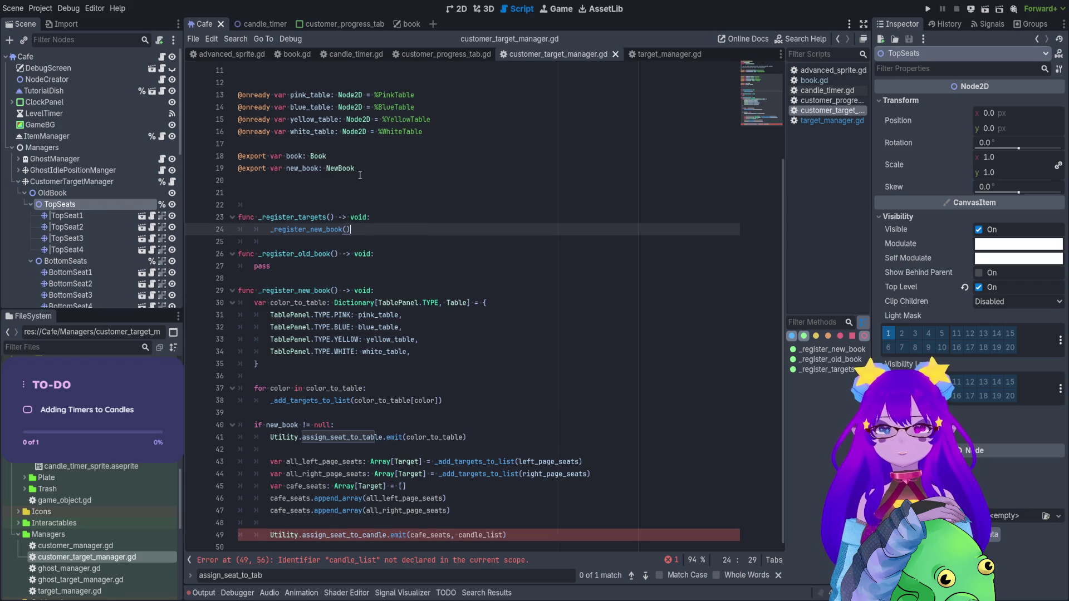
scroll(454, 184, up, 3)
drag(454, 184, 200, 158)
key(BackSpace)
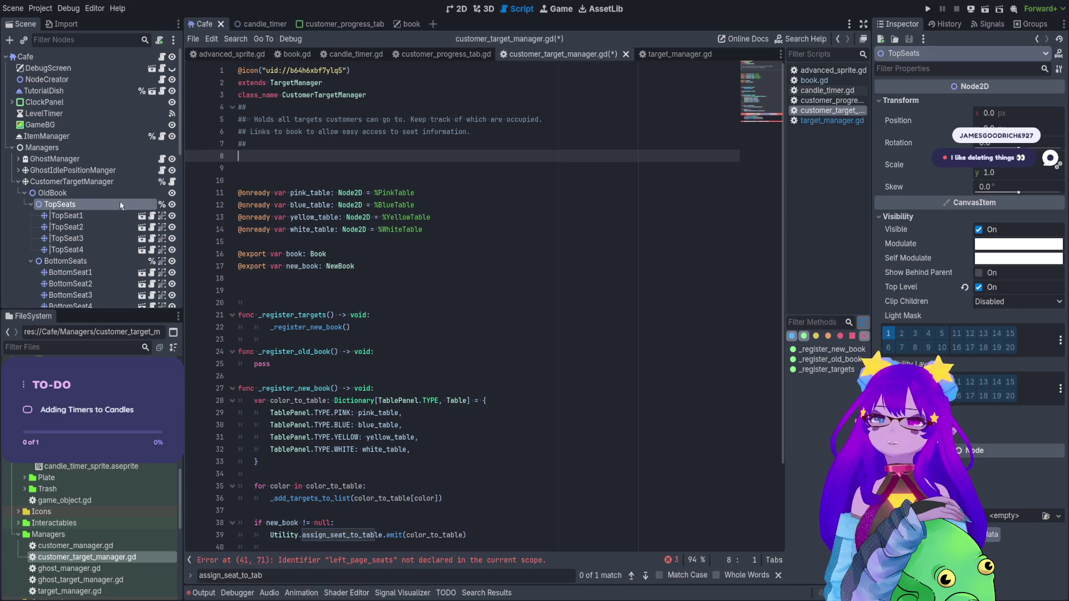
click(59, 209)
drag(59, 210, 291, 159)
key(BackSpace)
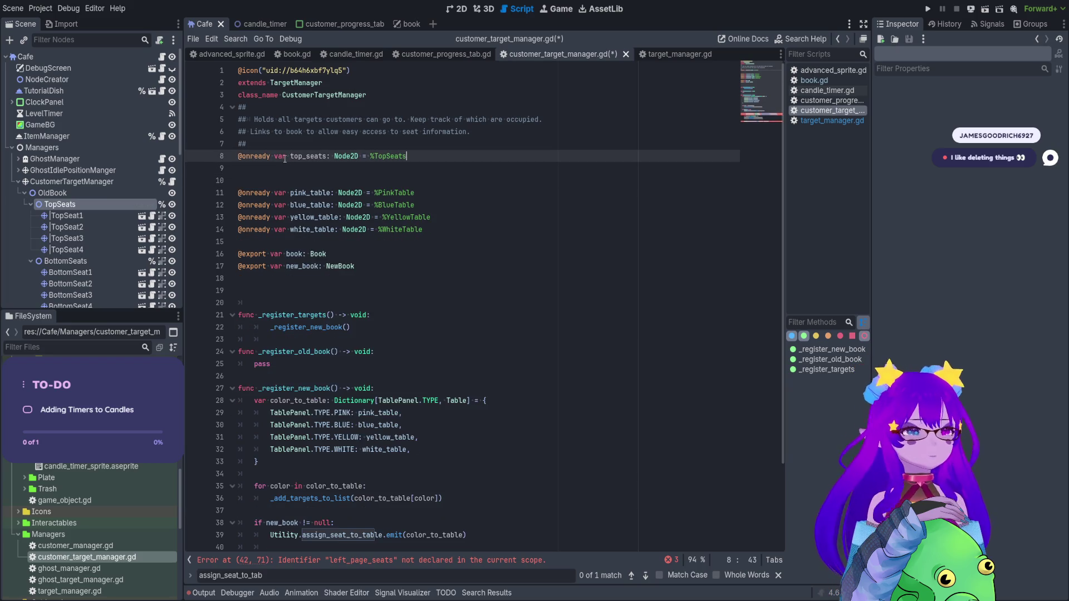
click(62, 264)
drag(62, 268, 337, 169)
key(Return)
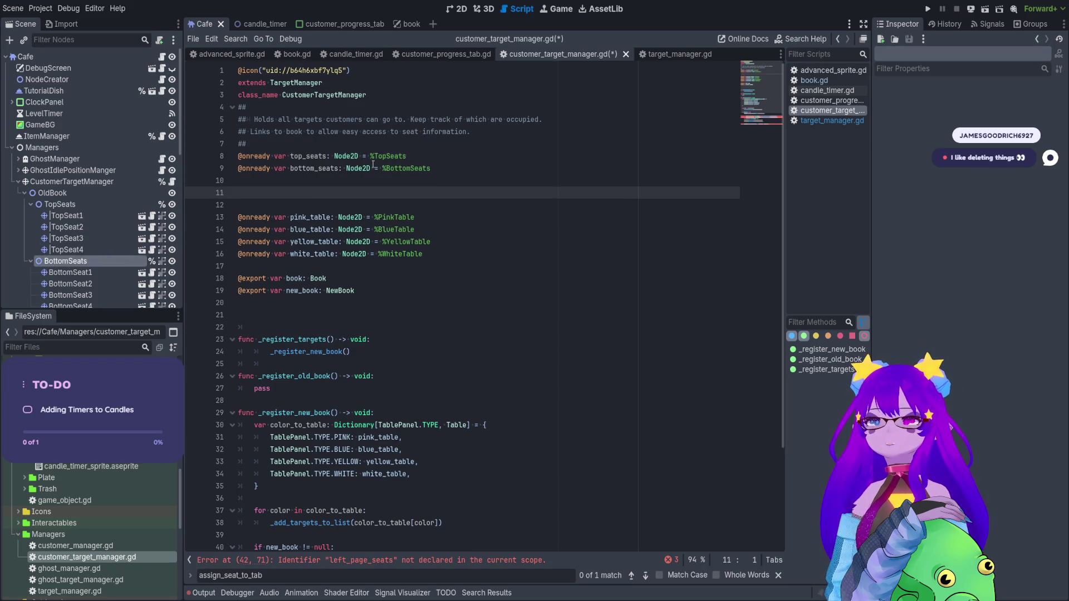
scroll(92, 188, down, 5)
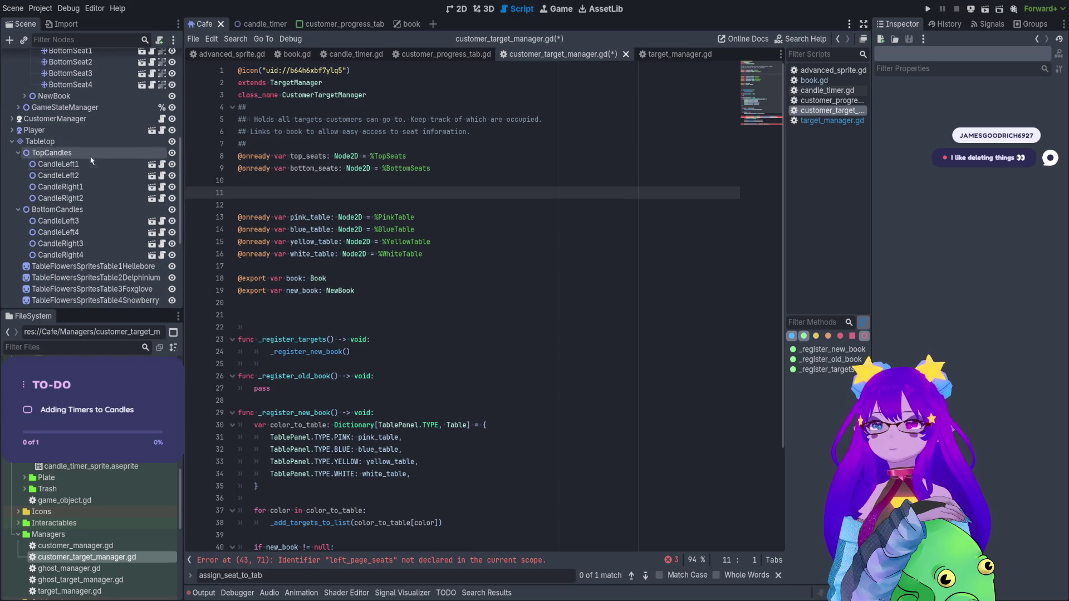
click(91, 155)
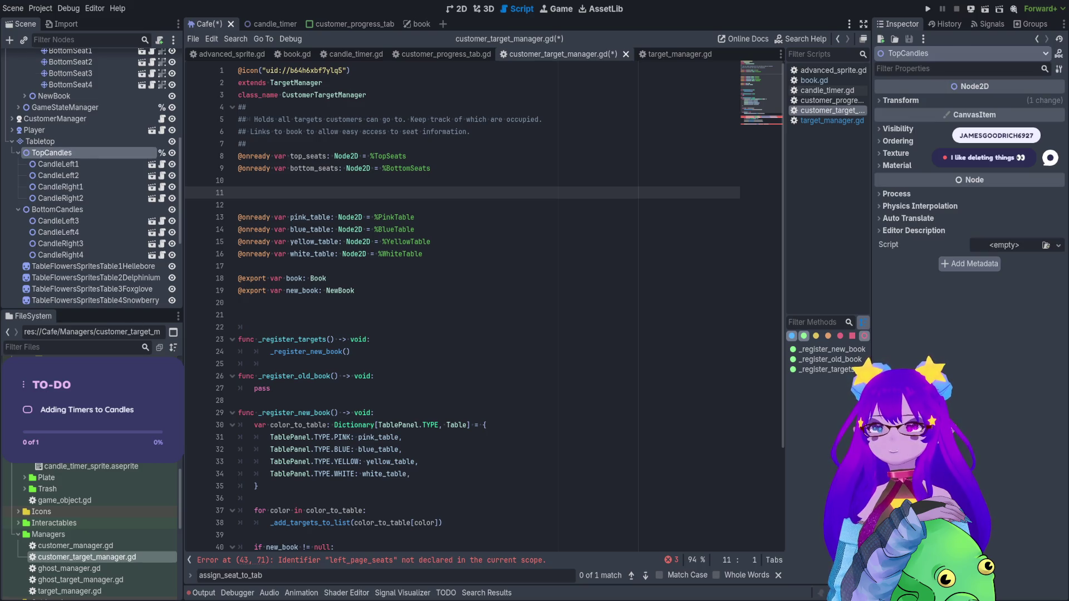
click(140, 208)
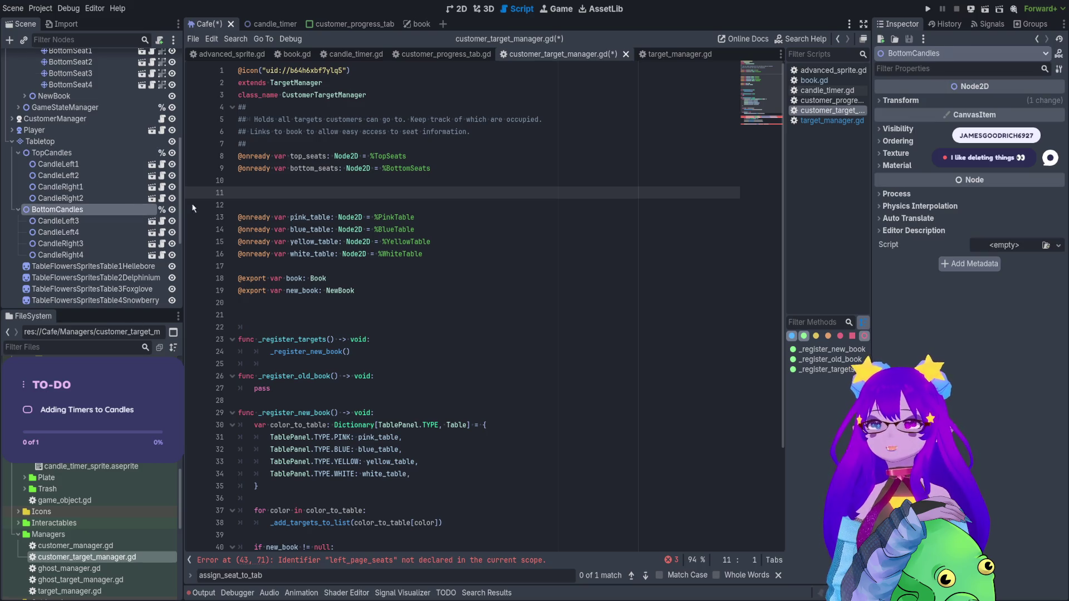
mouse_move(112, 152)
mouse_down()
mouse_move(264, 160)
mouse_move(289, 195)
mouse_move(279, 193)
mouse_up()
click(90, 215)
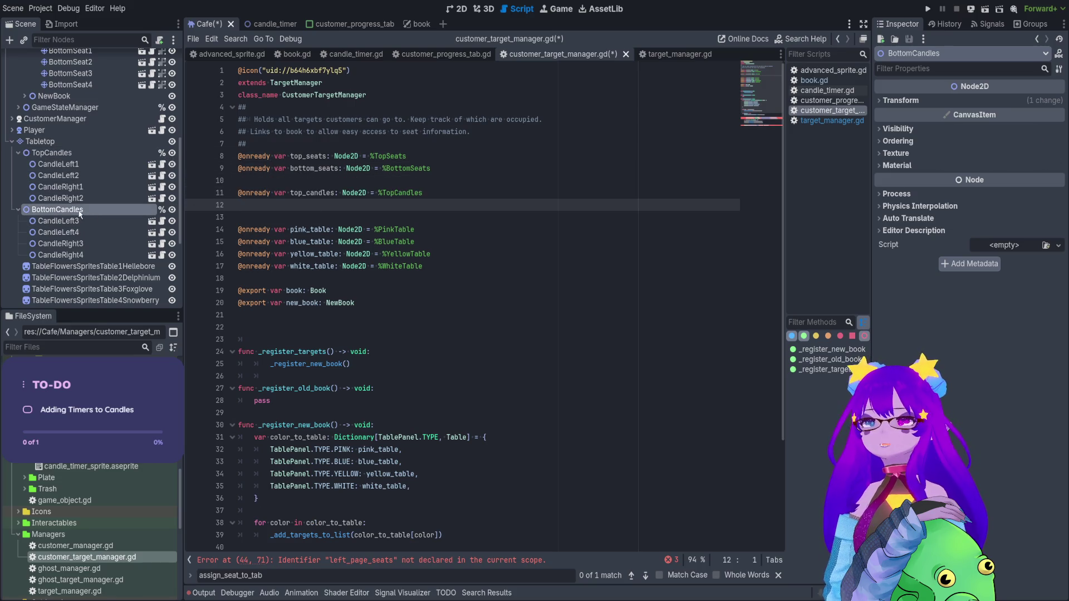
drag(90, 214, 287, 208)
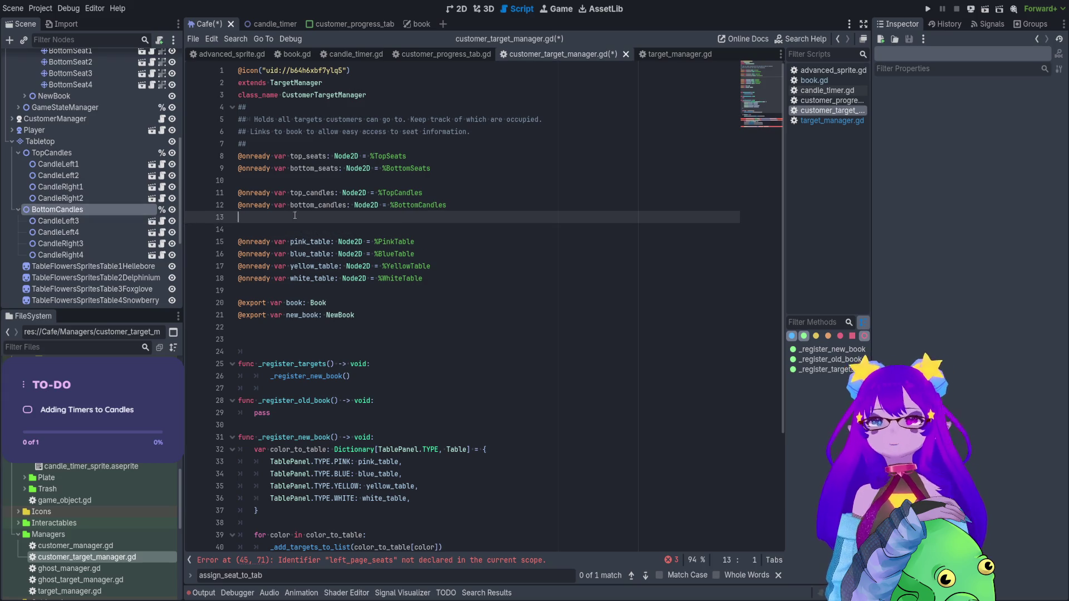
key(BackSpace)
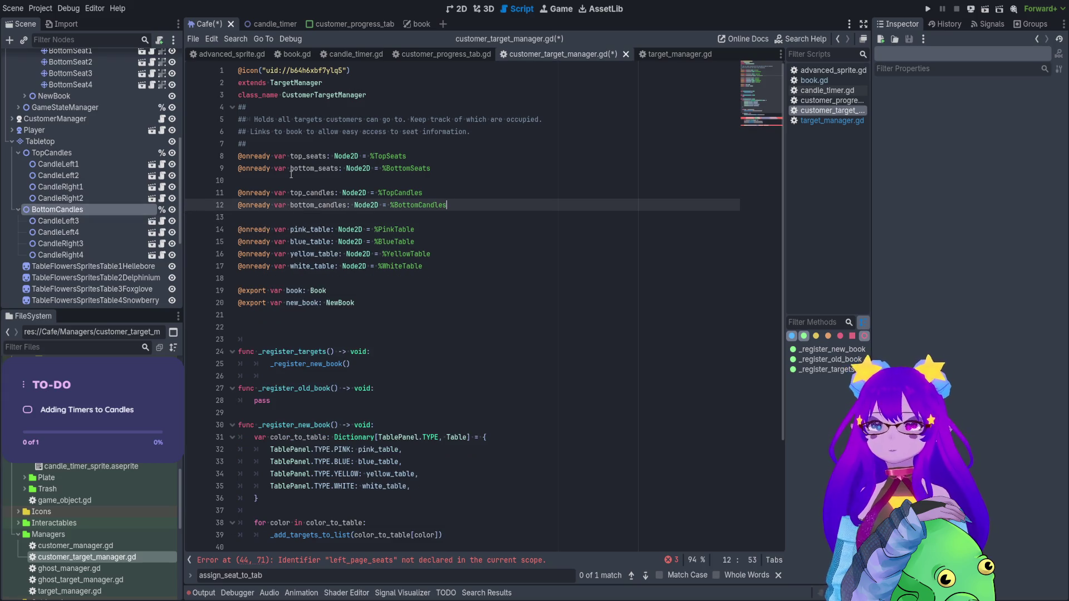
scroll(446, 211, down, 3)
click(380, 217)
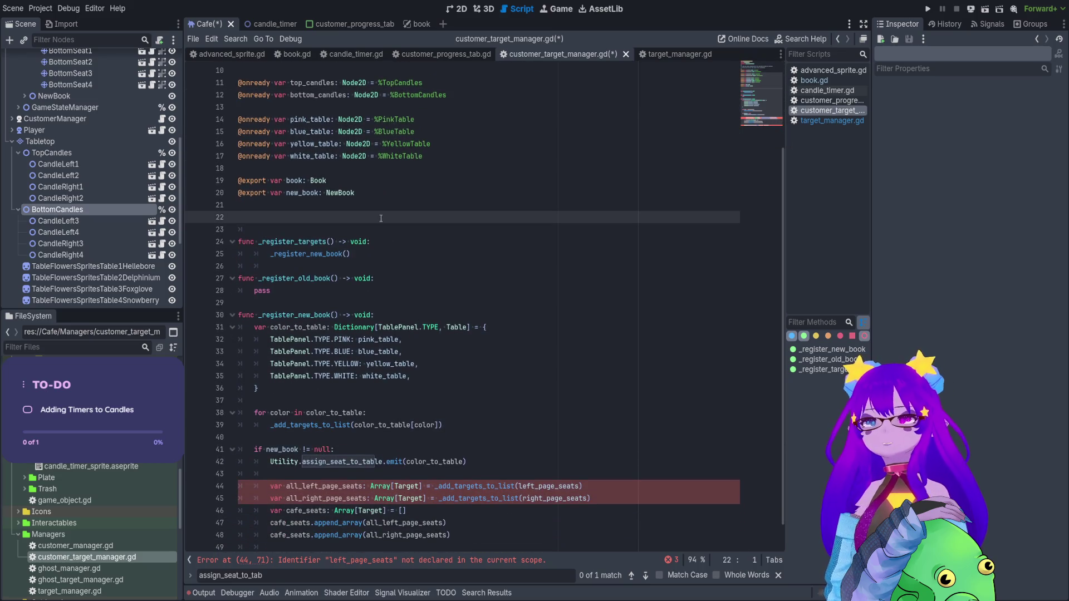
Step: Remove the two extra blank lines above _register_targets
key(BackSpace)
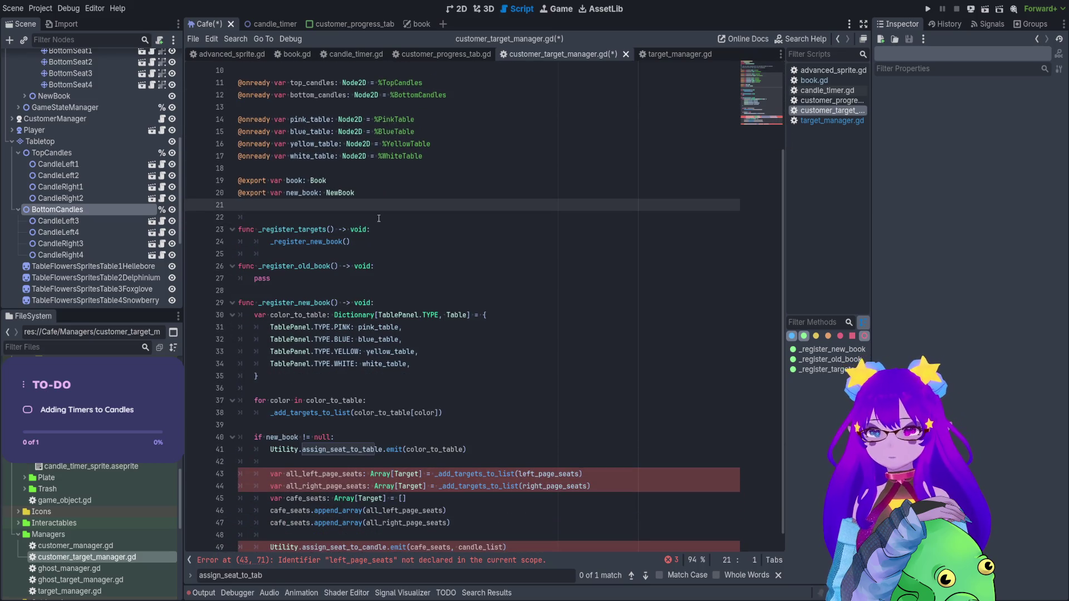
key(BackSpace)
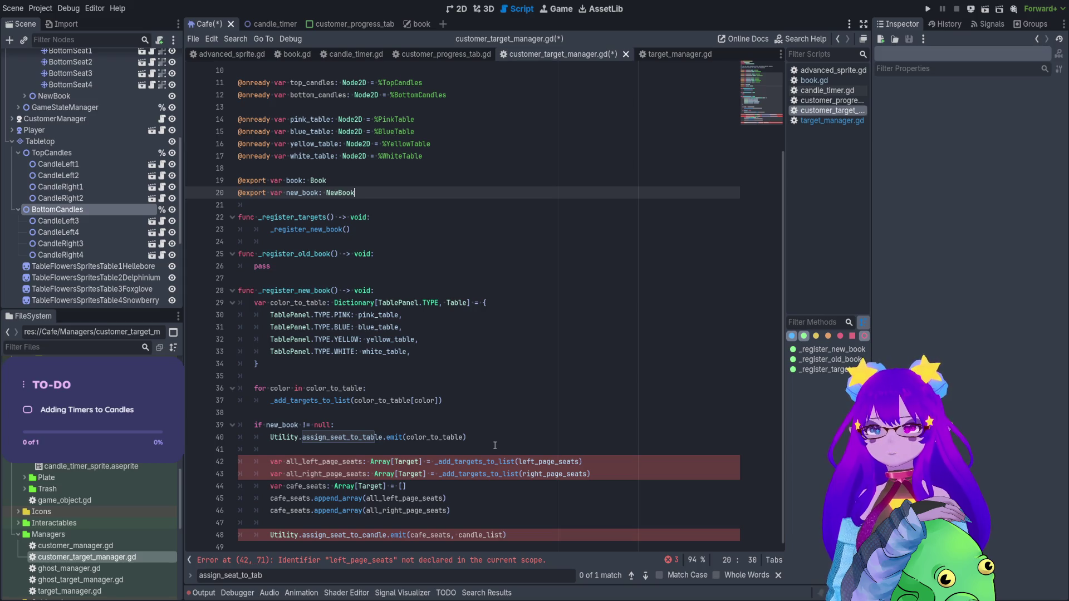
click(499, 447)
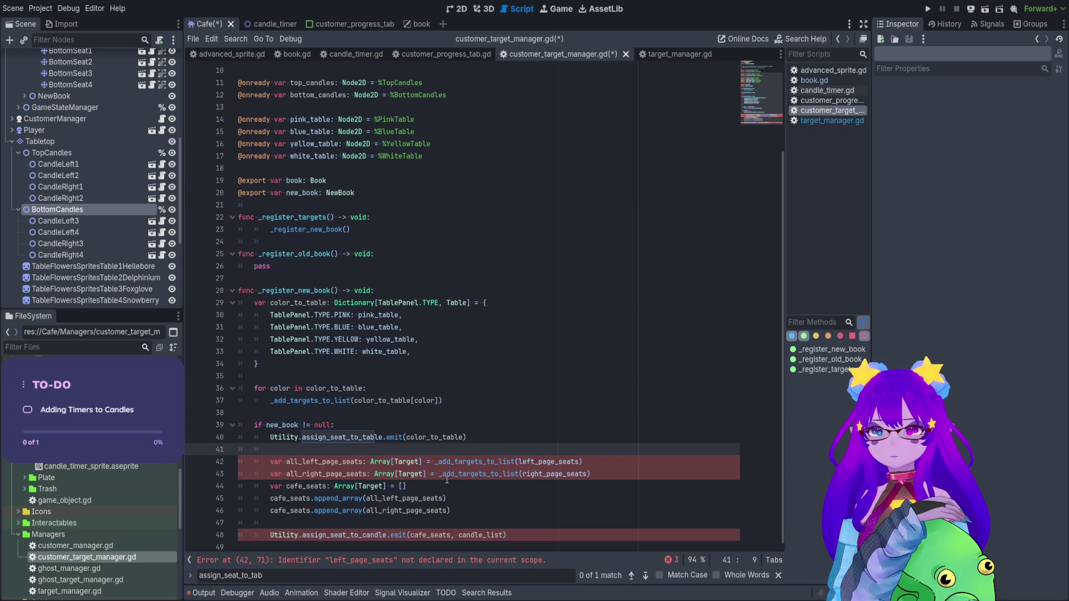
Step: View the _add_targets_to_list definition in target_manager.gd, then return and start a new line at the script's end
double_click(477, 463)
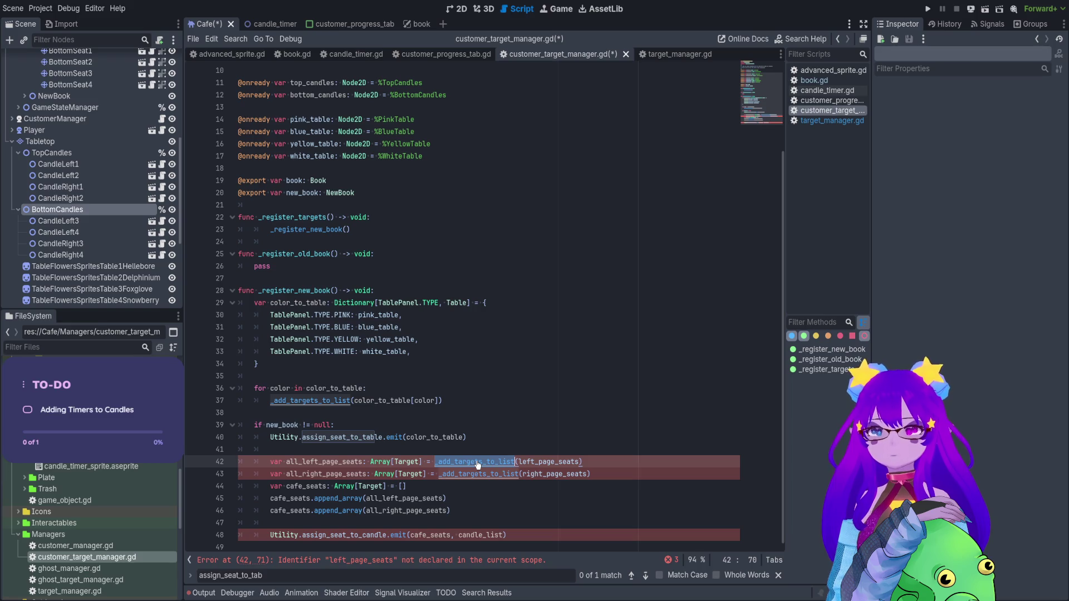
ctrl+click(477, 462)
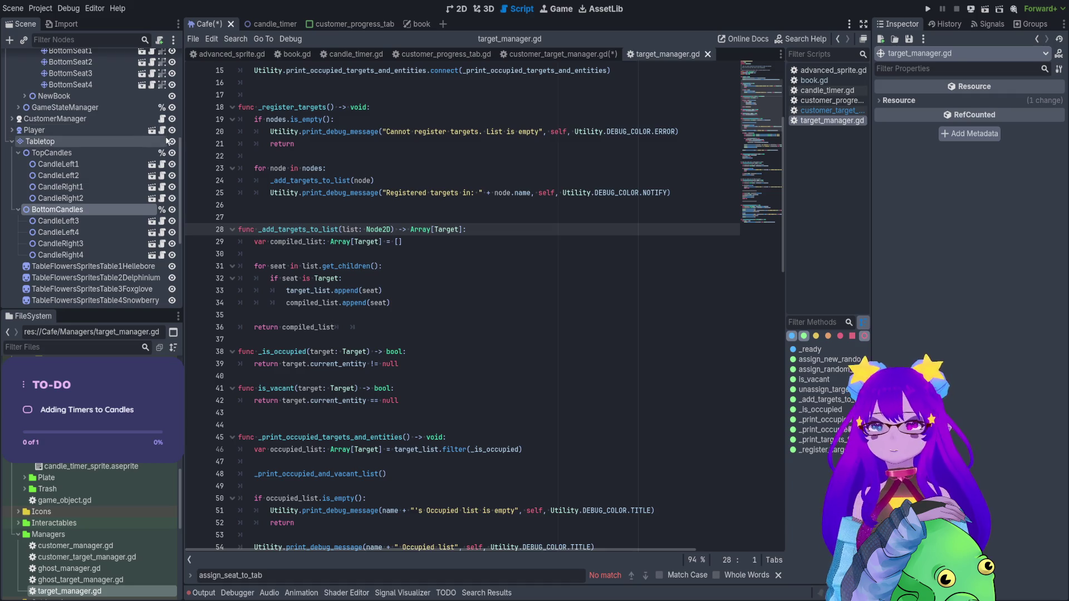
click(162, 119)
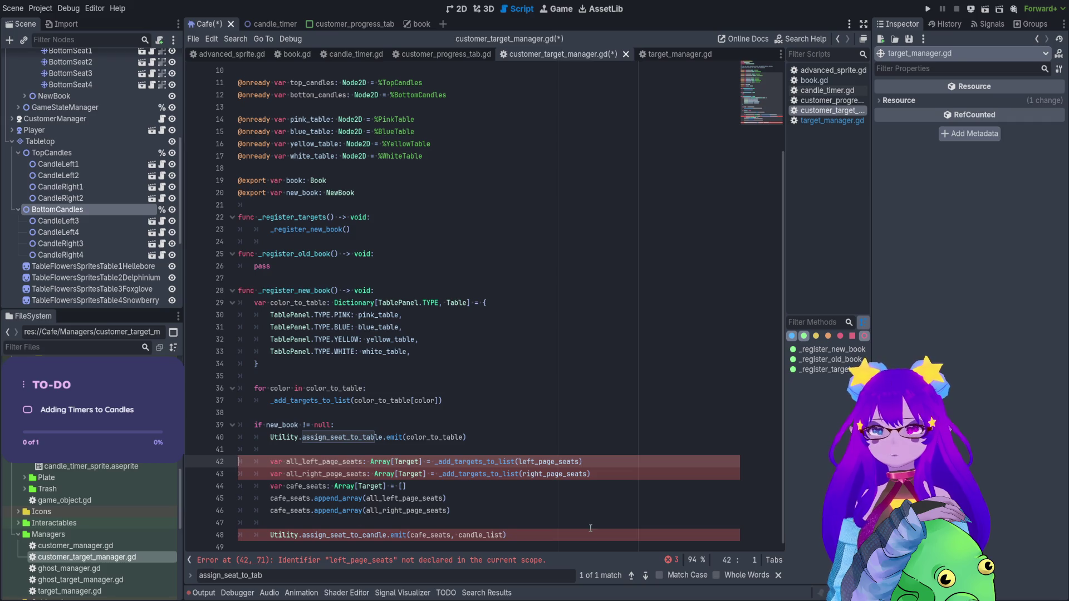
click(589, 532)
key(Return)
key(Return)
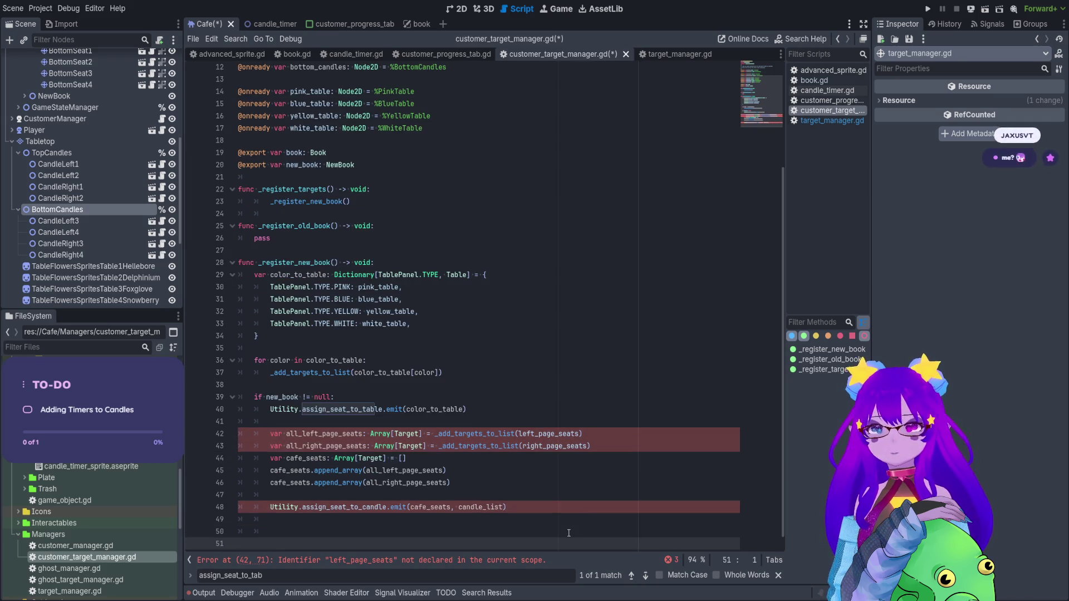
Step: Add a stub function _register_seats() -> void whose body is pass
text(unc _regis)
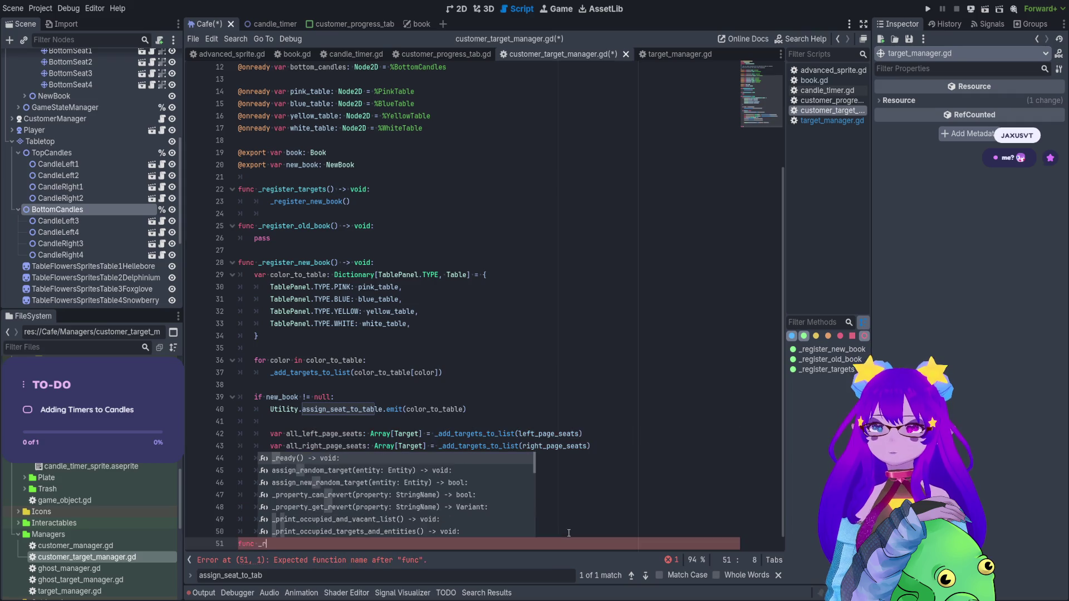
text(ter_cusyo)
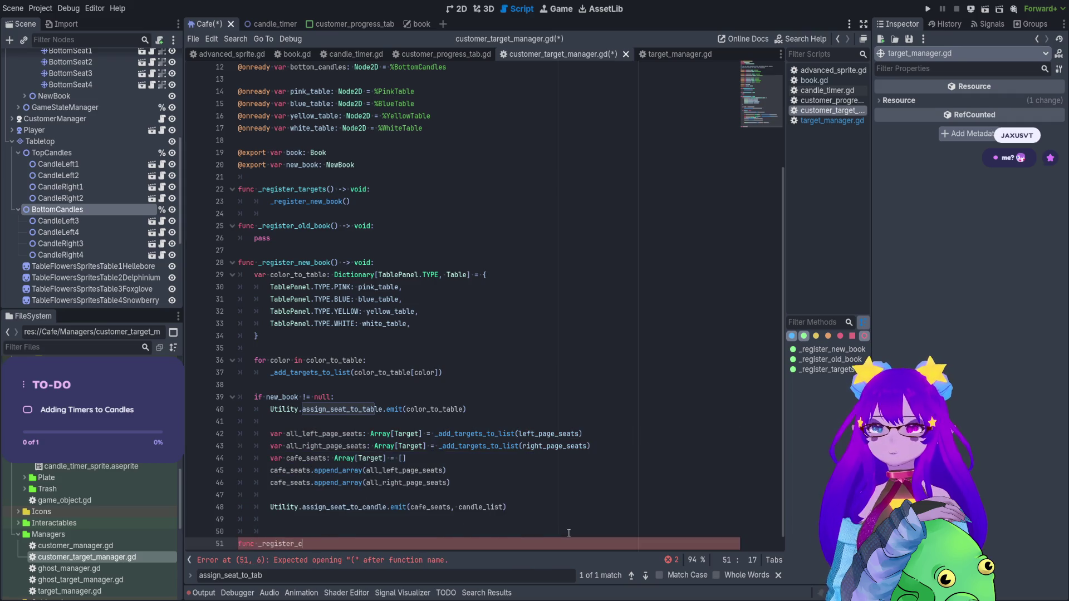
key(BackSpace)
key(BackSpace)
key(BackSpace)
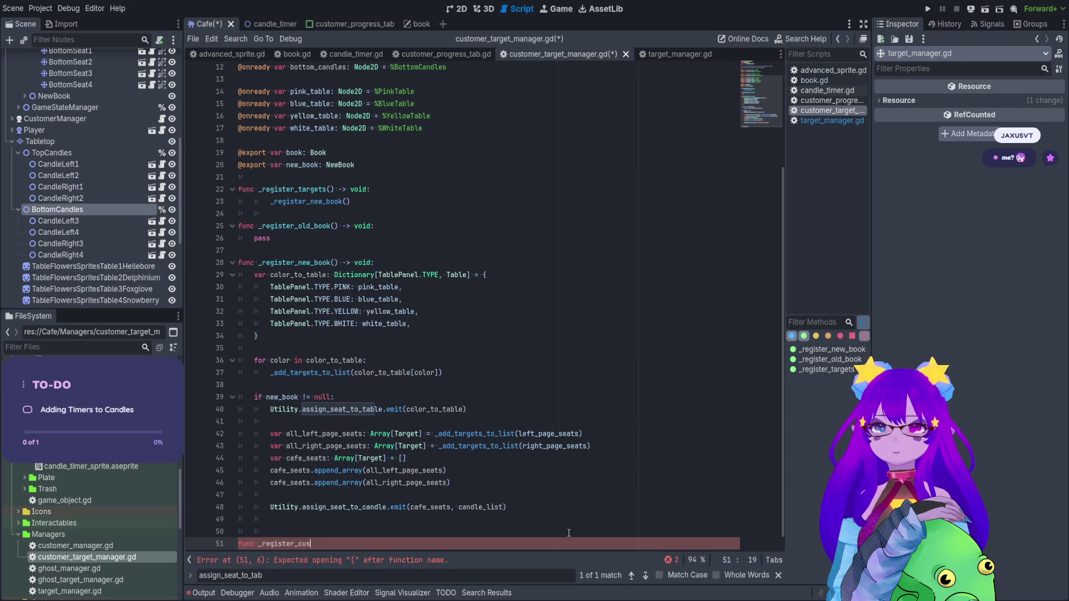
text(seats() -> )
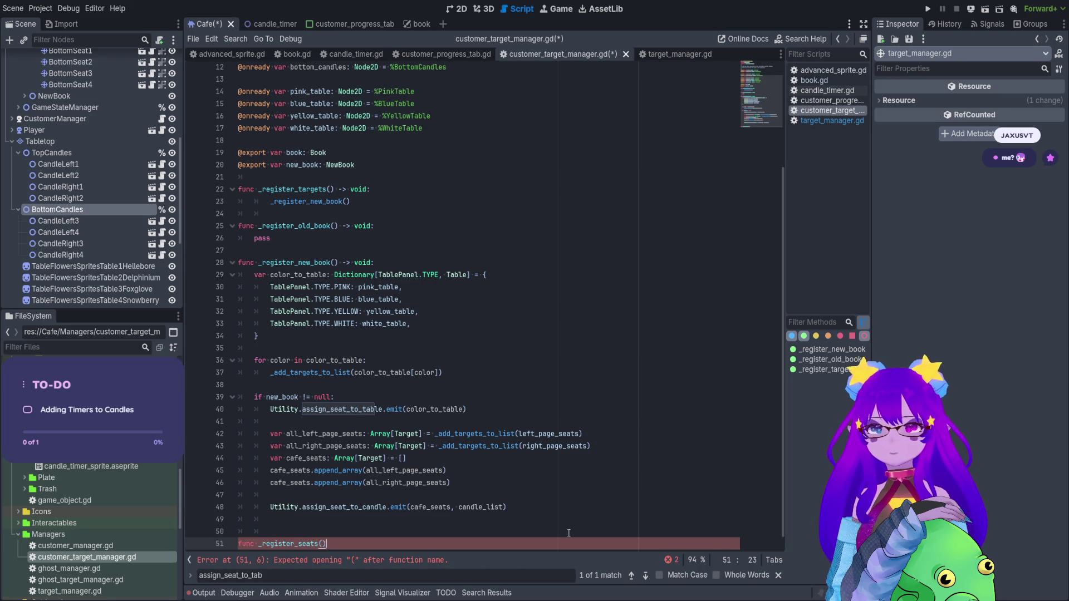
text(void:)
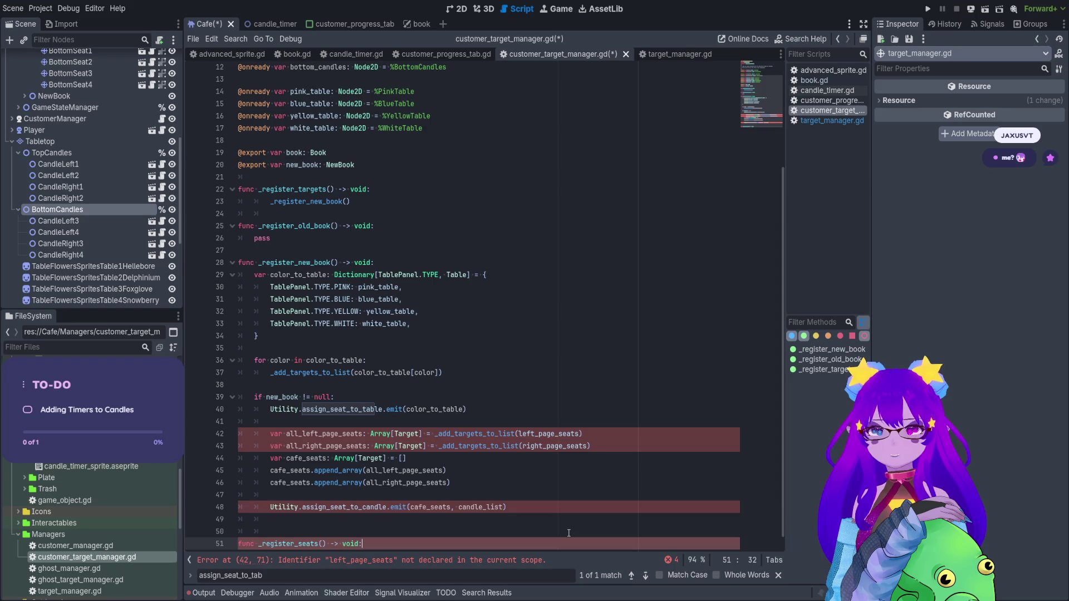
key(Return)
text(pass)
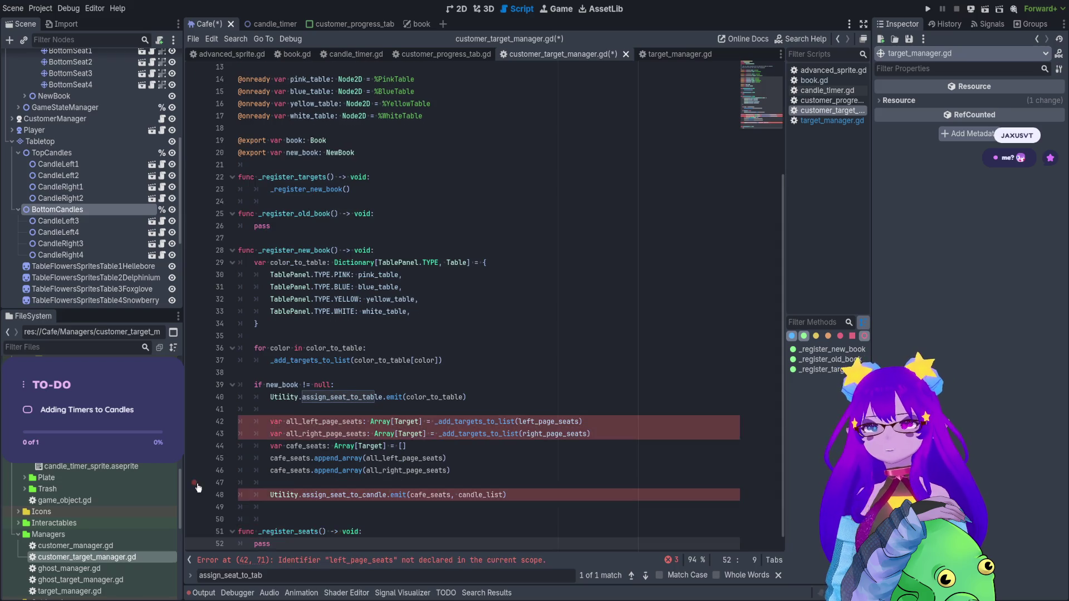
Step: Paste a copy of the stub and rename it _register_candles
shift+click(230, 525)
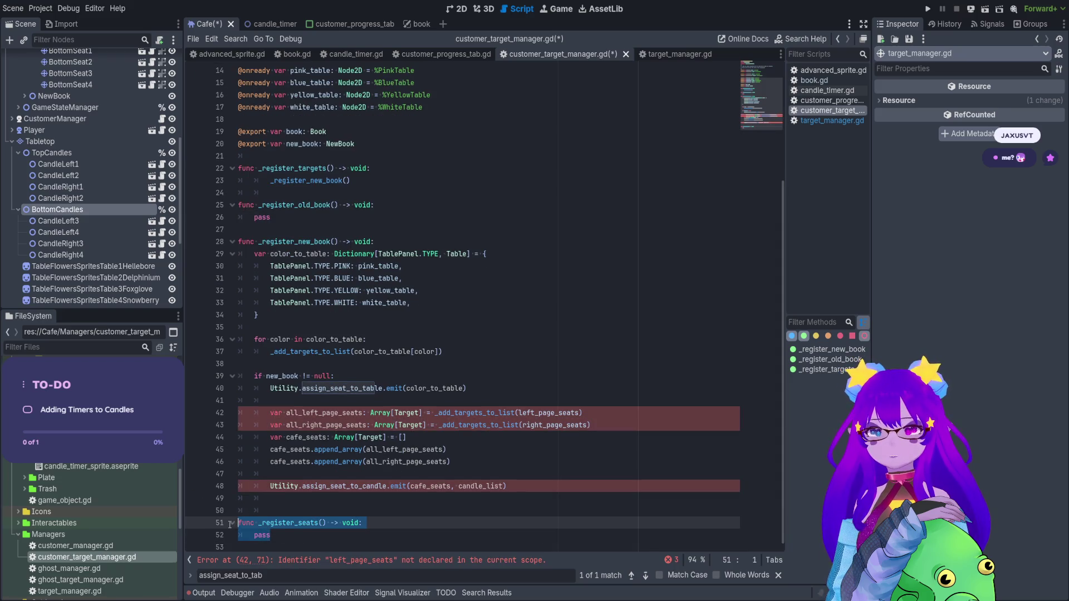
click(276, 539)
key(Return)
key(Return)
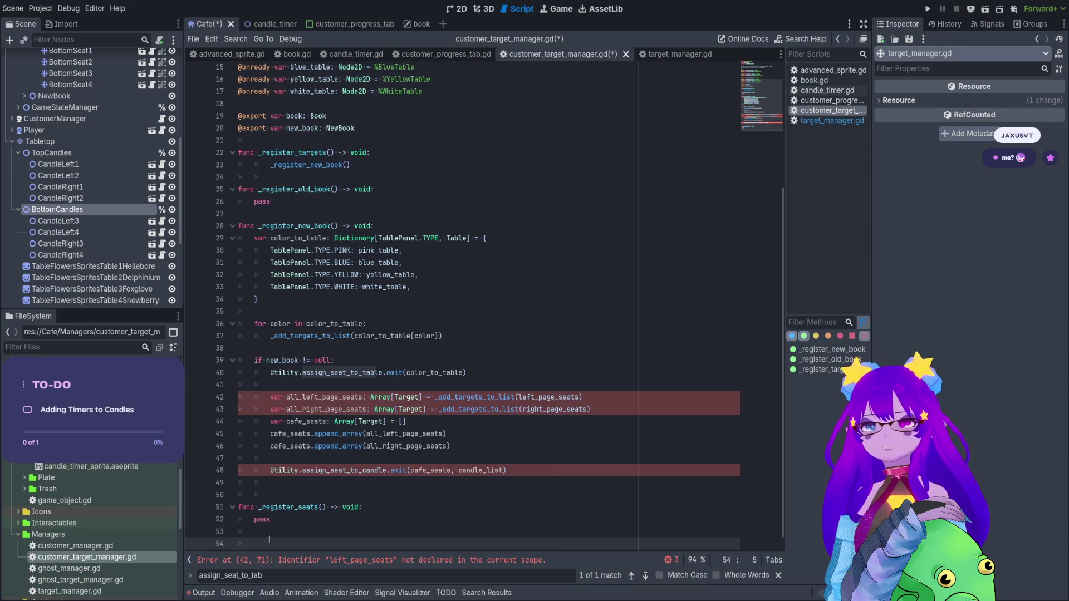
text(func _register_seats() -> void: 	pass)
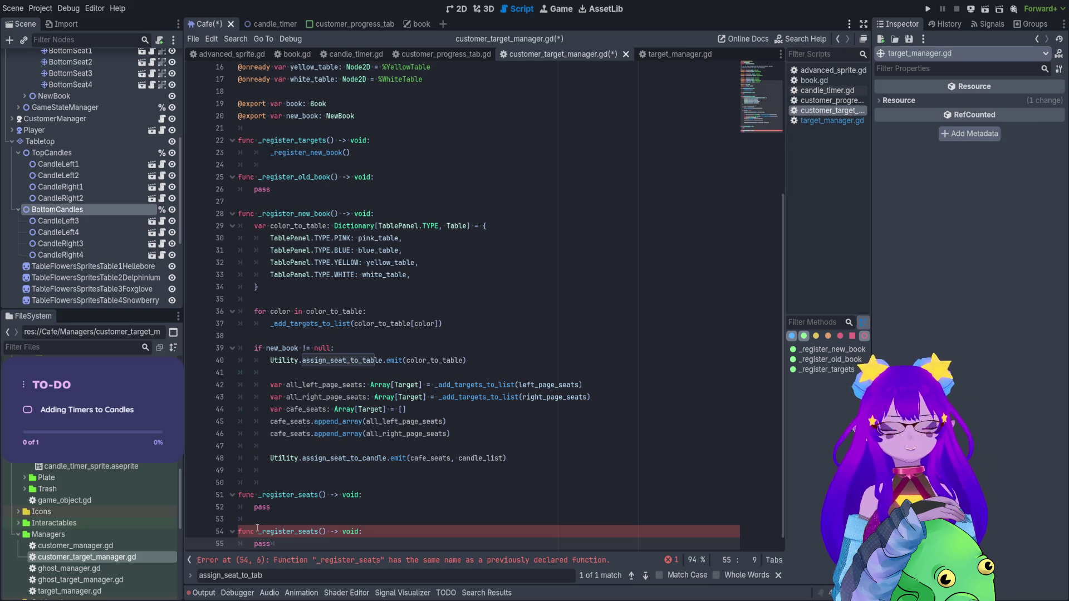
double_click(312, 530)
text(cand)
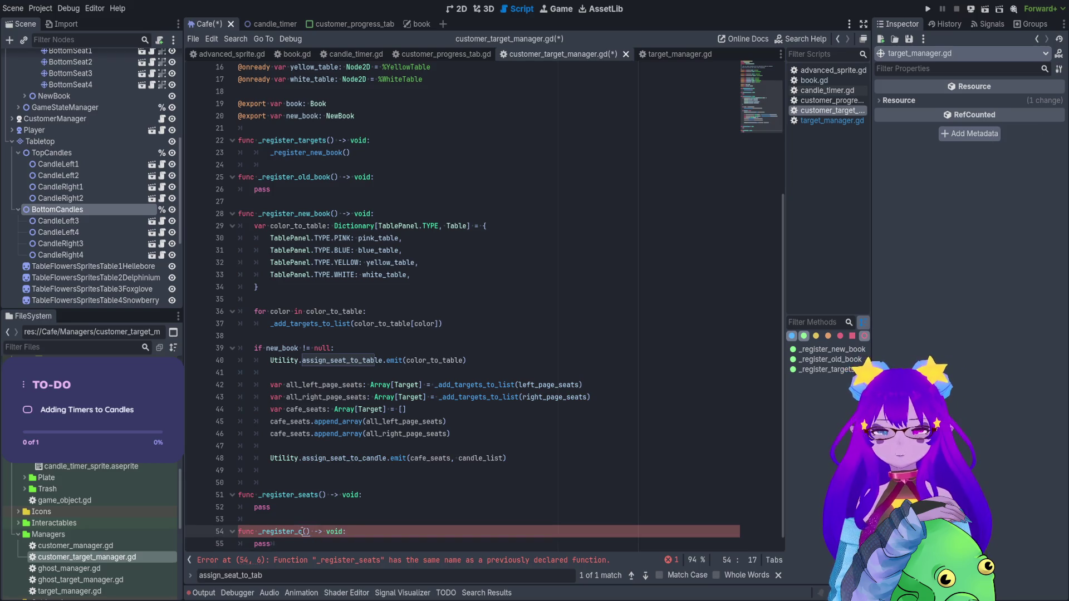
text(les)
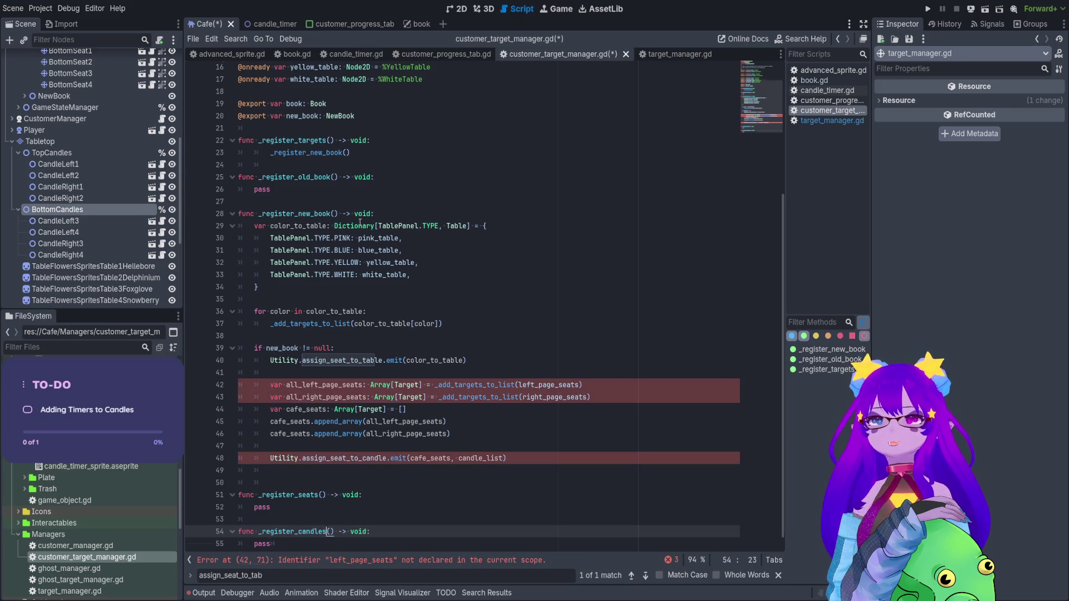
scroll(360, 222, up, 5)
click(423, 297)
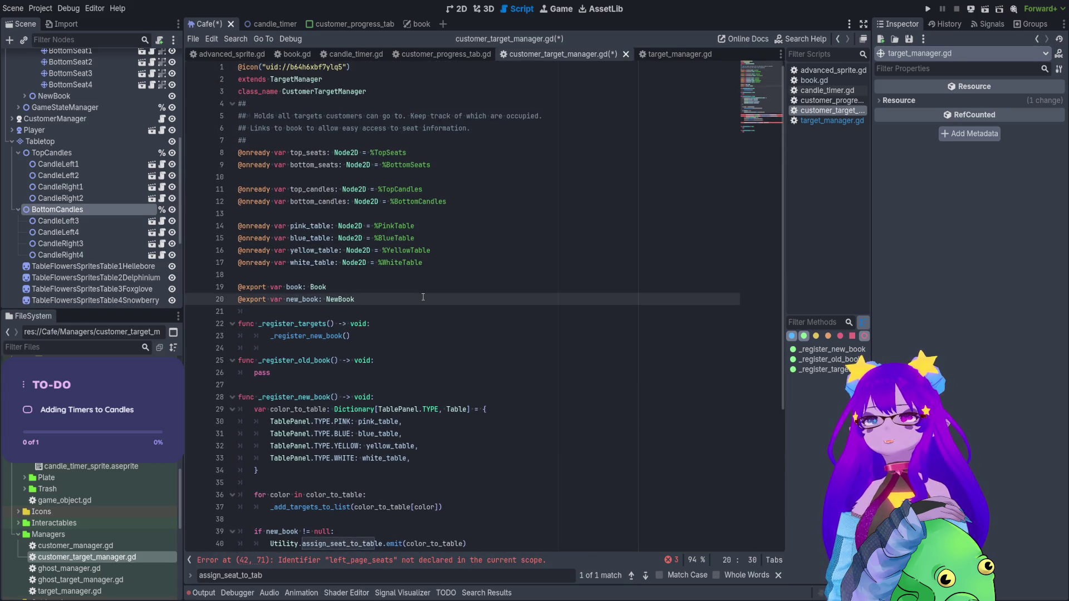
Step: Declare var all_seats: Array[Target] = [] and all_candles: Array[CandleTimer] = [], then save
key(Return)
key(Return)
text(var )
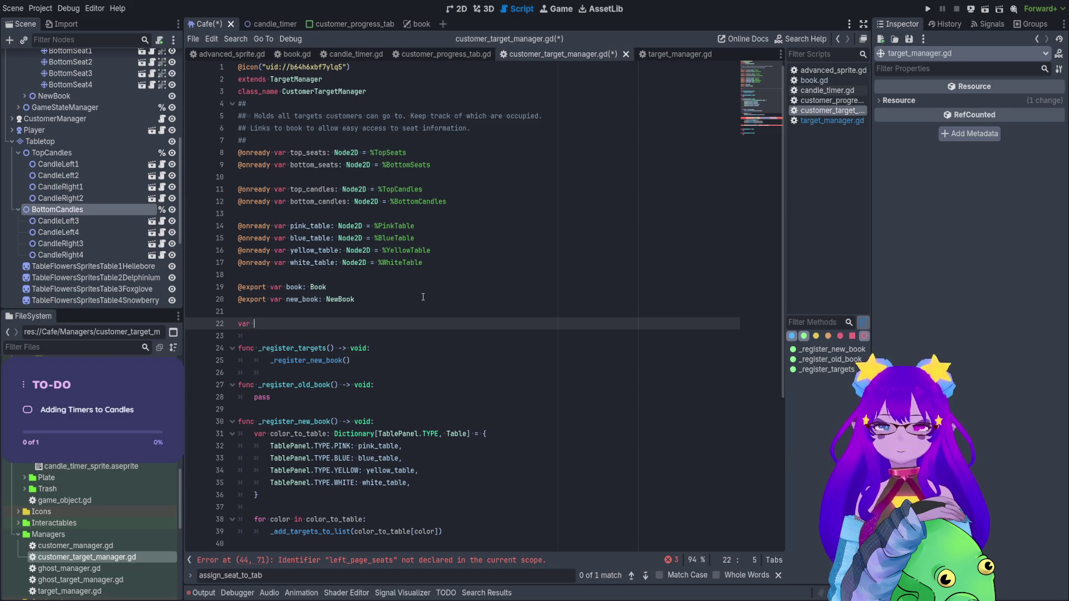
text(all)
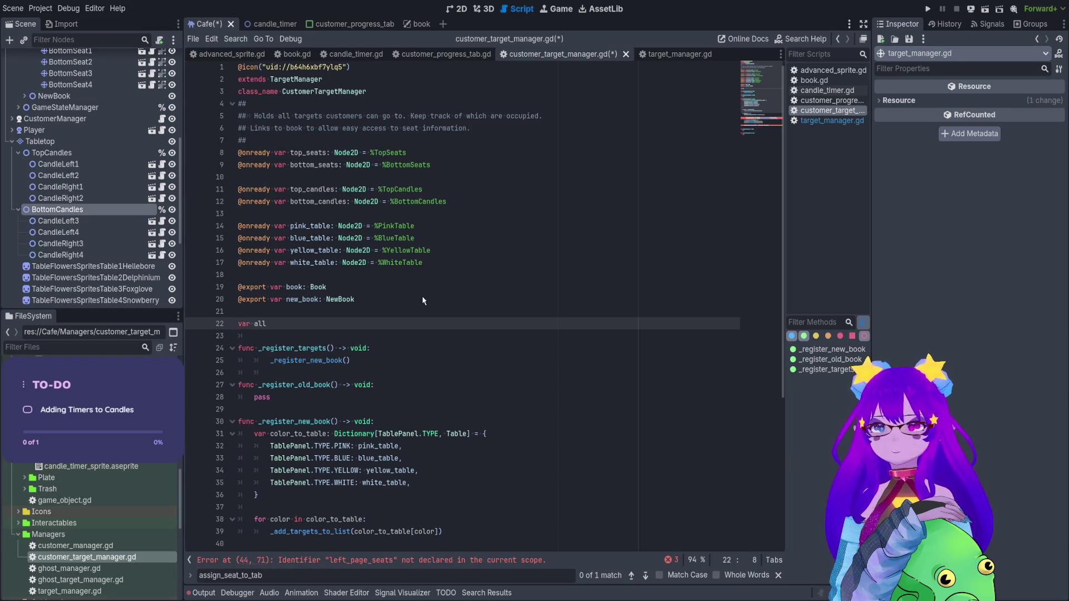
text(_seats: A)
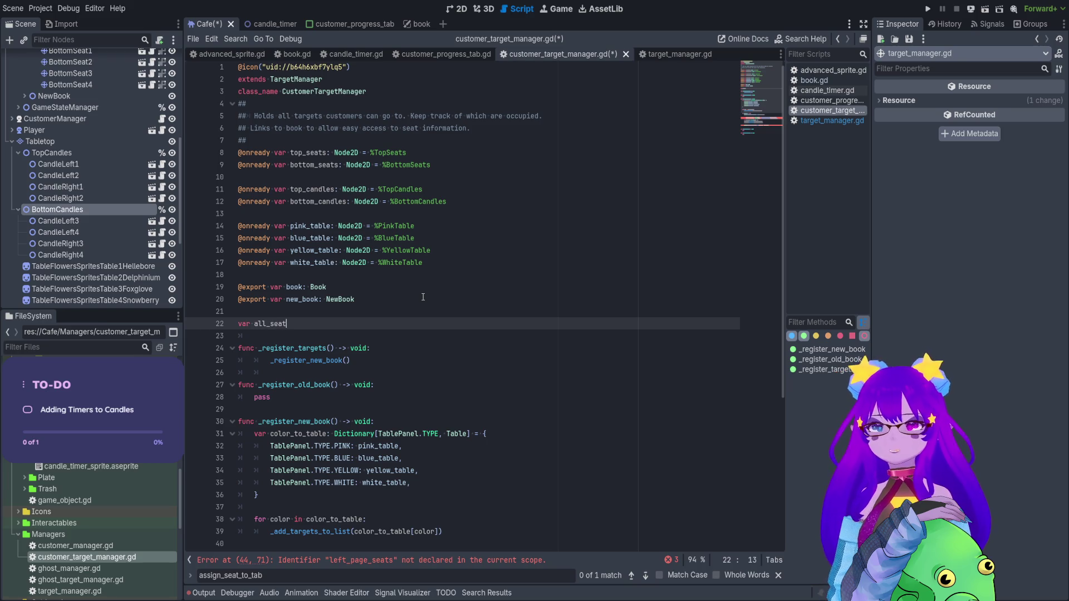
text(rray[Target] =)
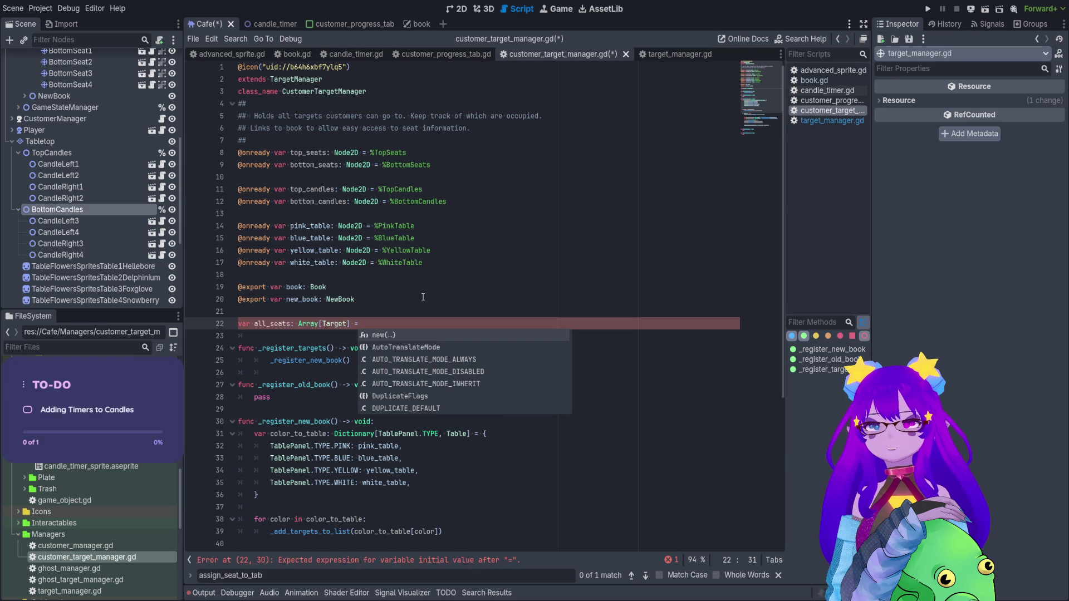
text( [)
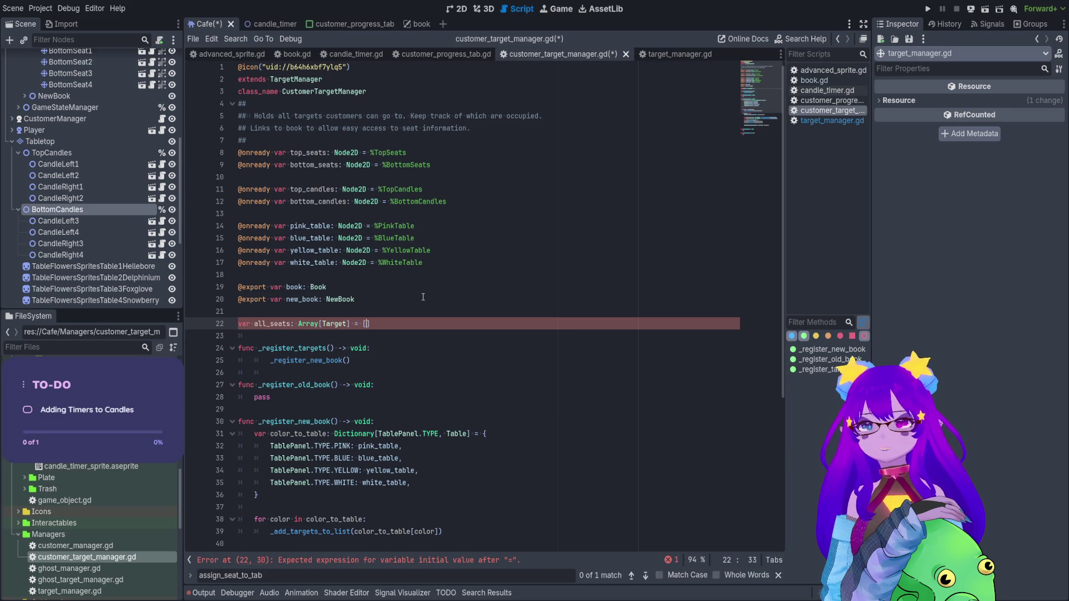
key(ctrl+shift+d)
click(270, 336)
key(Delete)
key(Delete)
key(Delete)
text(candles)
double_click(336, 337)
text(Candl)
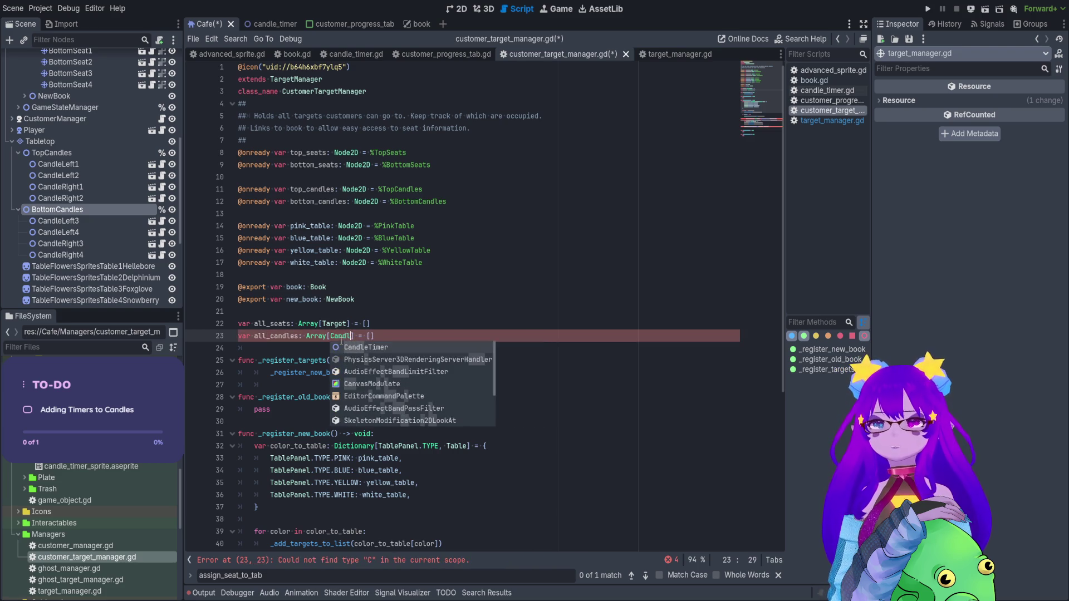
key(Return)
key(ctrl+s)
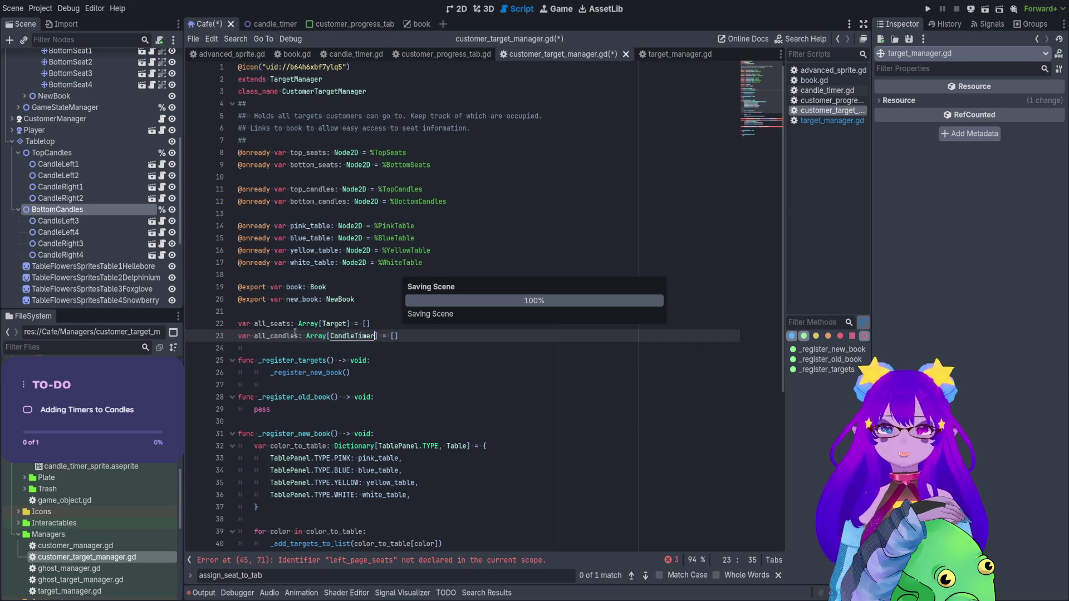
scroll(295, 333, down, 6)
drag(595, 388, 209, 389)
Step: Move both page-seat collection lines from _register_new_book into _register_seats, replacing pass, and fix indentation
key(shift+Up)
key(ctrl+c)
key(BackSpace)
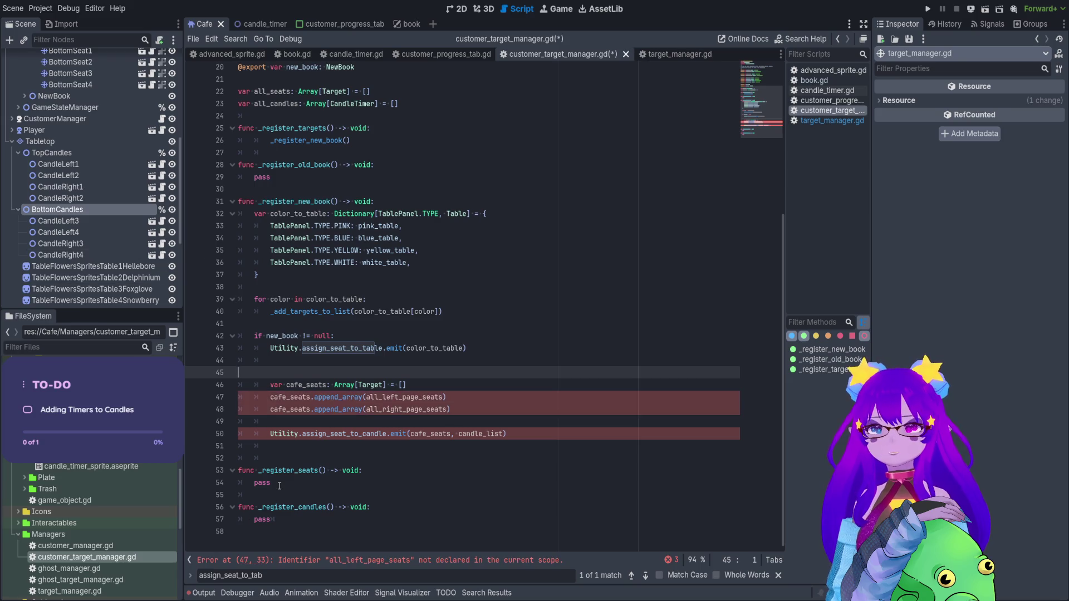
double_click(279, 484)
key(ctrl+v)
click(272, 483)
key(shift+Tab)
key(Down)
key(shift+Tab)
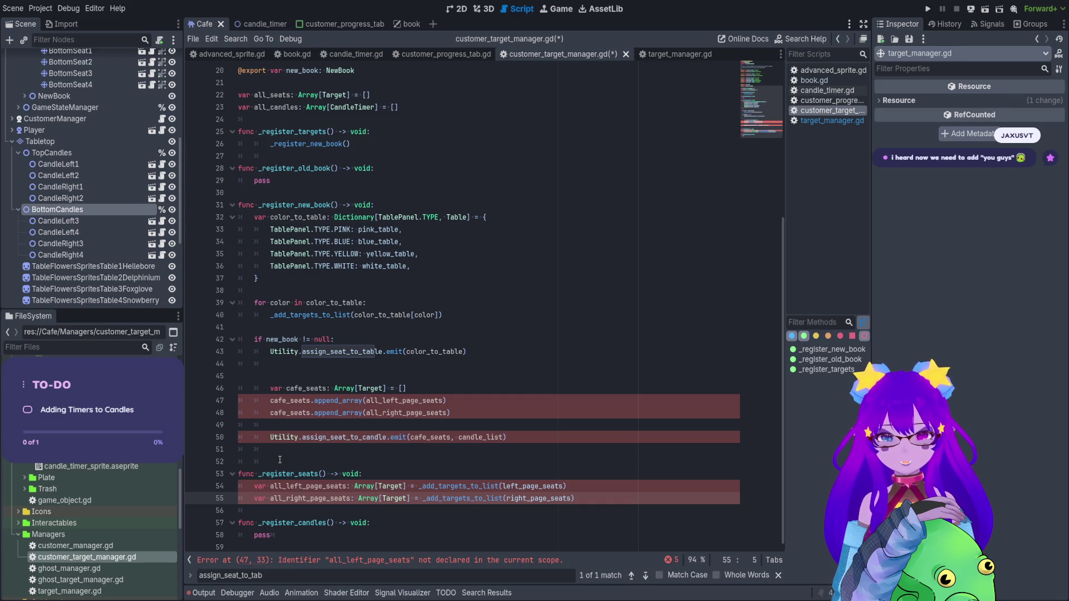
Step: Rename the first collected list from all_left_page_seats to top_seats
drag(572, 486, 419, 486)
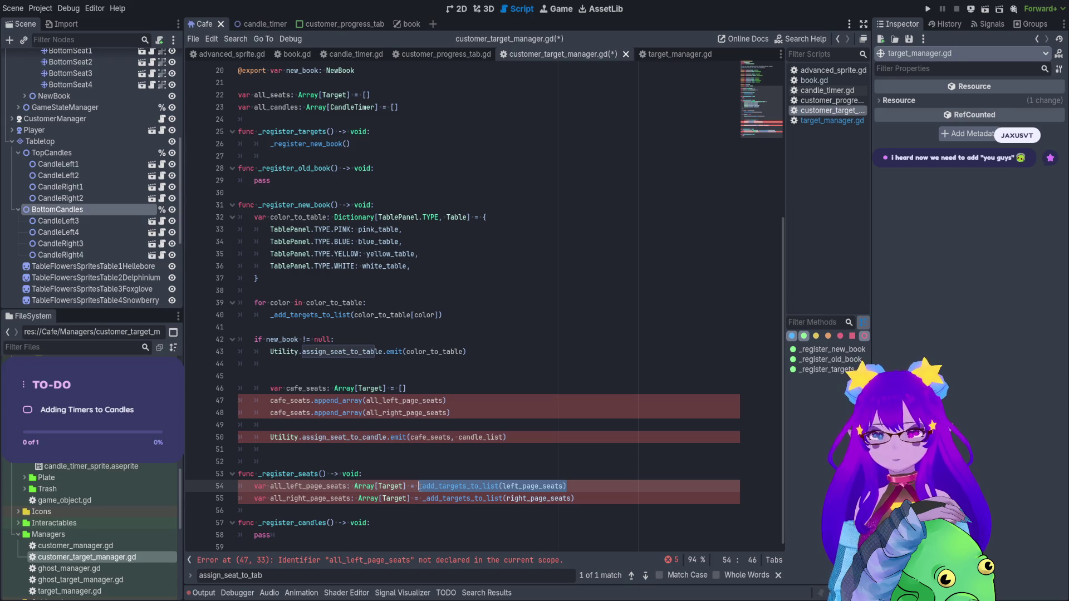
double_click(331, 486)
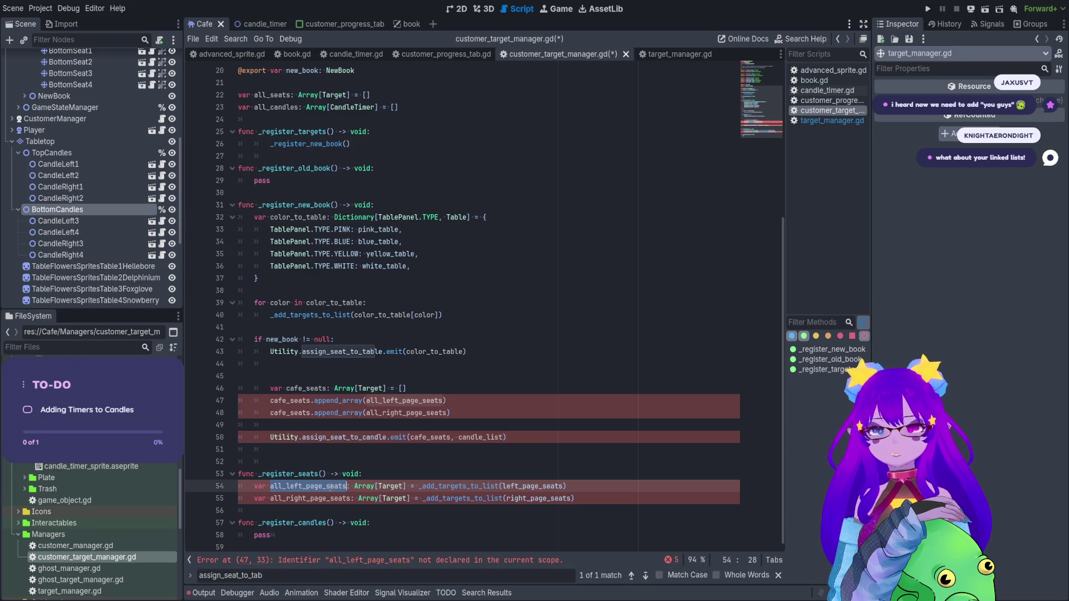
text(top_seats)
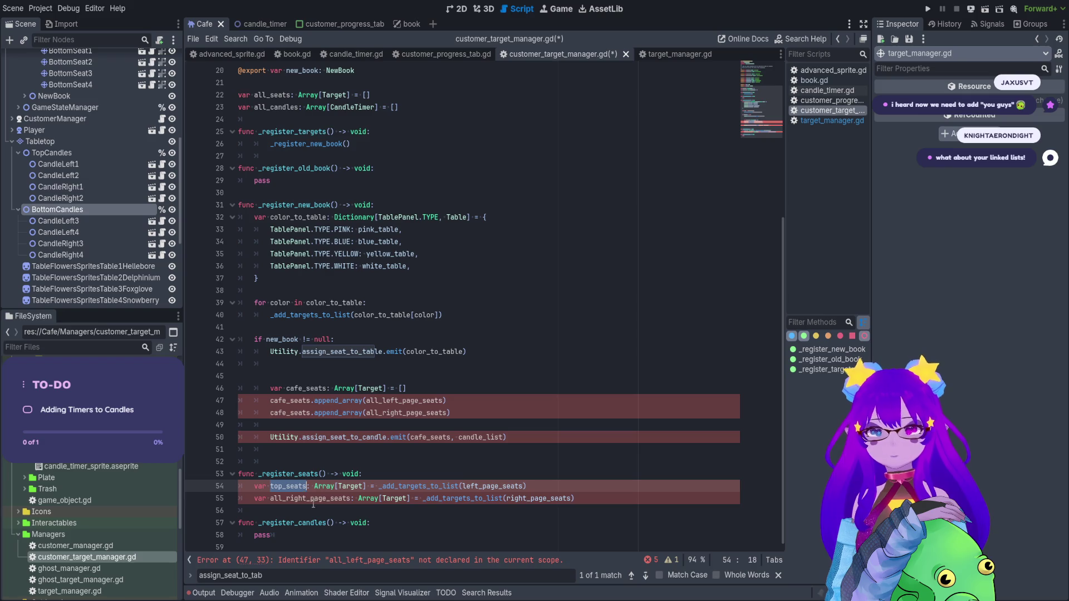
double_click(314, 499)
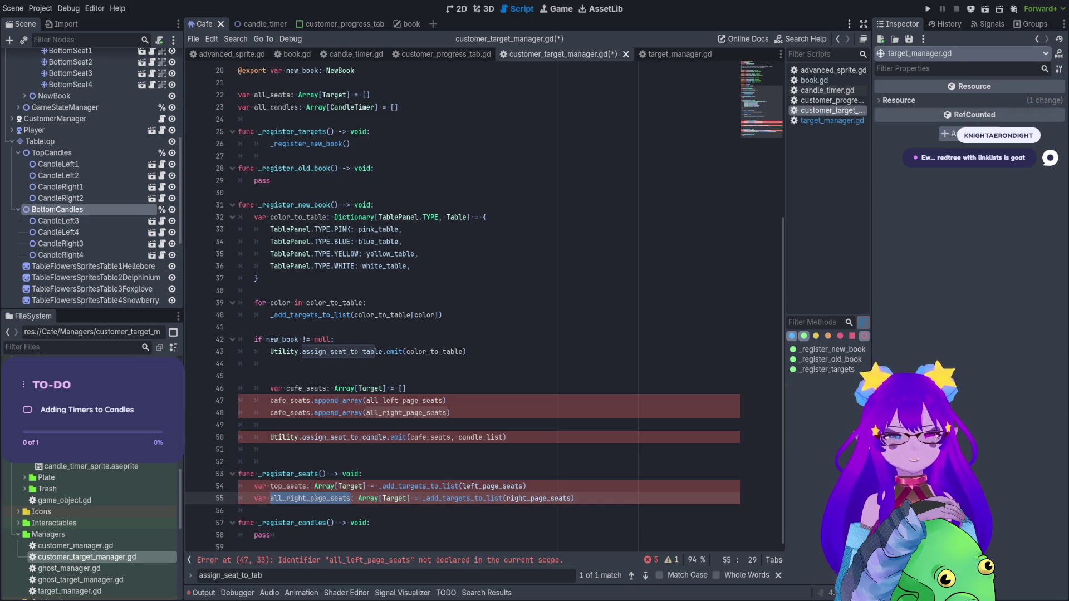
Step: Rename all_right_page_seats to bottom_seats and save the script
text(top_seats)
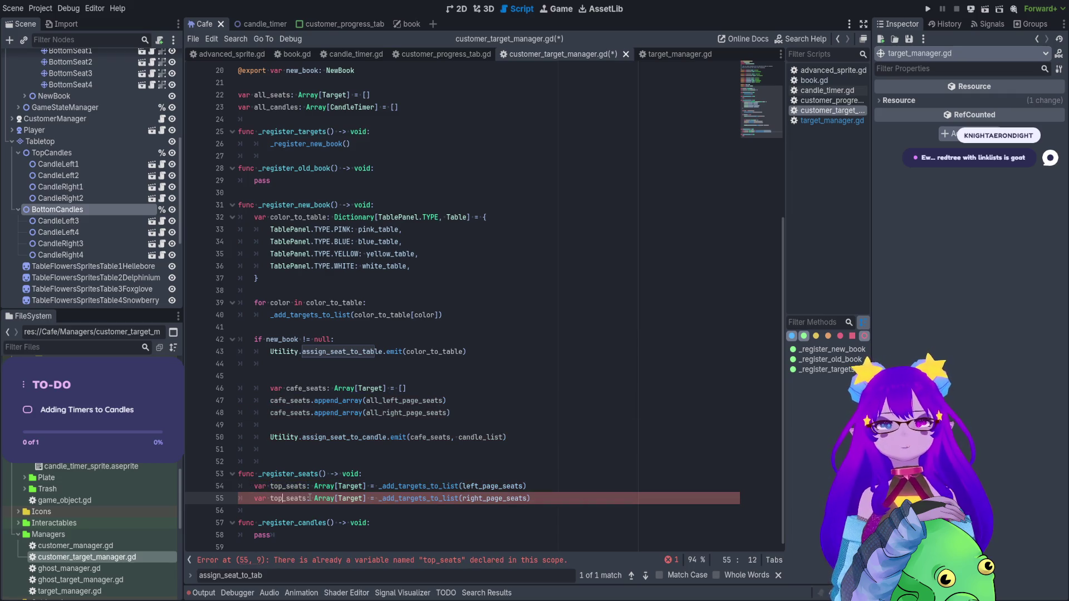
key(BackSpace)
key(BackSpace)
key(BackSpace)
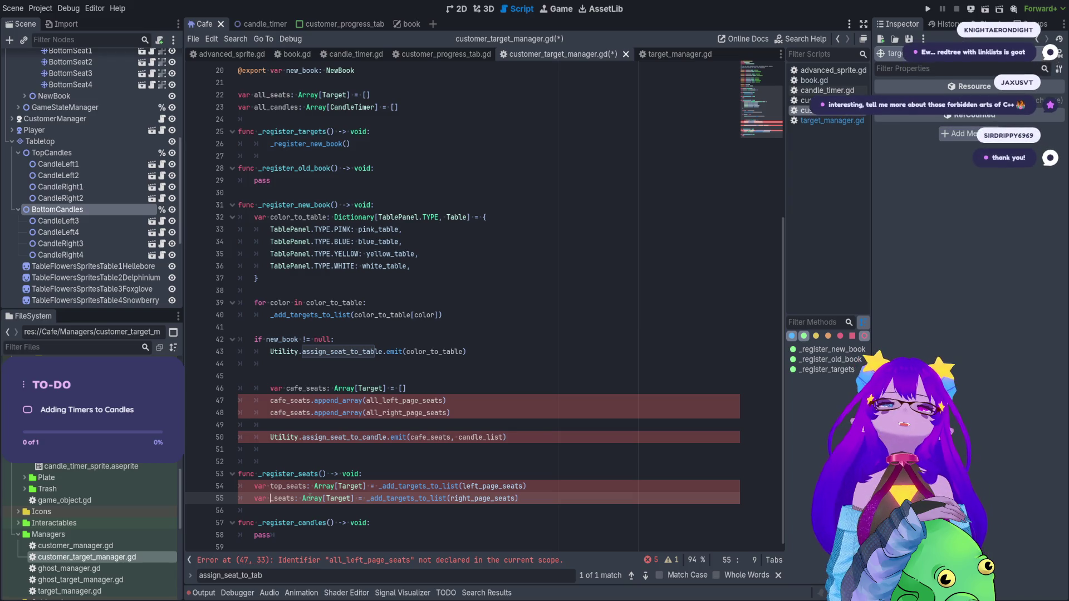
text(bottom)
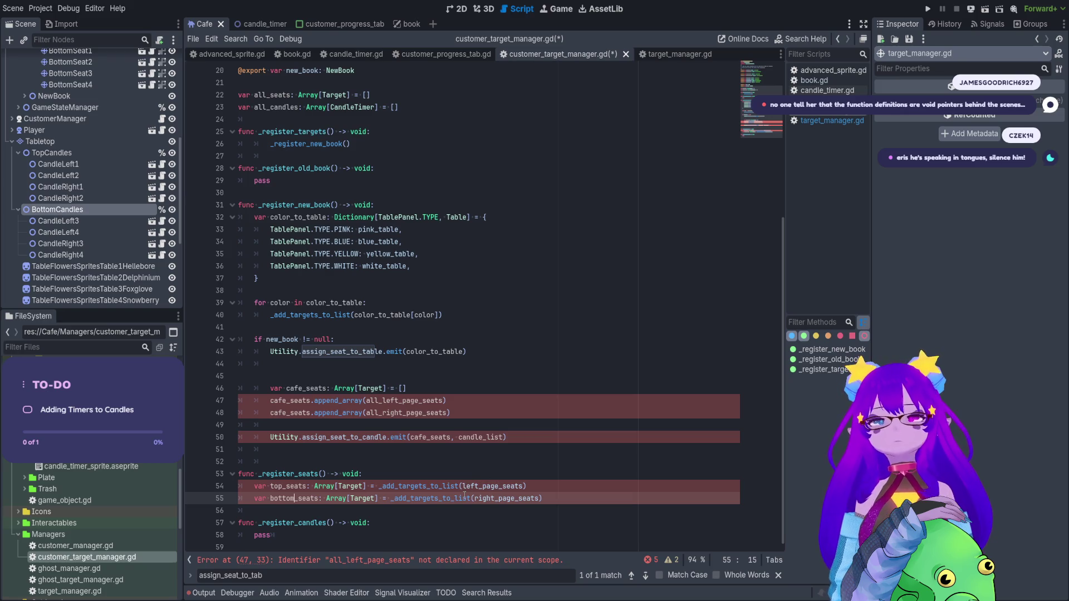
scroll(368, 214, up, 6)
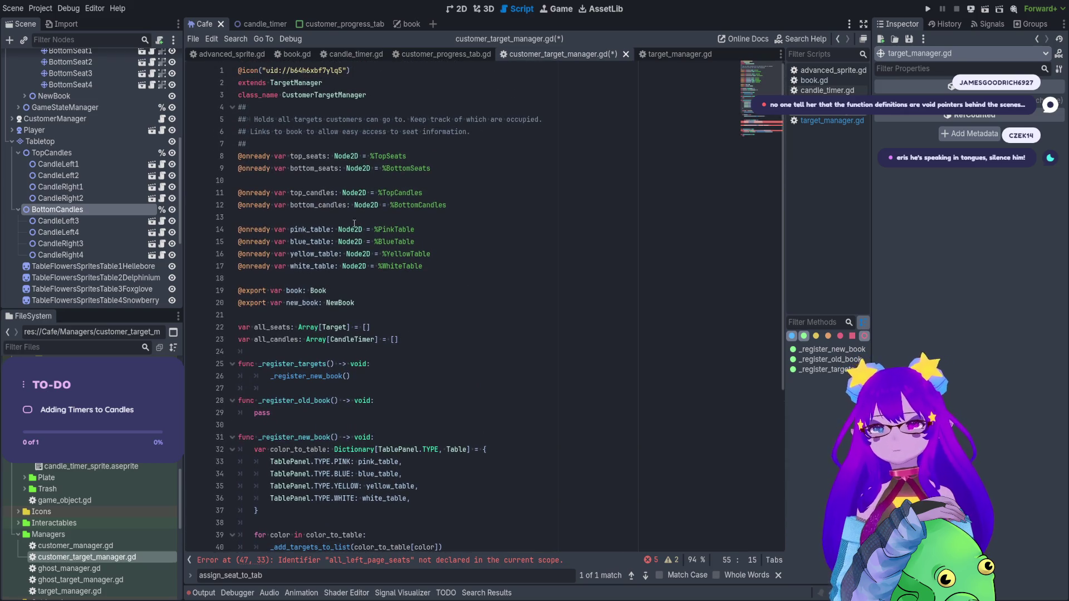
double_click(316, 157)
key(ctrl+s)
scroll(497, 394, down, 6)
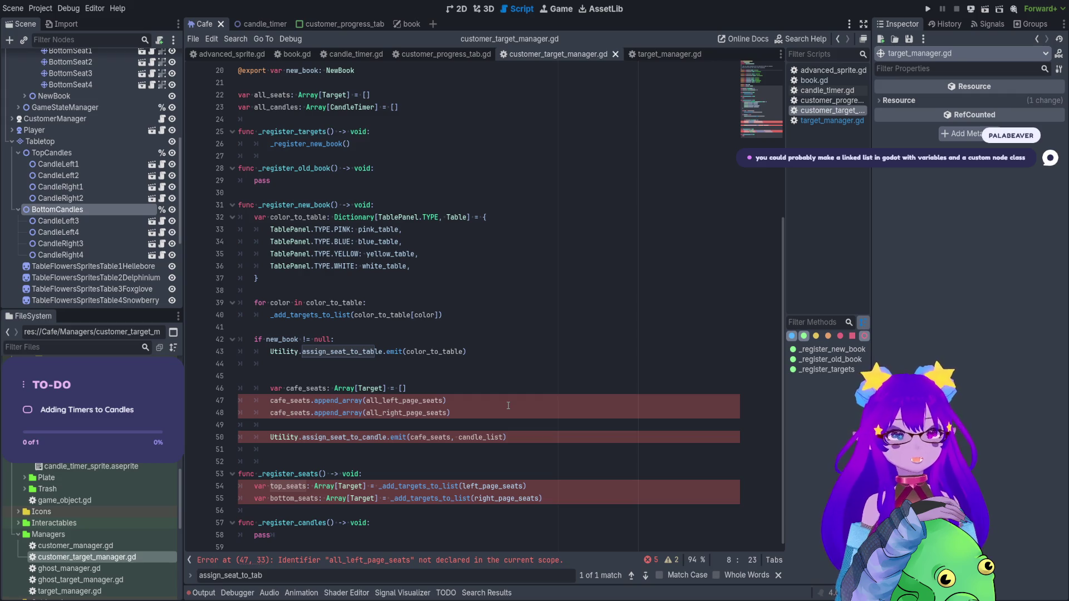
Step: Change the _add_targets_to_list arguments to top_seats and bottom_seats
double_click(489, 486)
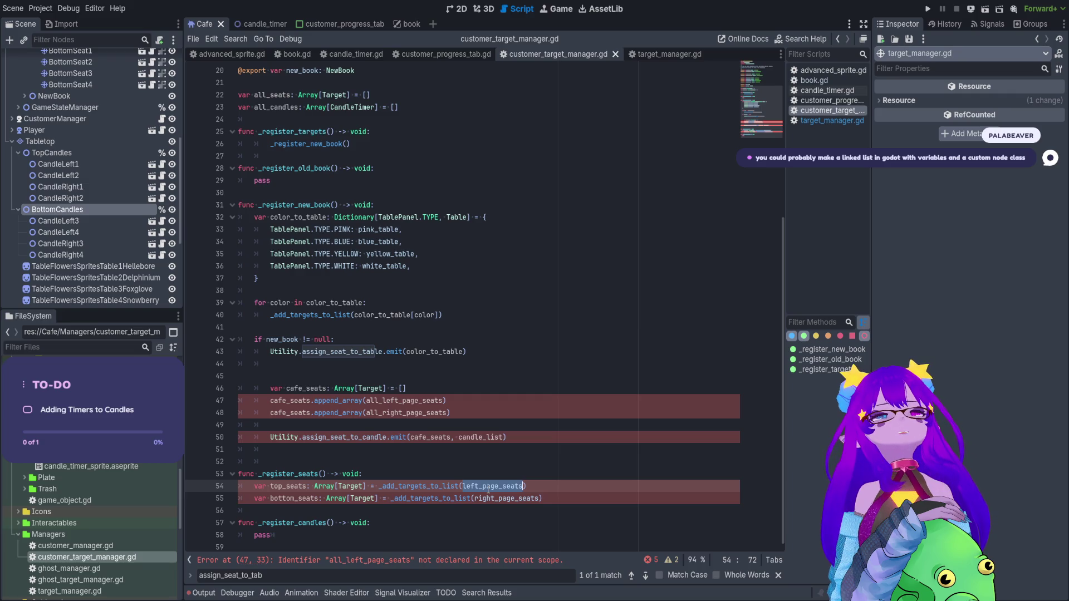
text(top_seats)
double_click(504, 498)
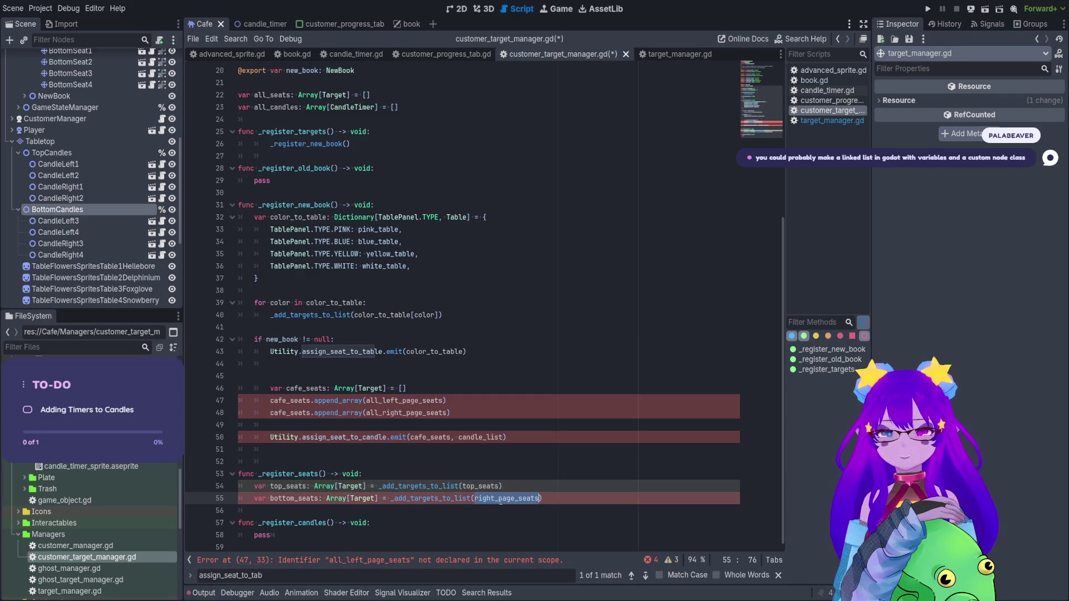
text(b)
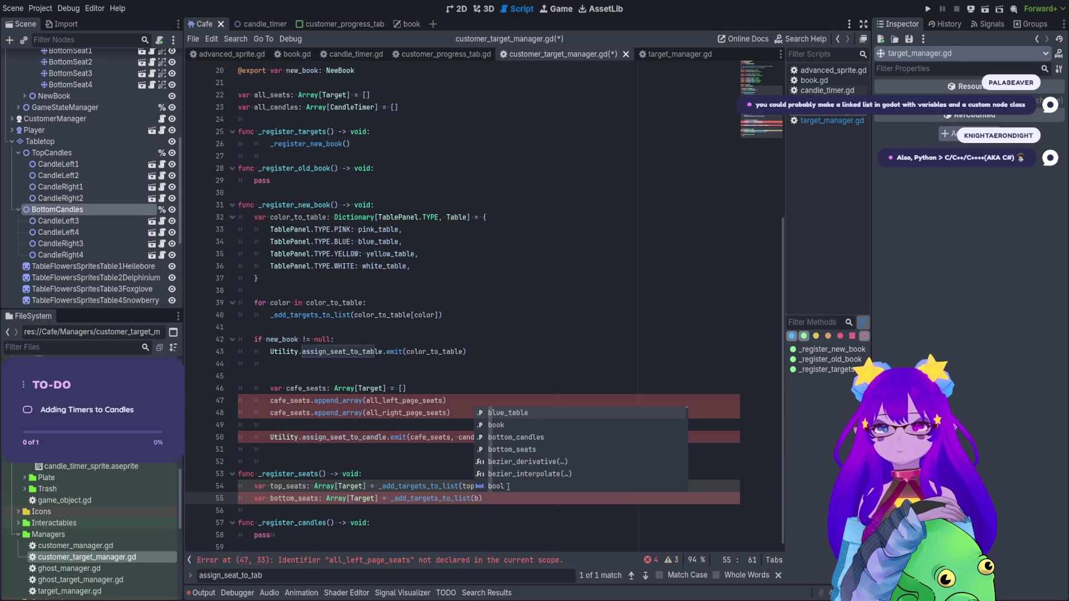
text(ottom)
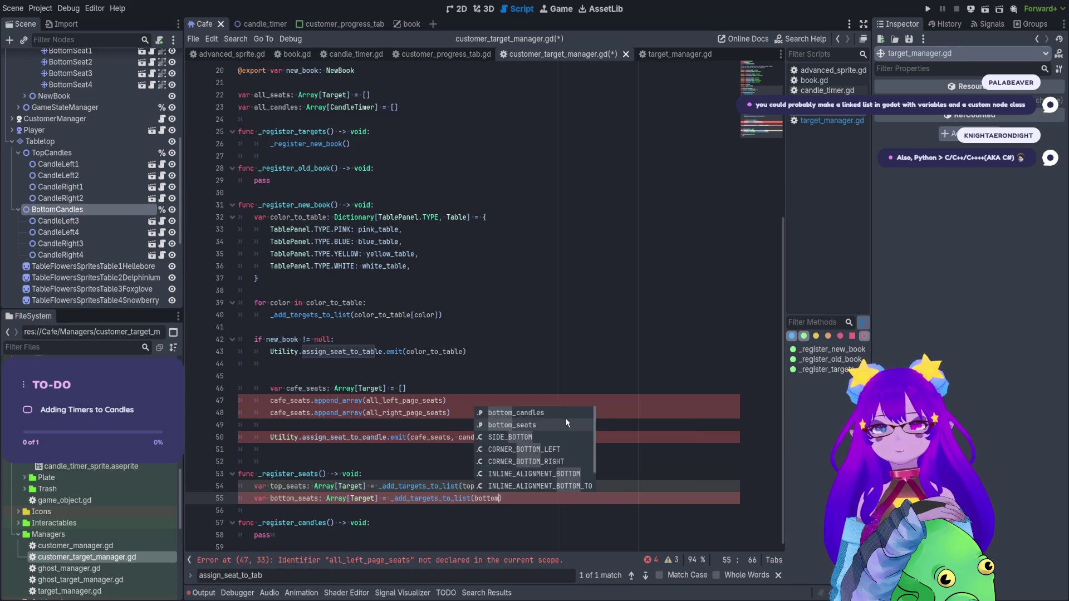
click(566, 424)
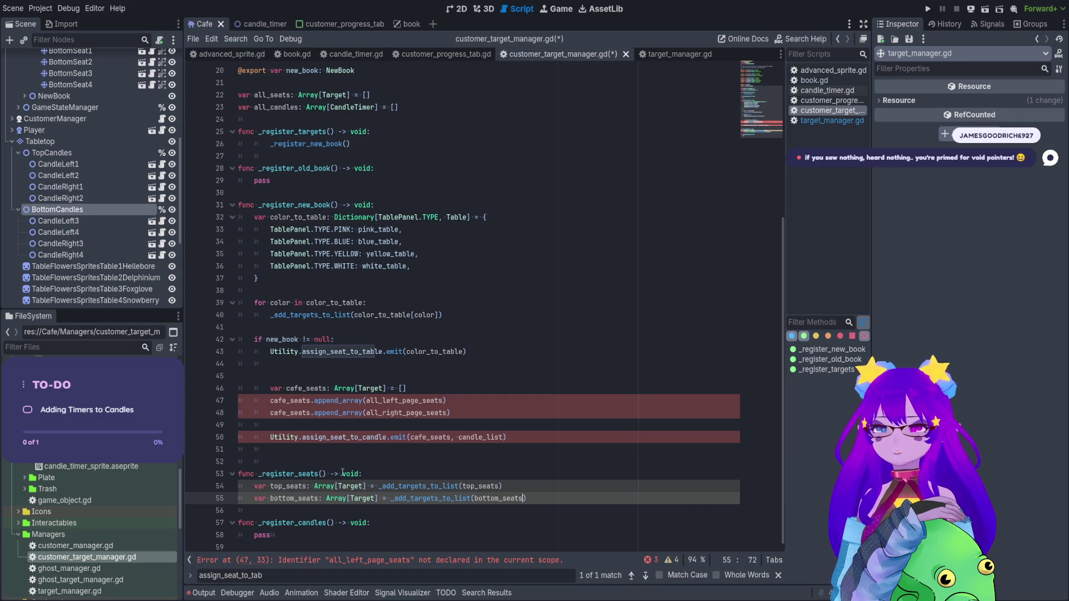
Step: Add a _list suffix to the local variables, making top_seats_list and bottom_seats_list
click(304, 486)
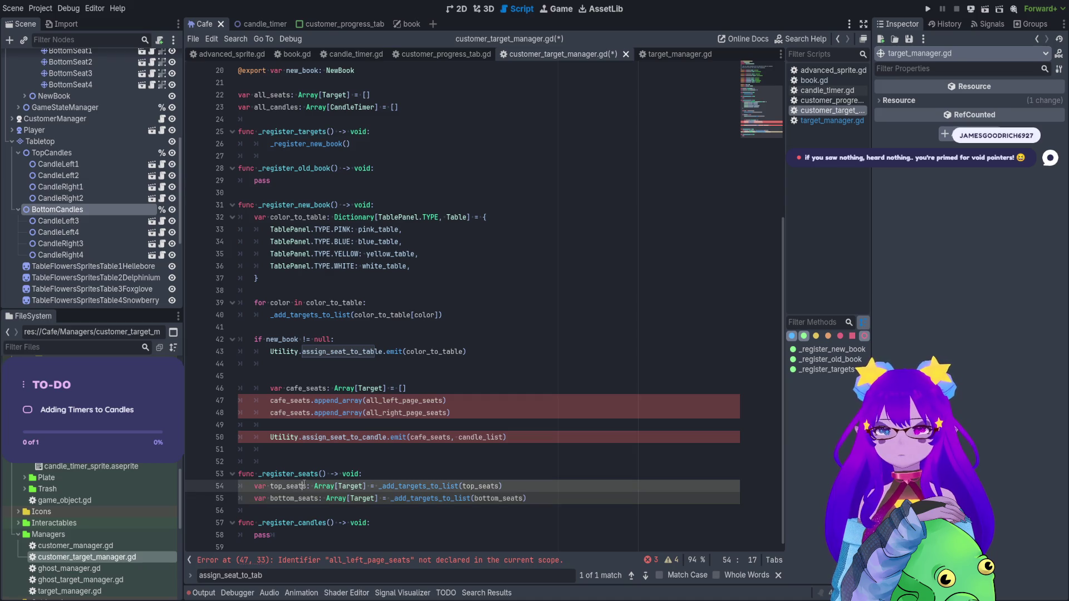
text(_list)
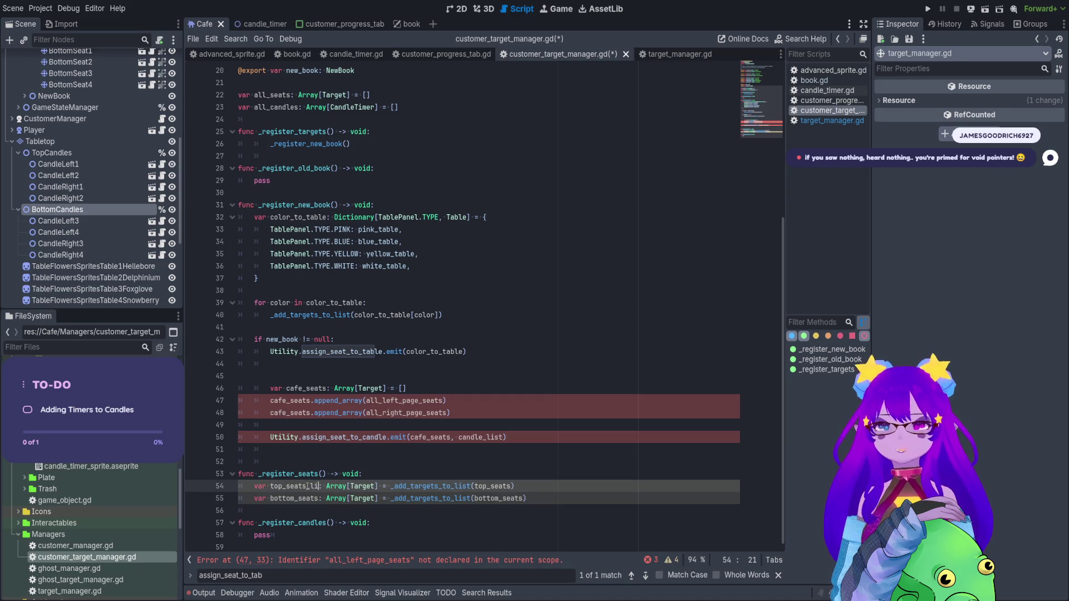
drag(308, 487, 327, 487)
key(ctrl+c)
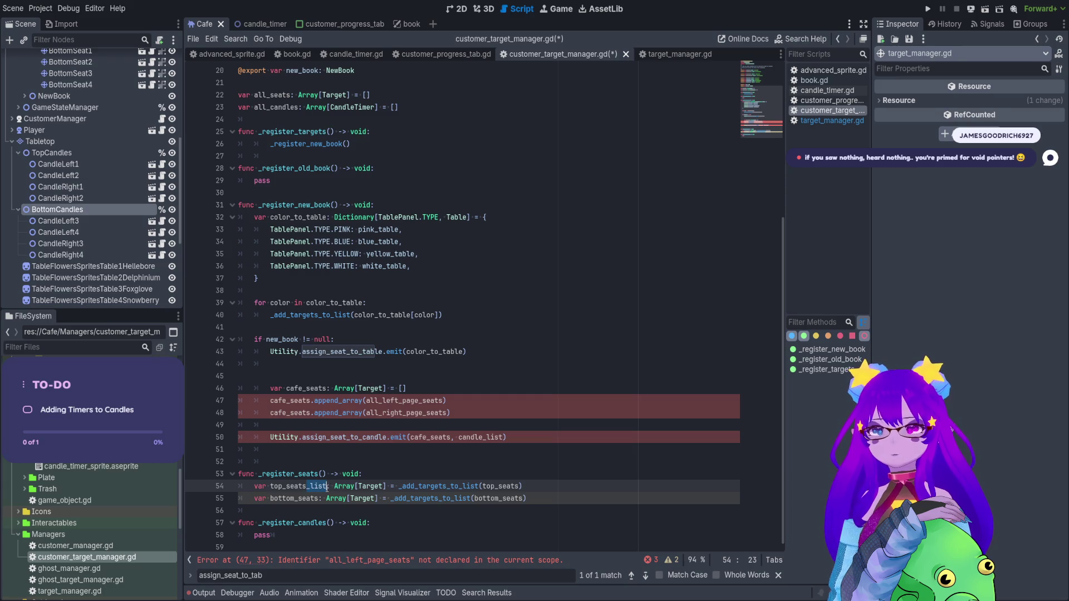
click(323, 502)
key(ctrl+v)
click(278, 510)
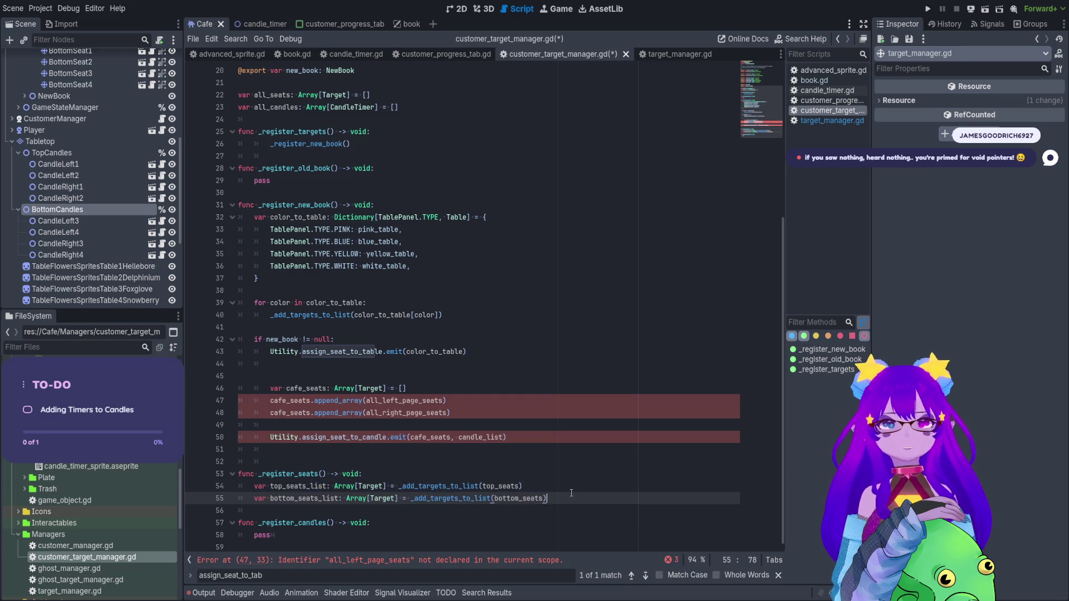
scroll(278, 212, up, 1)
scroll(277, 213, up, 4)
double_click(280, 279)
key(ctrl+c)
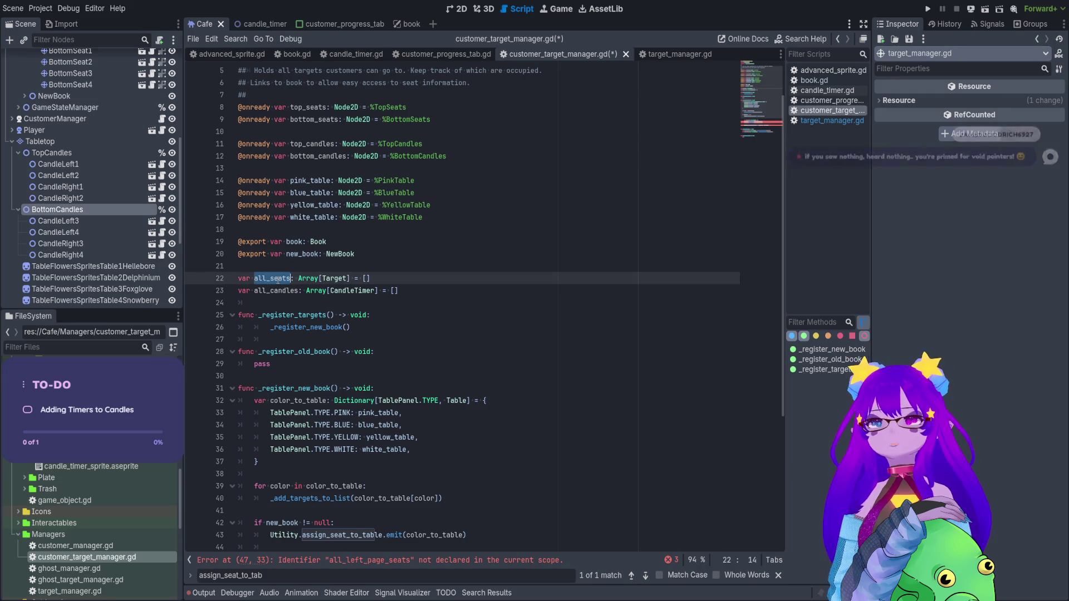
Step: Add all_seats.append_array(top_seats_list) inside _register_seats
scroll(290, 437, down, 5)
click(282, 499)
key(ctrl+v)
text(app)
key(Down)
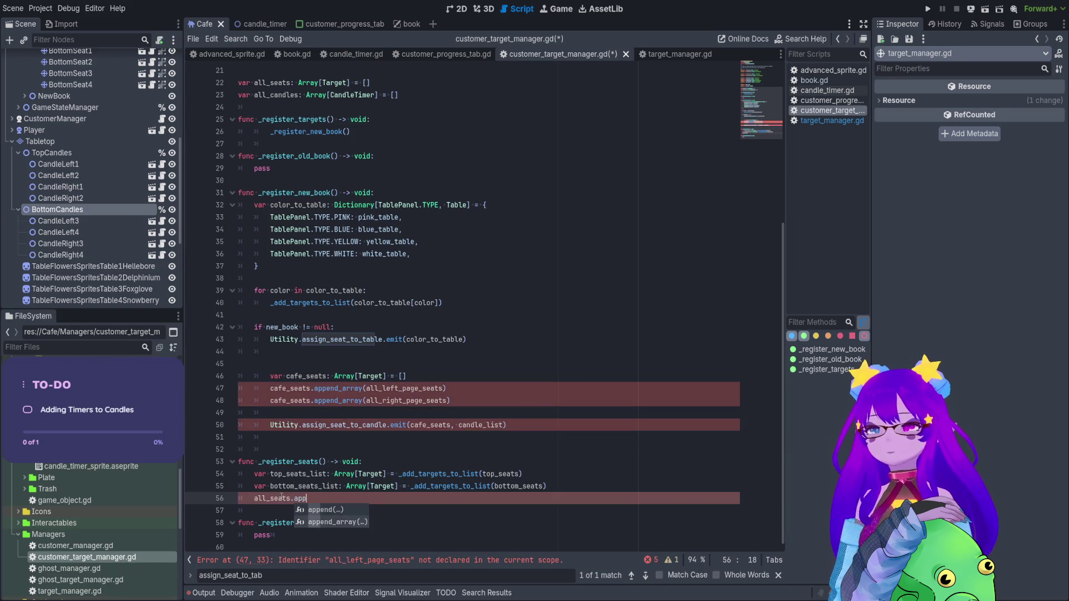
key(Return)
double_click(289, 474)
key(ctrl+c)
click(347, 499)
key(ctrl+v)
Step: Duplicate the append line and change its argument to bottom_seats_list
click(425, 496)
key(ctrl+shift+d)
double_click(315, 486)
key(ctrl+c)
double_click(373, 510)
key(ctrl+v)
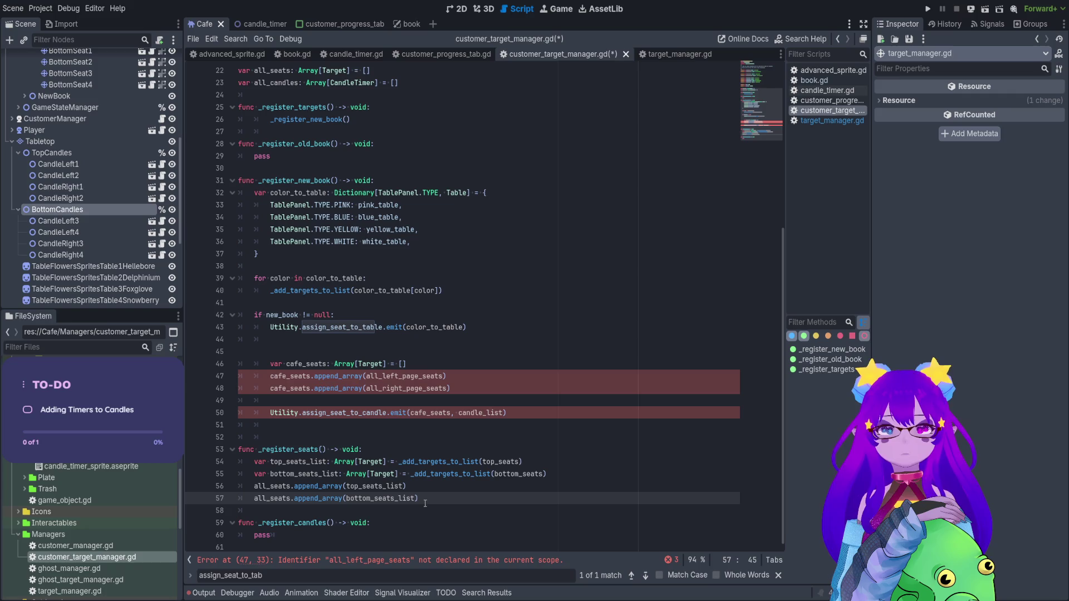
click(285, 537)
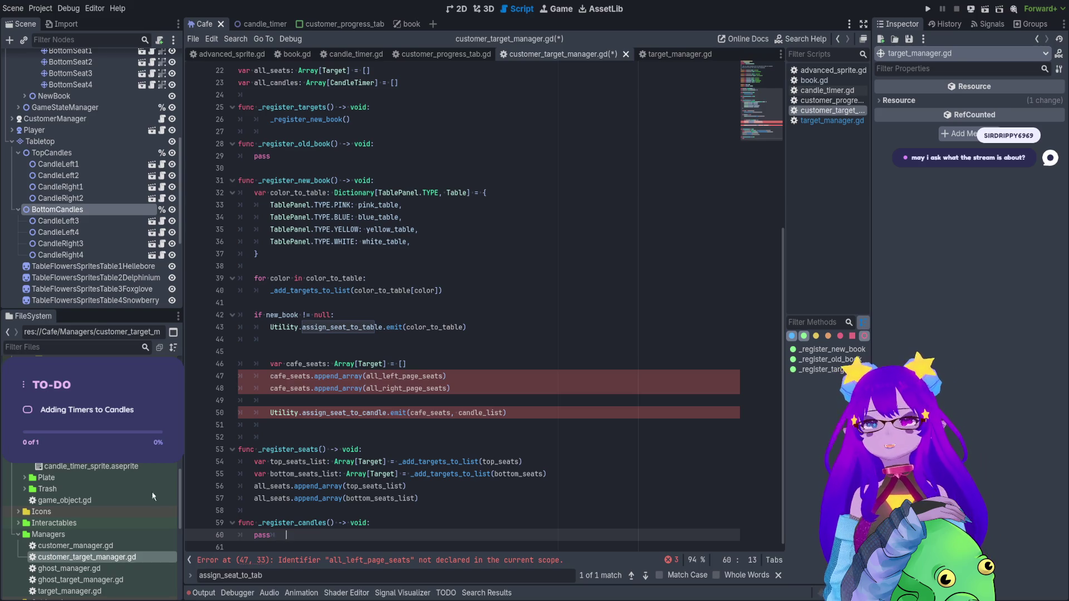
click(451, 9)
mouse_move(391, 157)
mouse_down()
mouse_move(422, 206)
mouse_move(422, 230)
mouse_move(411, 215)
mouse_up()
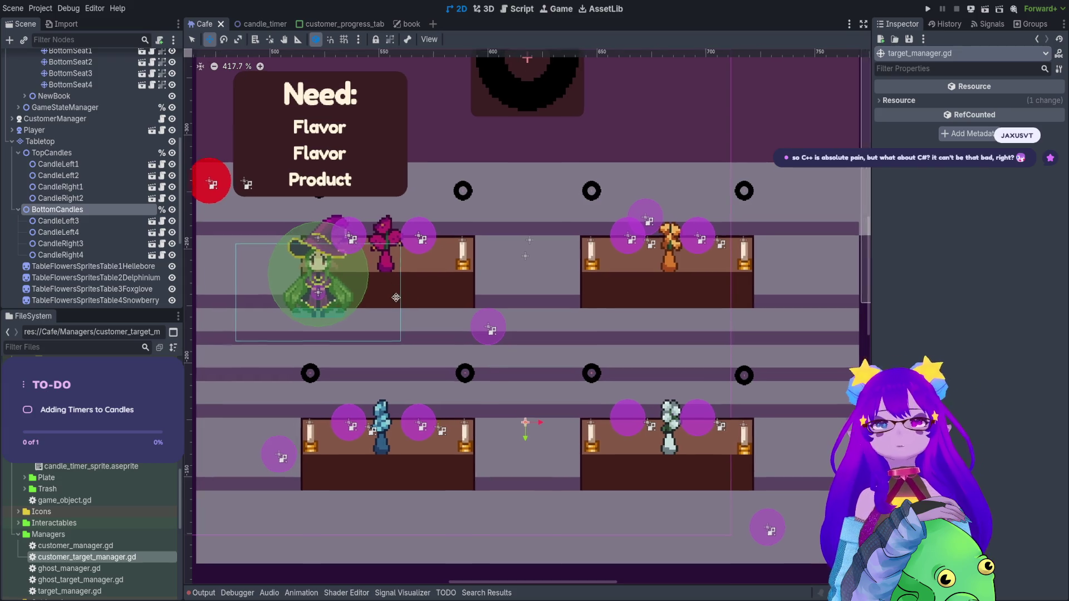
scroll(406, 281, left, 2)
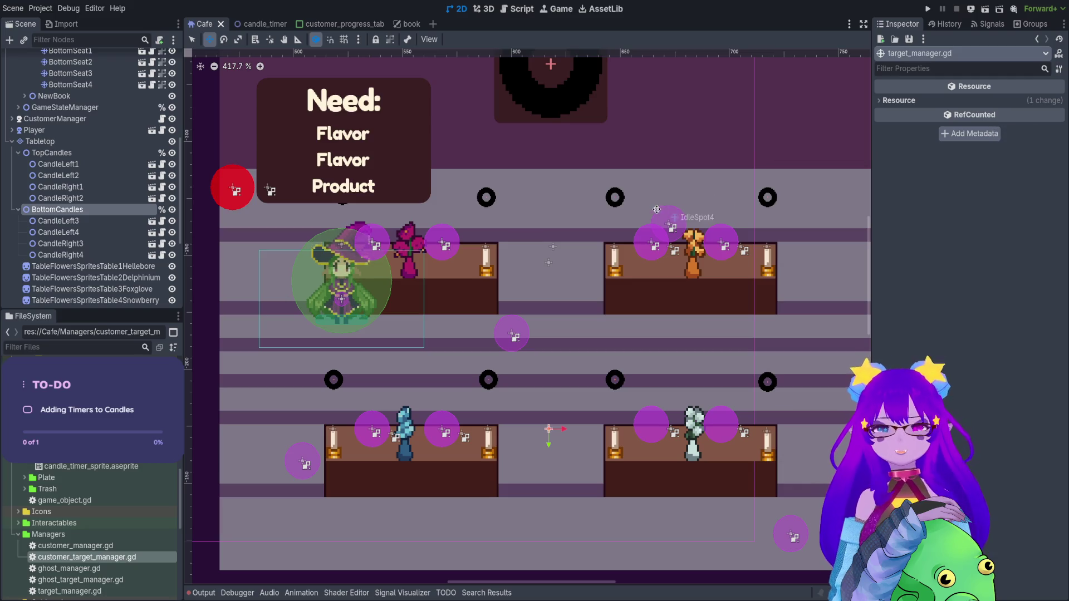
scroll(440, 249, up, 5)
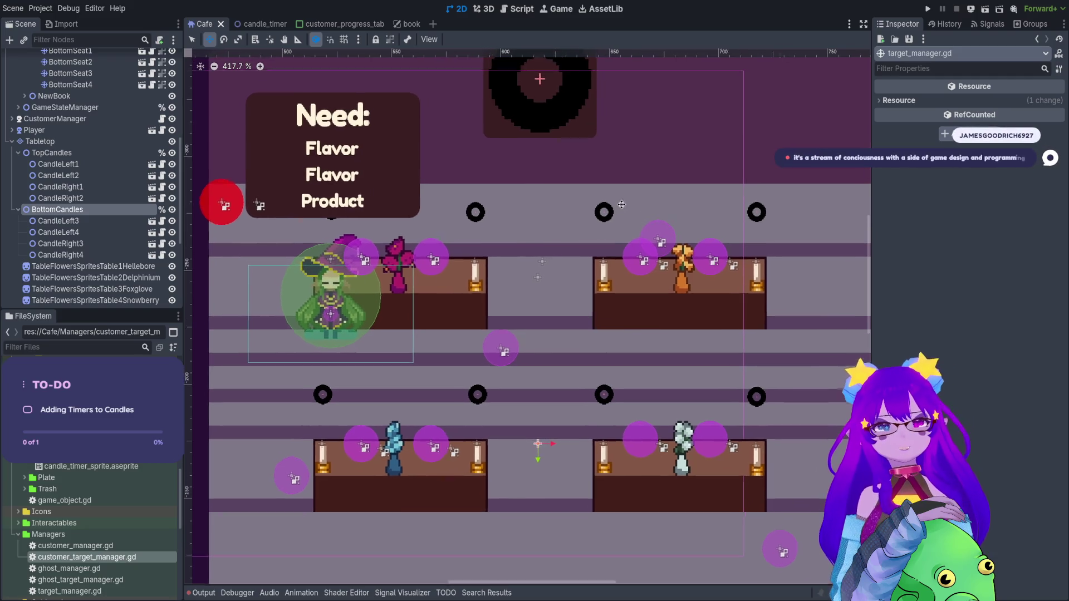
scroll(507, 279, up, 3)
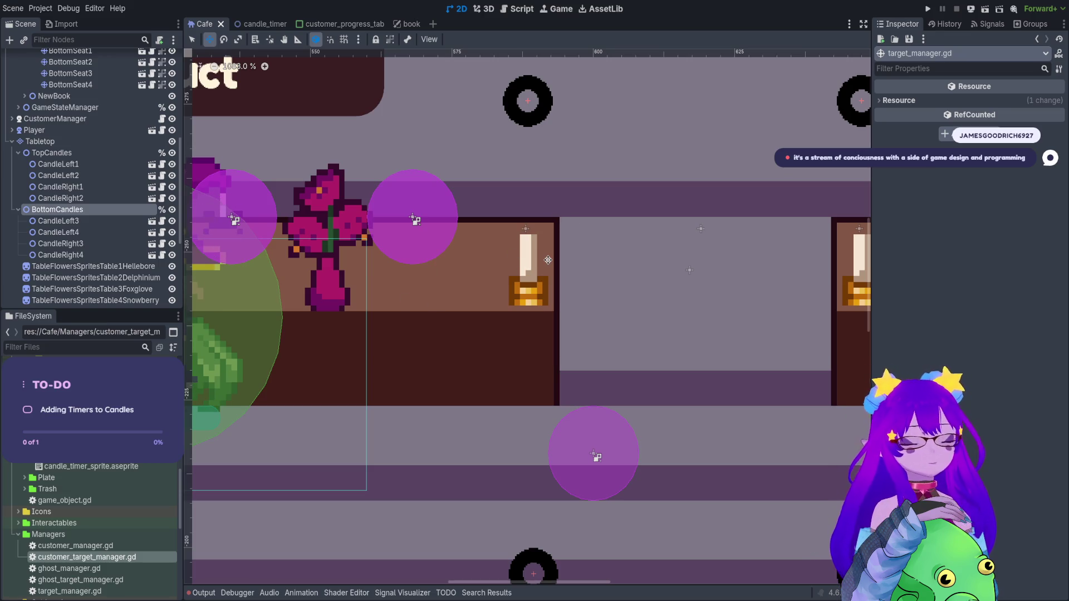
click(518, 9)
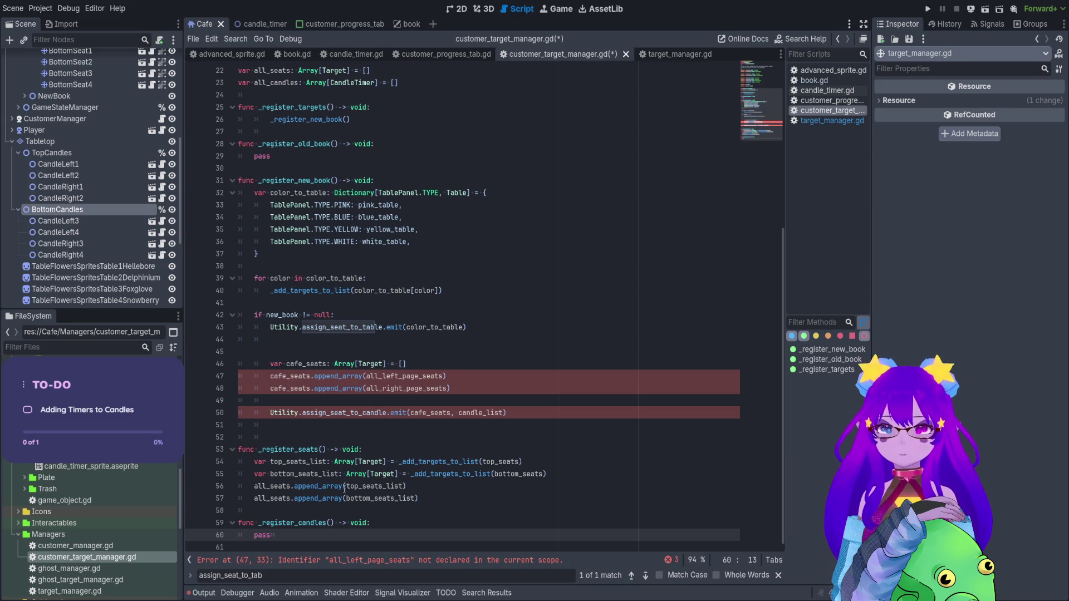
Step: Cut _register_seats and _register_candles and paste them right below _register_old_book
click(418, 463)
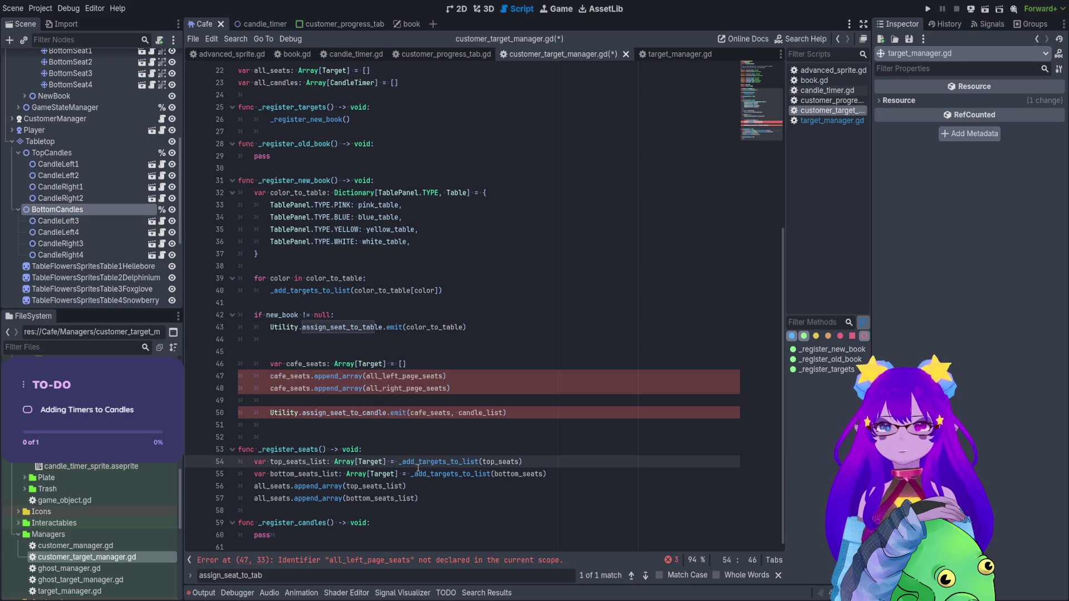
drag(359, 535, 211, 453)
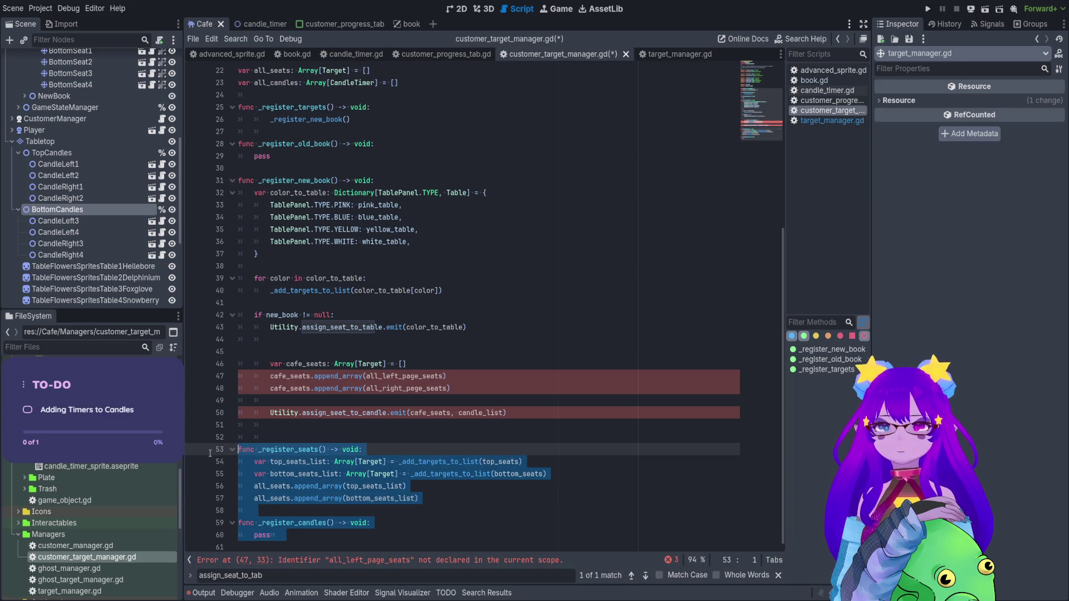
click(438, 484)
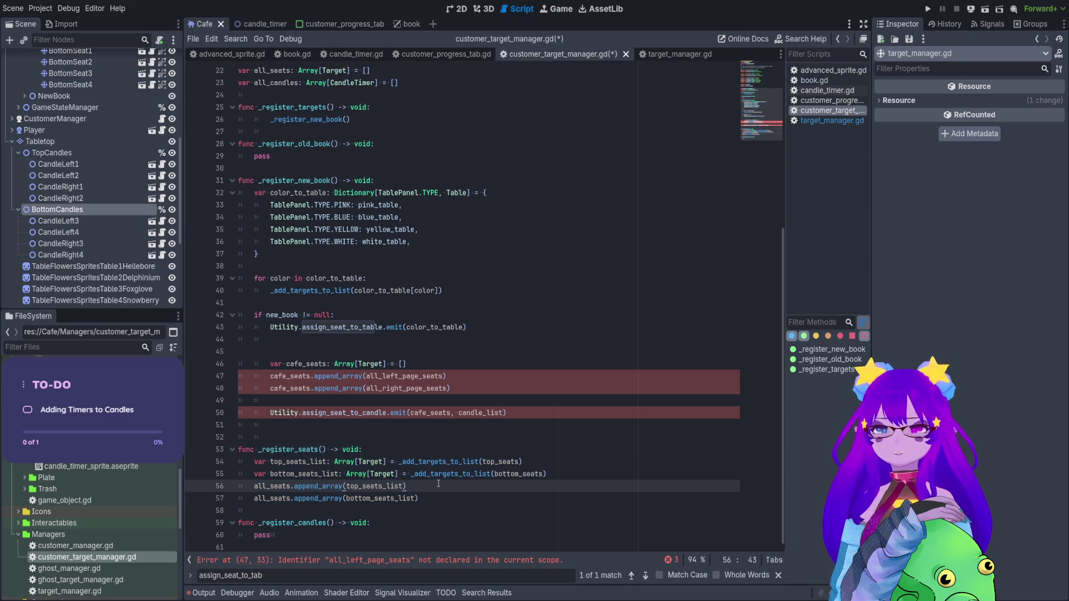
double_click(404, 377)
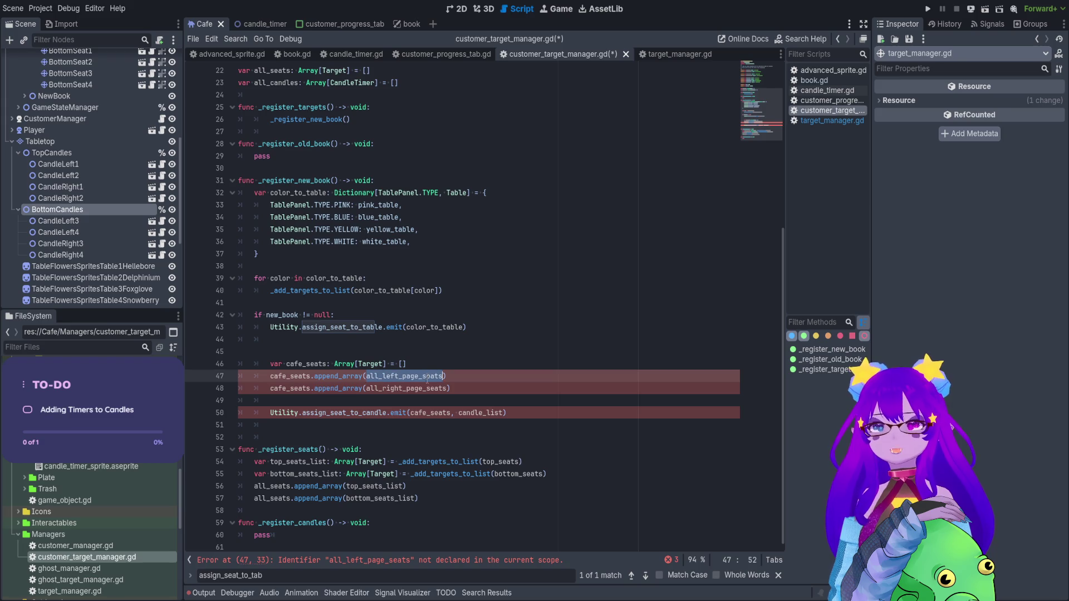
double_click(308, 486)
mouse_move(297, 529)
mouse_down()
mouse_move(262, 504)
mouse_move(225, 450)
mouse_up()
key(BackSpace)
key(BackSpace)
key(BackSpace)
key(BackSpace)
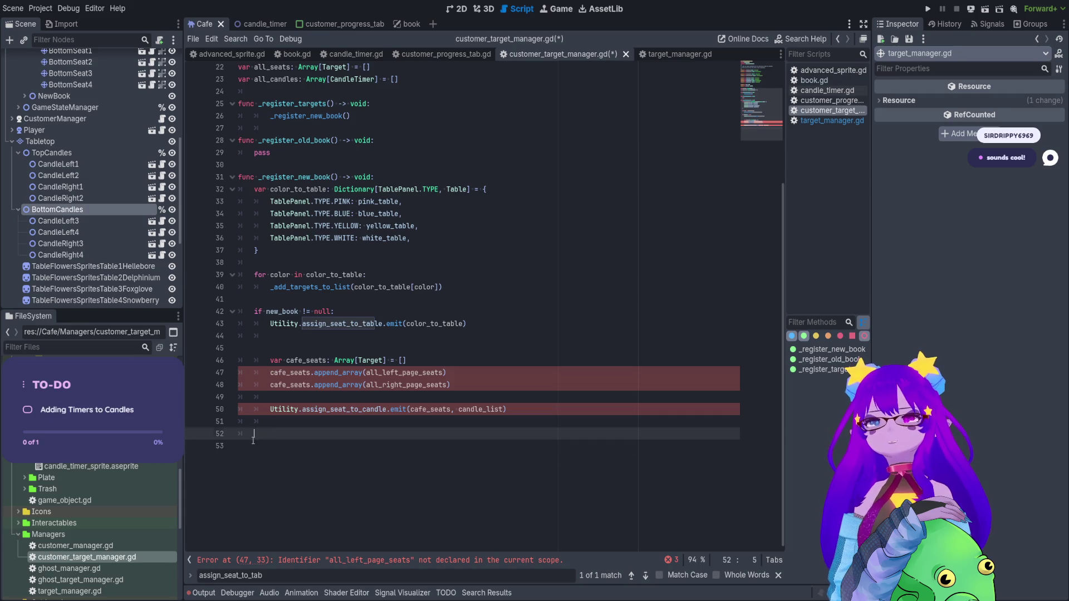
click(262, 165)
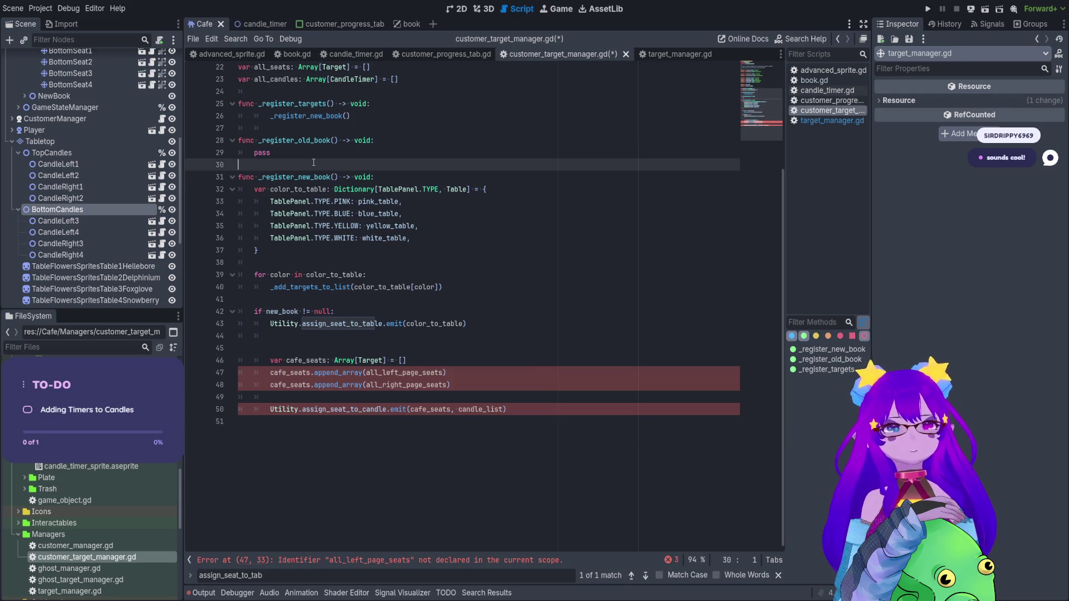
key(ctrl+v)
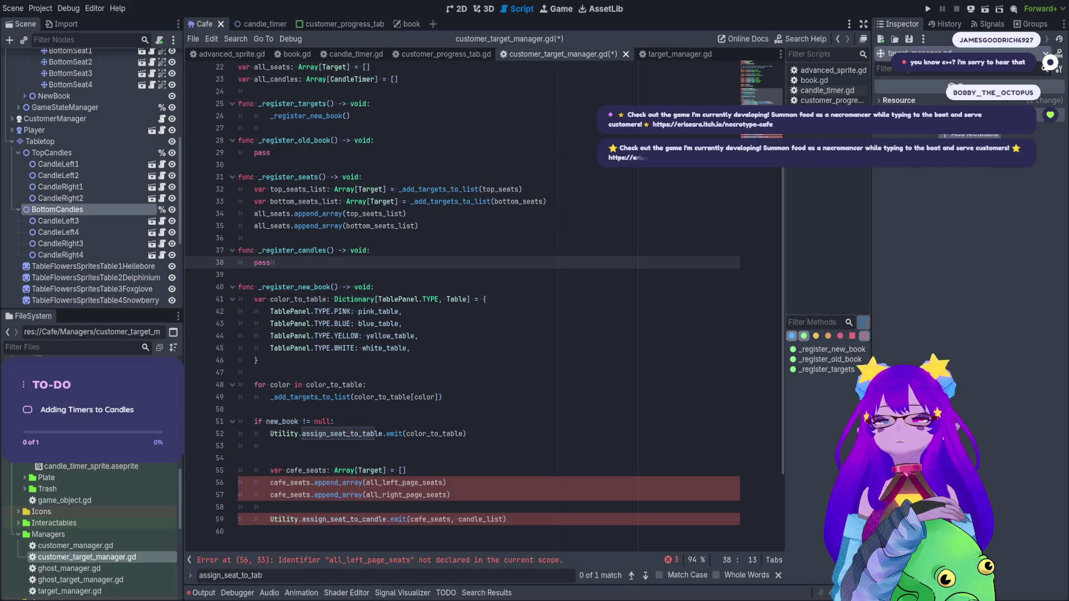
Step: Check the two all_seats append lines and select the pass placeholder in _register_candles
scroll(485, 307, up, 1)
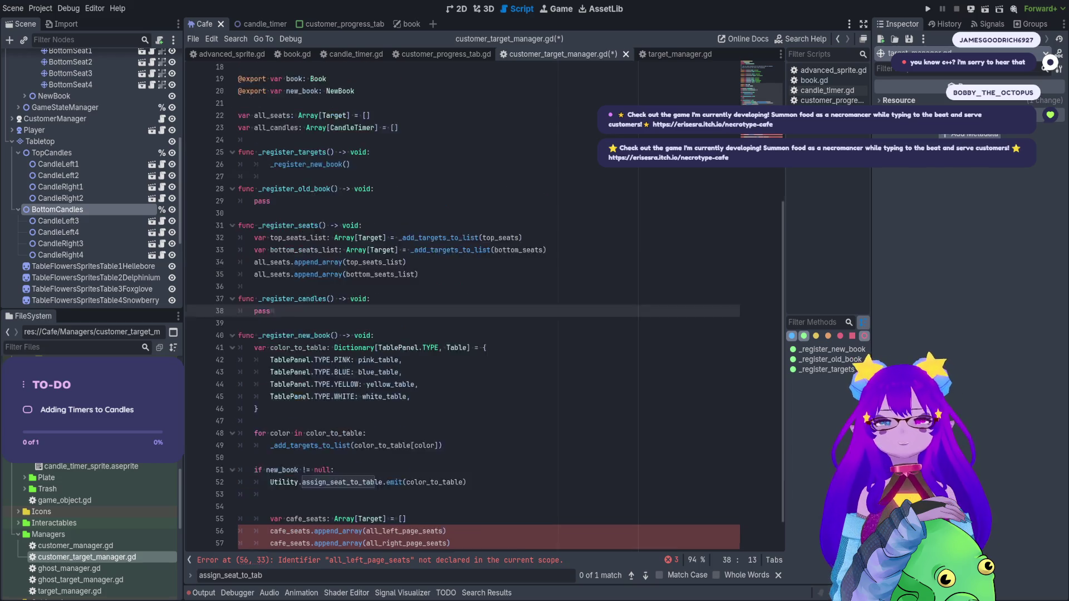
mouse_move(420, 241)
mouse_down()
mouse_move(335, 193)
mouse_move(546, 218)
mouse_move(220, 230)
mouse_up()
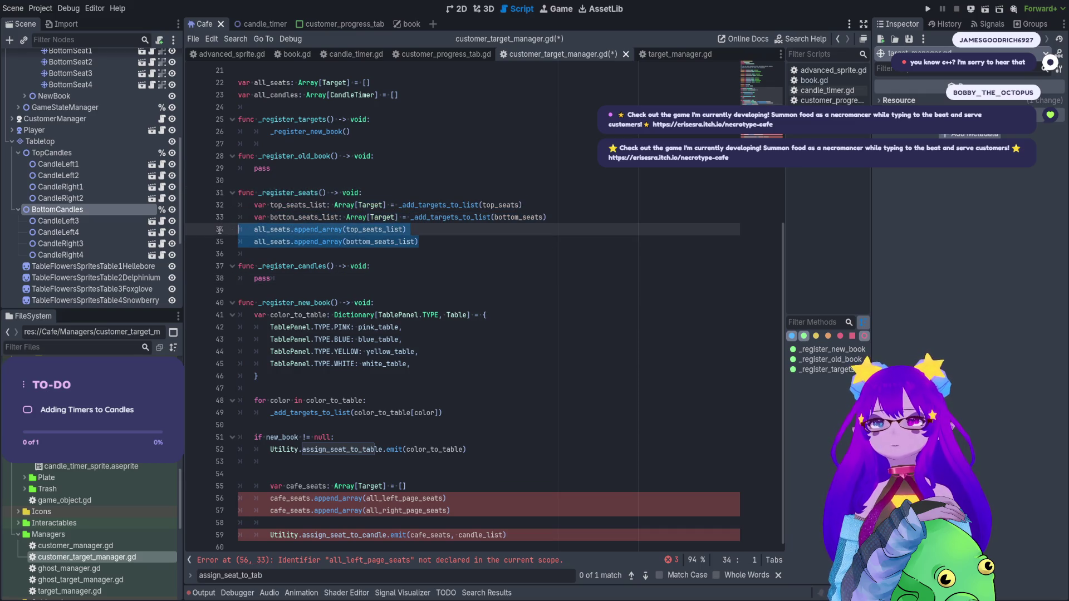
scroll(350, 201, up, 3)
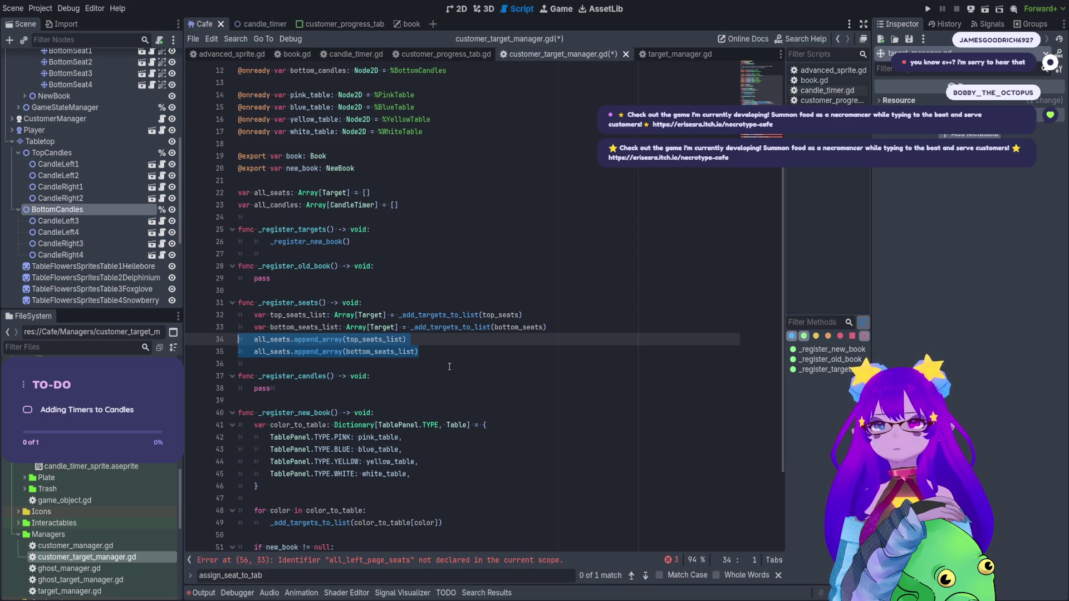
click(450, 366)
double_click(259, 389)
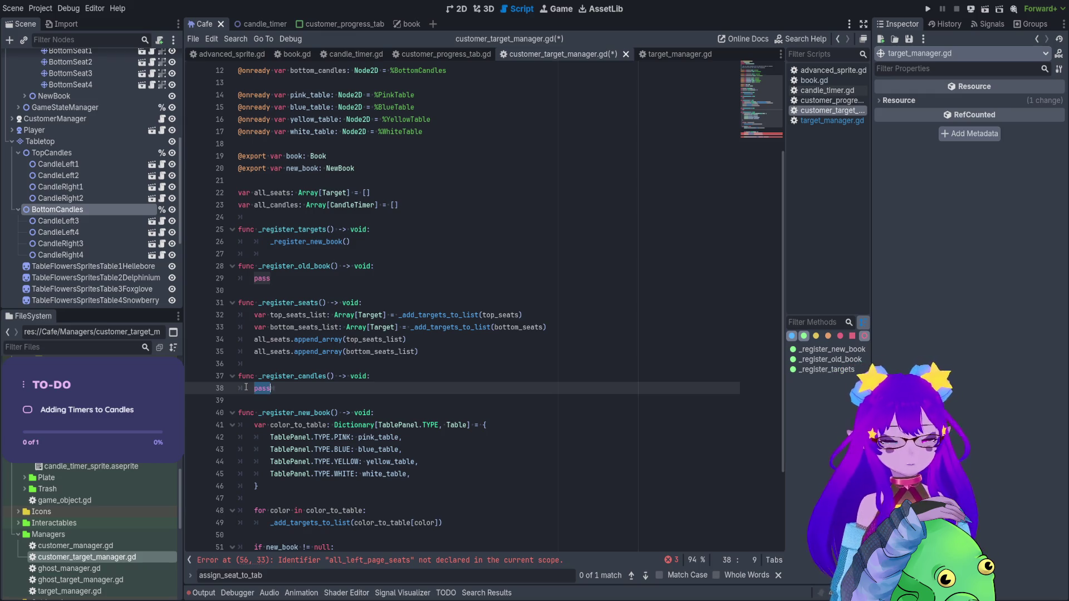
Step: Replace pass with a loop appending each top_candles.get_children() candle to all_candles
text(for candle in to)
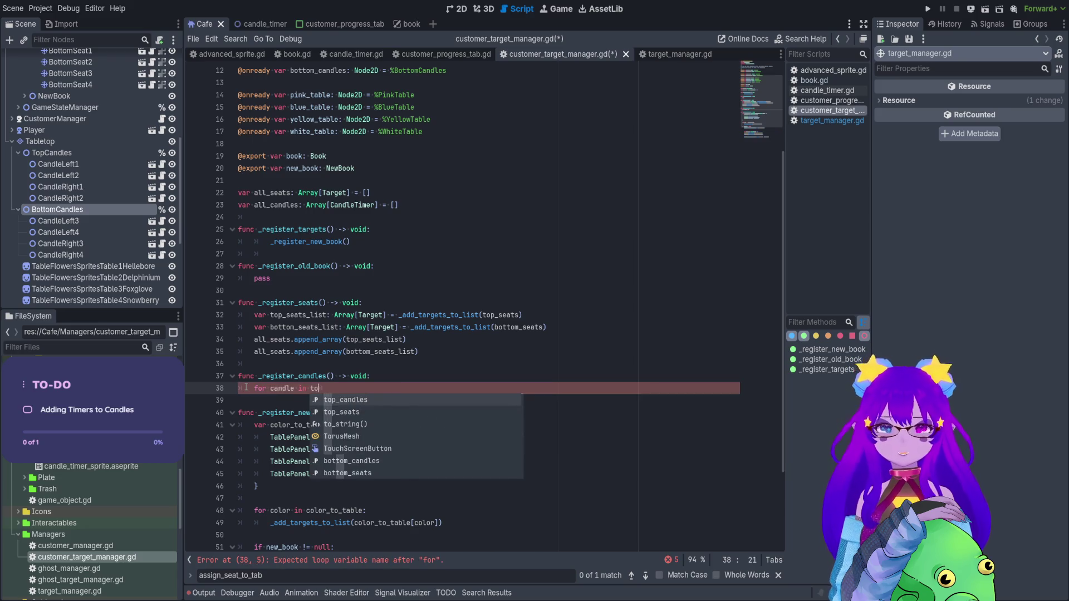
key(Return)
text(.get_c)
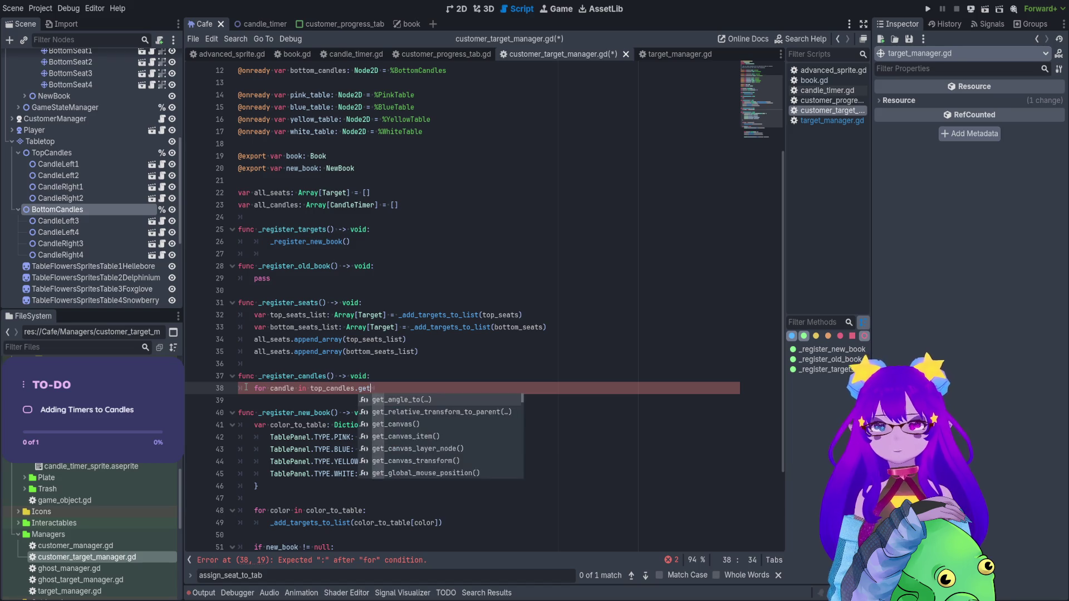
text(hild)
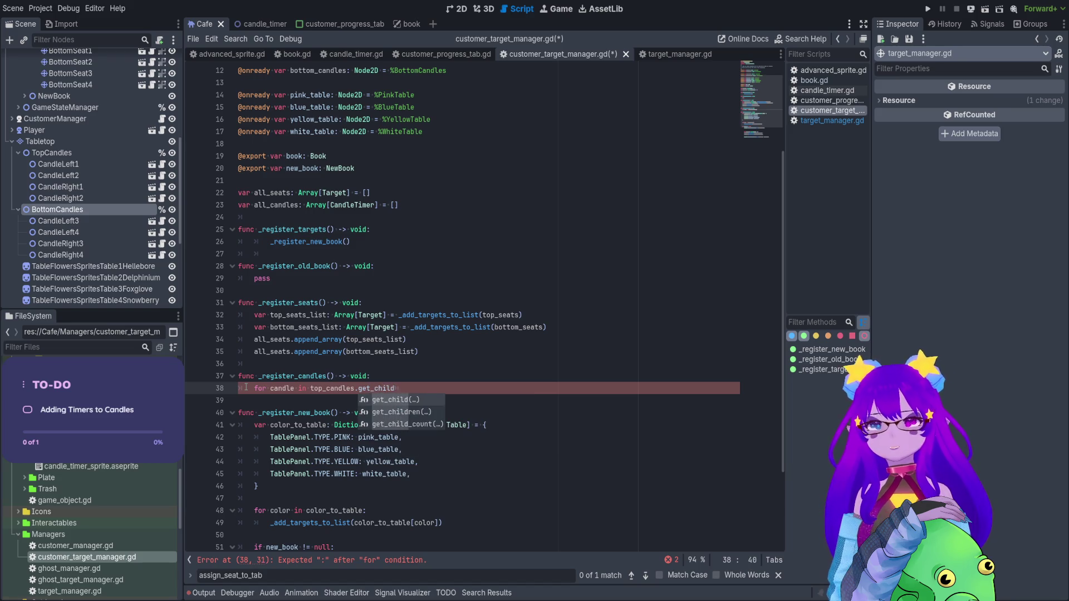
key(Down)
key(Return)
text():)
key(Return)
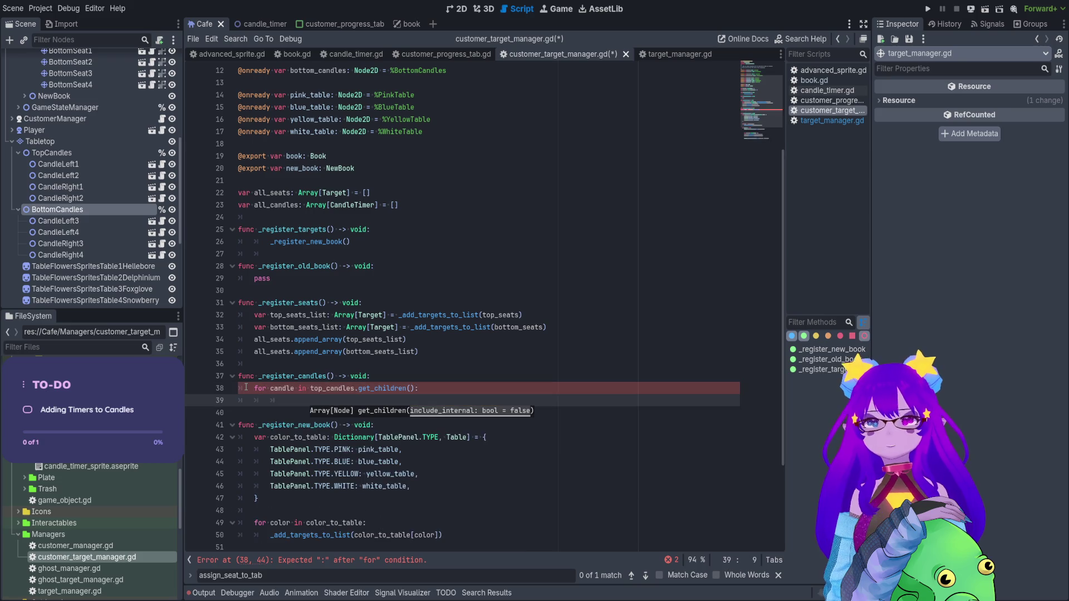
text(all_candles.appen)
key(Return)
text(candle)
Step: Duplicate the loop for bottom_candles, then select the seat and candle registration lines
click(382, 402)
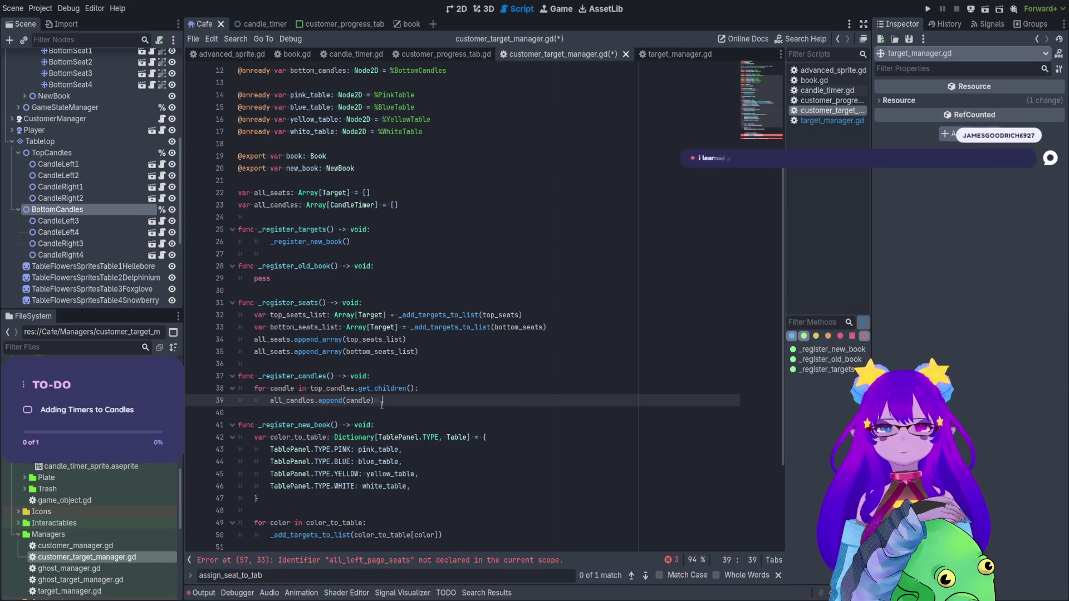
key(Return)
key(Return)
key(Up)
text(for candle in top_candles.get_children(): 		all_candles.append(candle))
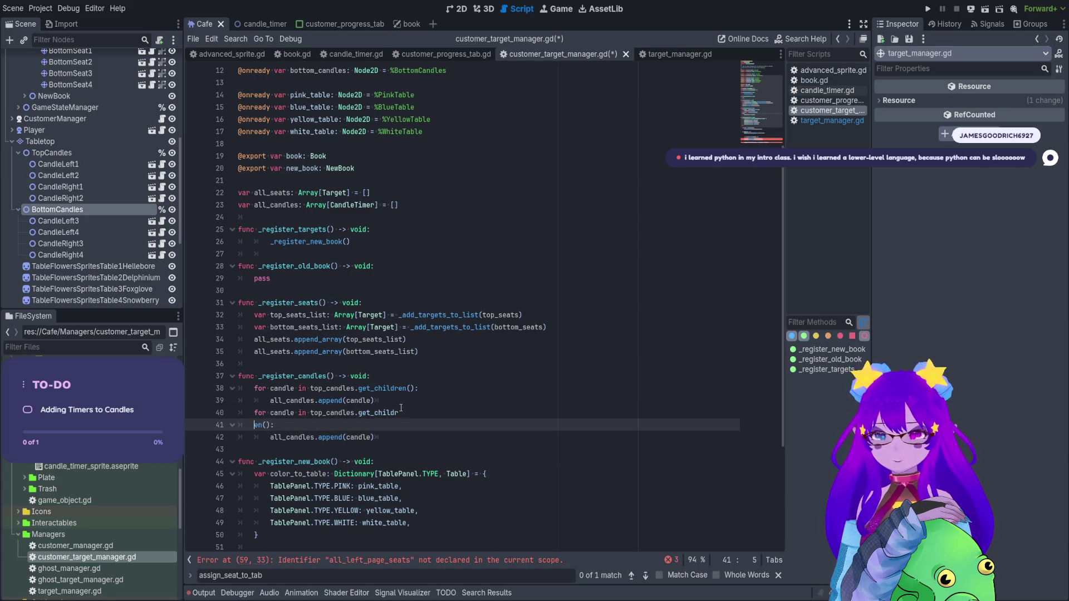
click(391, 401)
key(Return)
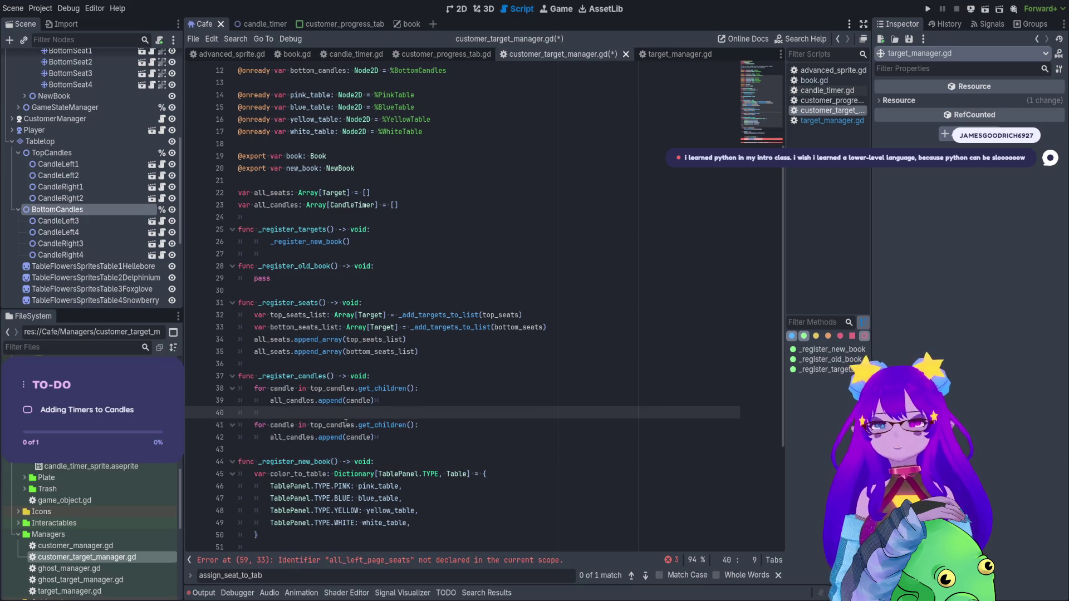
double_click(346, 425)
text(bot)
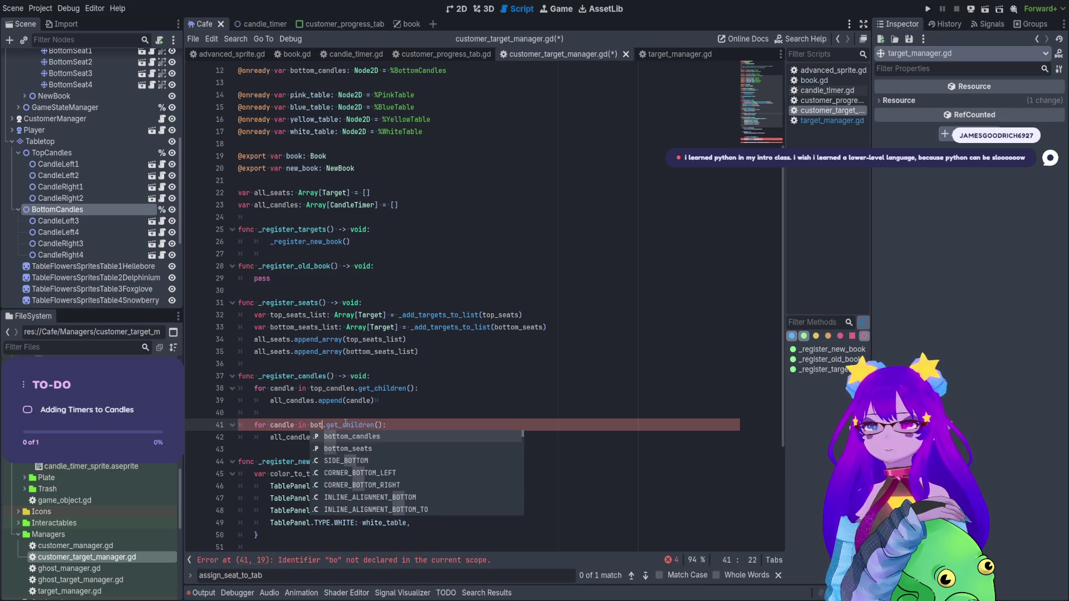
key(Return)
scroll(367, 395, down, 2)
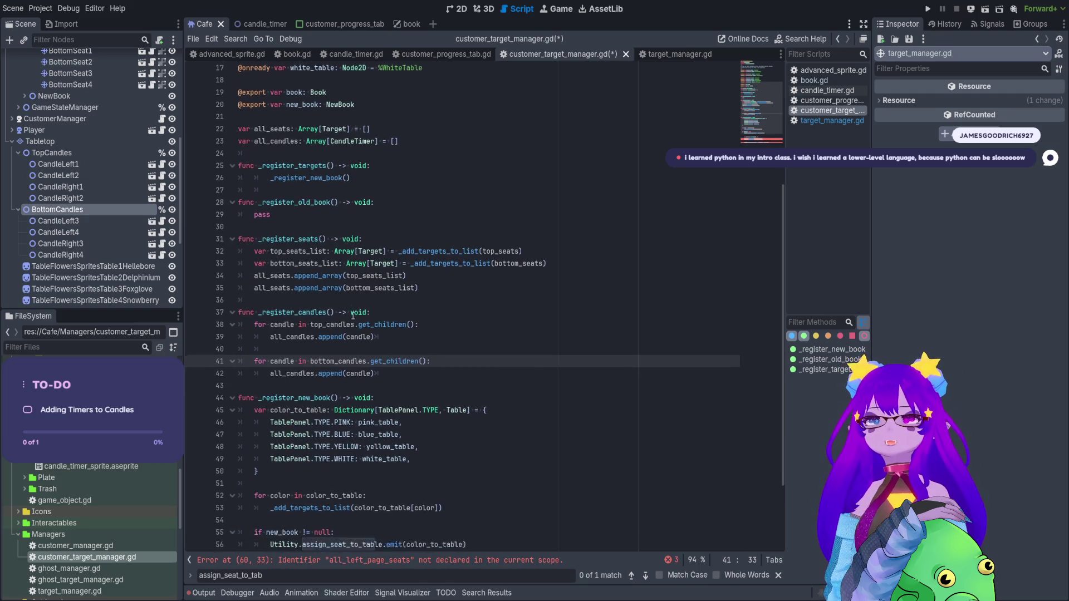
click(390, 366)
drag(390, 370, 390, 243)
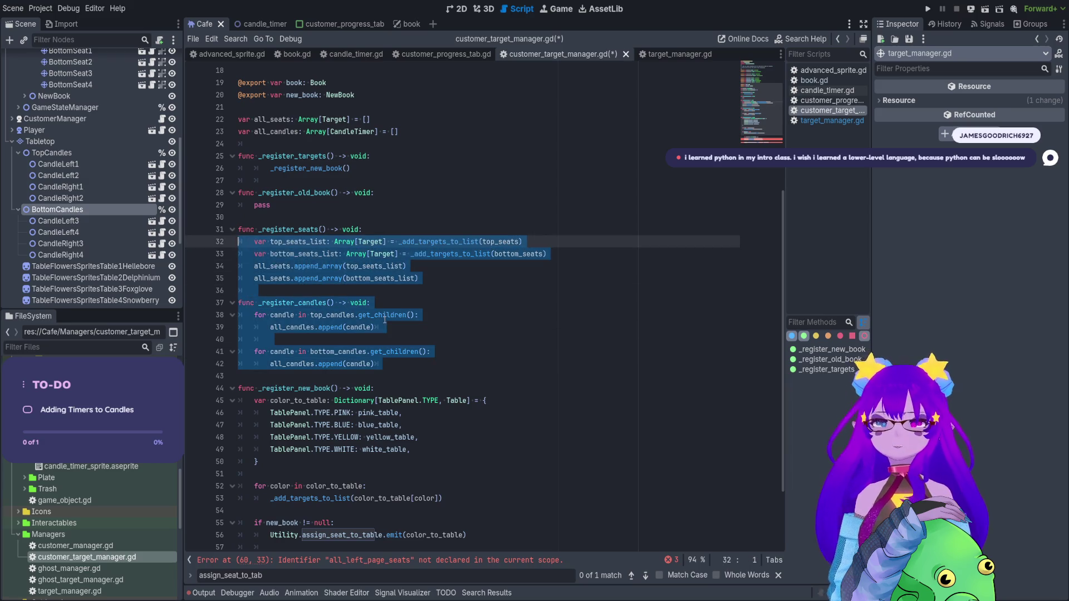
click(384, 315)
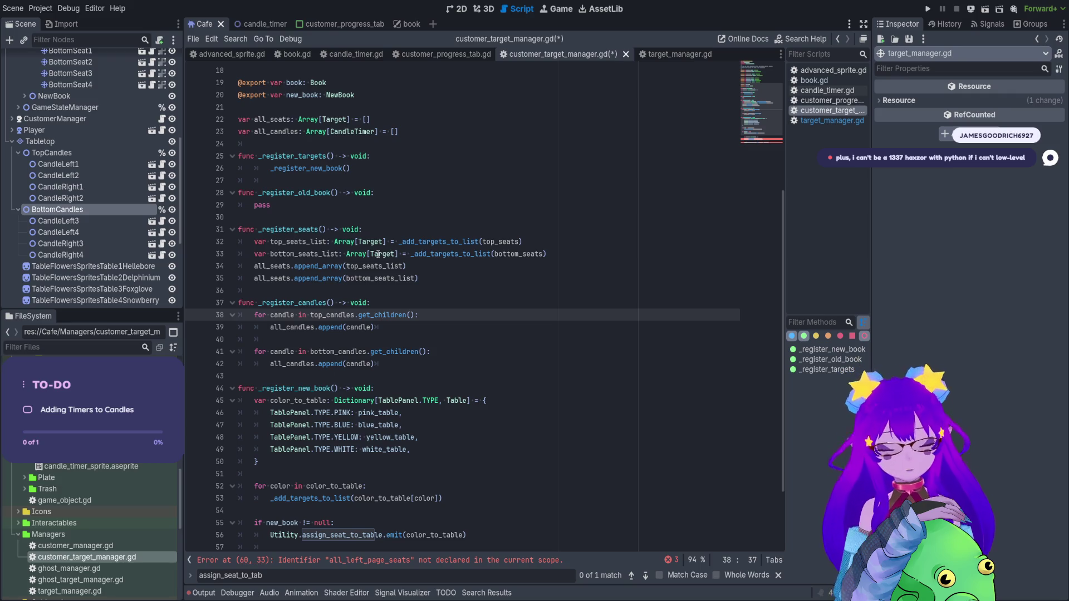
scroll(394, 253, down, 2)
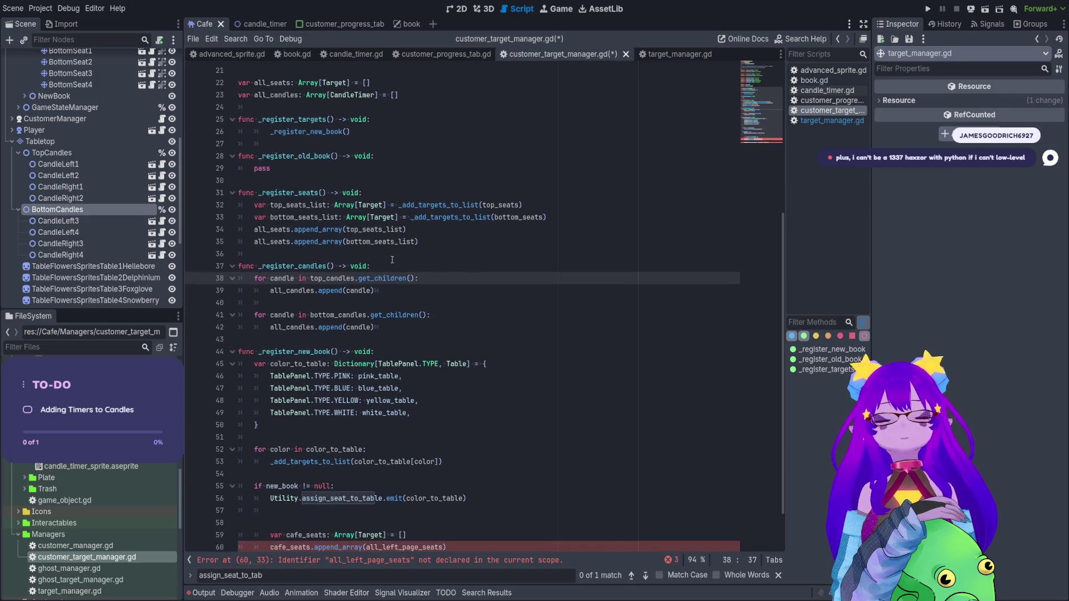
drag(394, 291, 225, 155)
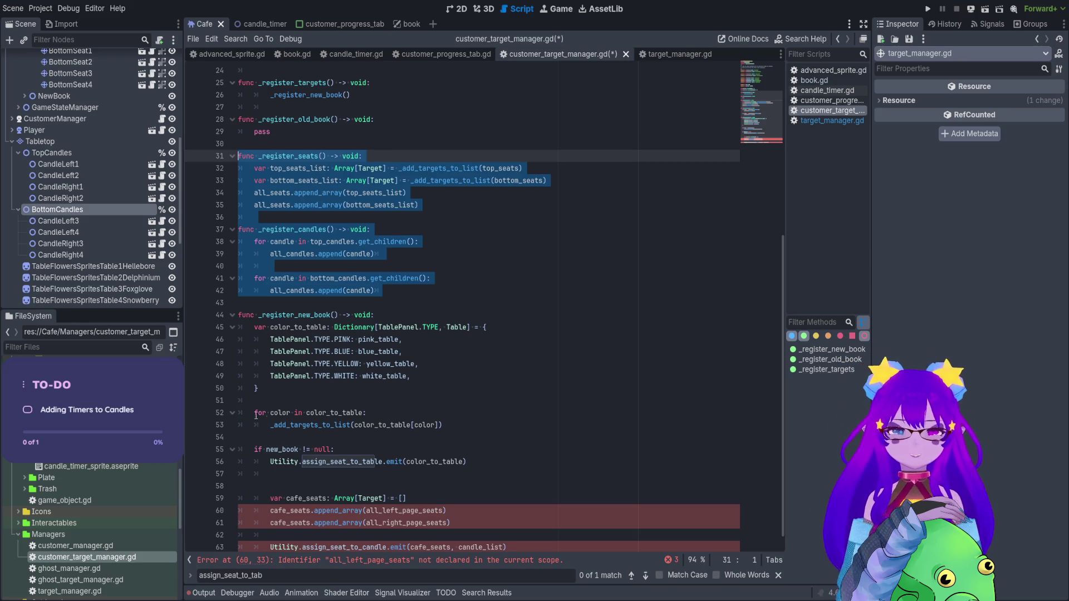
scroll(372, 390, down, 1)
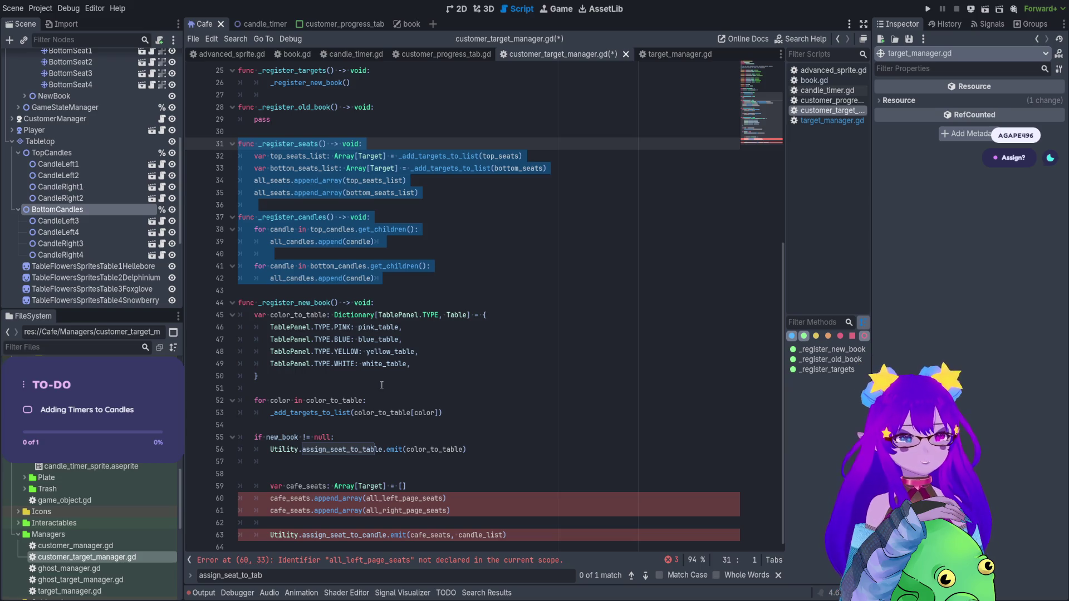
click(376, 278)
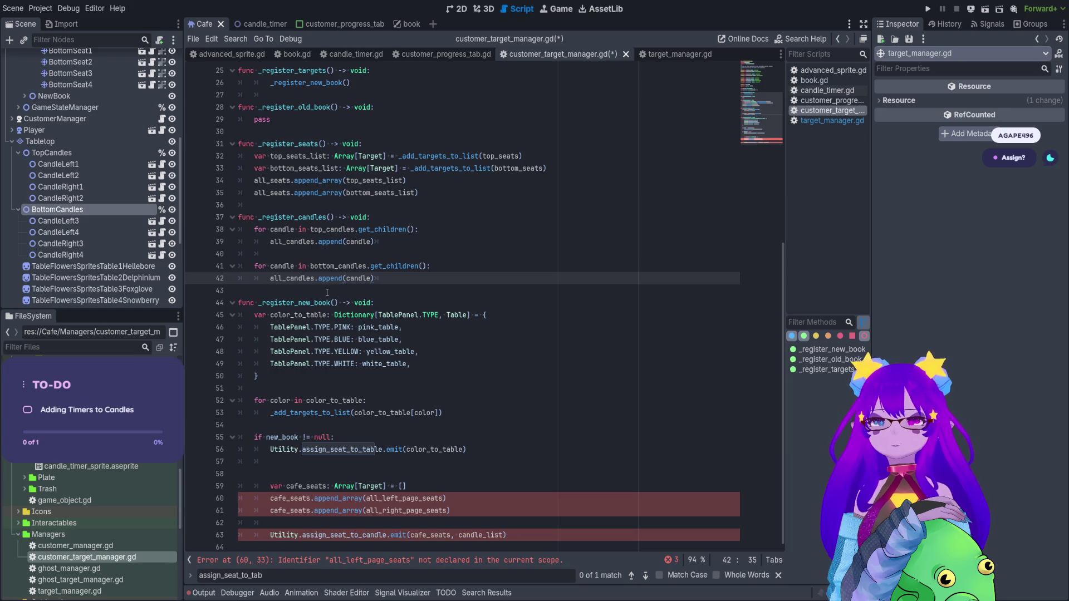
click(328, 315)
Step: Delete the three cafe_seats lines and pass all_seats instead of cafe_seats in the assign_seat_to_candle emit
drag(463, 512, 230, 482)
key(BackSpace)
key(BackSpace)
key(BackSpace)
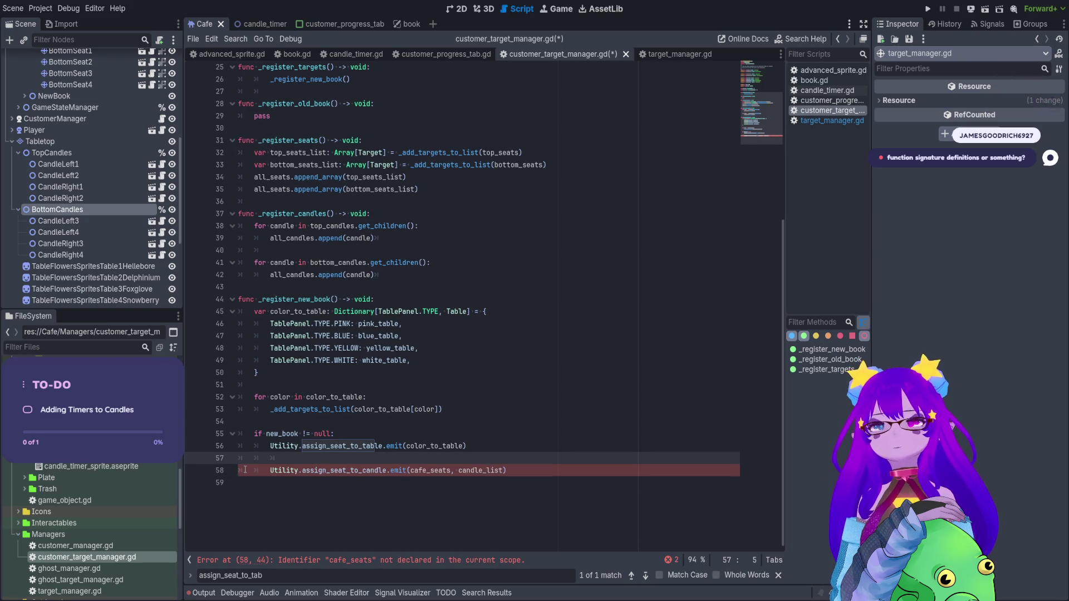
click(391, 470)
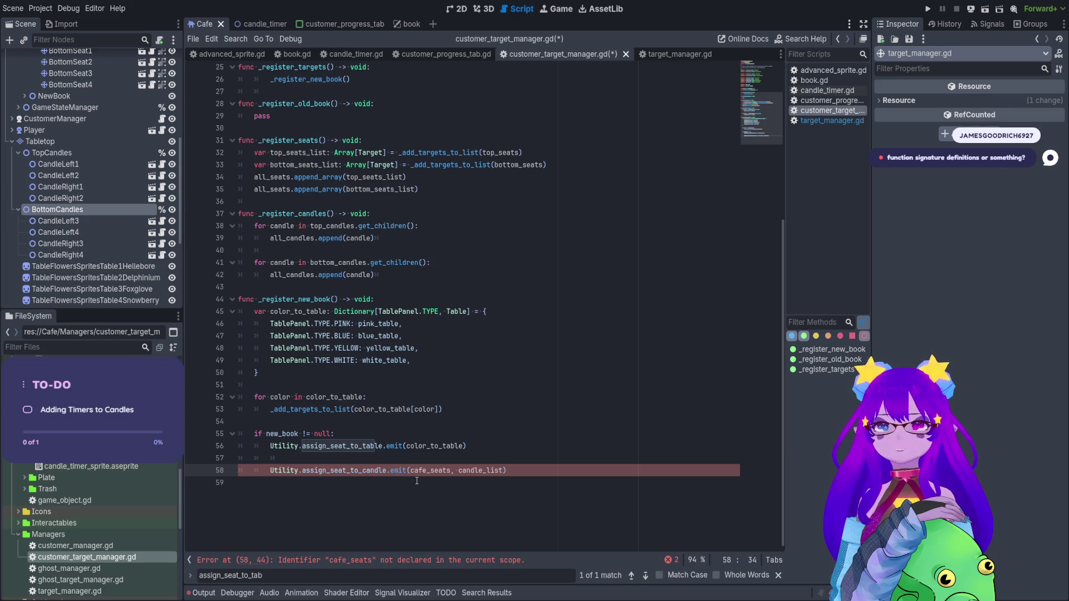
double_click(426, 471)
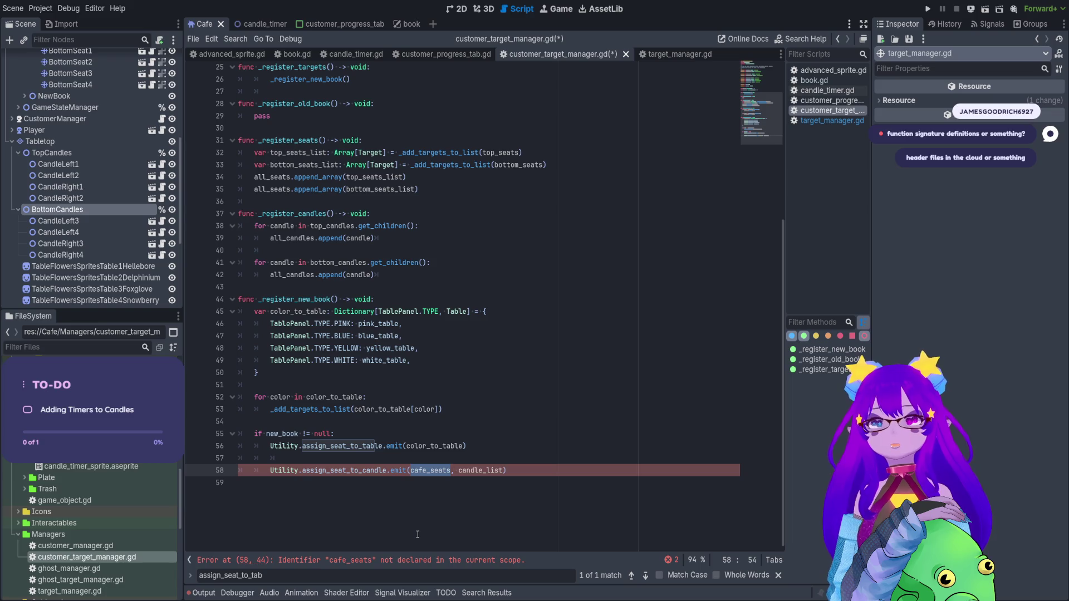
text(a)
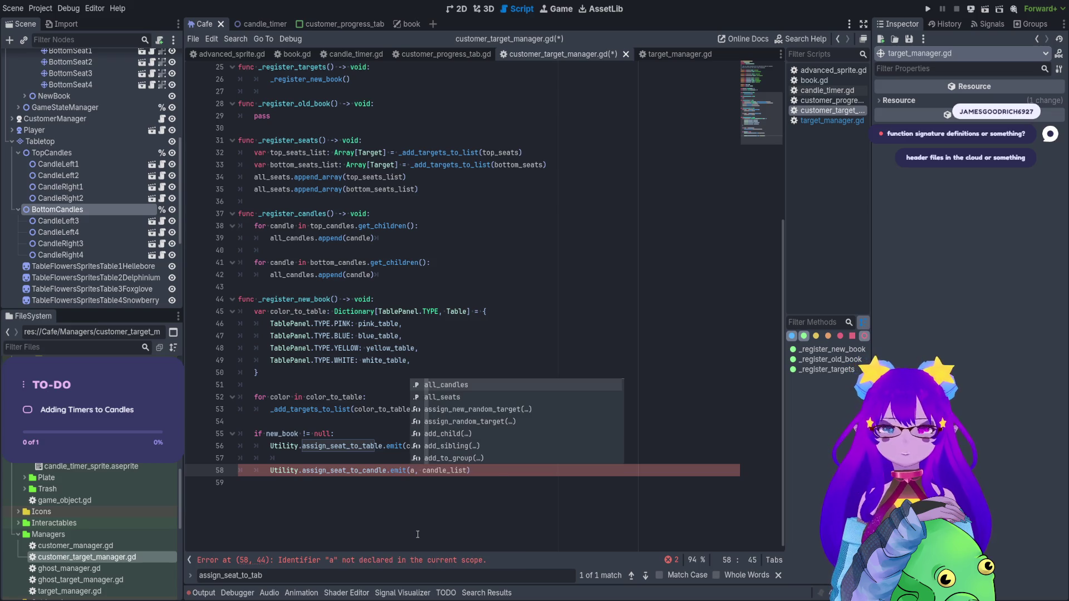
text(ll_seats)
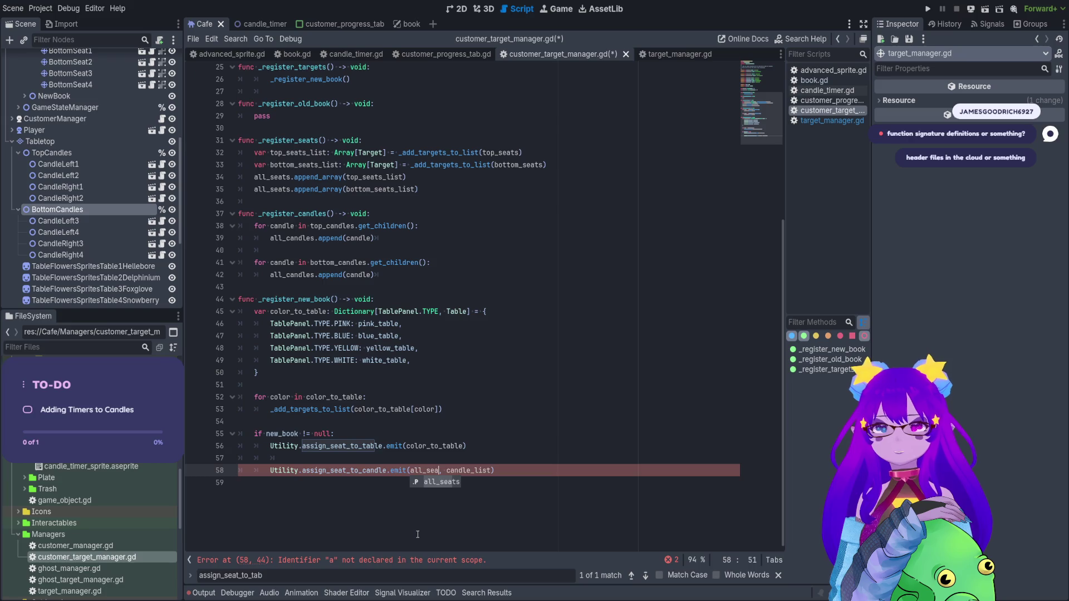
double_click(469, 471)
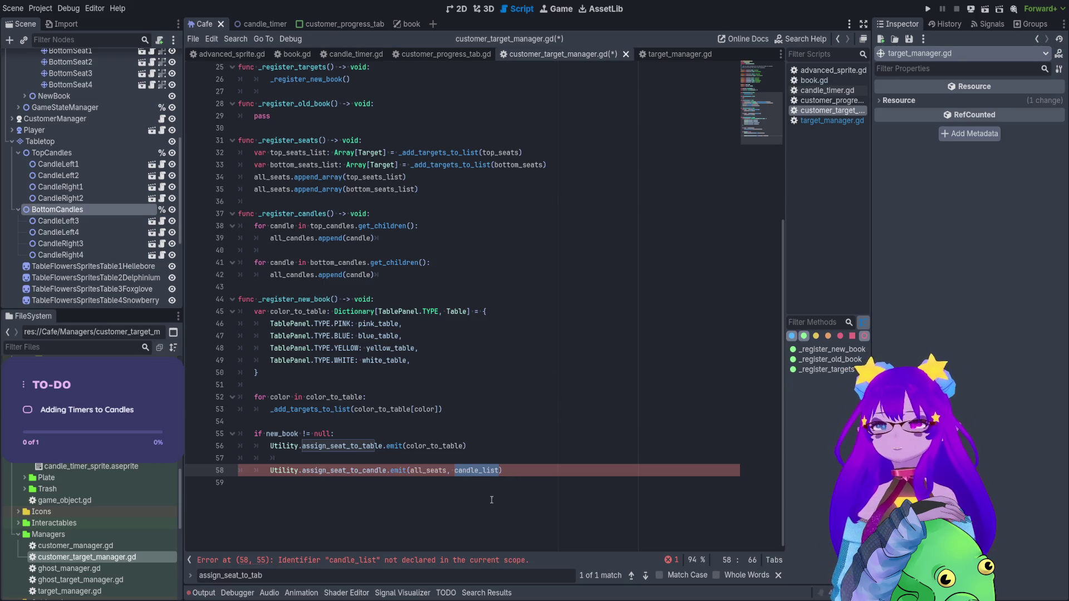
click(513, 474)
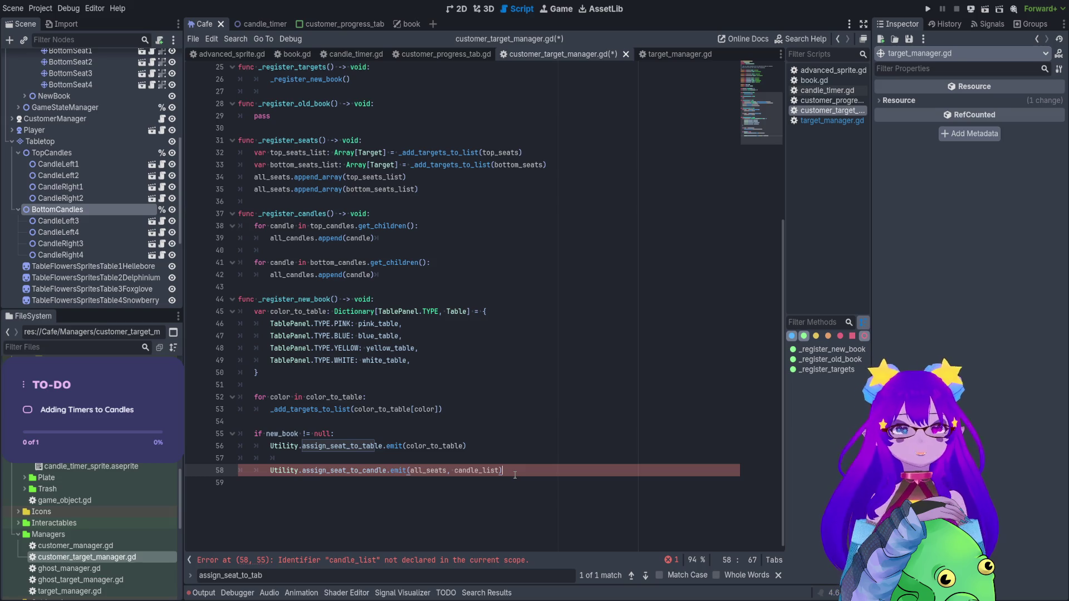
Step: Replace the emit line with 'var index: int = 0' and a 'for seat in' line, then view book.gd
key(shift+Home)
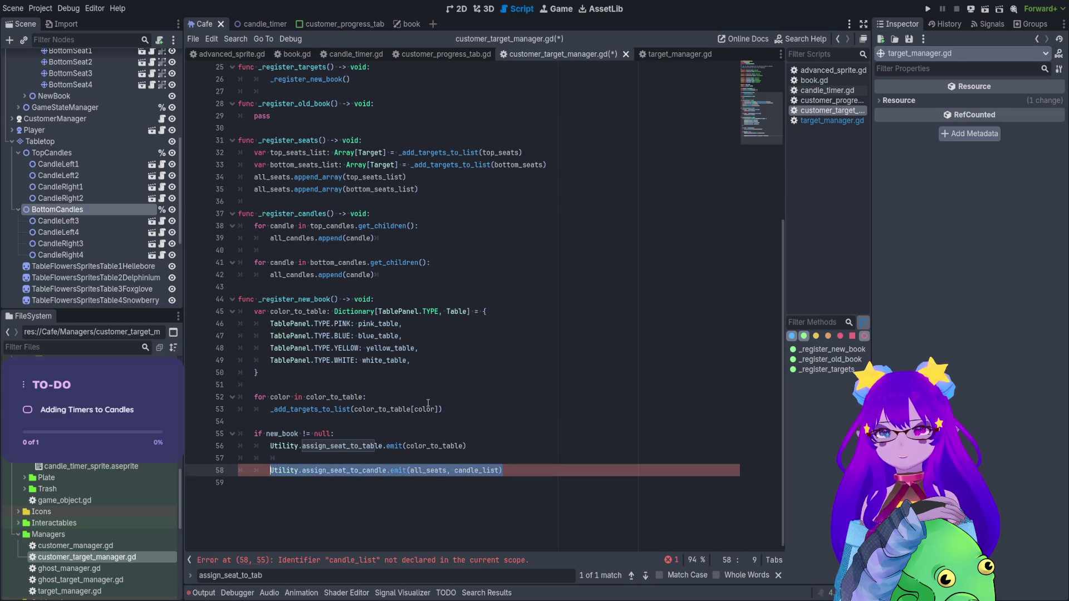
scroll(500, 365, up, 2)
text(var)
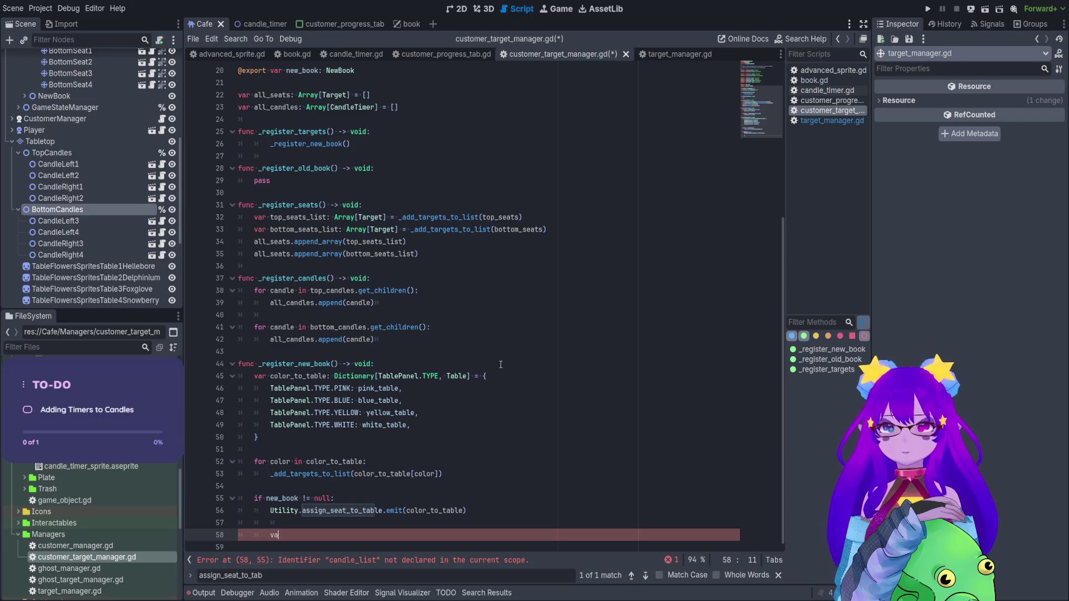
text( index: )
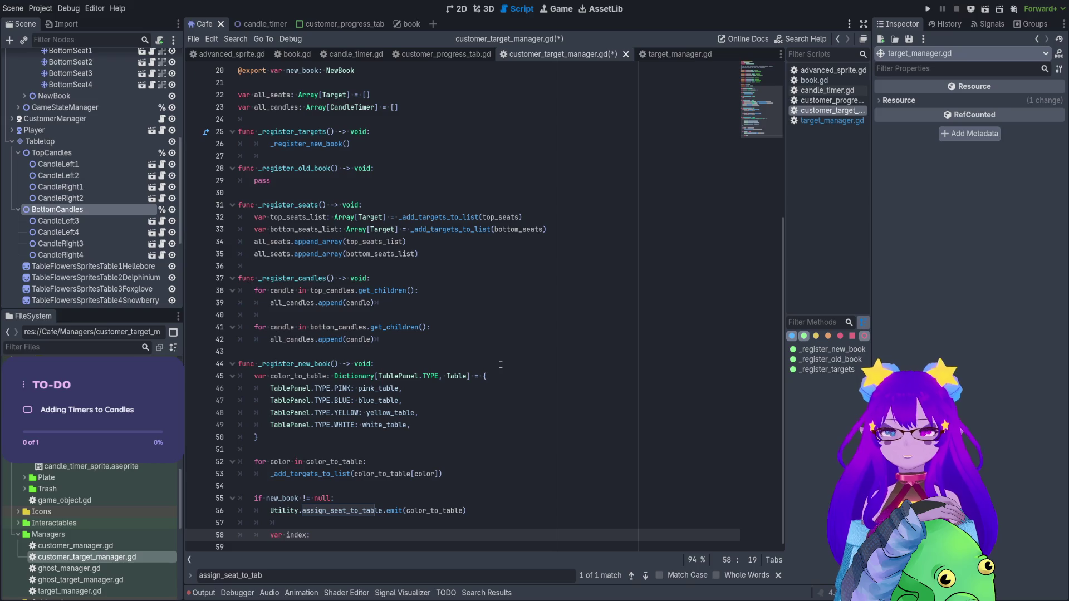
text(int = 0)
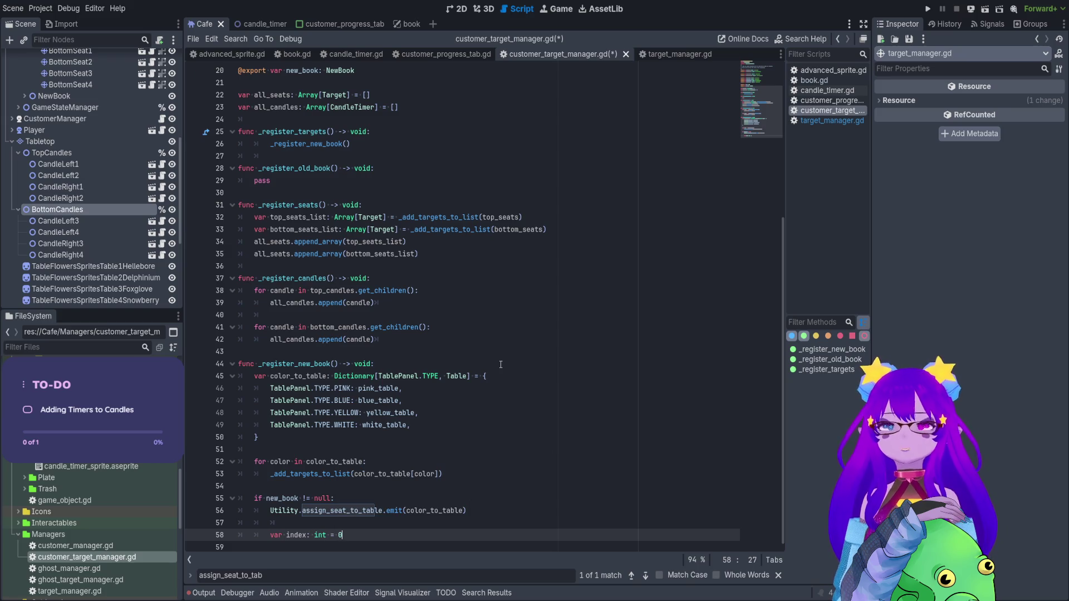
key(Return)
key(Return)
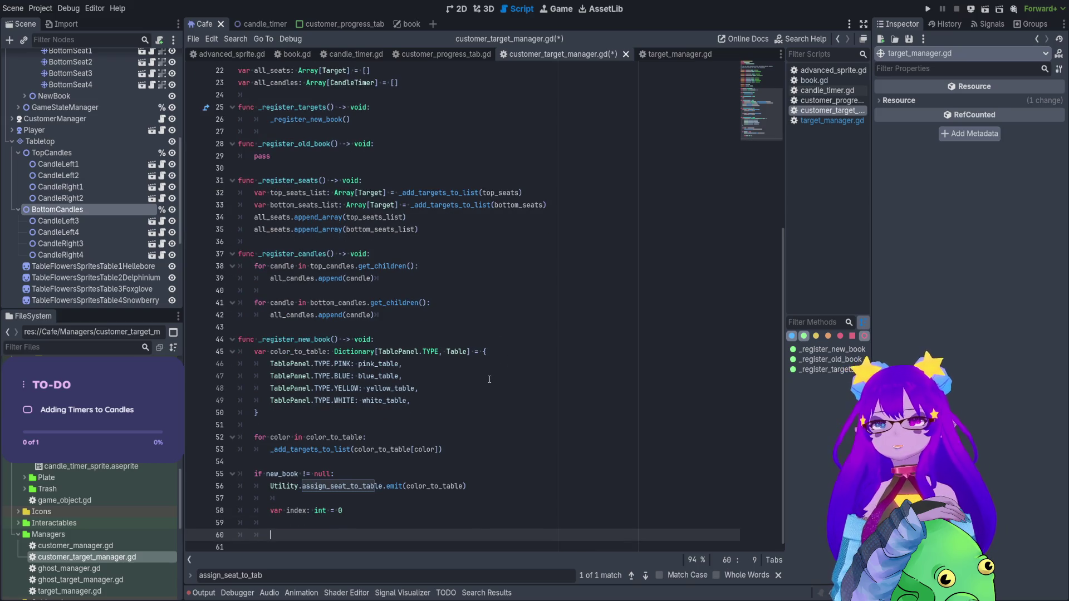
text(for seat )
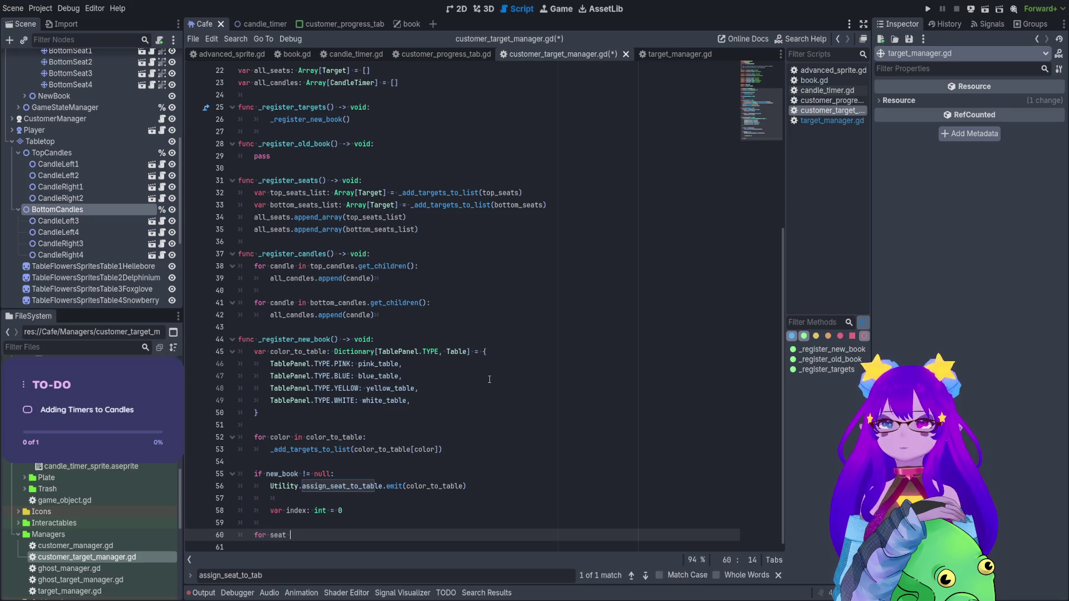
text(in)
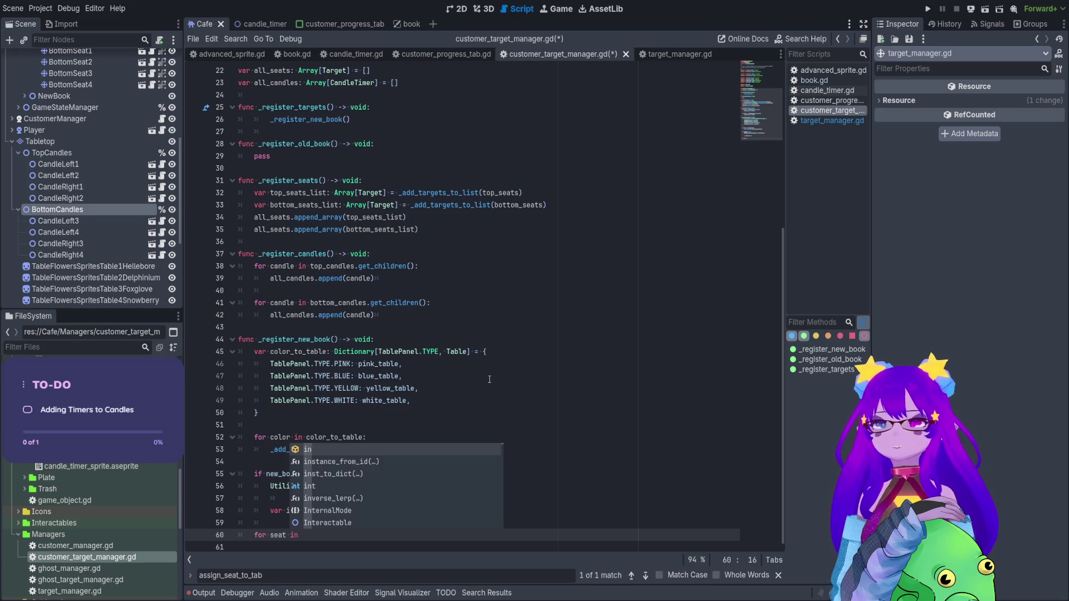
click(490, 379)
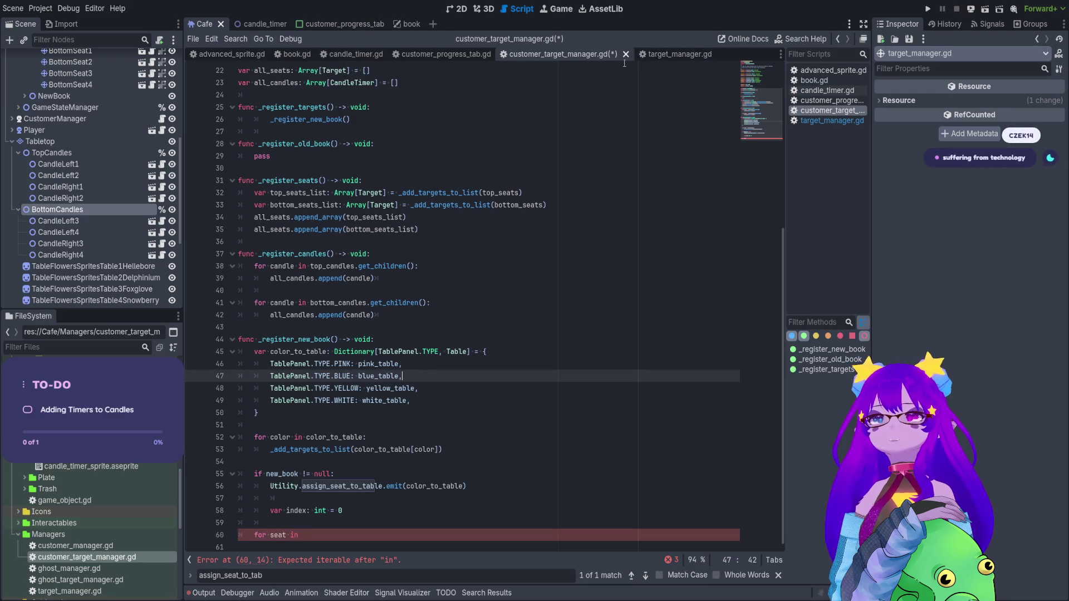
click(292, 54)
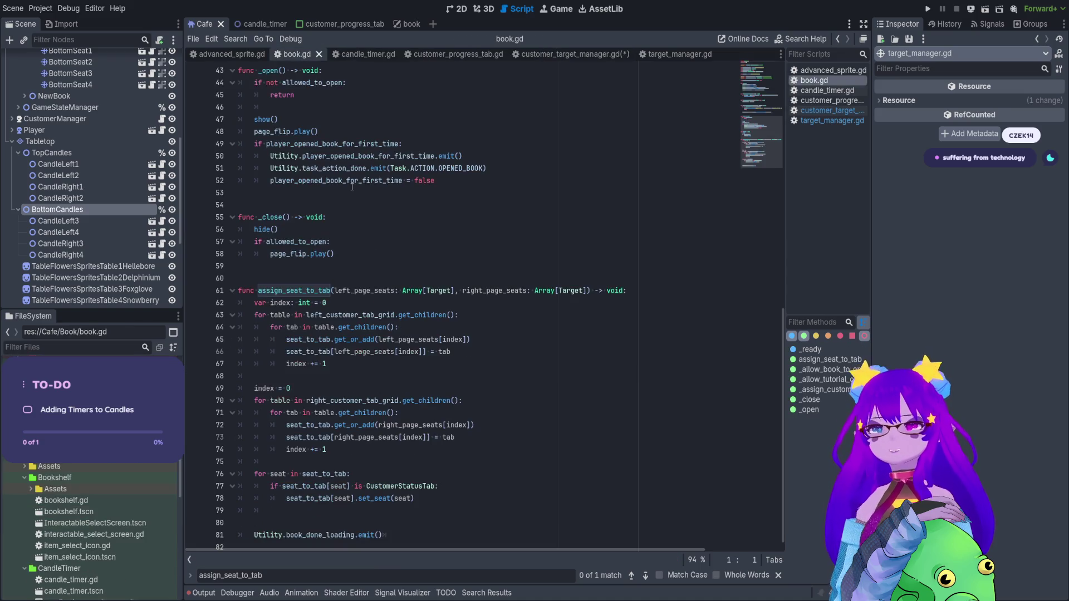
Step: Search all files for seat_to_tab from book.gd
click(445, 521)
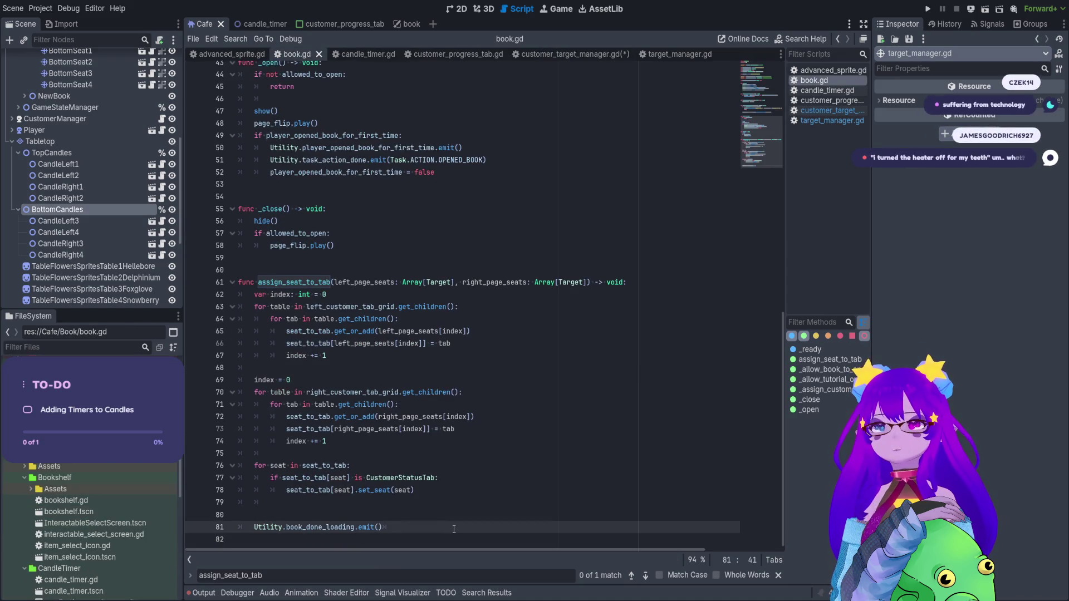
double_click(323, 429)
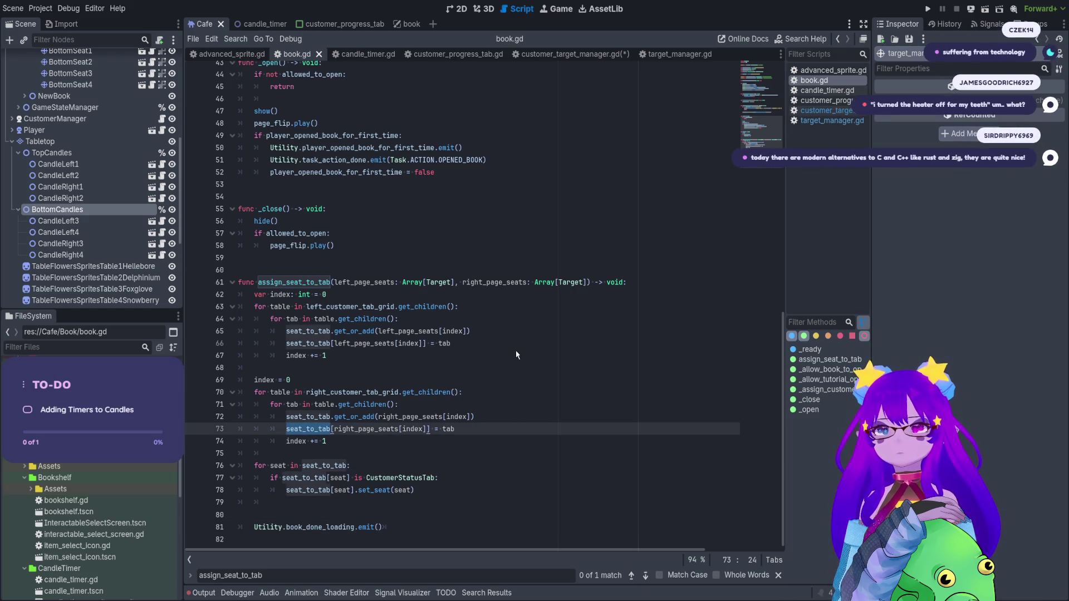
key(ctrl+shift+f)
key(Return)
key(ctrl+j)
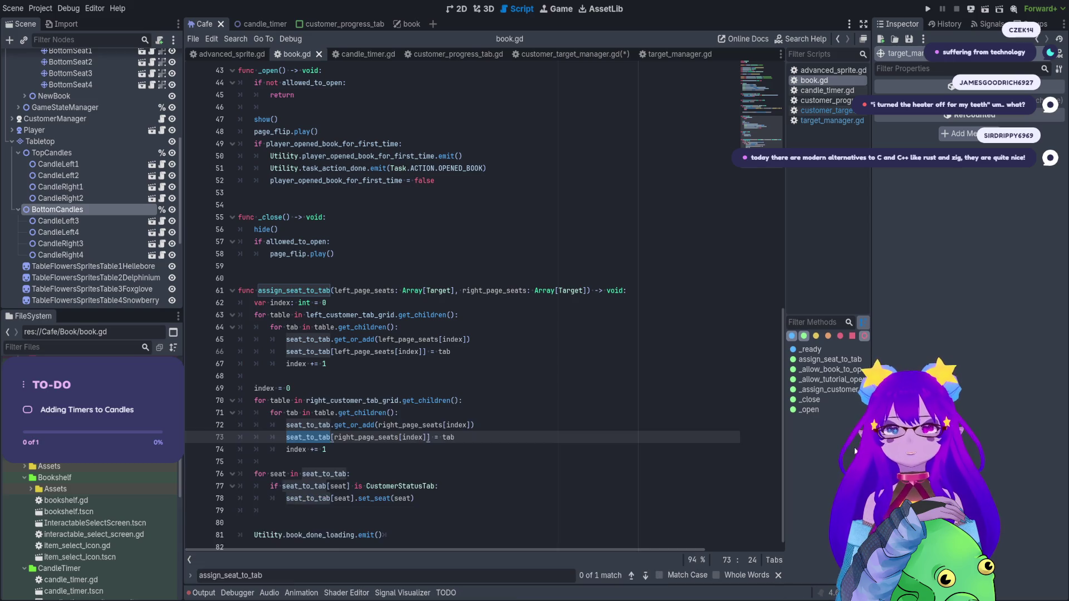
Step: Review the _ready signal connections, _assign_customer_to_tab and assign_seat_to_tab in book.gd before returning
scroll(402, 296, up, 10)
scroll(402, 296, up, 1)
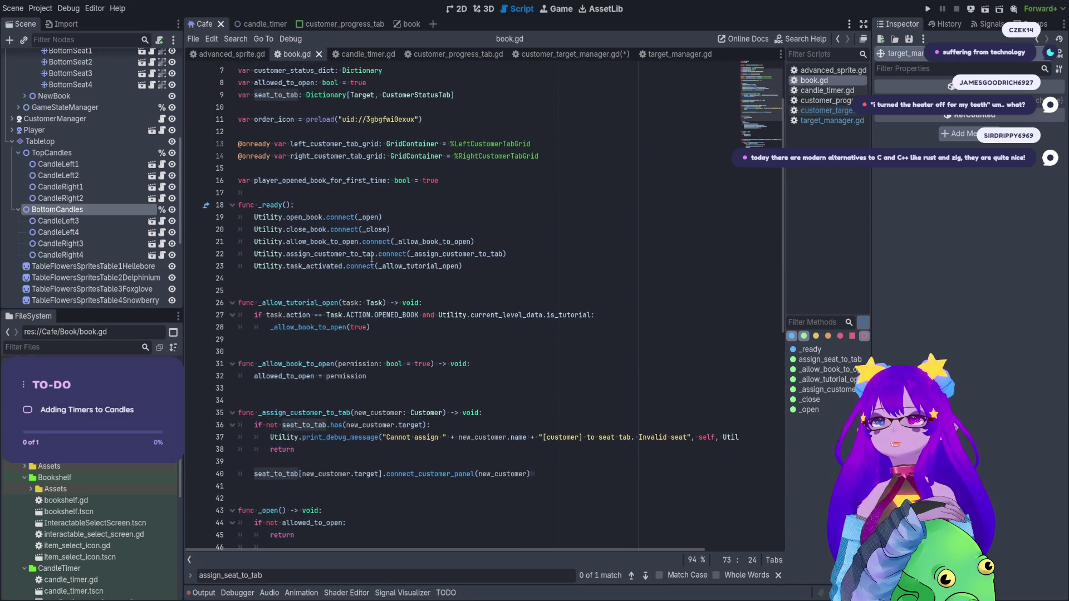
click(342, 242)
drag(330, 254, 347, 254)
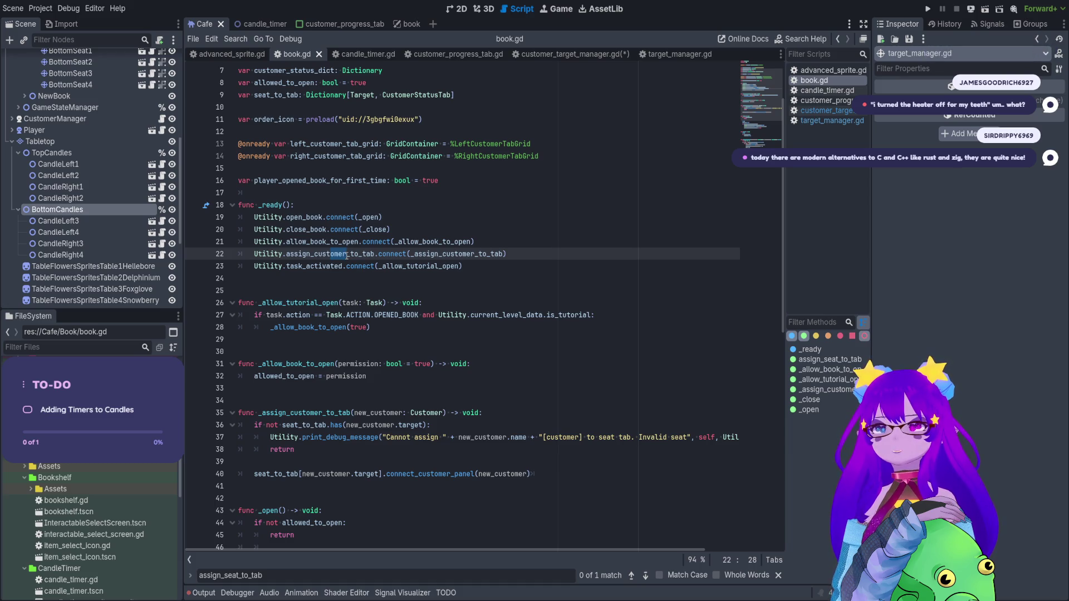
mouse_move(511, 248)
mouse_down()
mouse_move(348, 254)
mouse_move(239, 241)
mouse_move(238, 254)
mouse_up()
scroll(352, 246, down, 1)
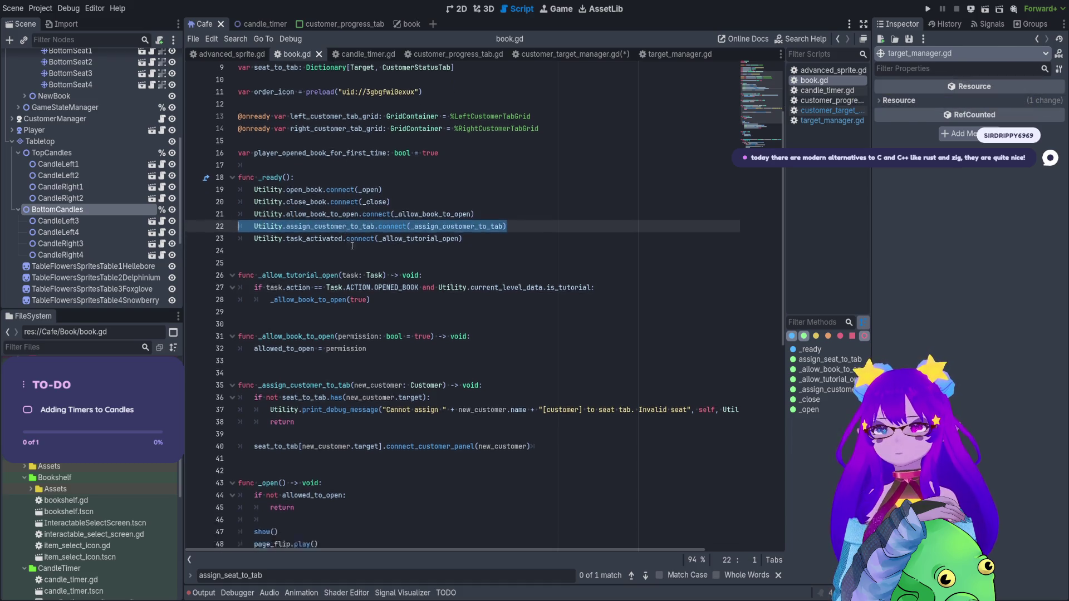
scroll(352, 246, down, 10)
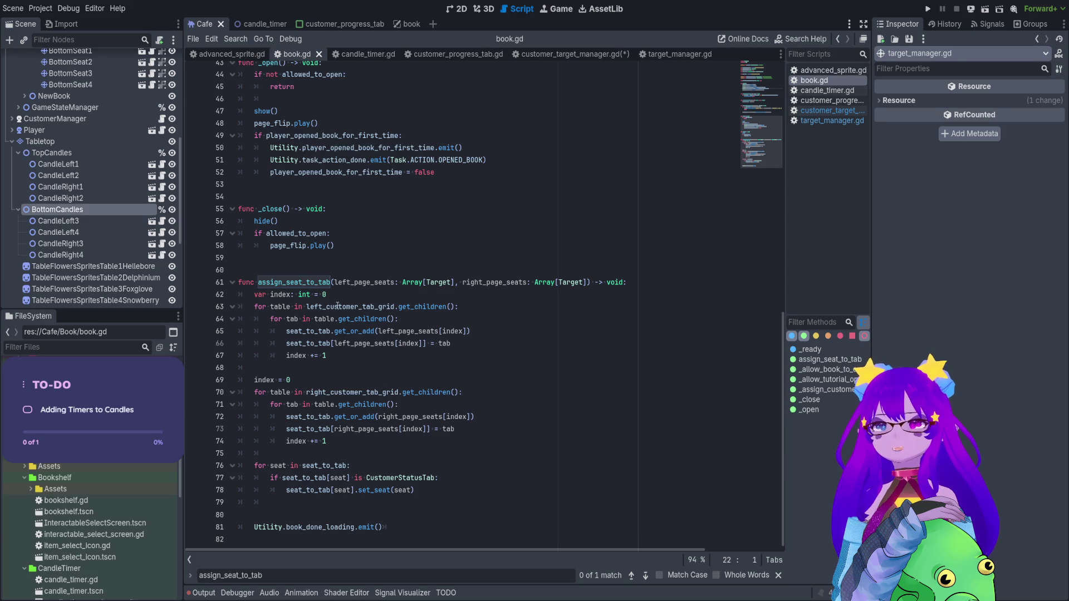
scroll(318, 312, up, 8)
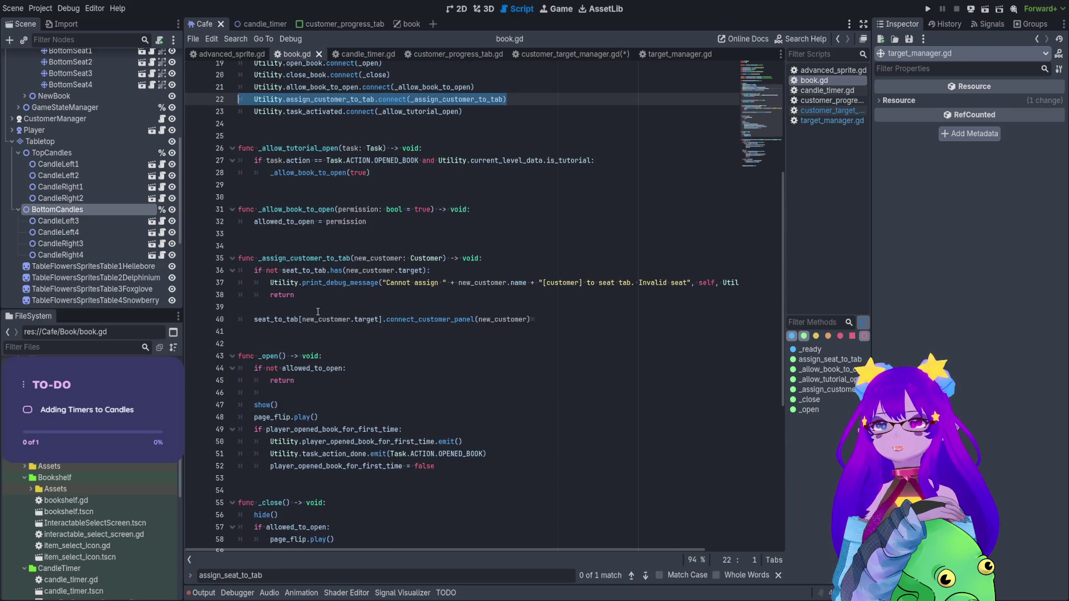
mouse_move(540, 319)
mouse_down()
mouse_move(502, 320)
mouse_move(221, 251)
mouse_up()
scroll(301, 286, down, 8)
mouse_move(392, 527)
mouse_down()
mouse_move(245, 515)
mouse_move(218, 274)
mouse_up()
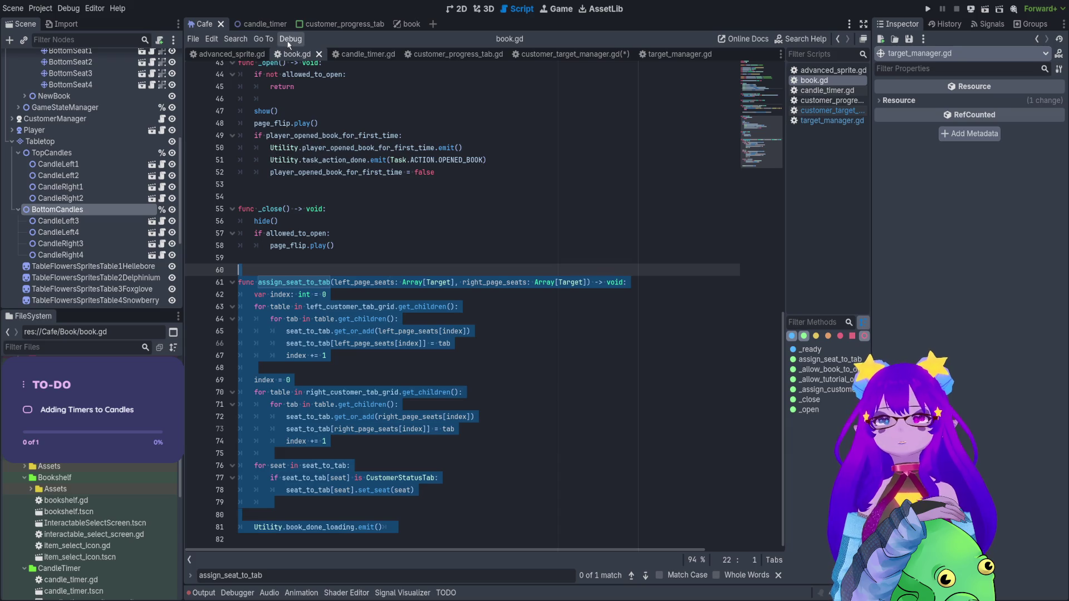
click(570, 54)
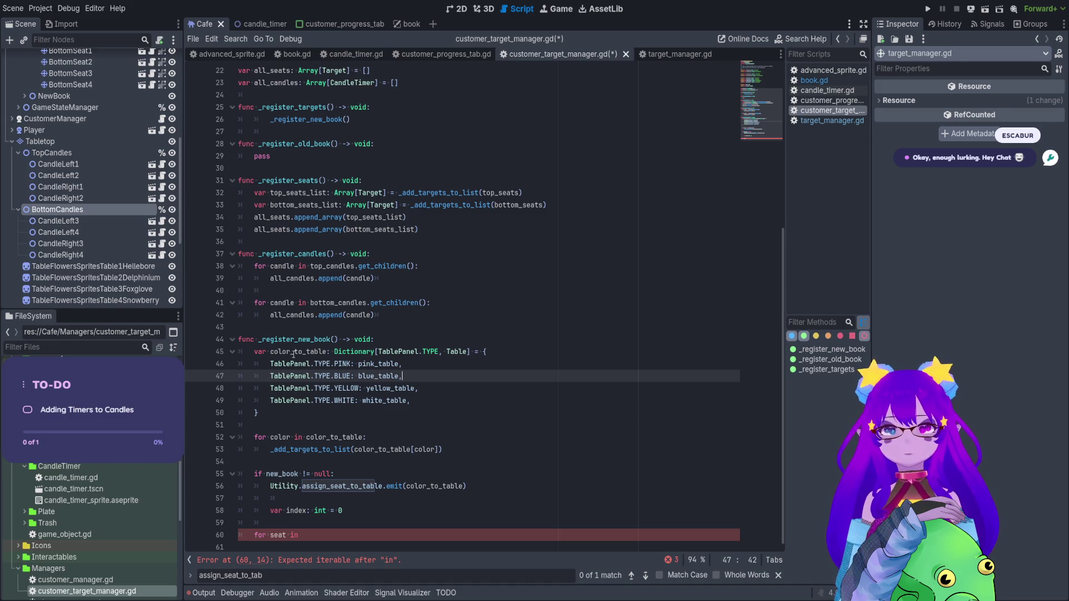
Step: Undo the unfinished loop to restore the assign_seat_to_candle emit line and save customer_target_manager.gd
click(329, 533)
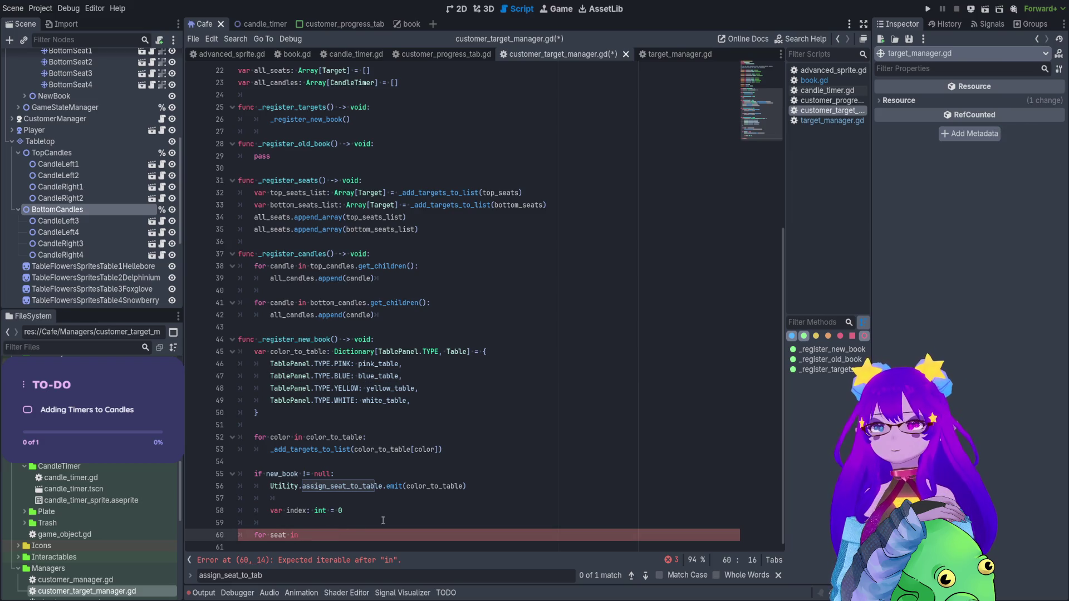
drag(304, 535, 250, 537)
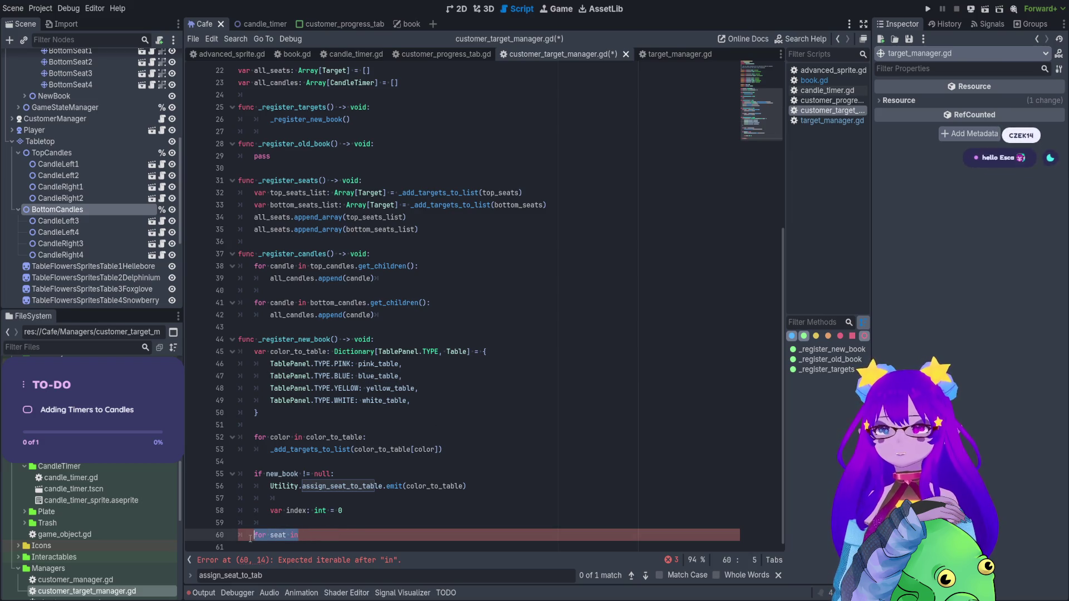
key(ctrl+z)
key(ctrl+z)
key(ctrl+z)
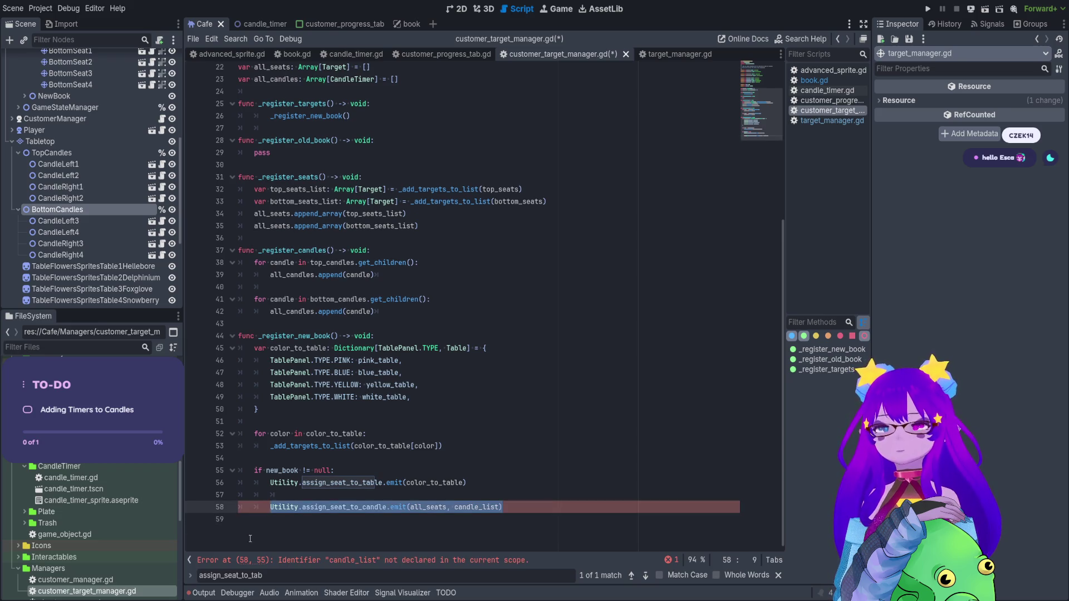
click(462, 509)
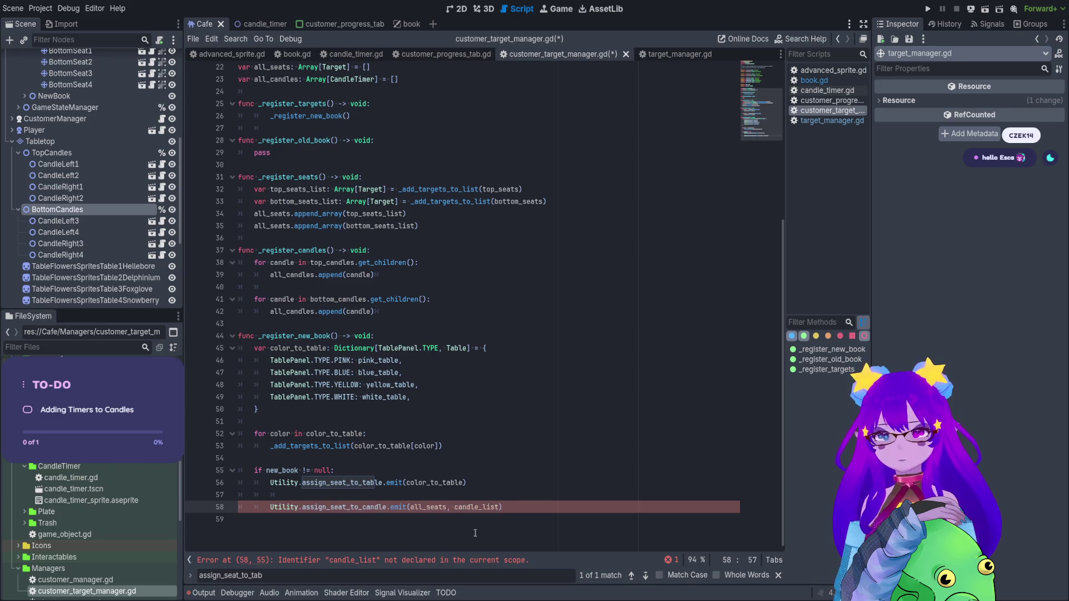
click(475, 507)
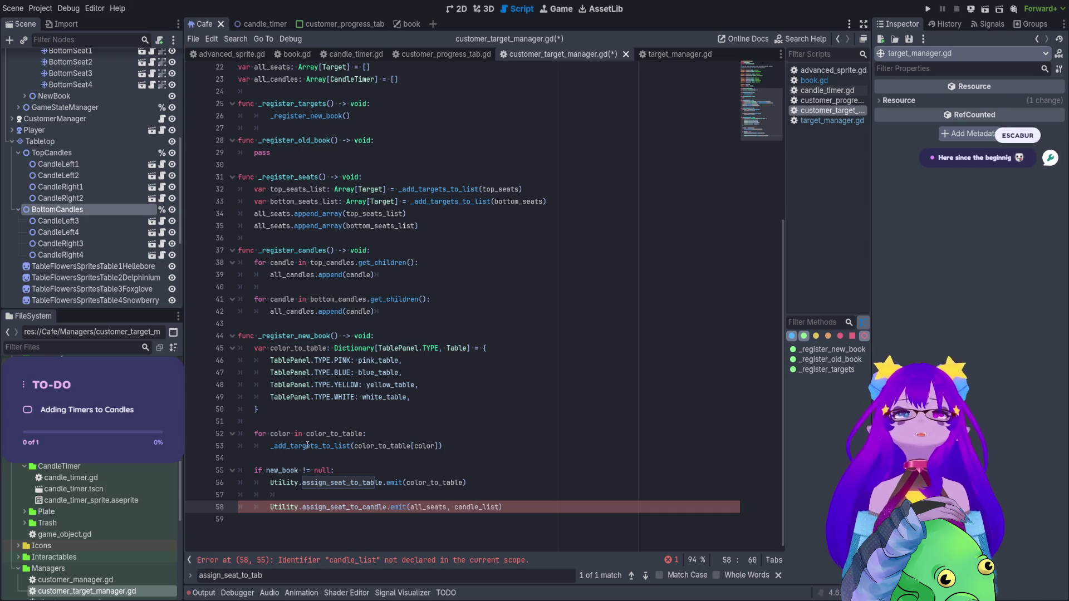
scroll(535, 383, up, 1)
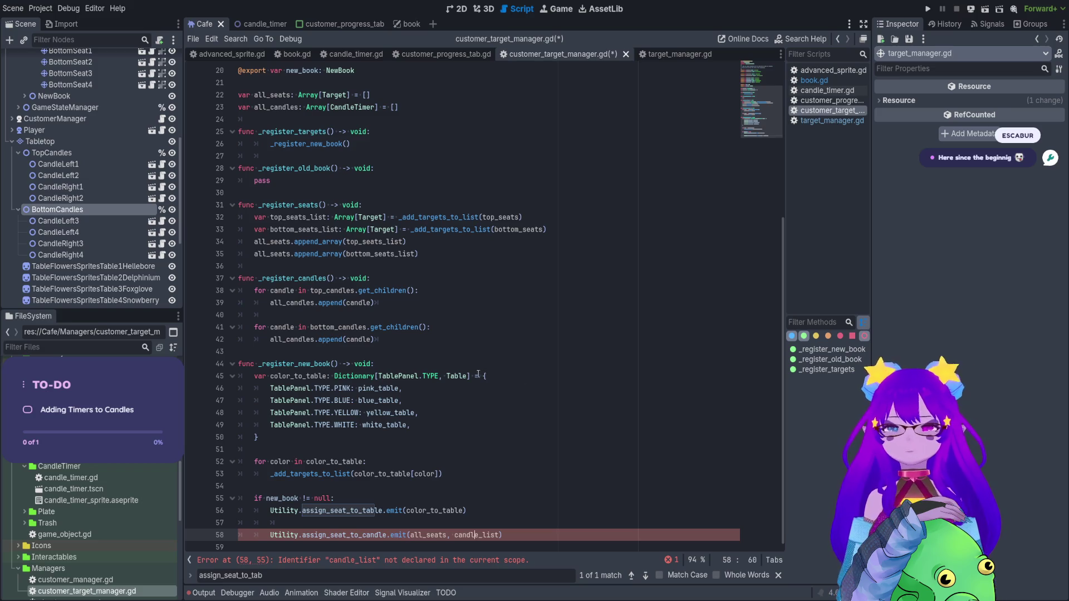
click(508, 535)
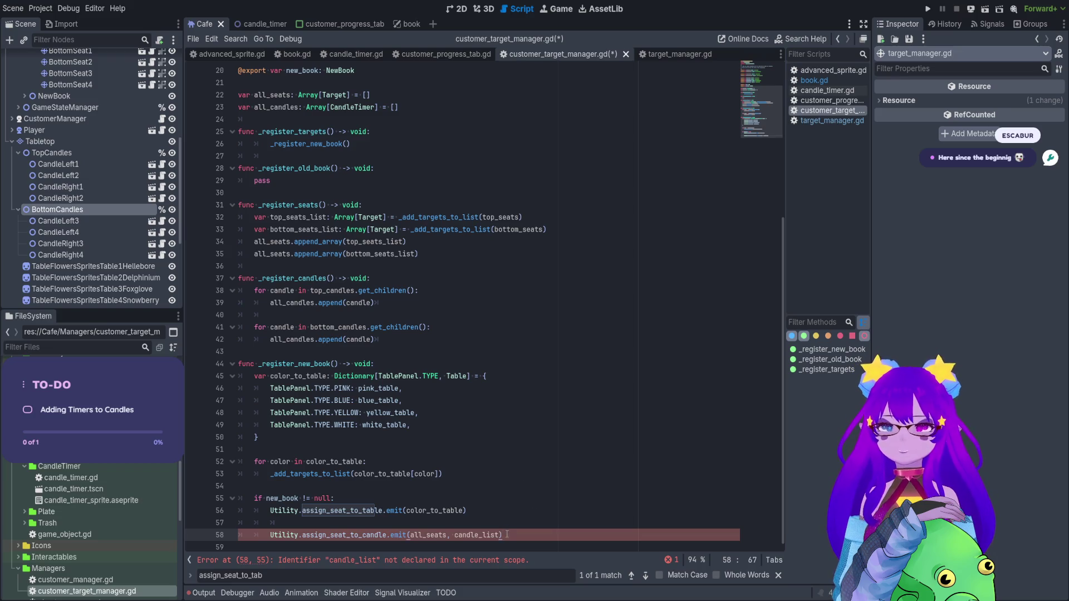
click(274, 535)
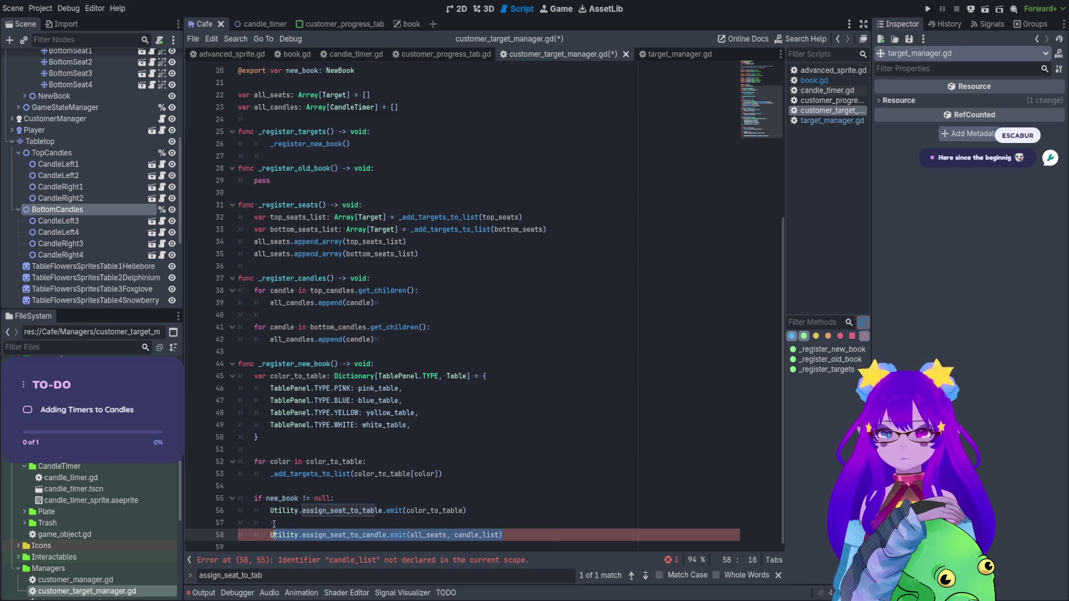
key(ctrl+s)
Step: Jump to the assign_seat_to_candle signal definitions in utility.gd
click(310, 536)
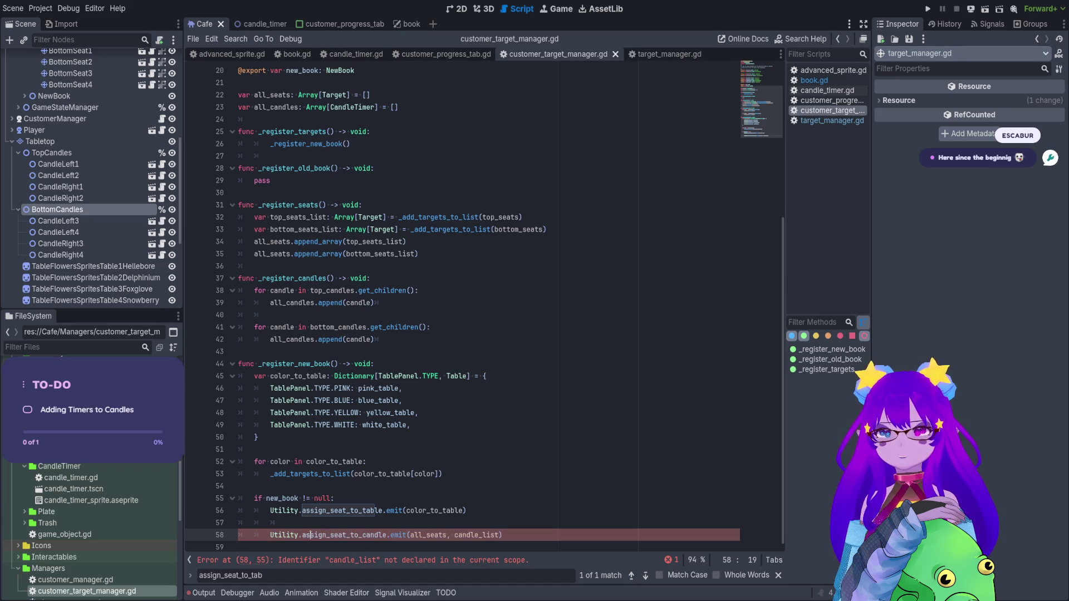
ctrl+click(353, 510)
scroll(551, 286, up, 7)
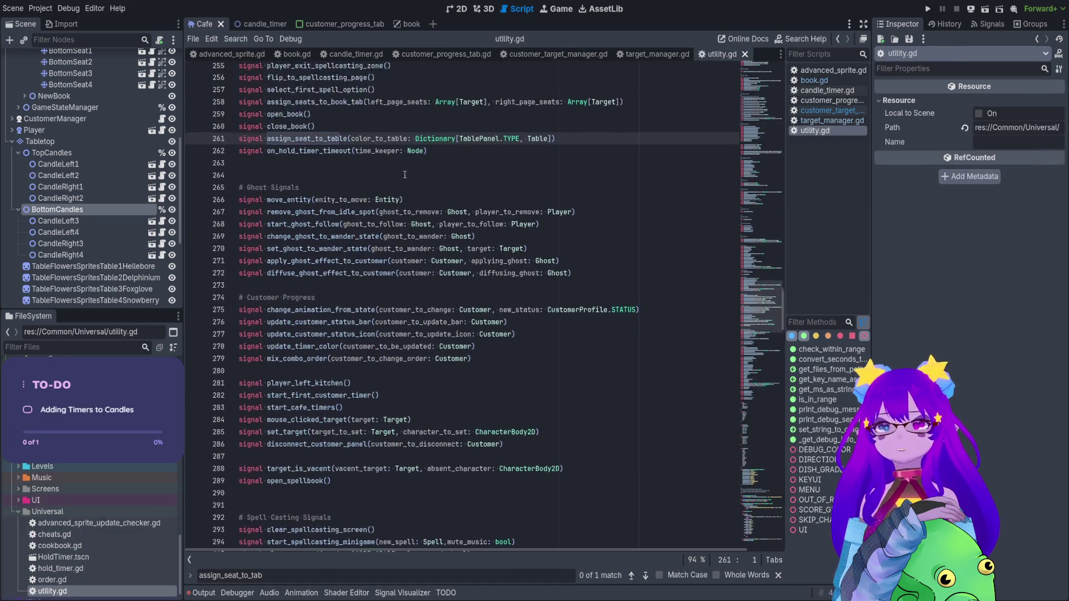
mouse_move(762, 295)
mouse_down()
mouse_move(762, 78)
mouse_move(778, 536)
mouse_move(785, 277)
mouse_move(765, 95)
mouse_move(753, 267)
mouse_move(779, 240)
mouse_up()
scroll(774, 246, down, 8)
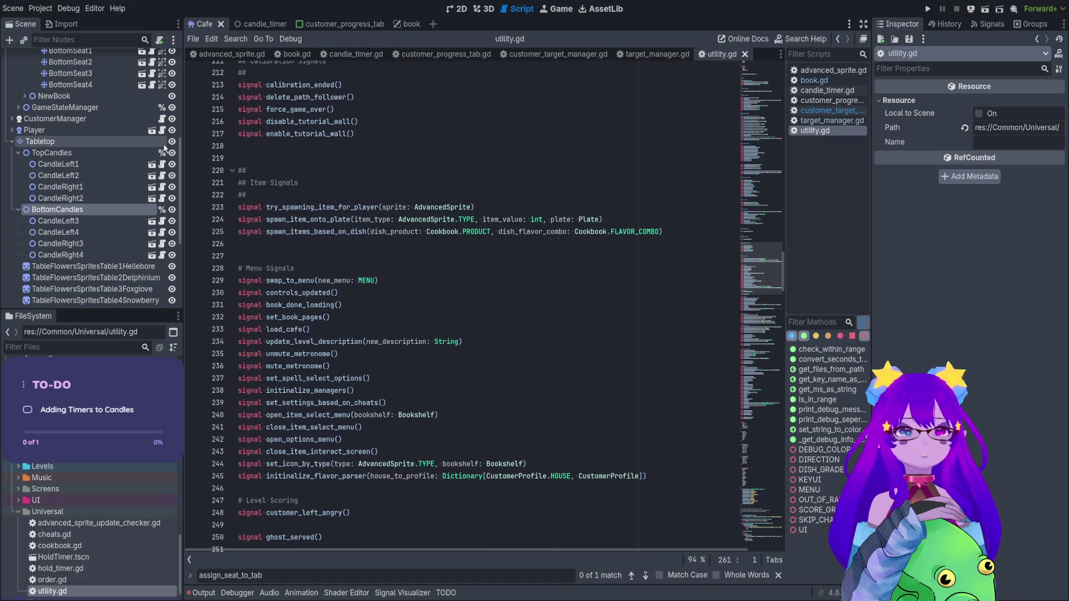
click(664, 56)
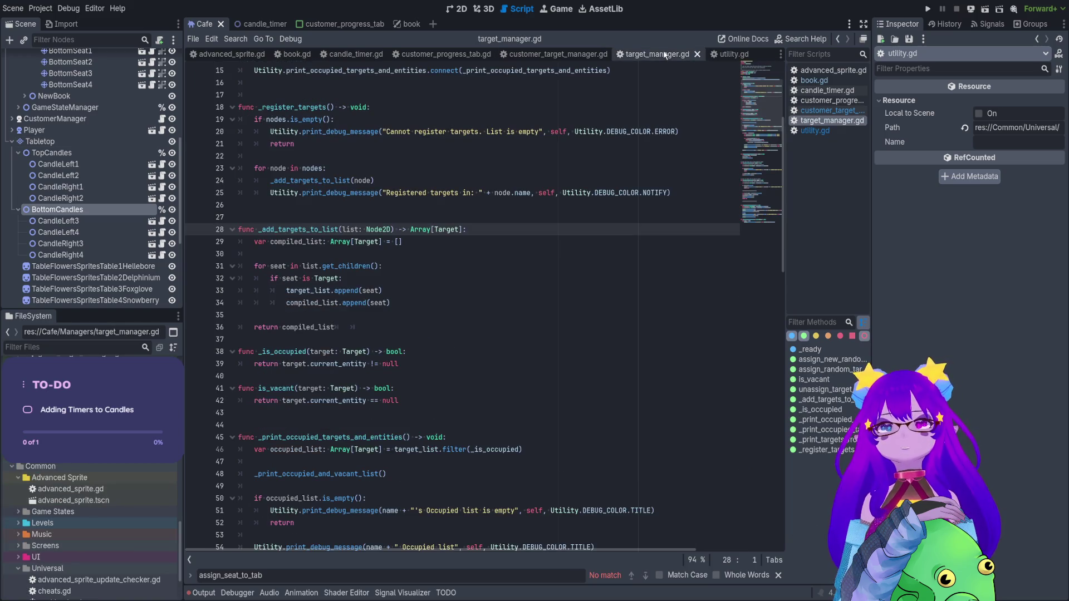
click(557, 54)
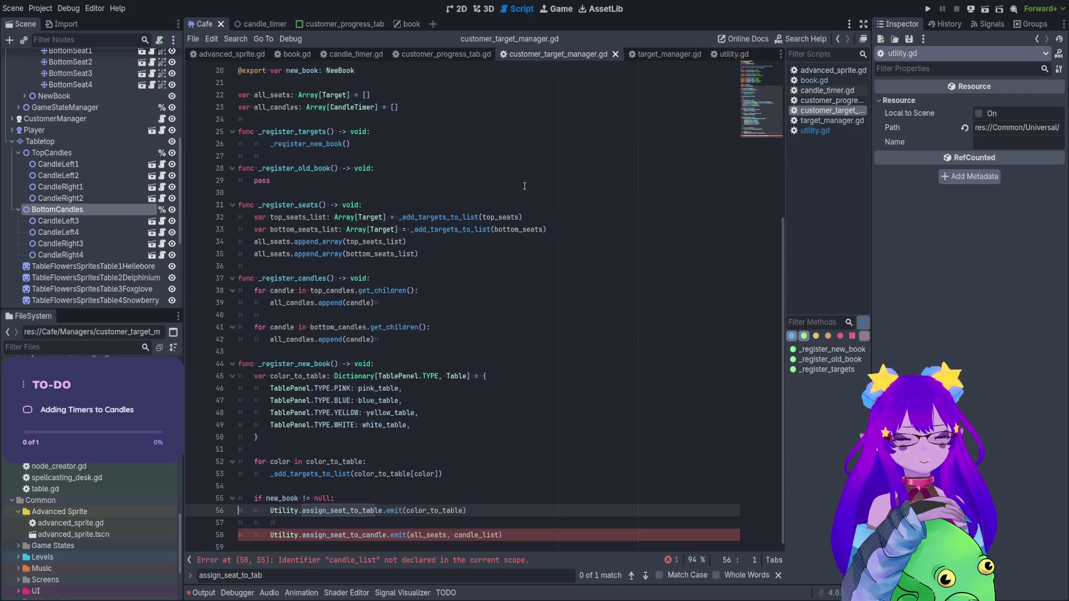
ctrl+click(341, 510)
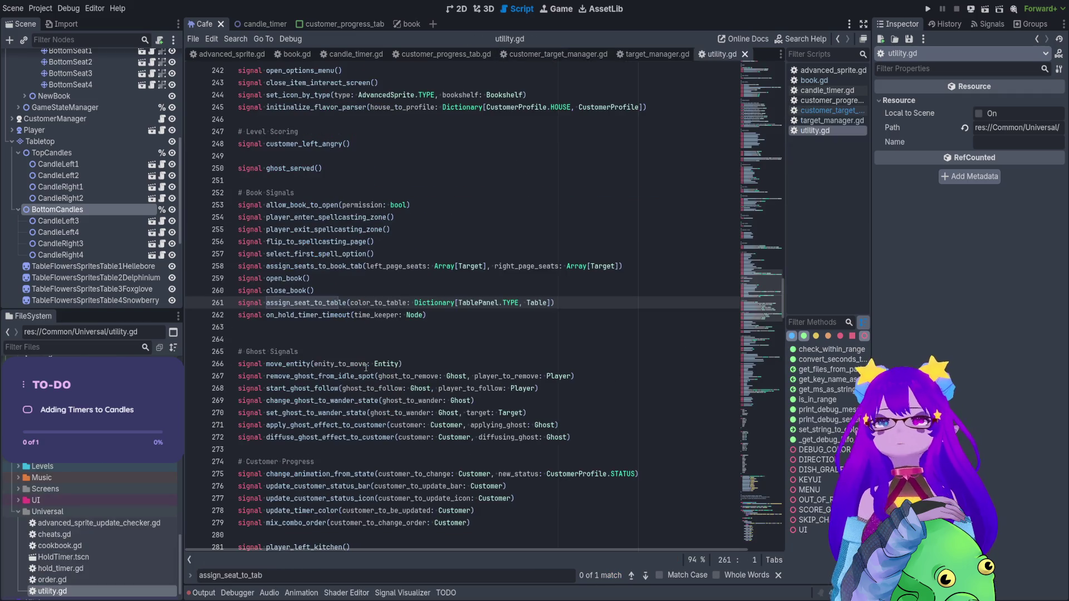
Step: Start a new signal line after on_hold_timer_timeout from the pasted emit call, stripping the prefix and emit
click(442, 317)
key(Return)
text(signal)
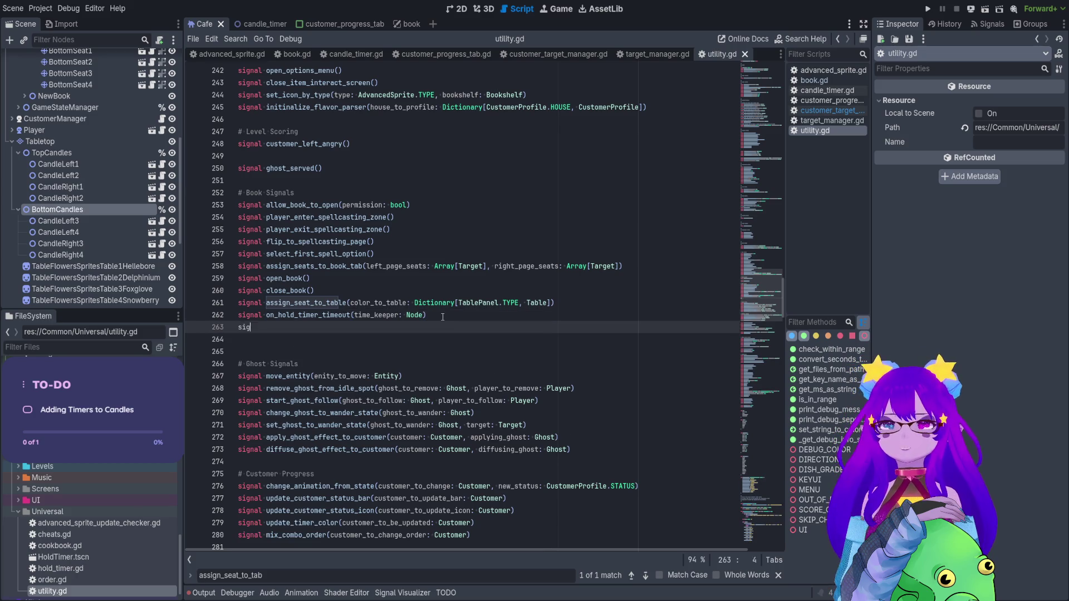
text(tility.assign_seat_to_candle.emit(all_seats, candle_list))
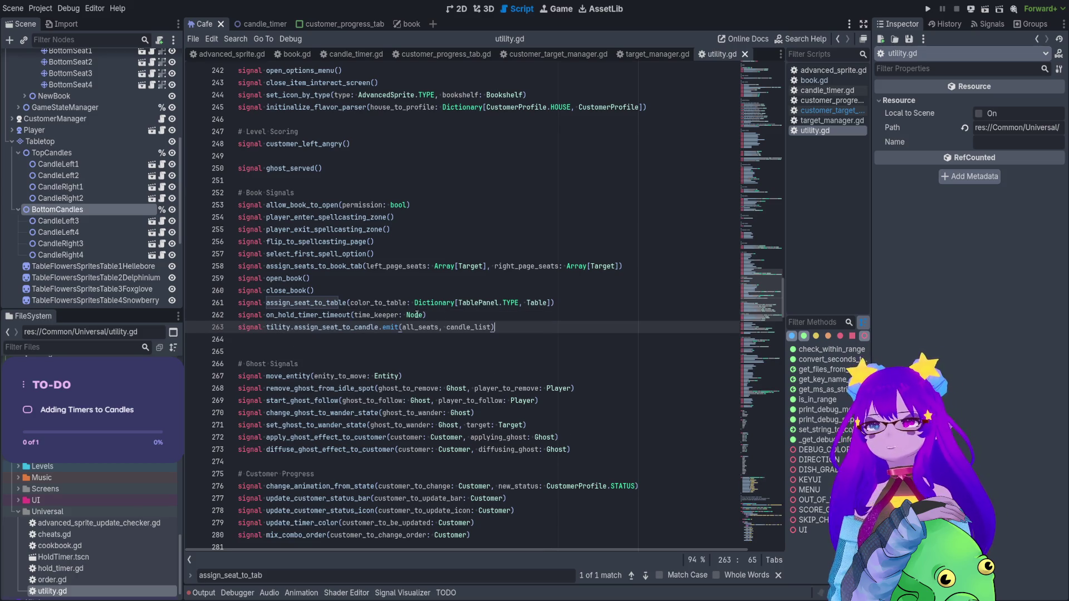
drag(294, 327, 267, 328)
key(BackSpace)
double_click(362, 327)
key(BackSpace)
Step: Type the parameters as all_seats: Array[Target] and candle_list: Array[CandleTimer]
click(395, 328)
text(: Array[Tar)
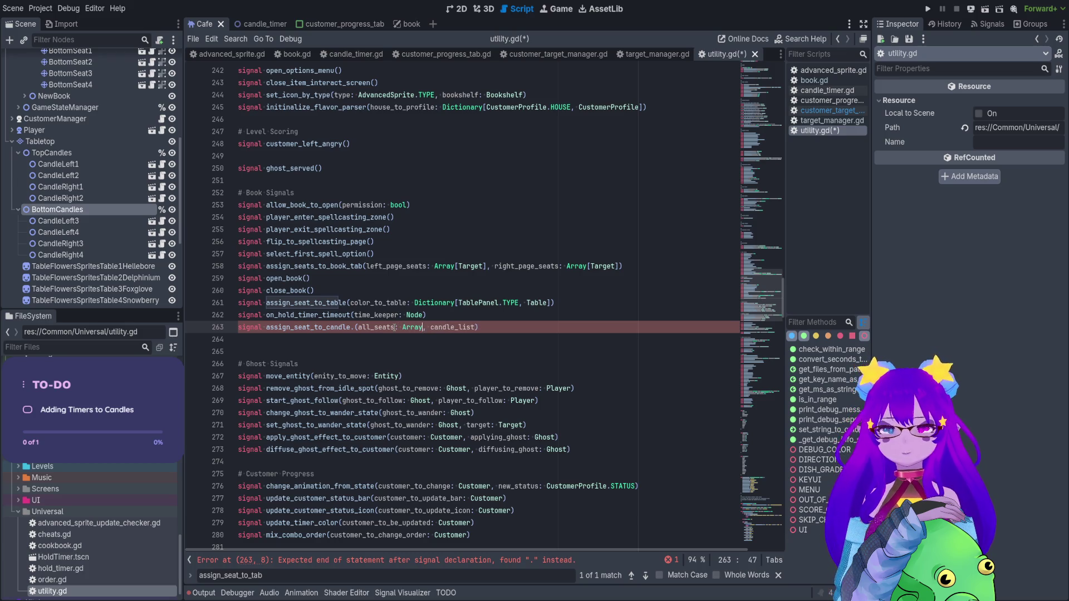
text(get)
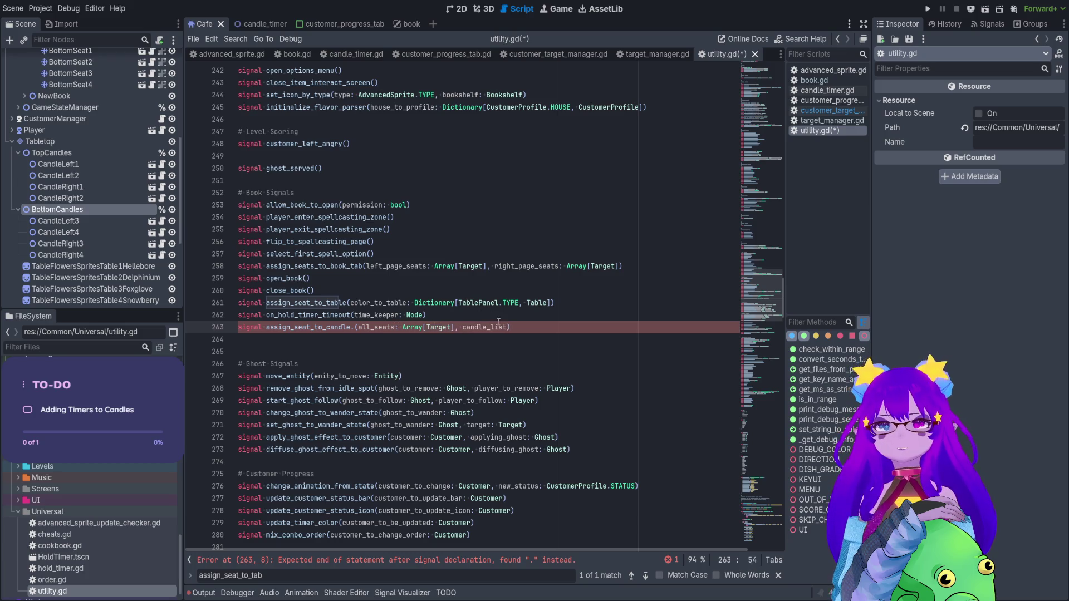
drag(455, 327, 396, 327)
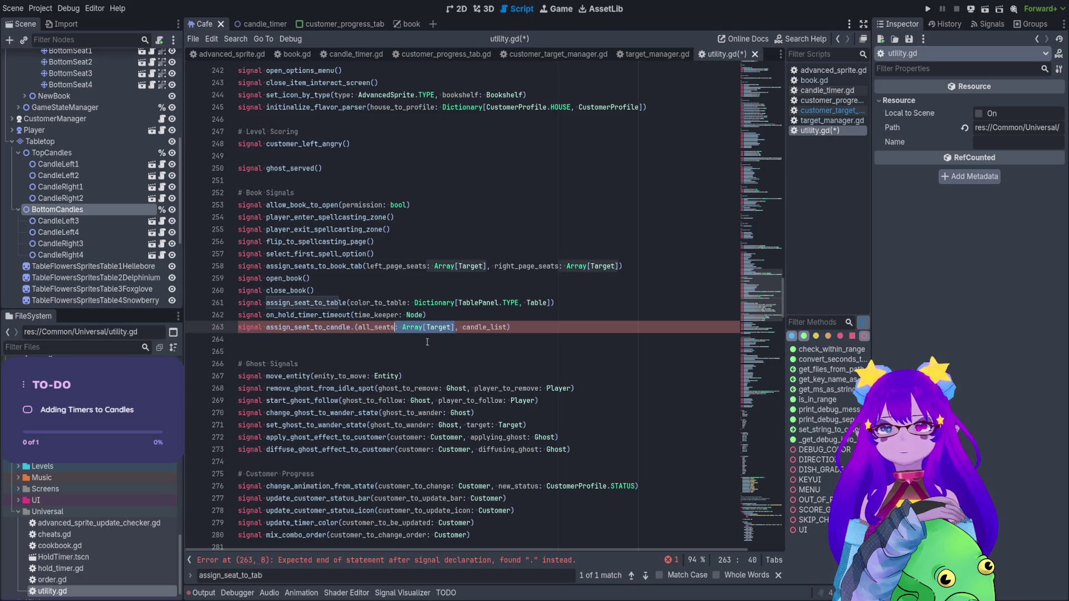
key(ctrl+c)
click(508, 328)
key(ctrl+v)
double_click(555, 327)
text(Candle)
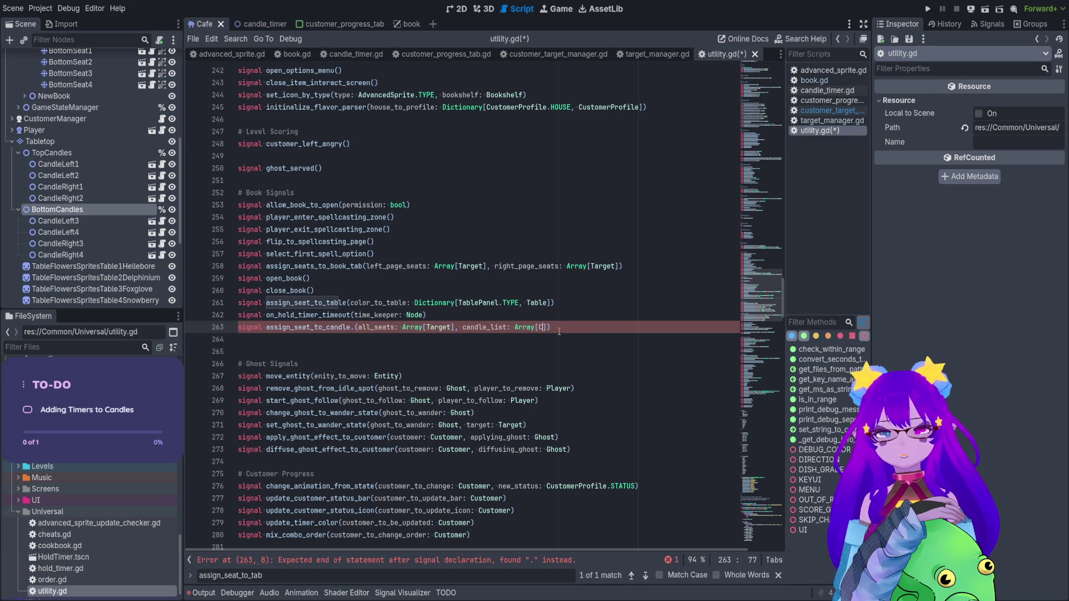
text(Timer)
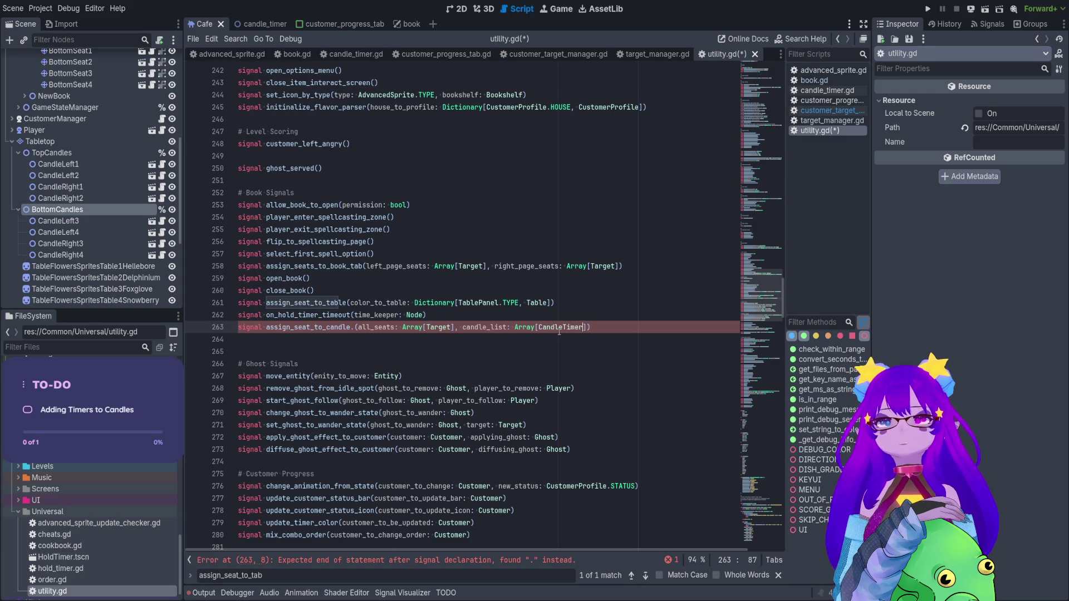
Step: Remove the extra blank line and stray period, then save utility.gd
key(Down)
key(BackSpace)
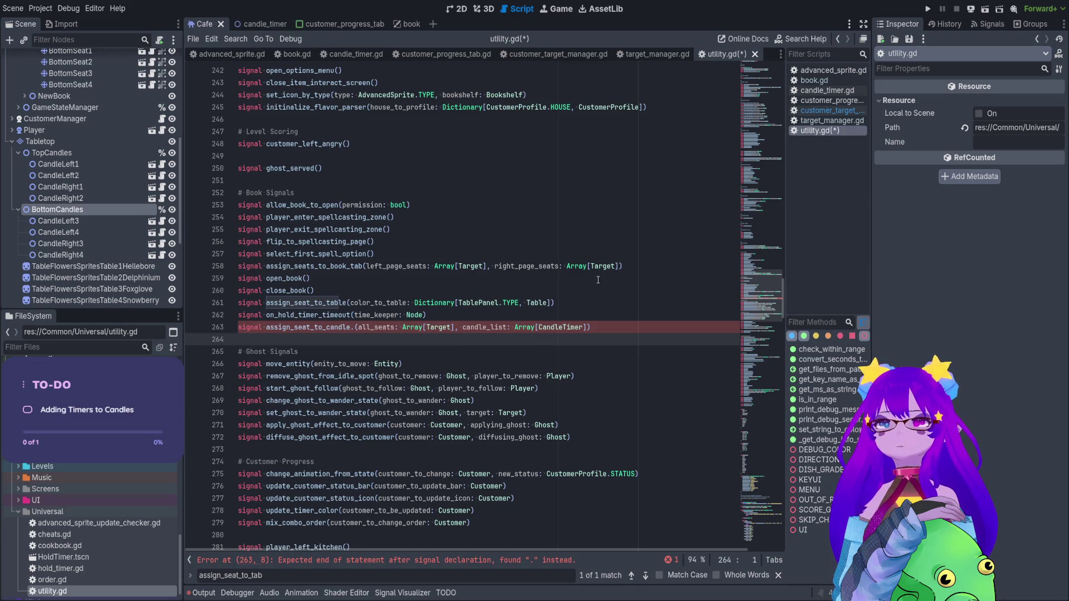
click(616, 239)
click(354, 328)
key(BackSpace)
click(411, 334)
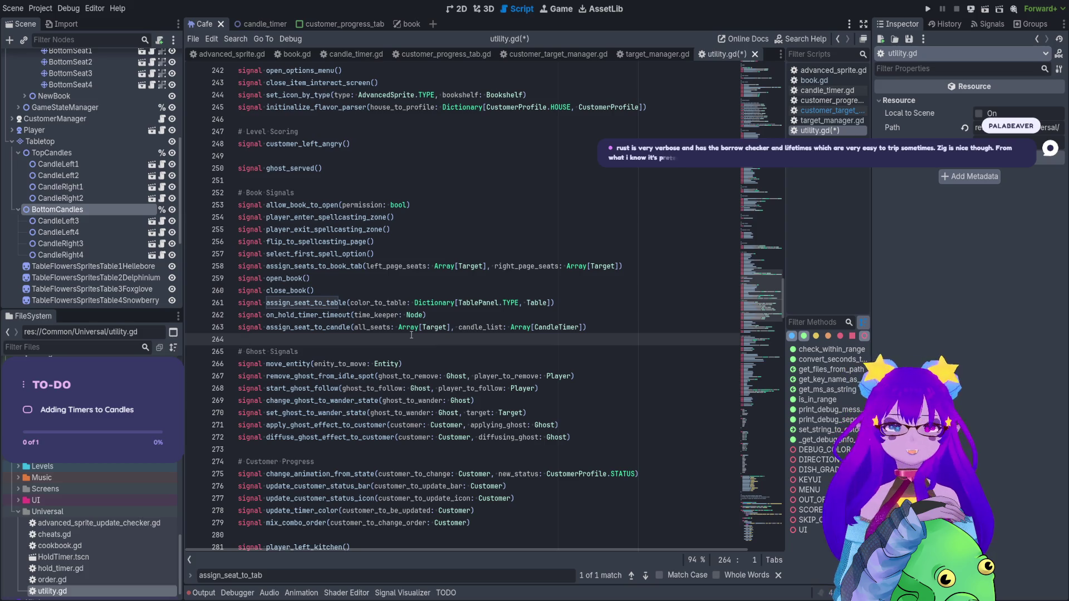
key(ctrl+s)
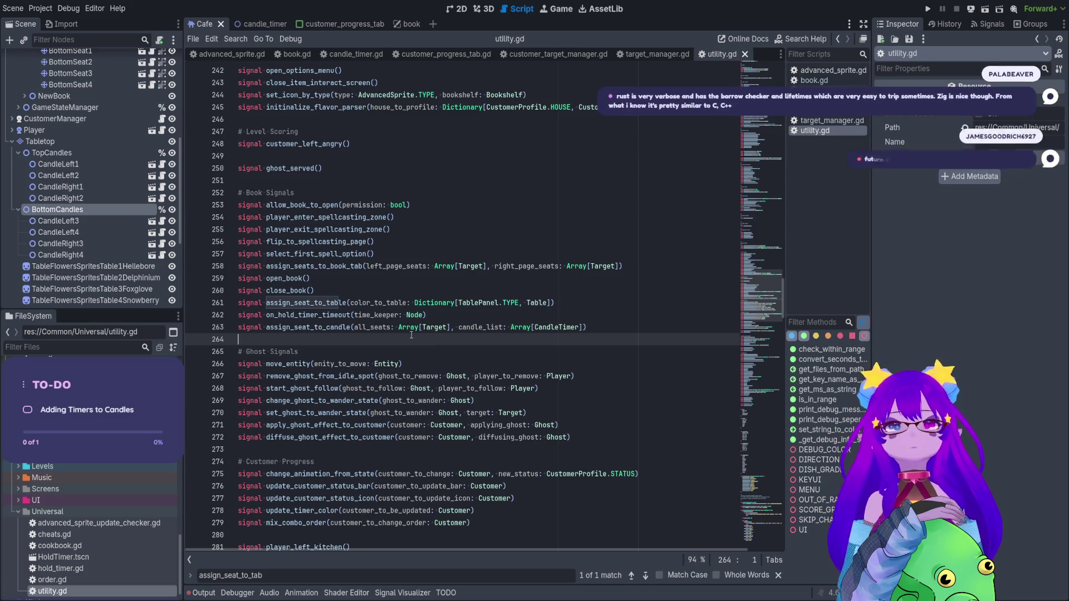
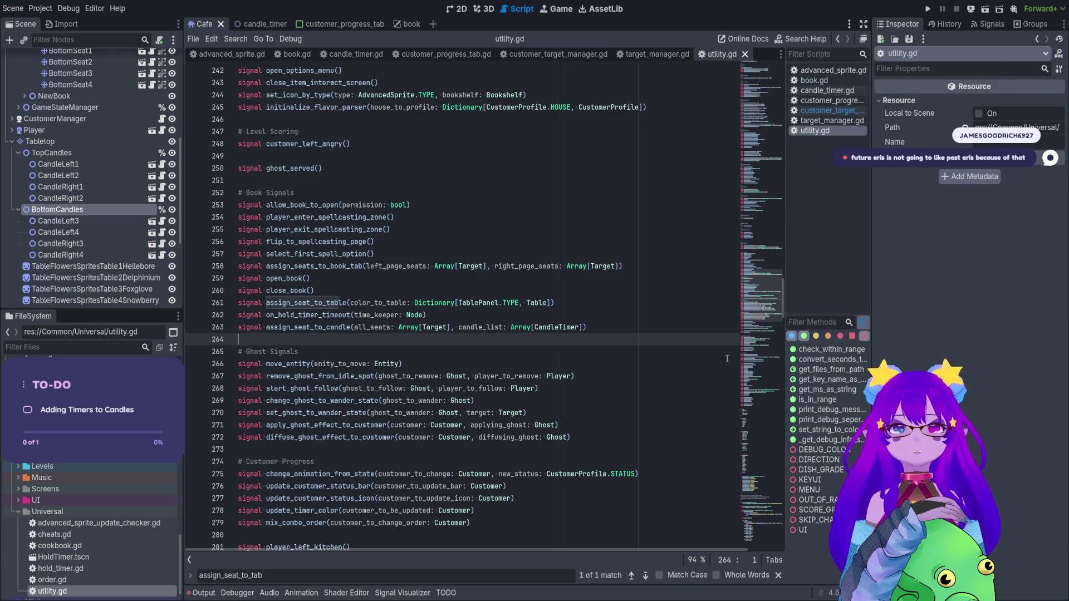
Step: Add a new plain Node as a child of the Managers node
mouse_move(762, 301)
mouse_down()
mouse_move(757, 536)
mouse_move(768, 59)
mouse_up()
drag(773, 107, 784, 186)
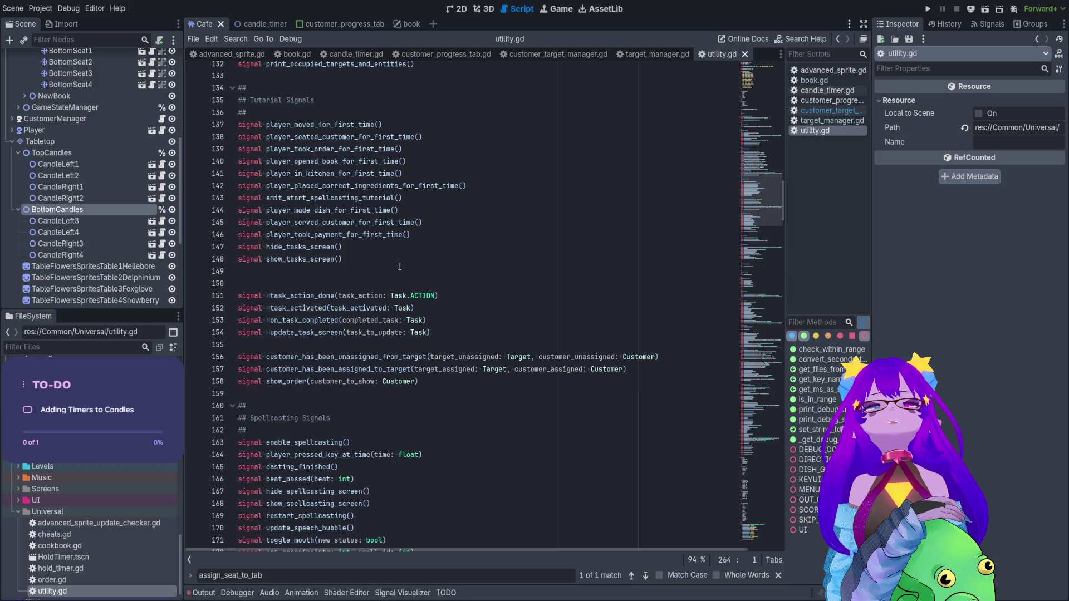
scroll(142, 529, up, 5)
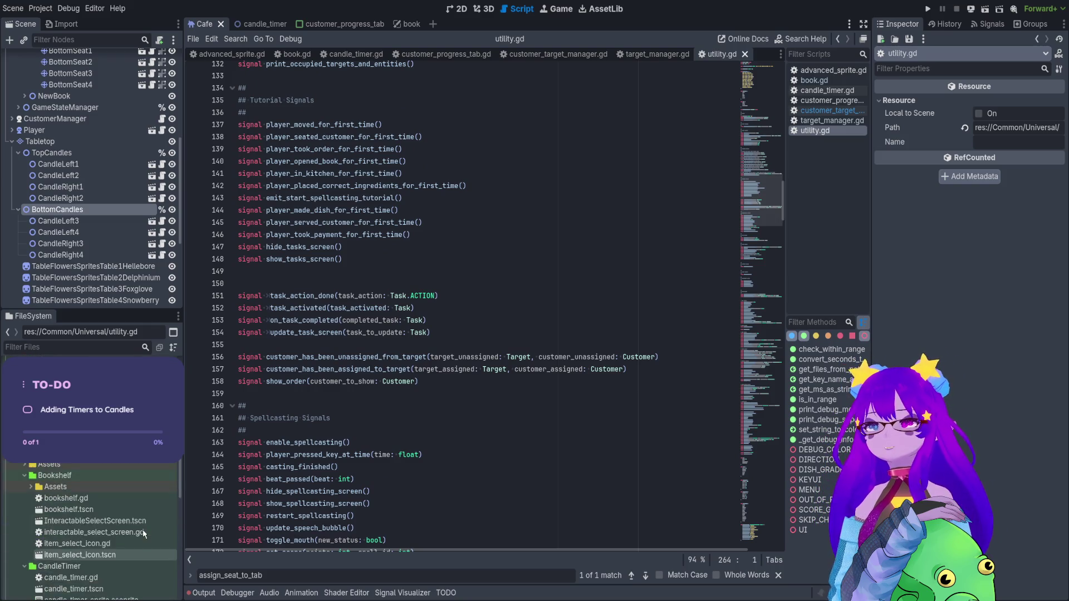
scroll(144, 533, up, 3)
scroll(567, 369, down, 5)
scroll(567, 368, up, 5)
scroll(567, 369, down, 4)
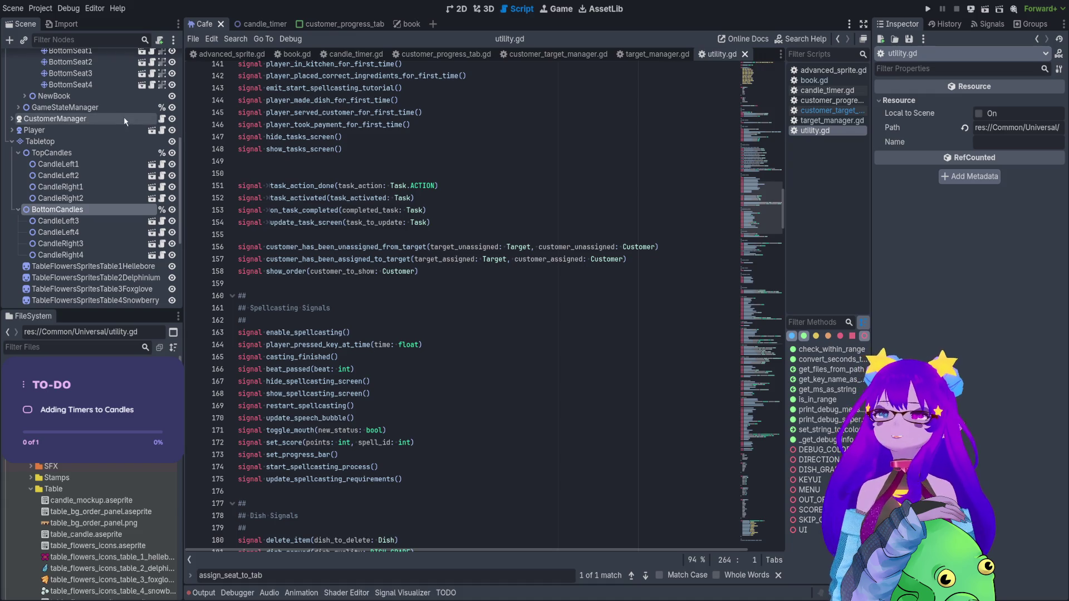
scroll(124, 116, up, 5)
click(18, 182)
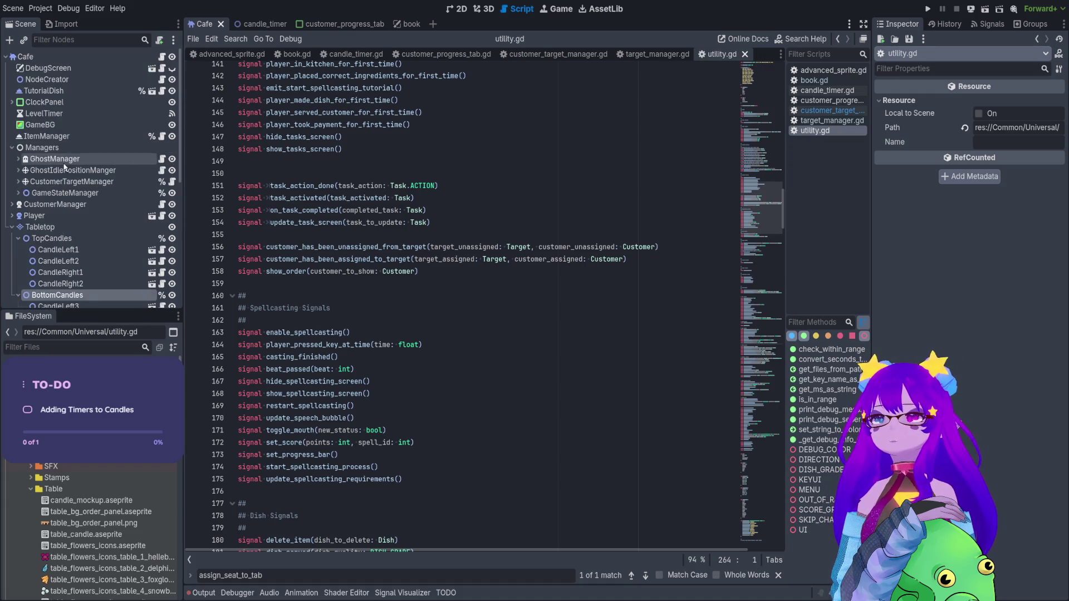
click(68, 149)
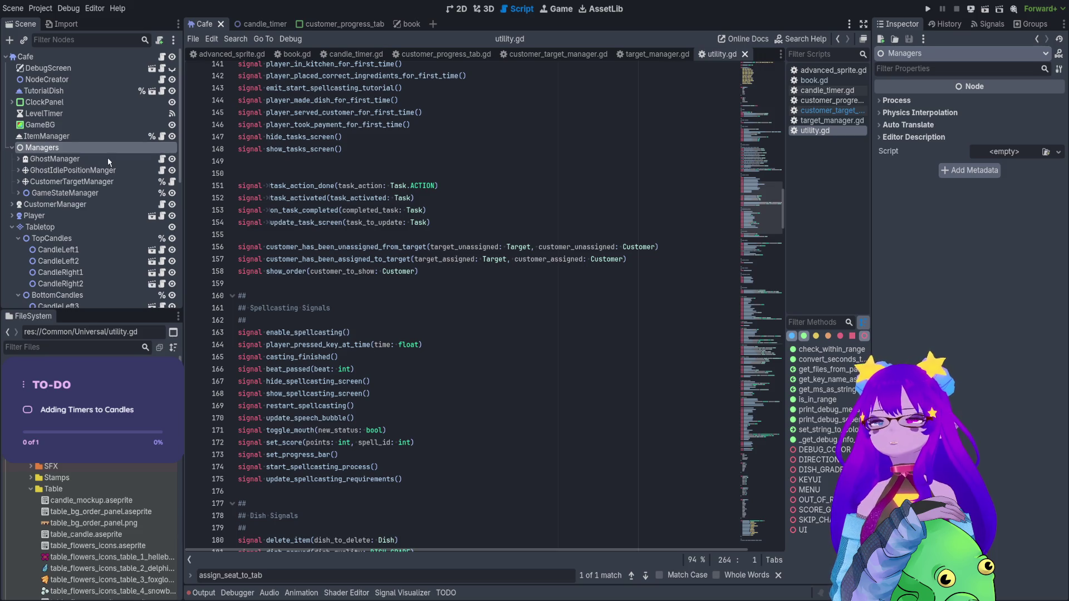
key(ctrl+a)
key(Return)
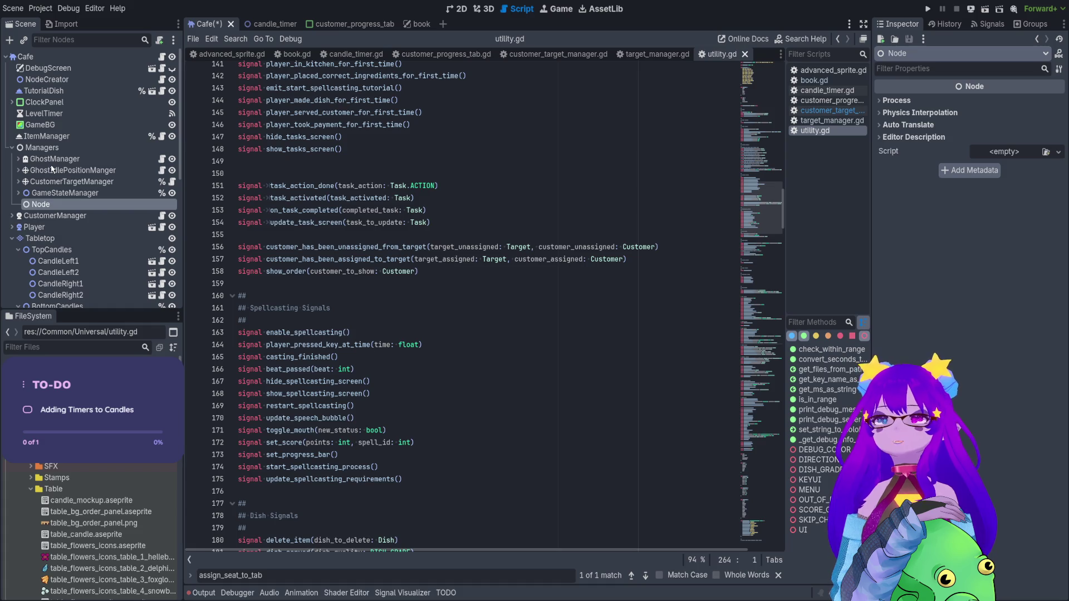
Step: Name the node CandleTimerManager and attach a new candle_timer_manager.gd script to it
text(CandleTimerManager)
key(Return)
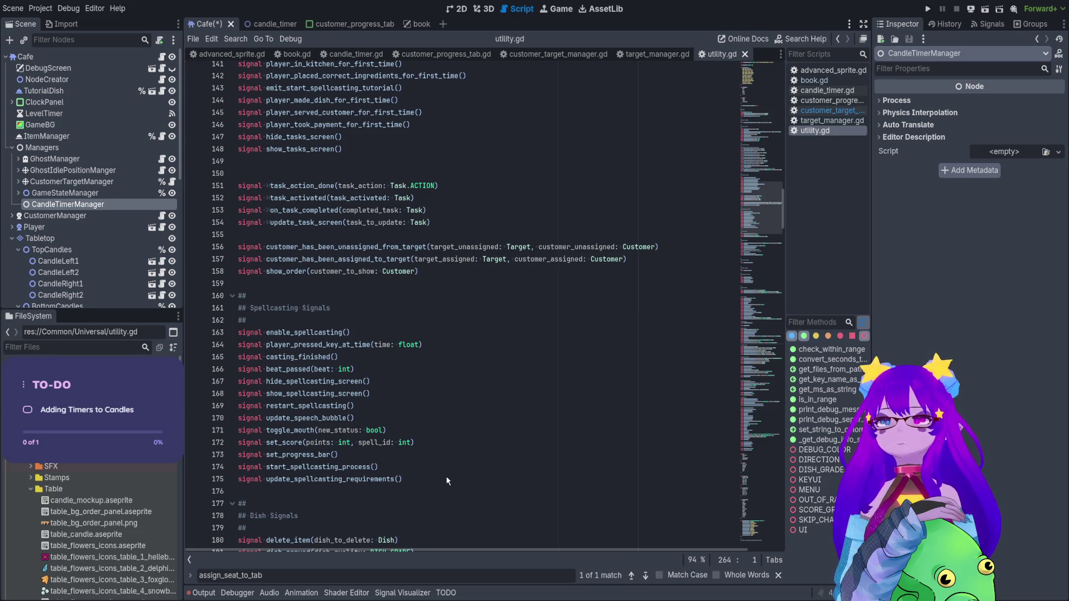
click(382, 114)
click(357, 98)
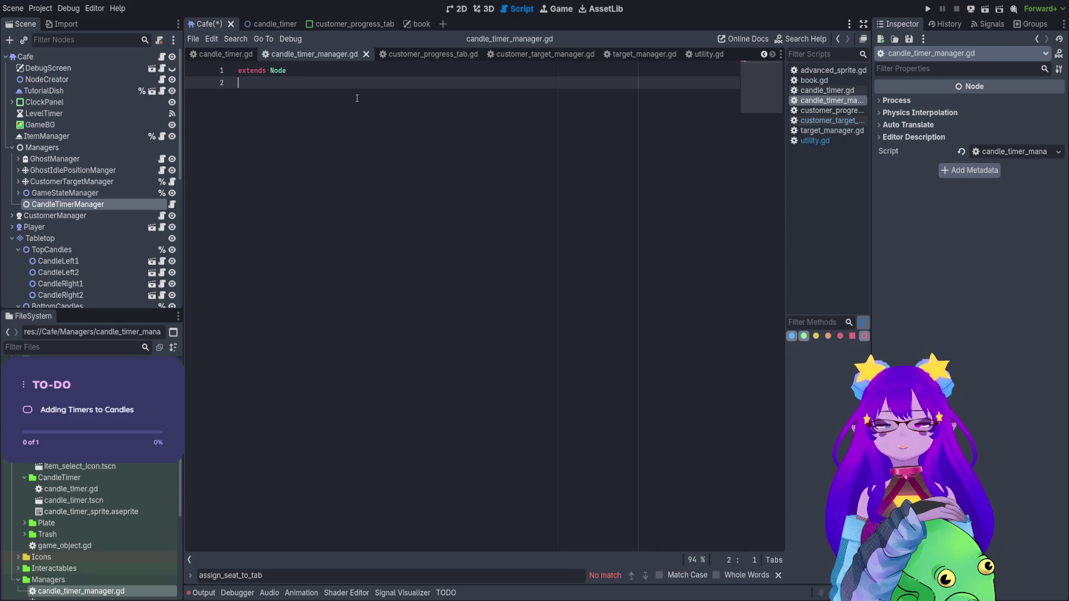
text(class_name C)
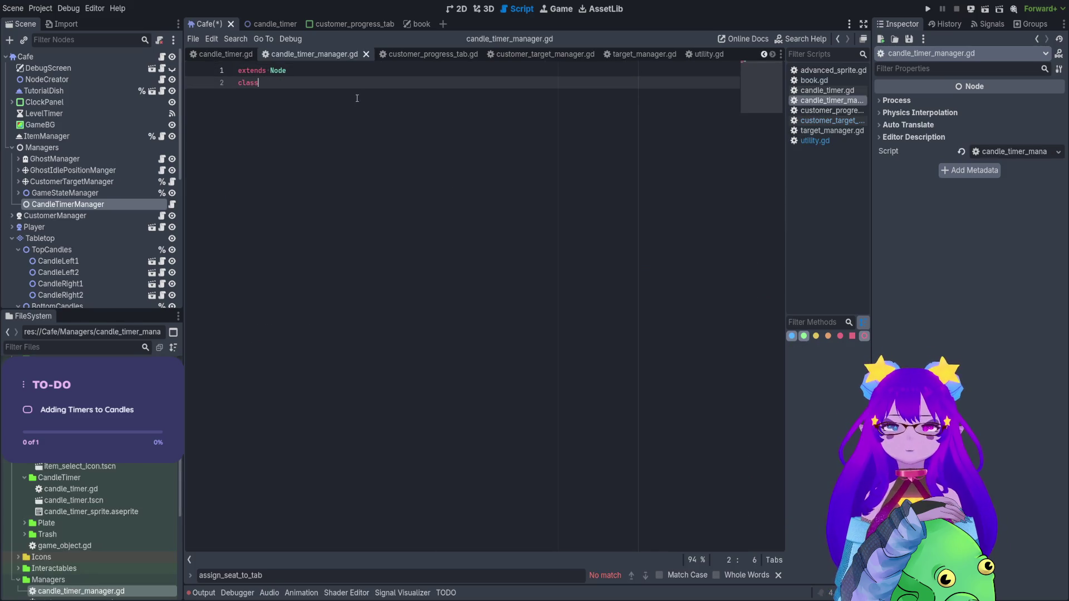
text(andleTimerManager)
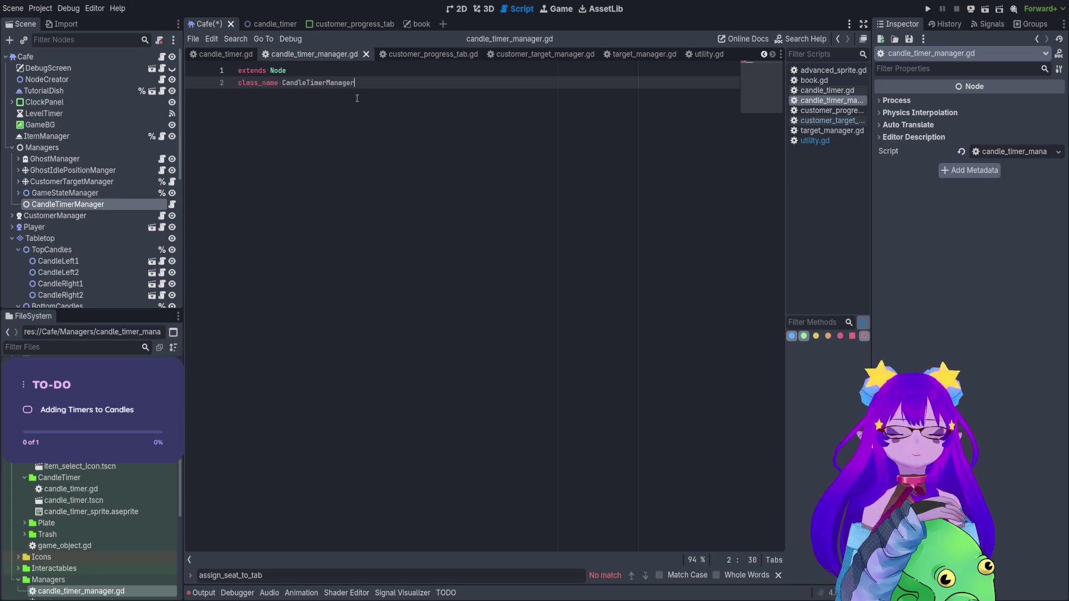
key(ctrl+s)
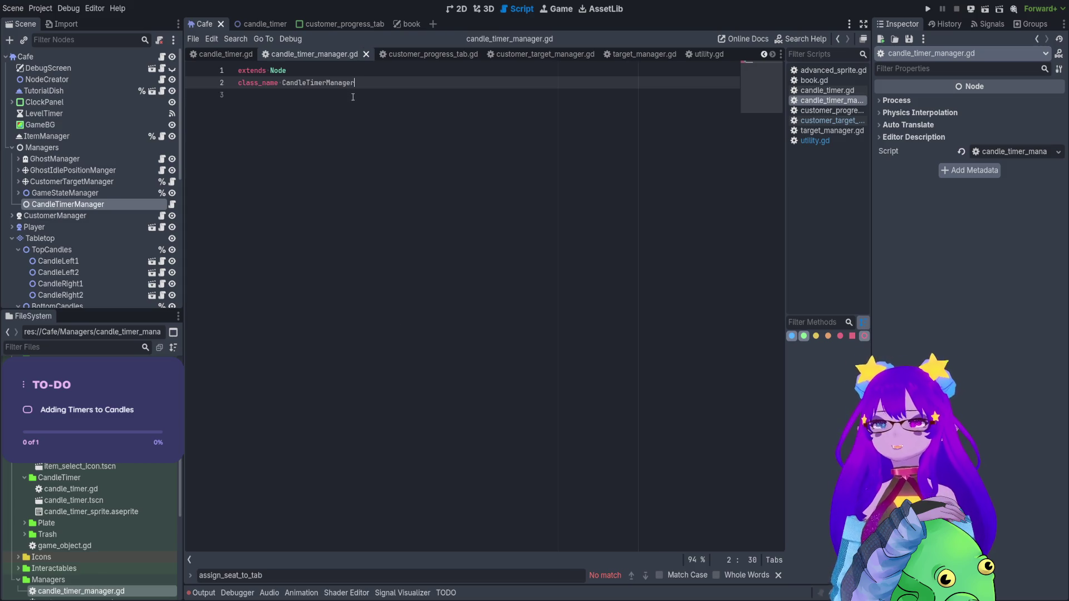
key(Return)
key(Return)
text(@ex)
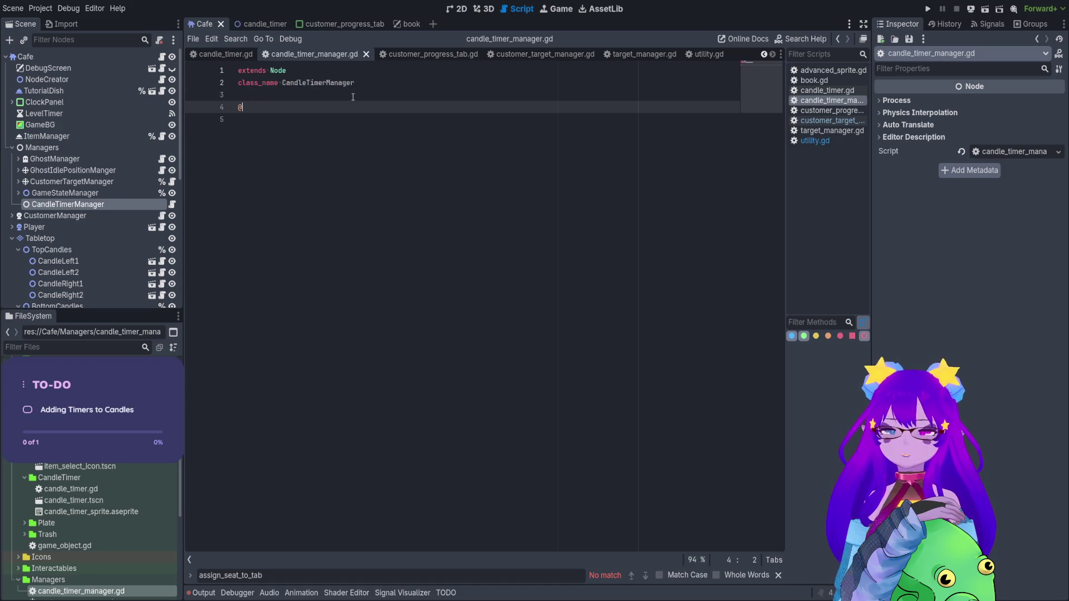
text(port)
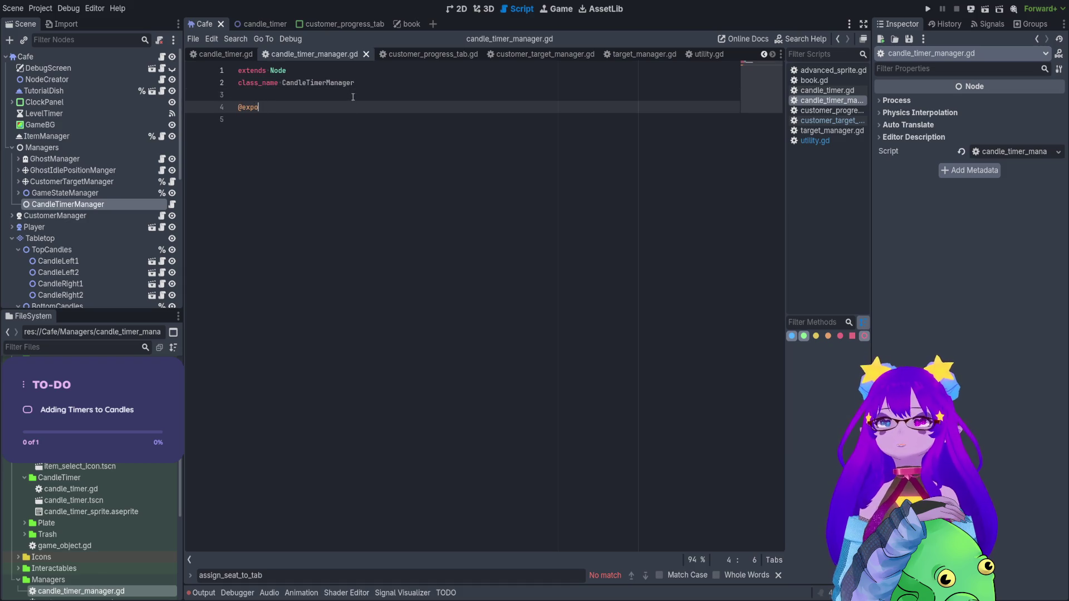
text( var s)
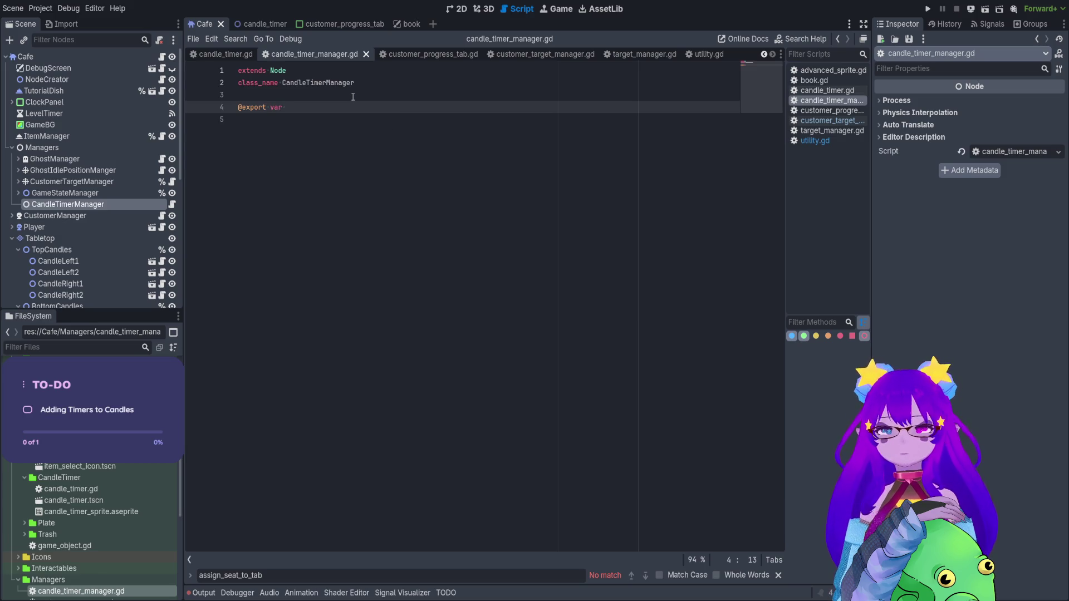
text(eat_list)
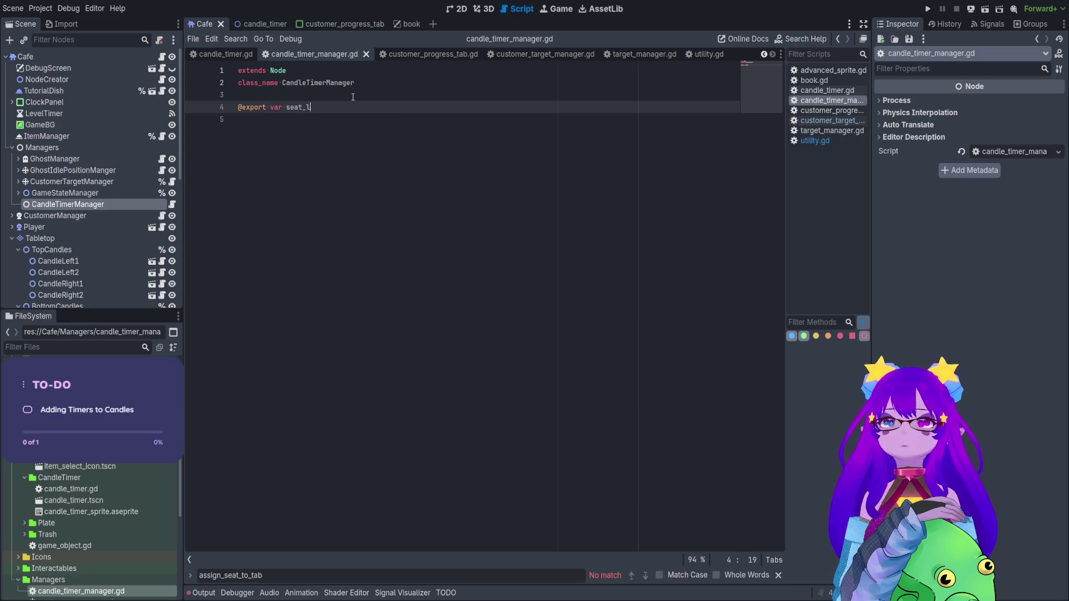
text(: Array)
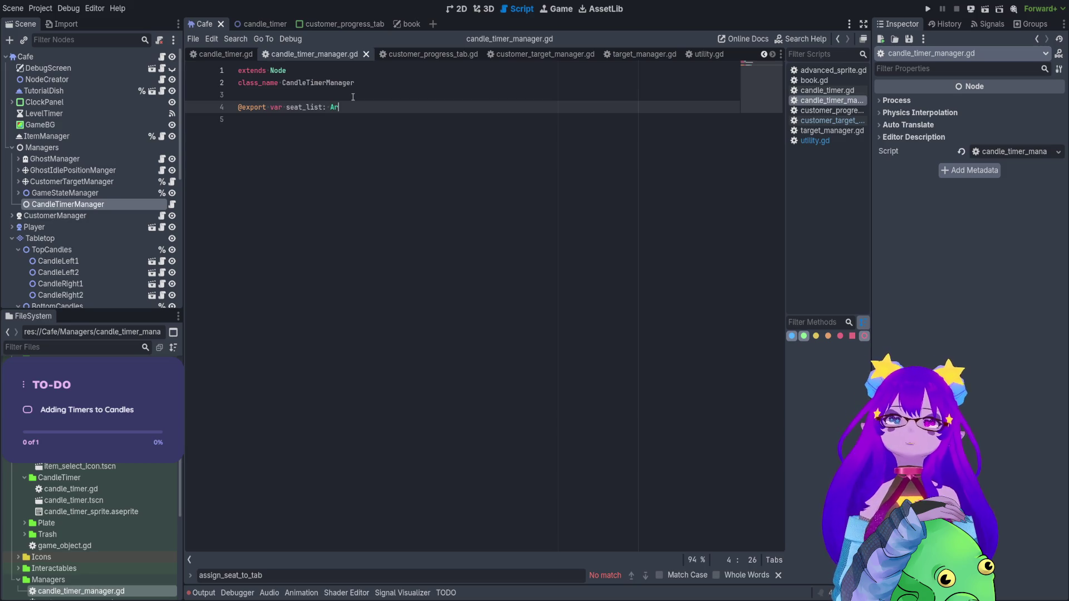
text([Target] = )
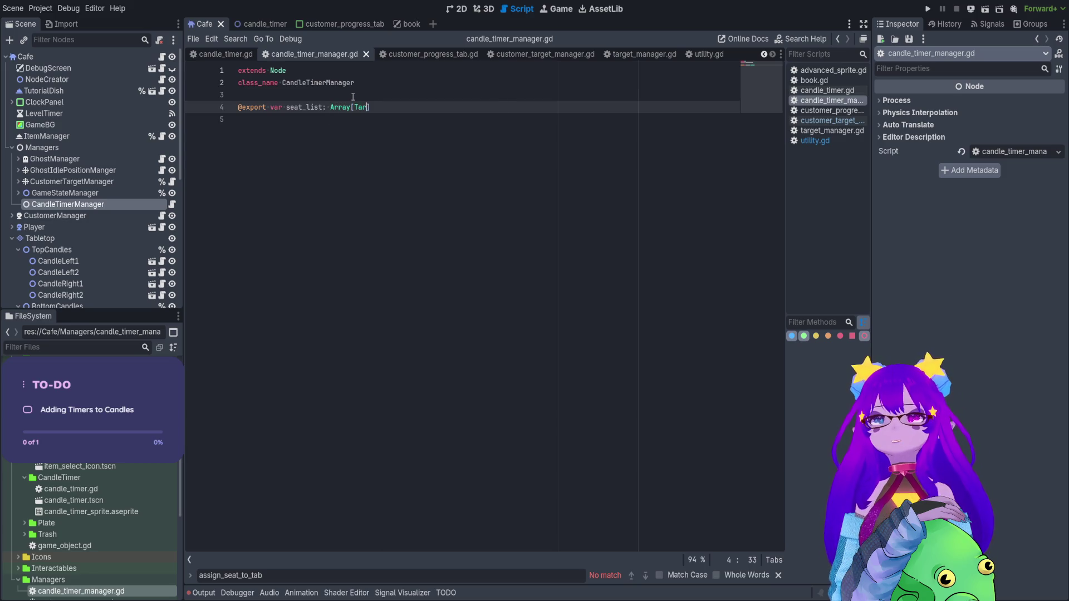
text([])
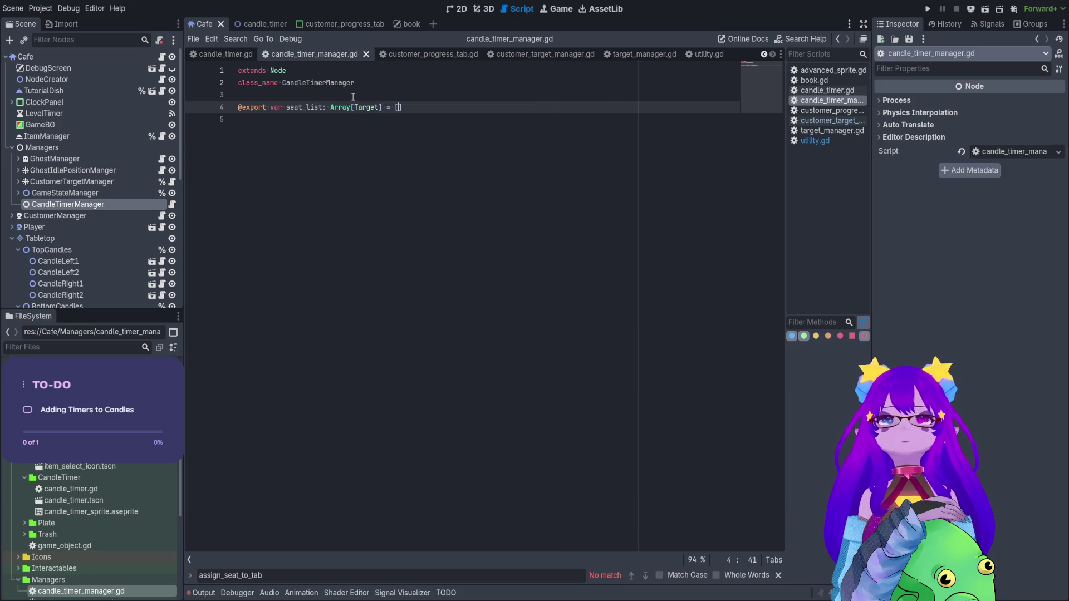
key(ctrl+shift+d)
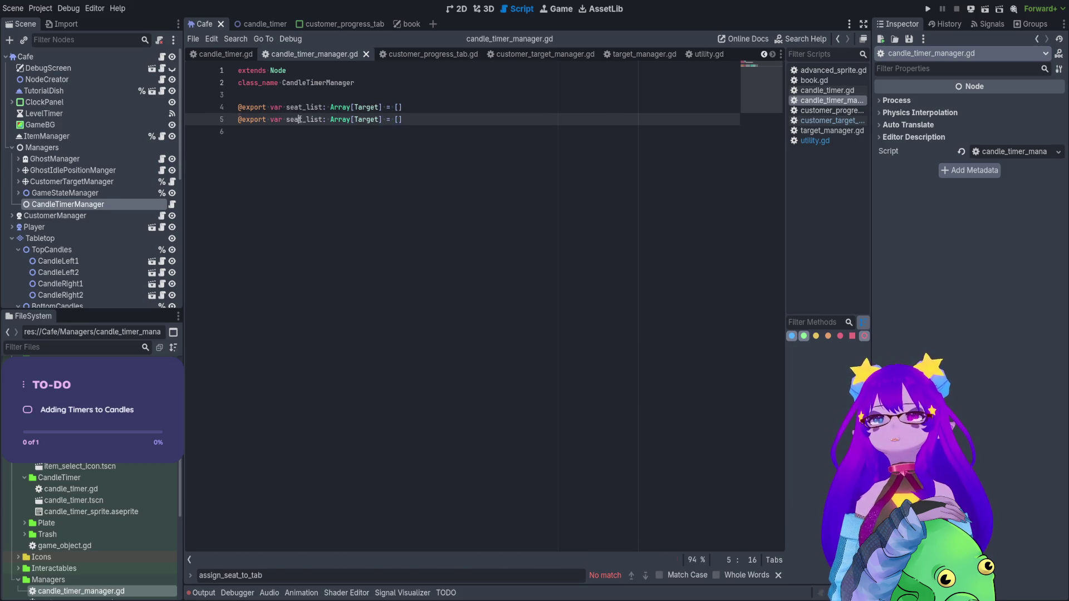
Step: Turn the duplicated line into candle_timer_list: Array[CandleTimer] = []
key(Left)
key(Left)
key(Left)
text(candle_)
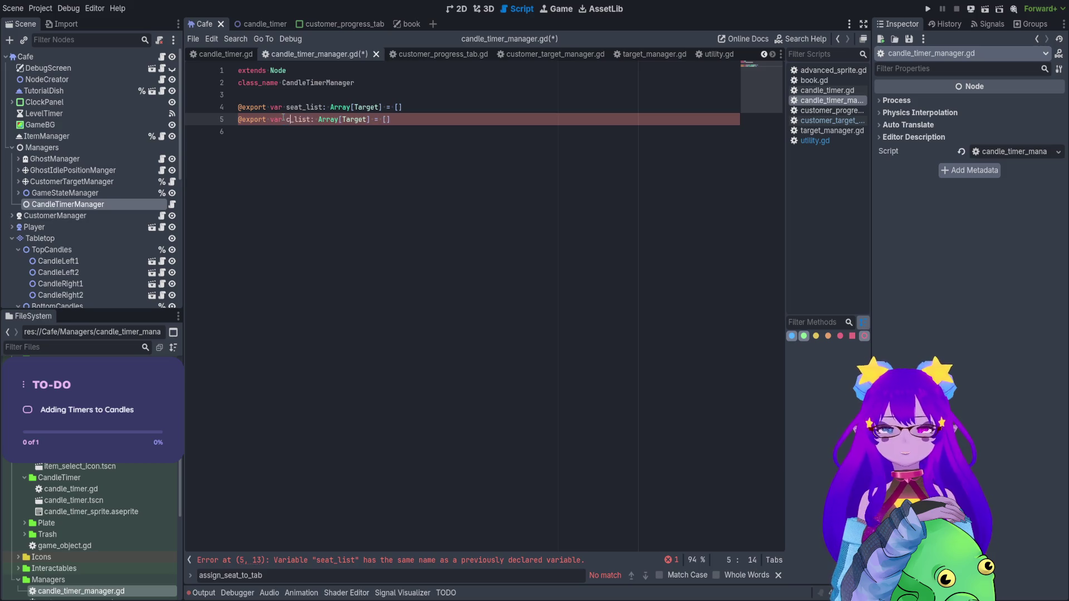
text(timer)
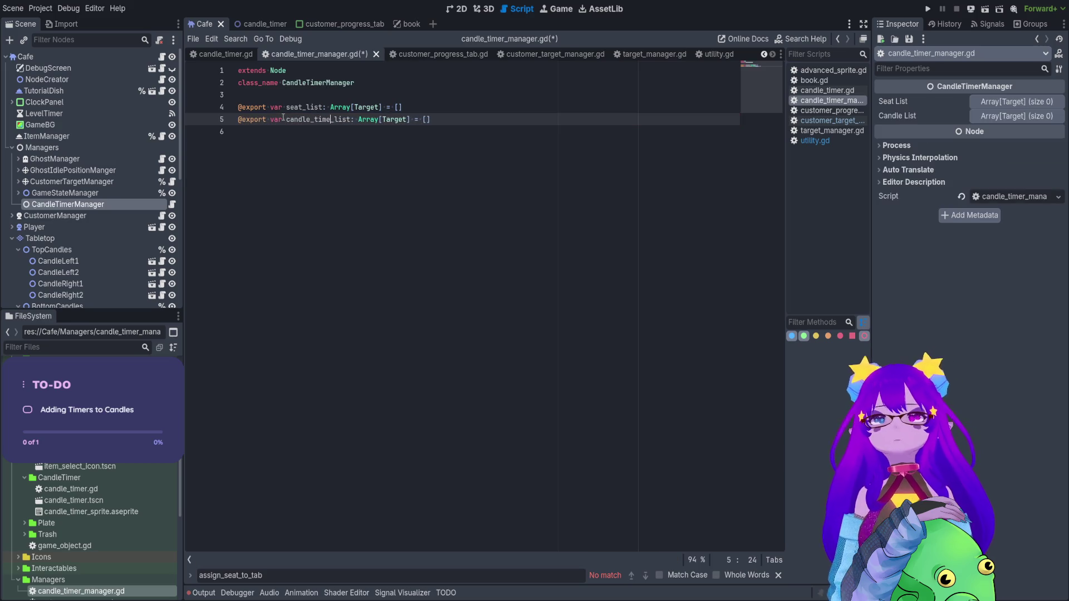
double_click(400, 121)
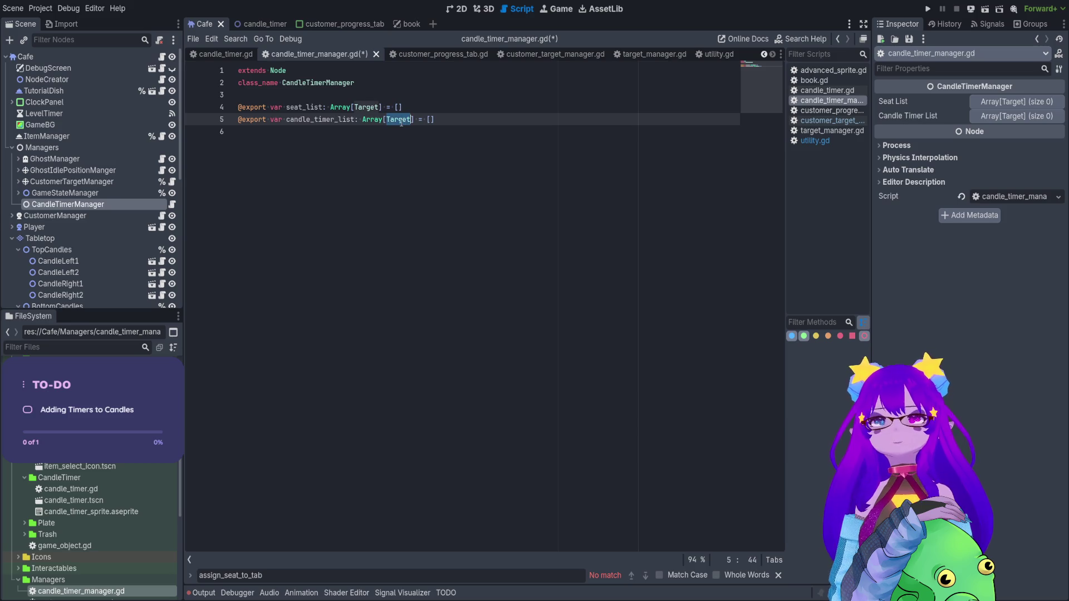
text(CandleTimer)
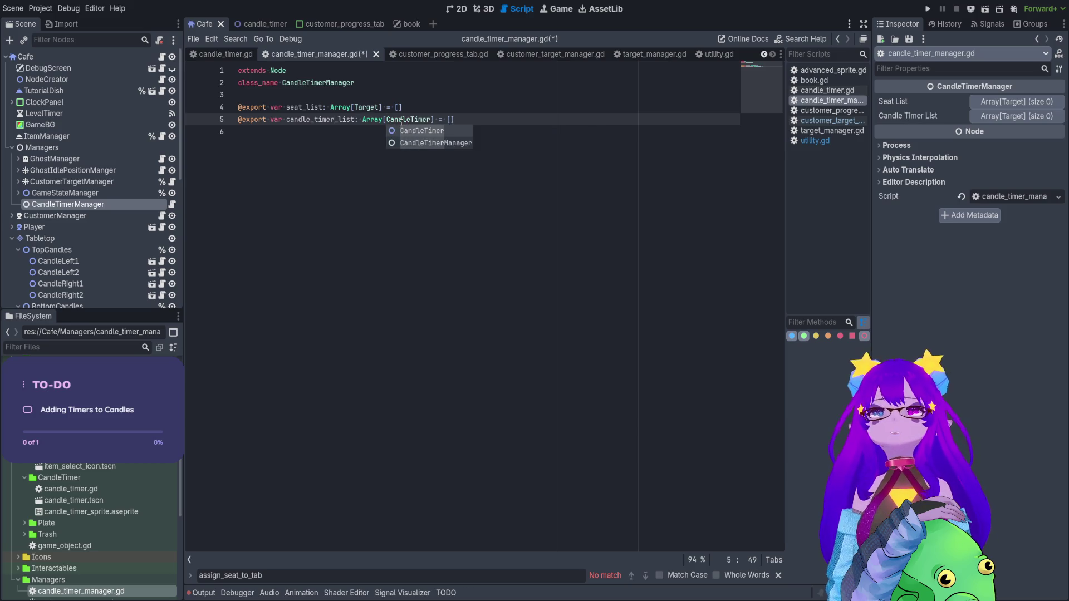
click(453, 120)
Step: Tidy the blank lines and add a _ready function below the declarations
key(Return)
key(Return)
key(Return)
key(Delete)
key(BackSpace)
text(@e)
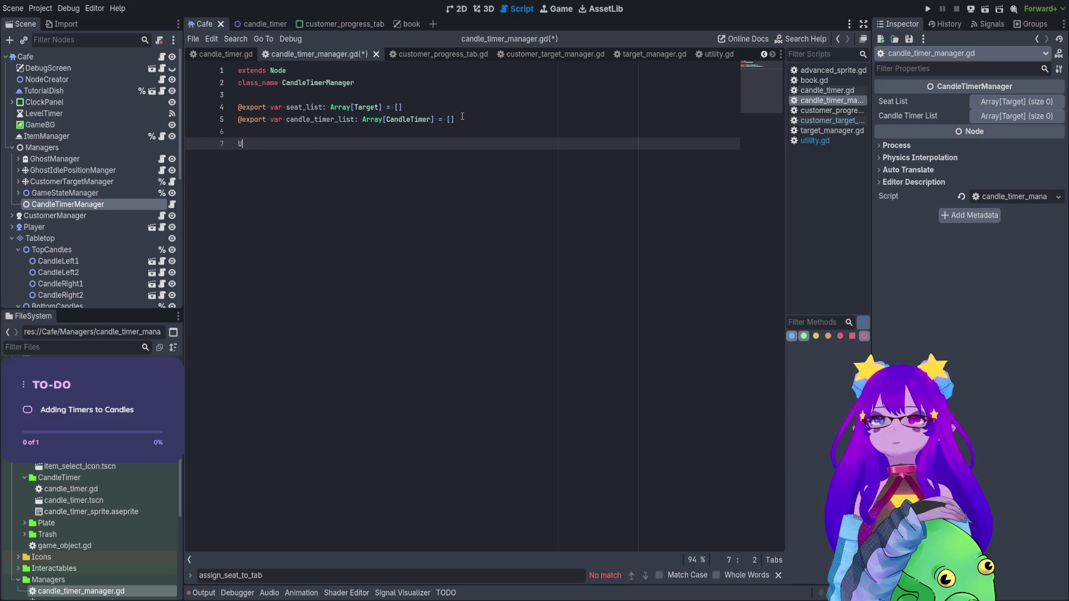
key(BackSpace)
key(BackSpace)
text(func _)
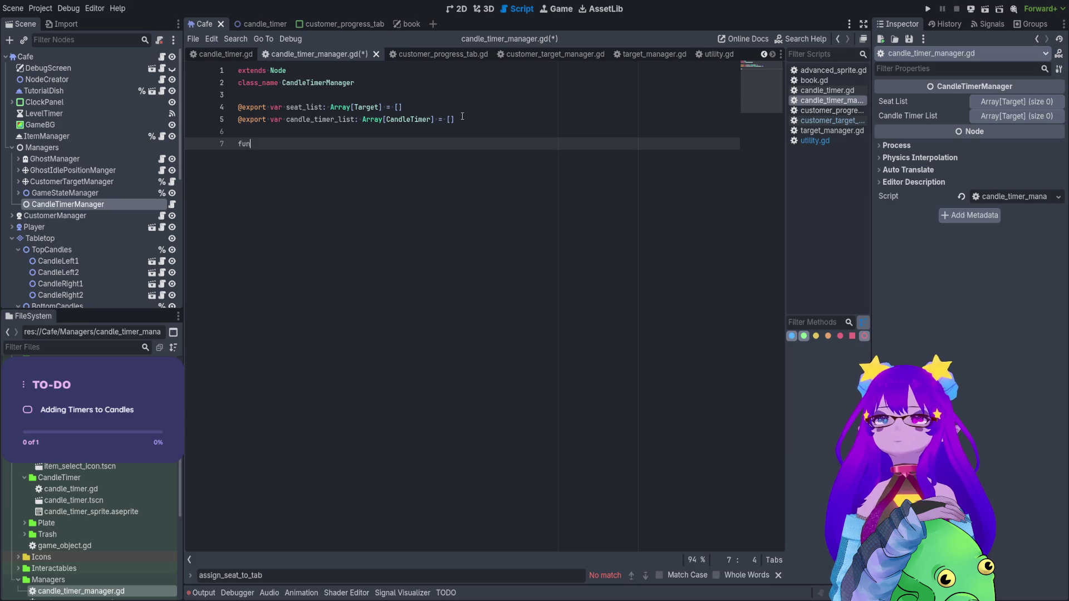
text(r)
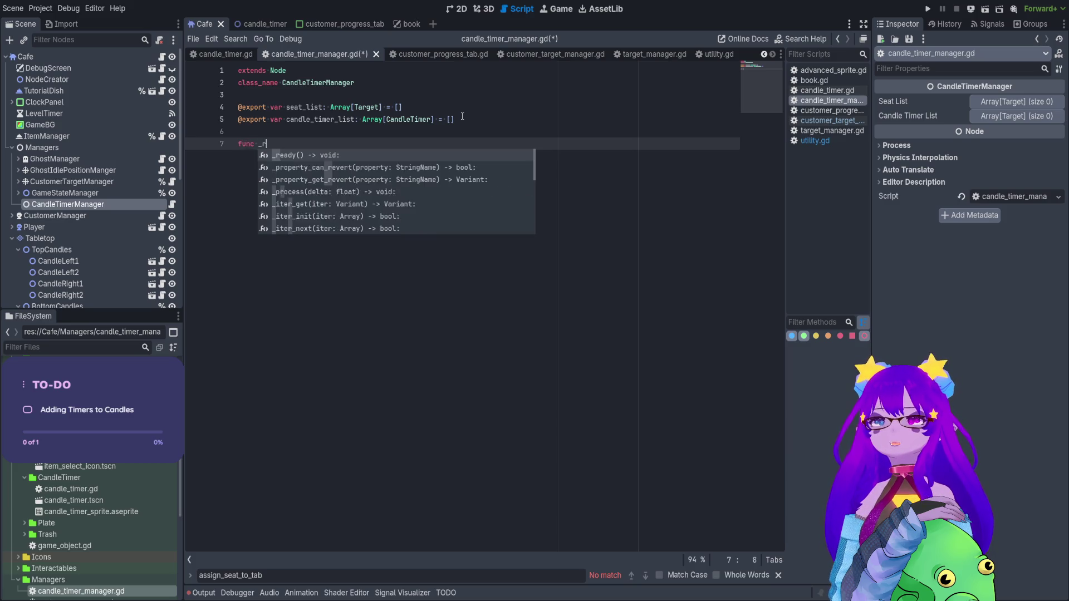
key(Return)
key(Return)
Step: Call Utility.assign_seat_to_candle() inside _ready and begin a new func below it
text(Uti)
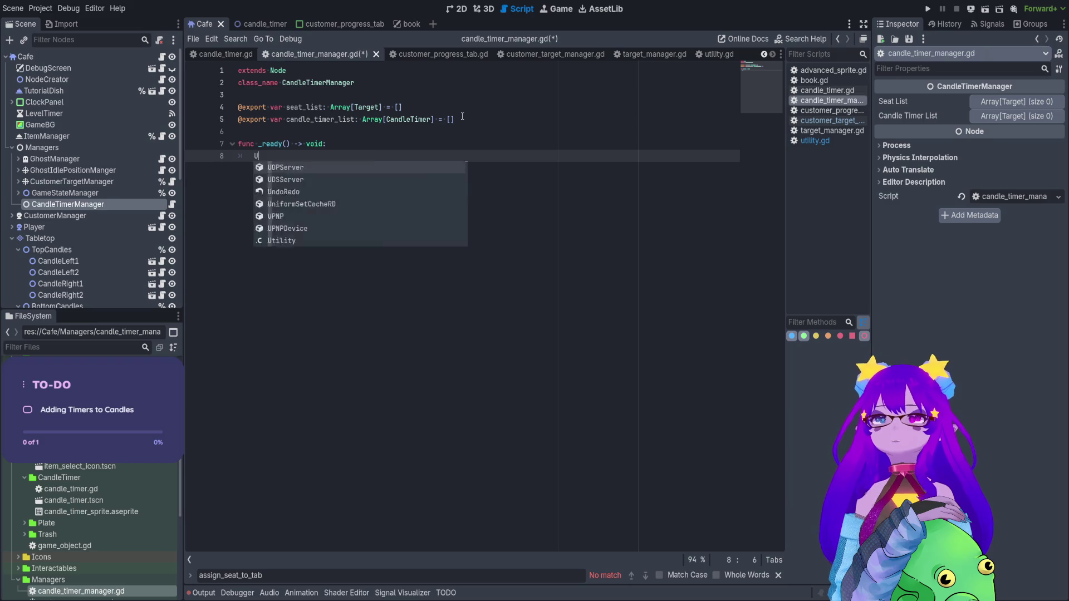
text(lity.)
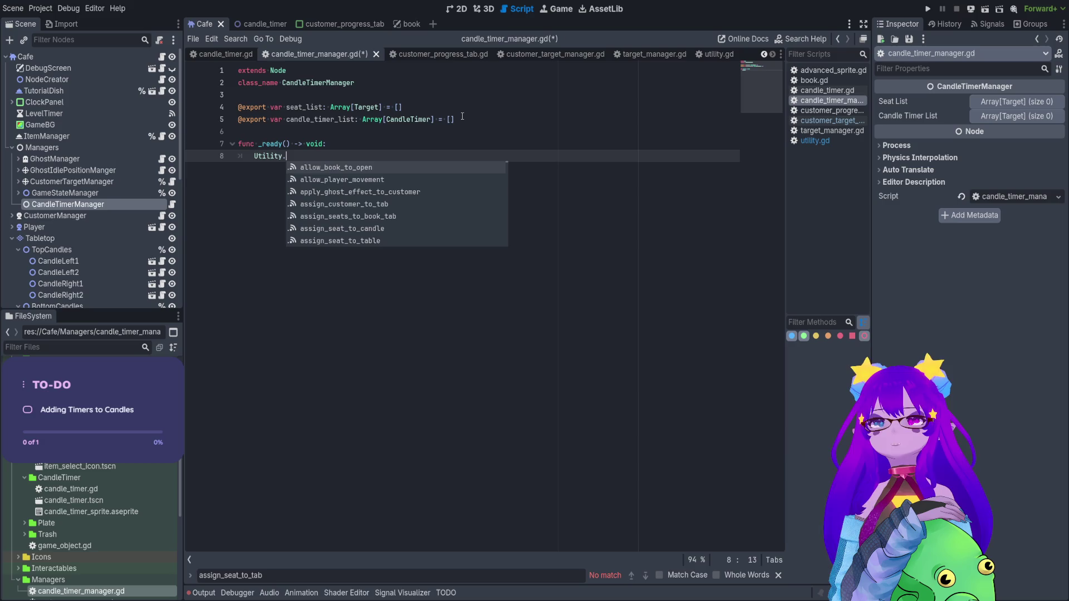
text(cam)
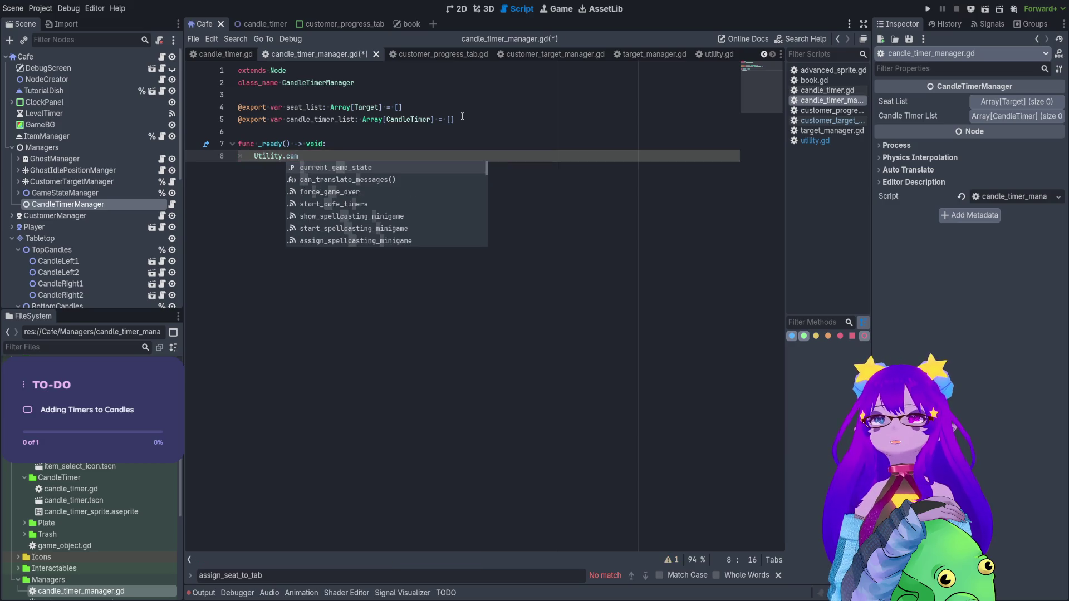
key(BackSpace)
text(ndle)
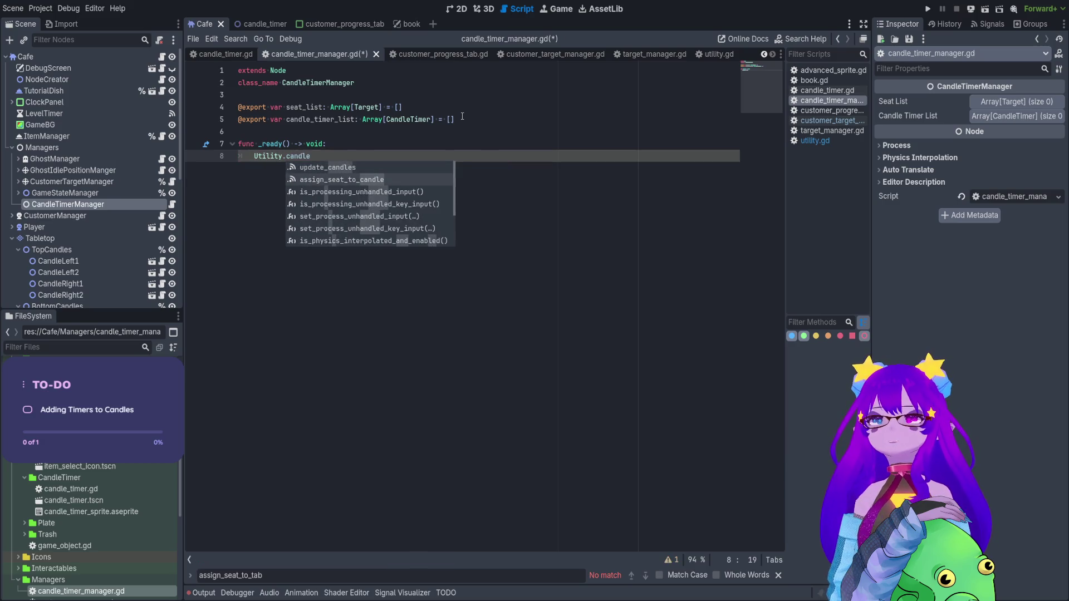
key(Return)
text(()
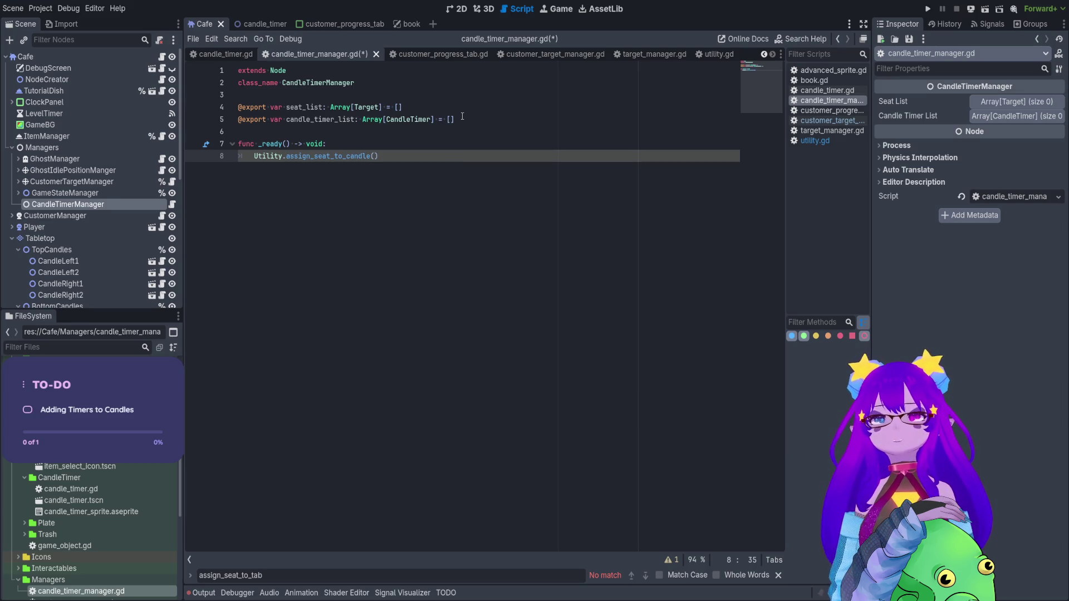
key(Return)
key(Return)
text(func)
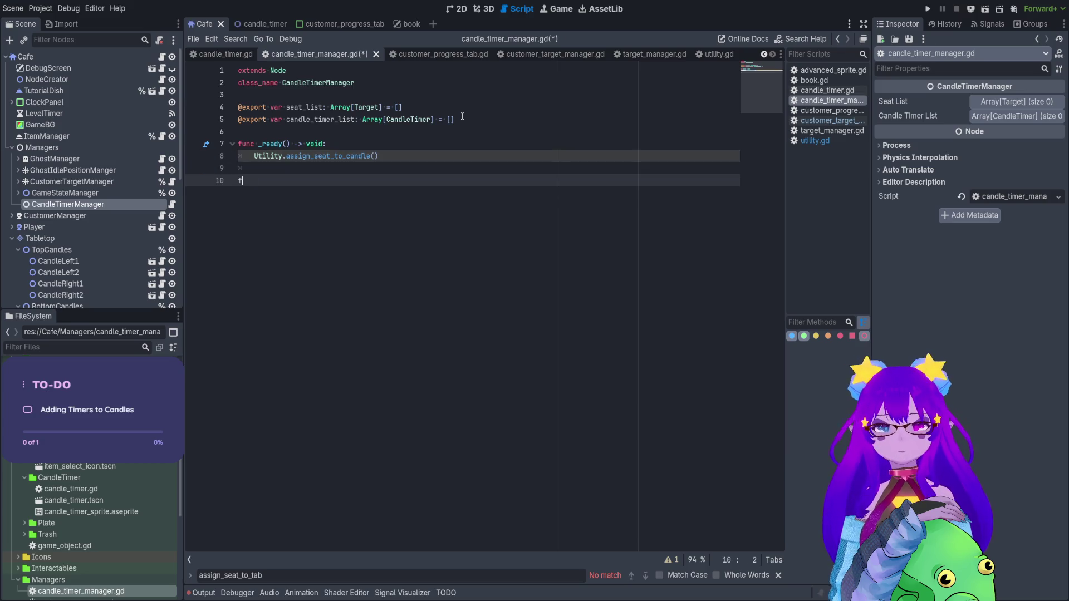
Step: Reuse the assign_seat_to_candle signal signature from utility.gd as func _assign_seat_to_candle(...) -> void:
click(718, 53)
scroll(521, 265, down, 5)
scroll(766, 269, down, 15)
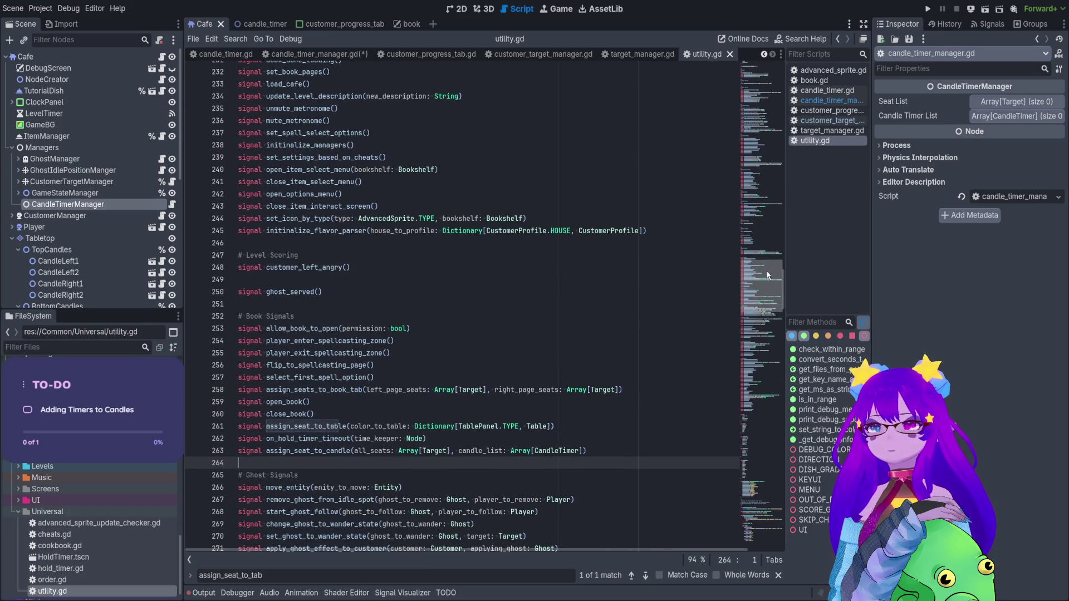
drag(585, 450, 266, 450)
key(ctrl+c)
key(ctrl+s)
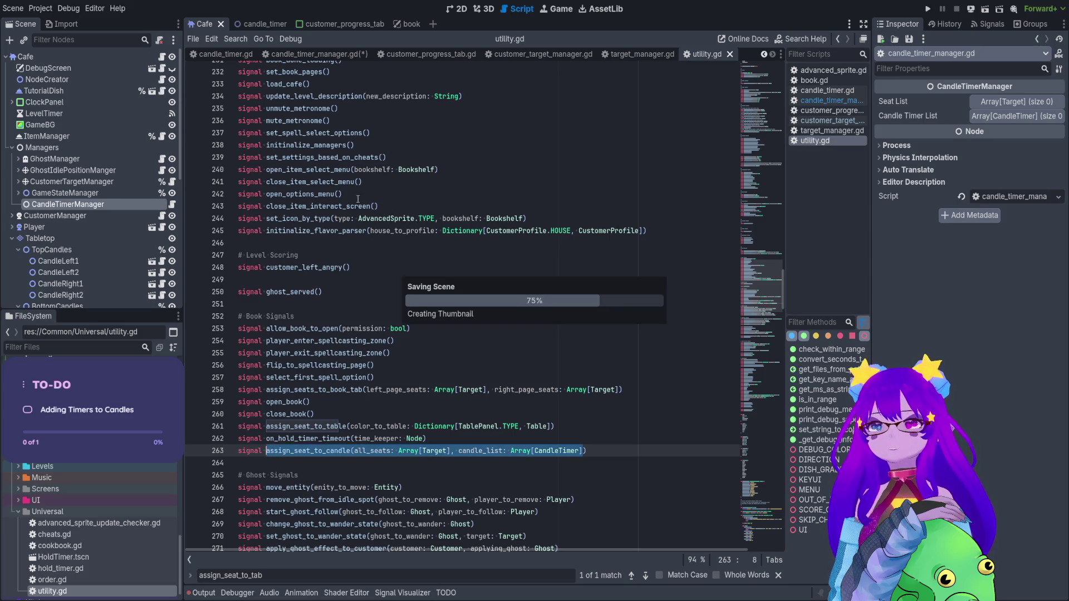
click(358, 50)
key(ctrl+v)
click(259, 180)
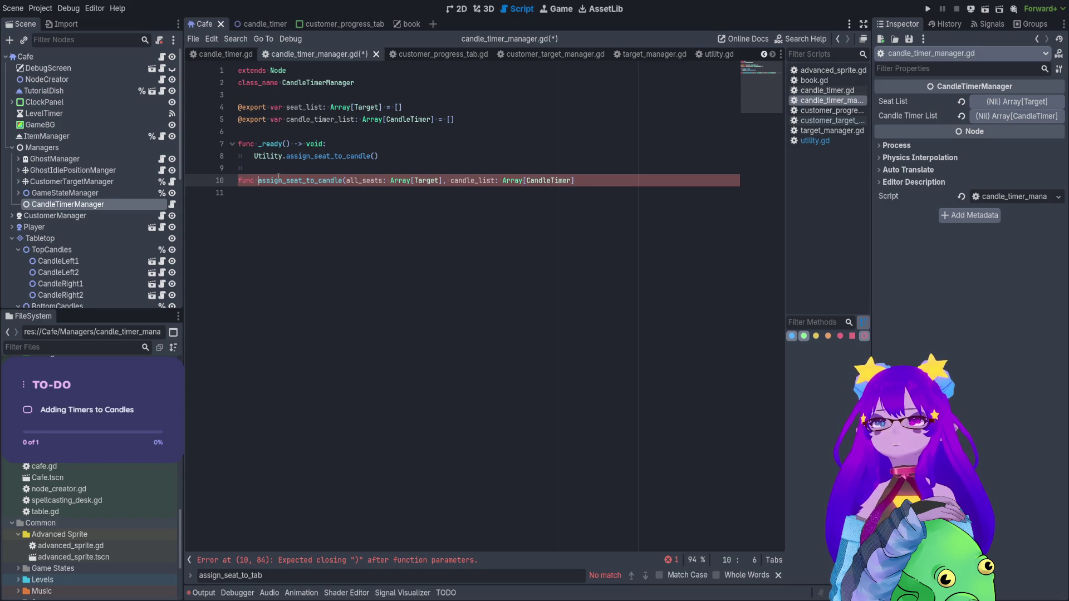
text(_)
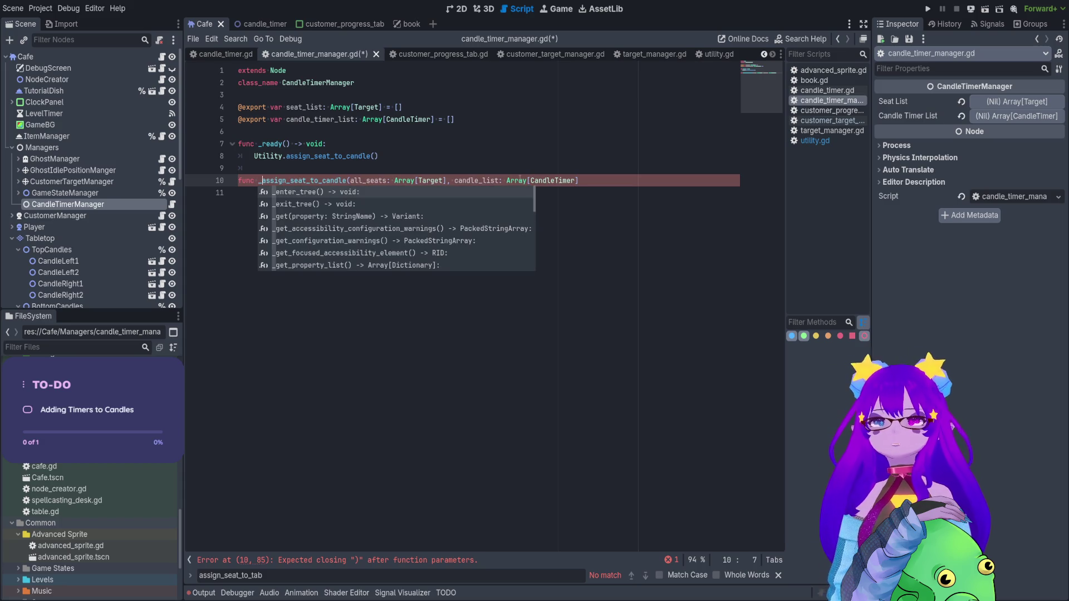
key(Escape)
click(597, 179)
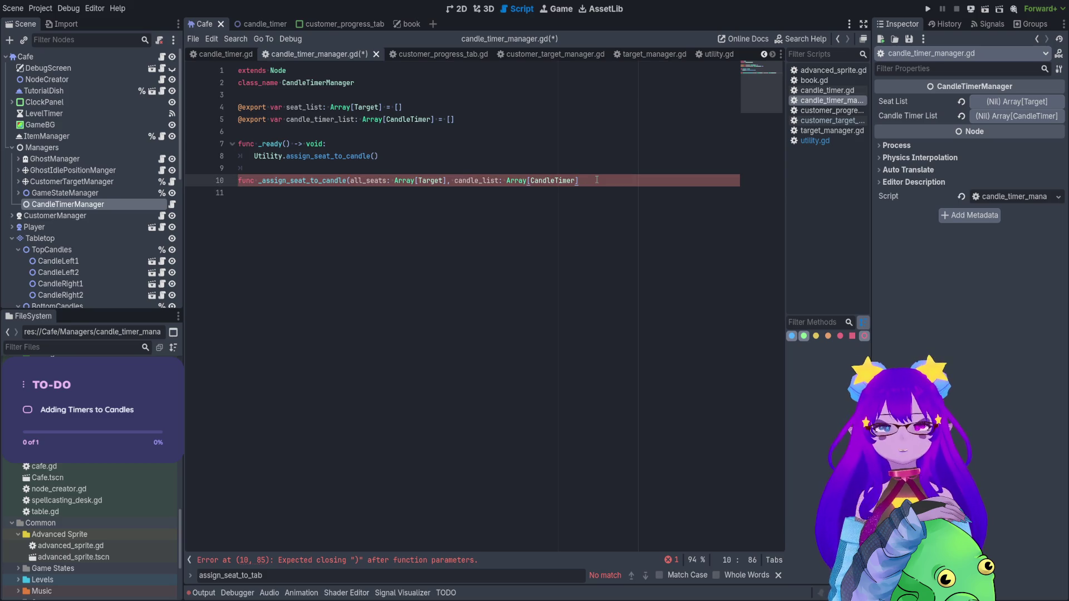
text())
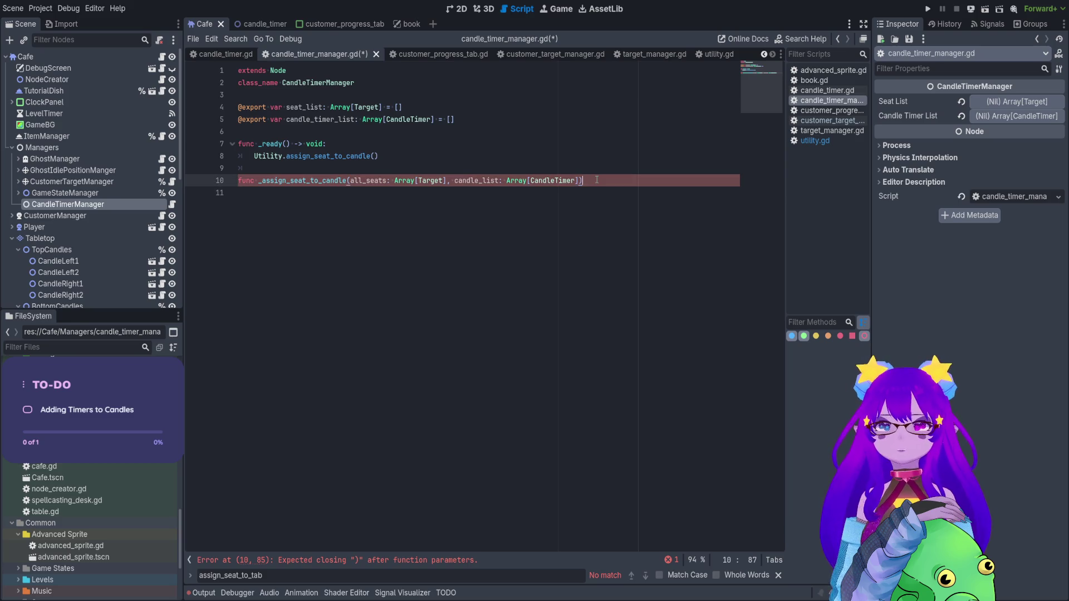
text( -> void:)
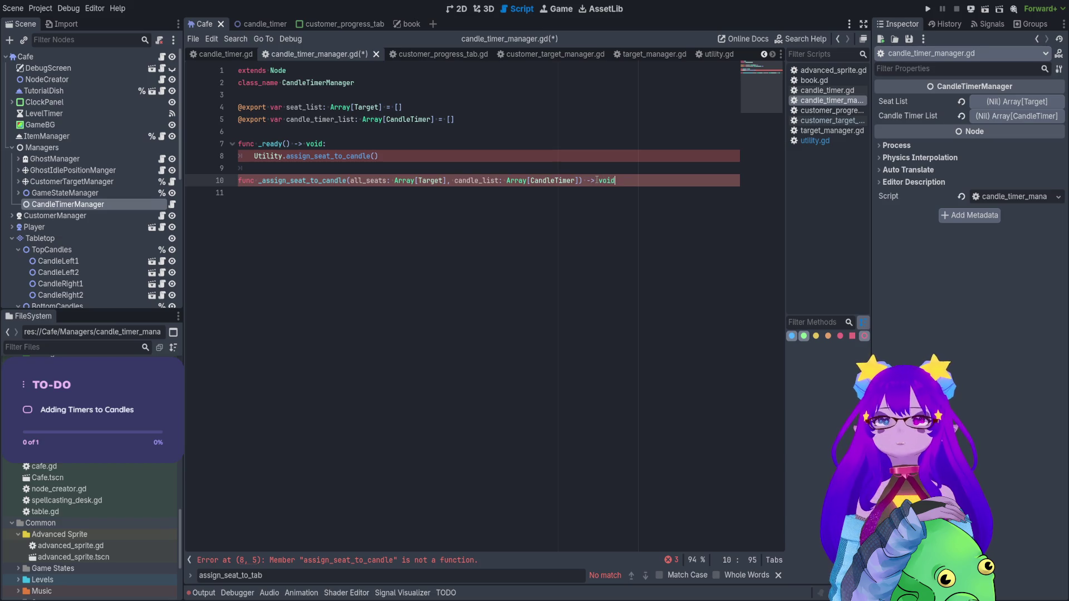
key(Return)
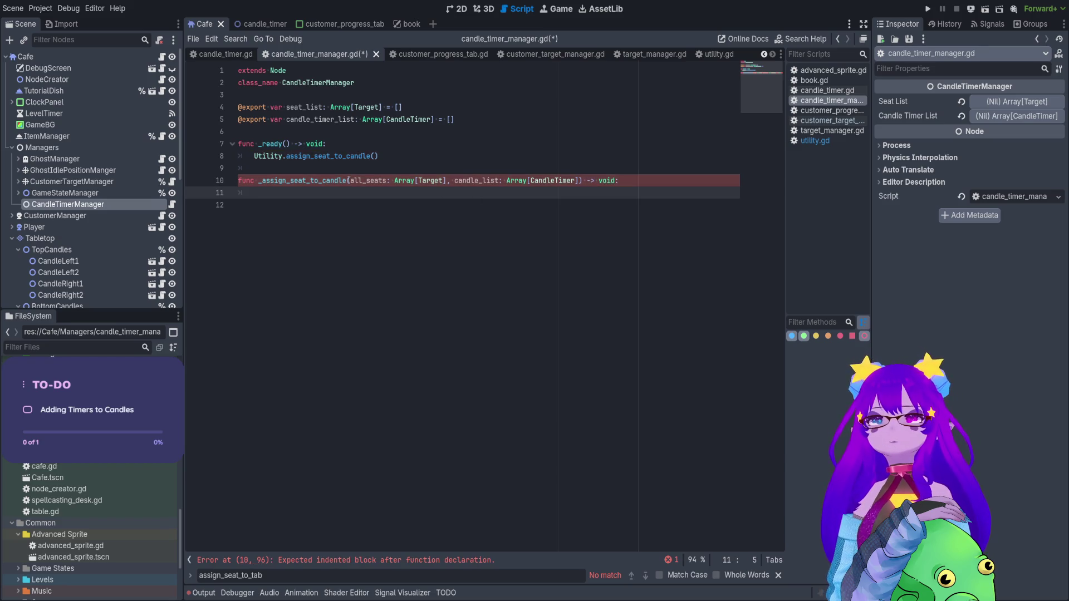
Step: Rename the function's parameters to new_seat_list and new_candle_timer_list and start a seat_list assignment
click(350, 180)
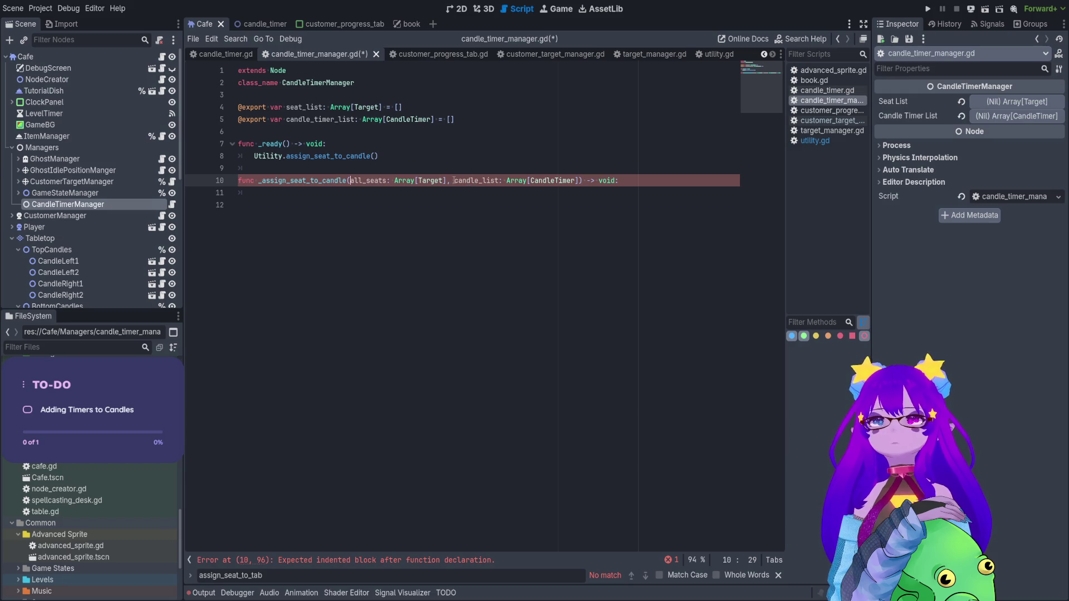
text(new_)
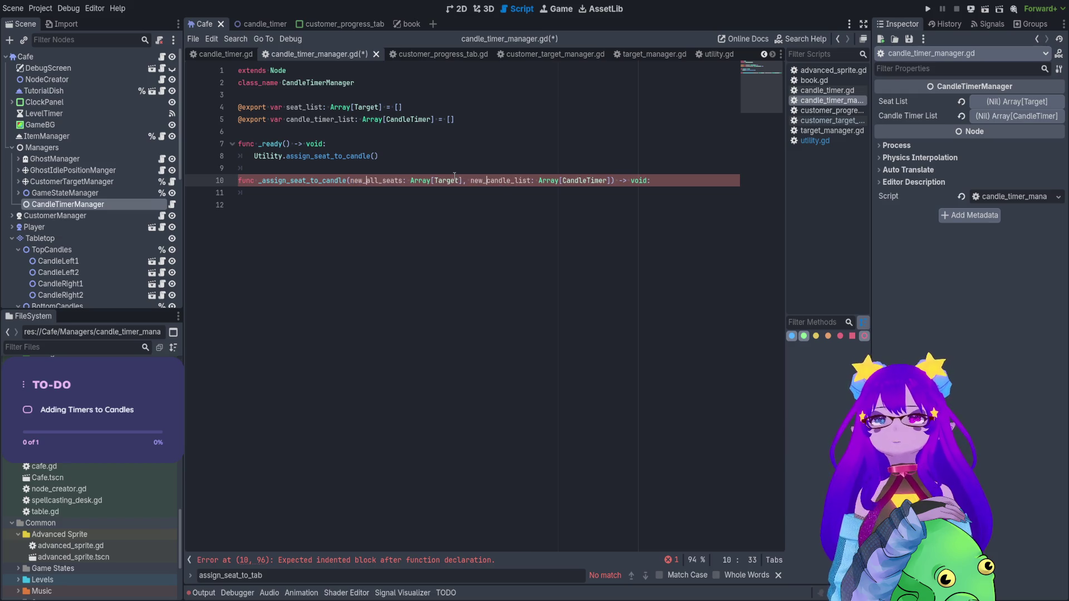
click(434, 203)
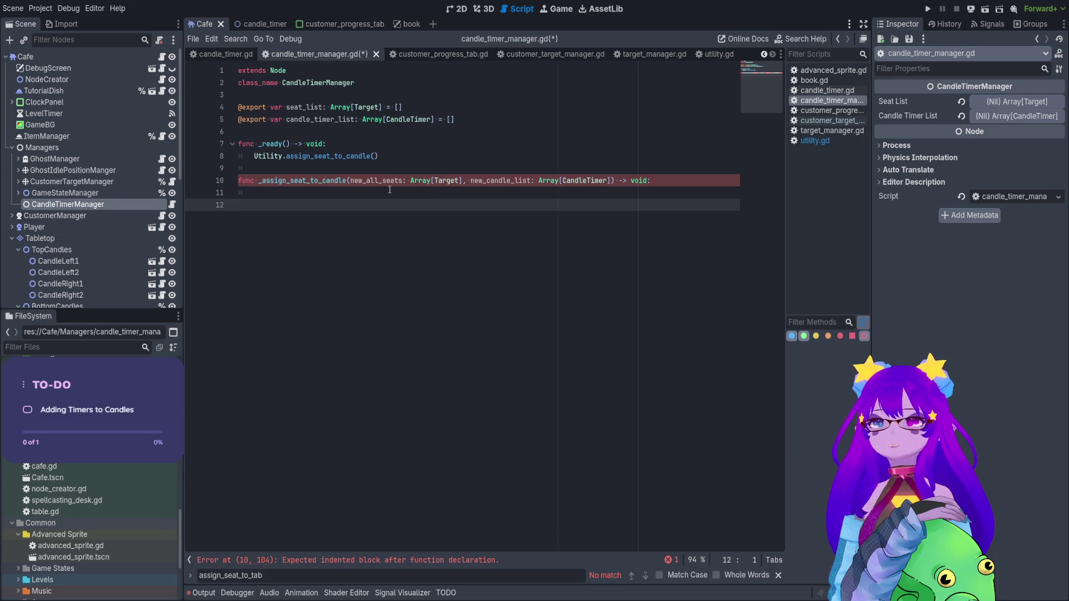
double_click(305, 107)
key(ctrl+c)
click(322, 192)
key(ctrl+v)
text(= new)
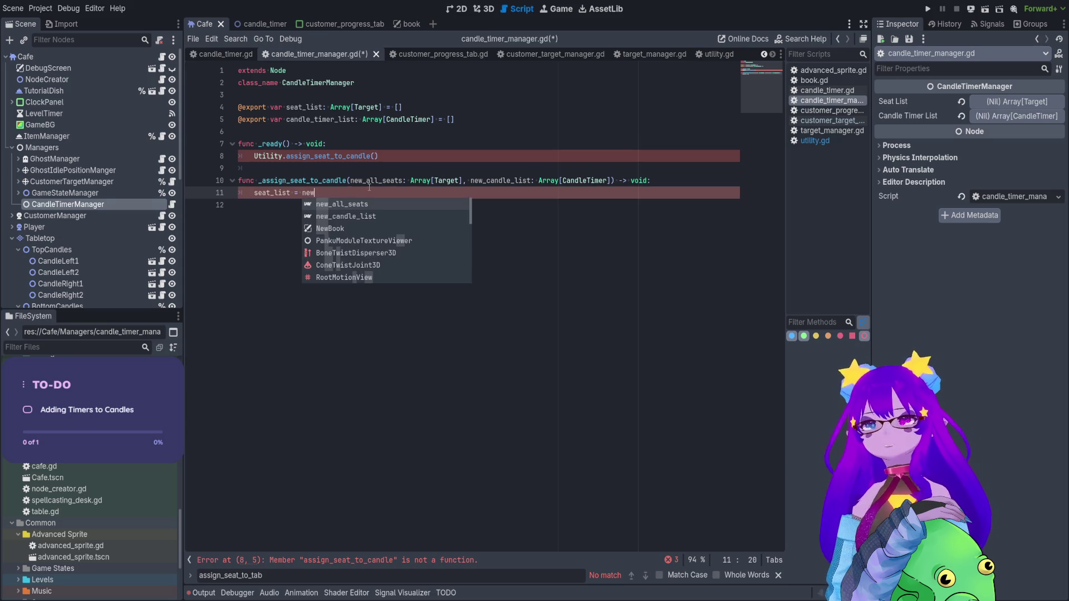
key(Escape)
double_click(279, 192)
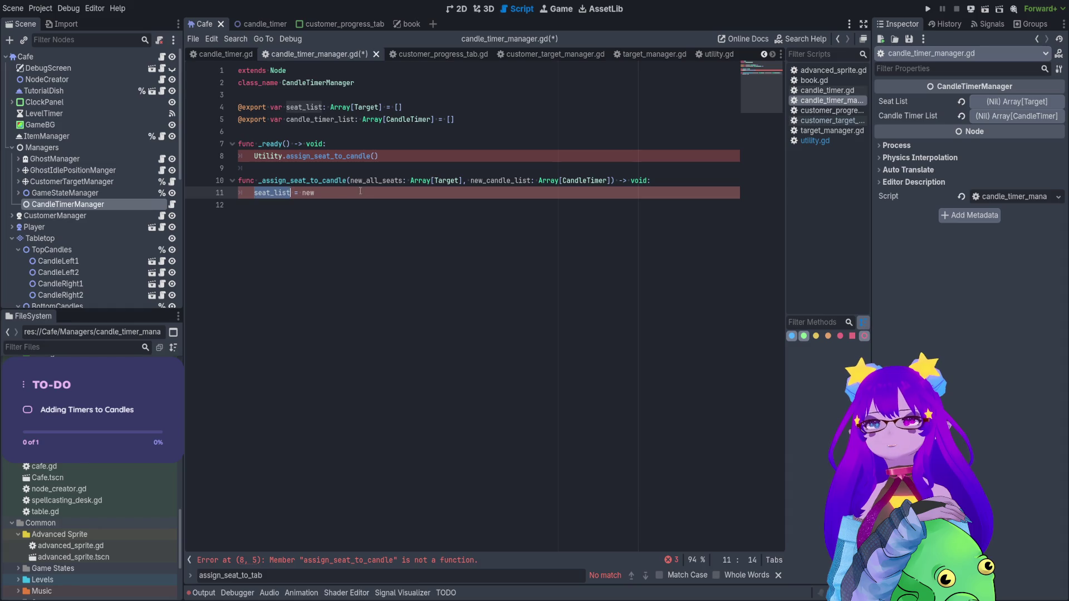
drag(368, 181, 404, 182)
key(ctrl+v)
double_click(341, 120)
drag(487, 181, 531, 181)
key(ctrl+v)
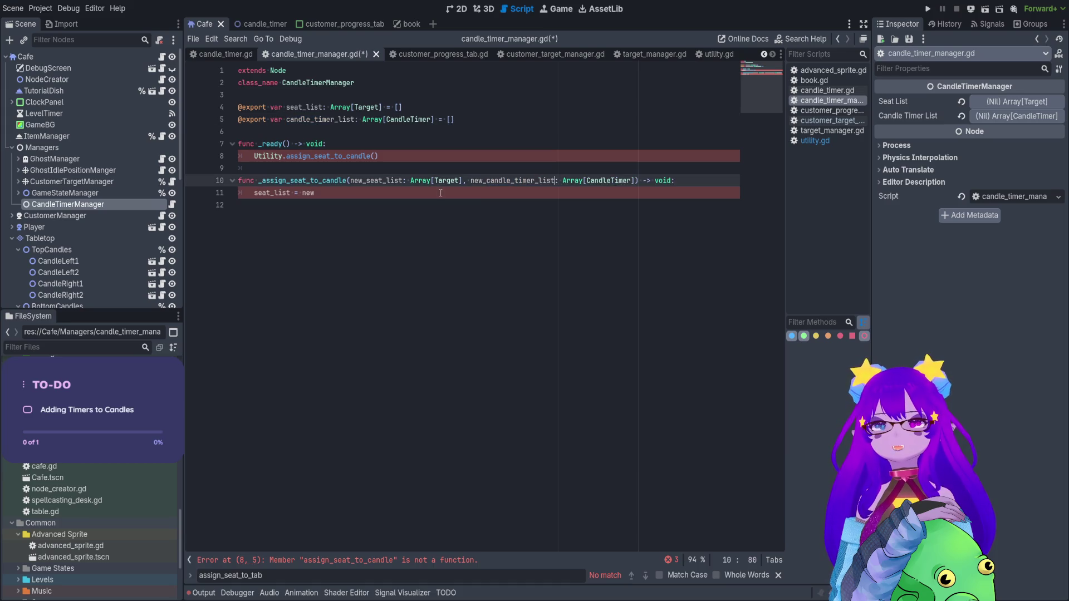
Step: Make the body assign seat_list = new_seat_list and candle_timer_list = new_candle_timer_list
click(391, 194)
key(ctrl+shift+d)
double_click(321, 119)
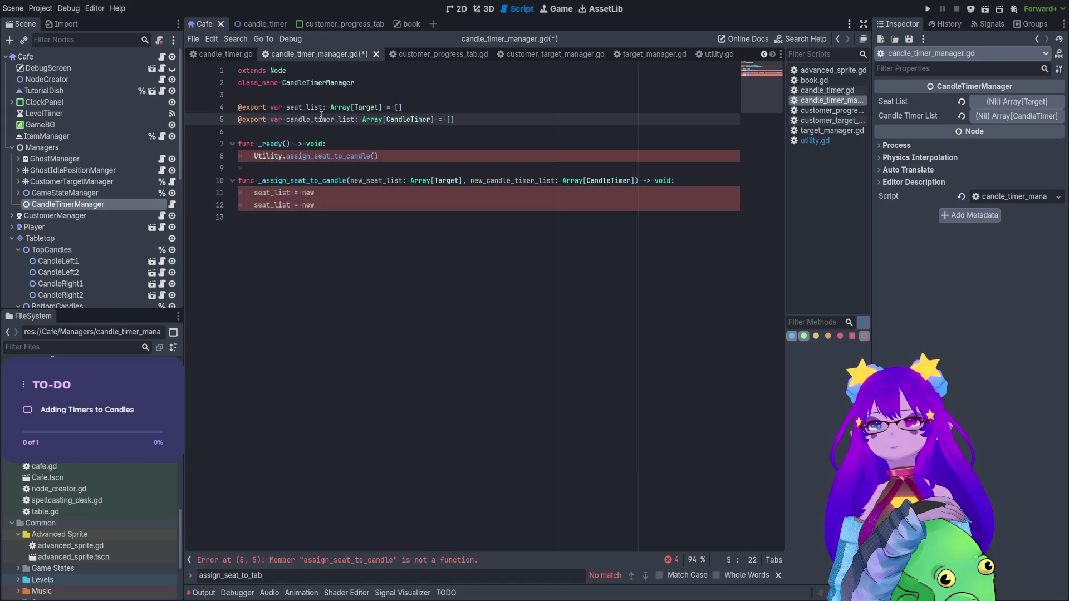
double_click(272, 205)
key(ctrl+v)
double_click(513, 181)
key(ctrl+c)
double_click(308, 205)
key(ctrl+v)
double_click(391, 181)
key(ctrl+c)
double_click(308, 193)
key(ctrl+v)
double_click(271, 193)
Step: In _ready, connect Utility.assign_seat_to_candle to _assign_seat_to_candle and save the script
double_click(282, 180)
key(ctrl+c)
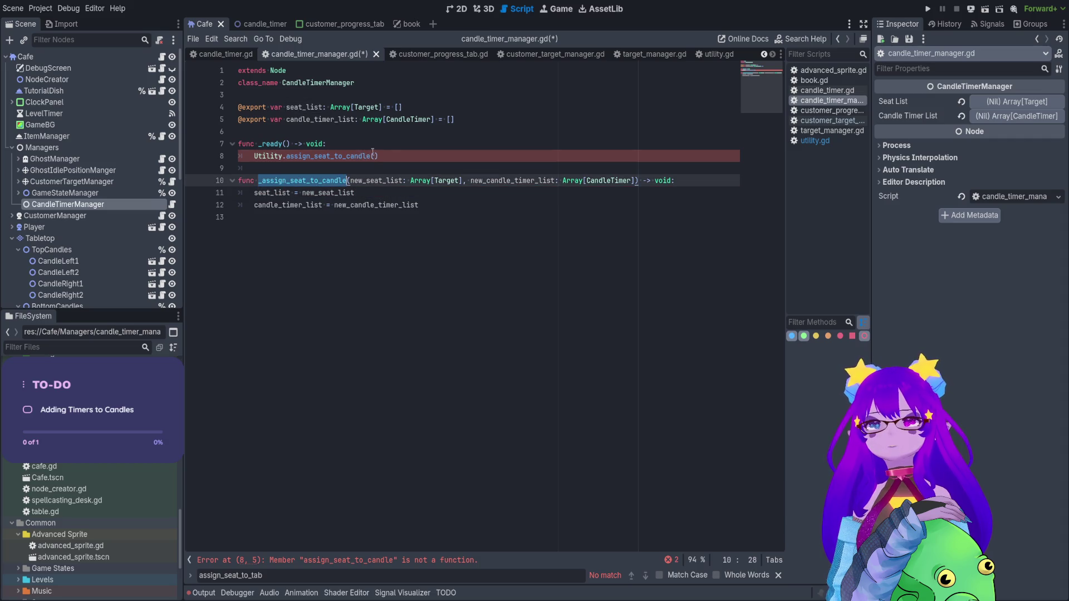
click(374, 156)
key(ctrl+v)
click(475, 213)
key(ctrl+s)
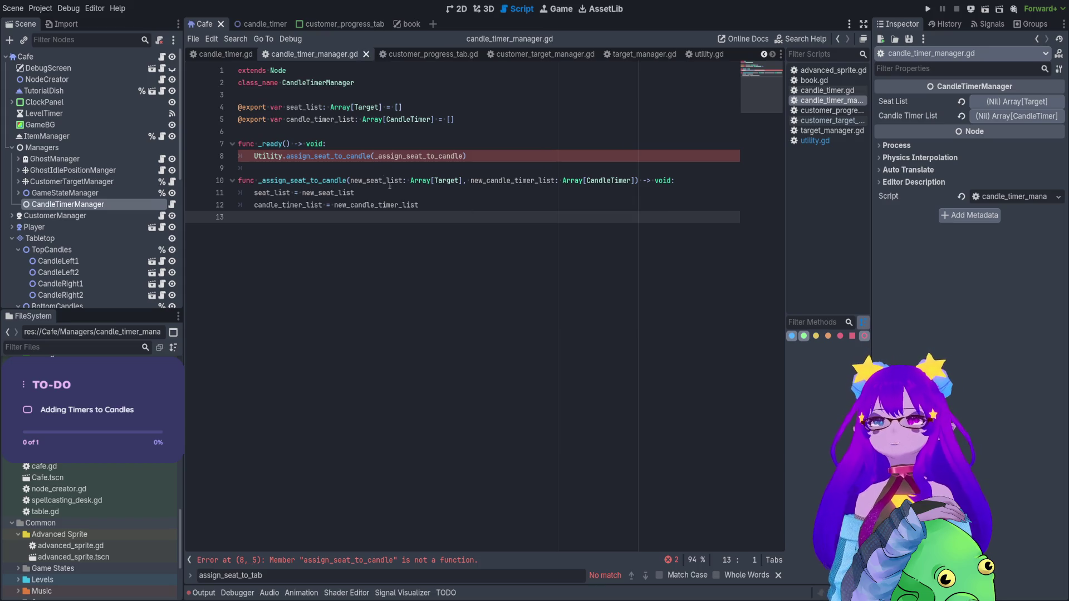
click(372, 156)
text(.connect)
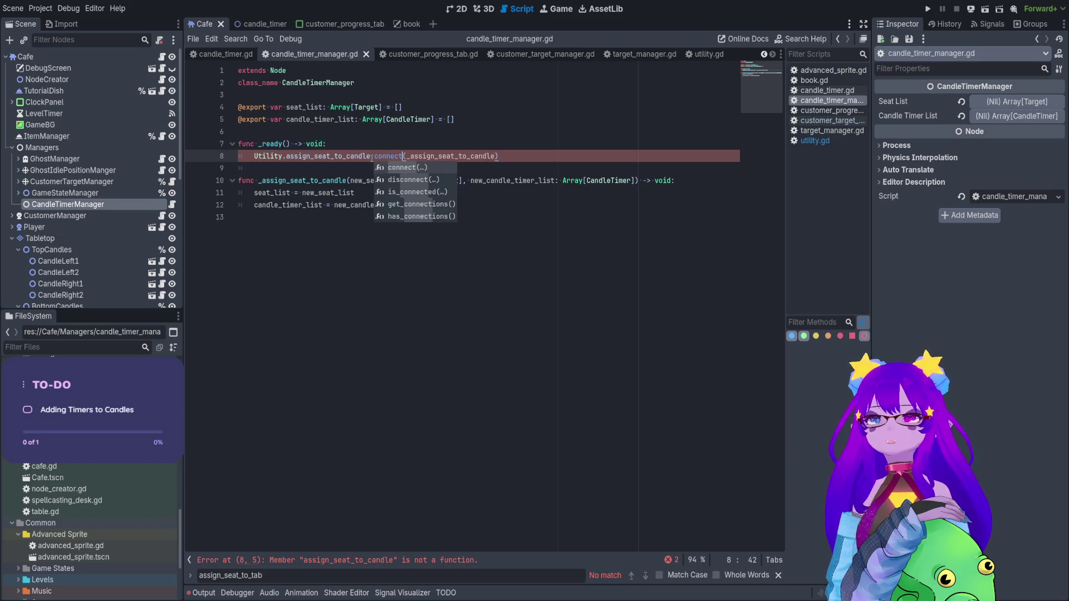
click(337, 225)
key(ctrl+s)
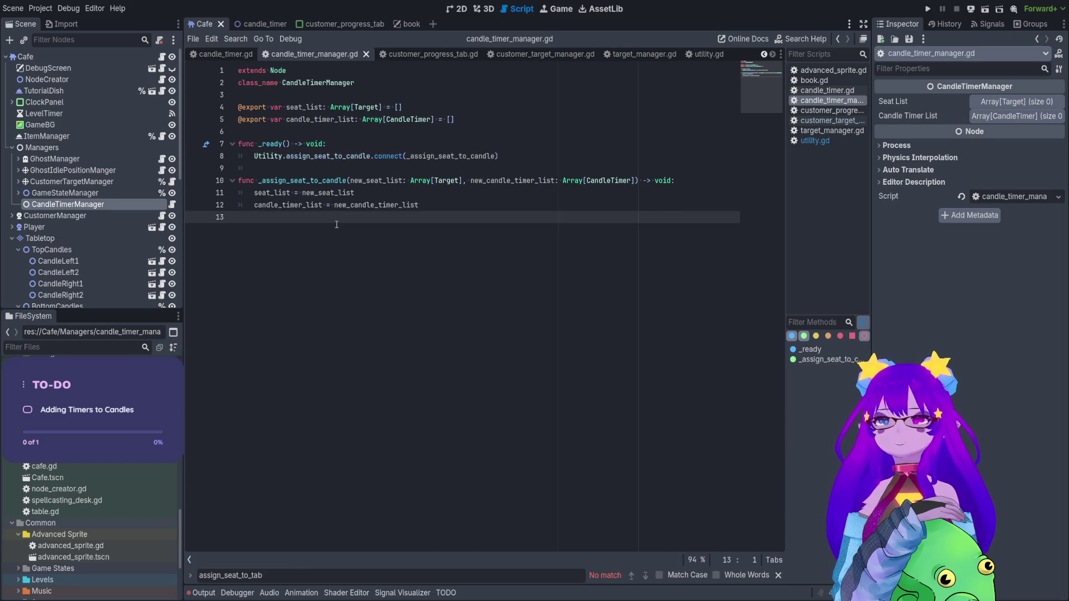
Step: In customer_target_manager.gd, replace candle_list with all_candles in the line-58 emit call and save
click(526, 56)
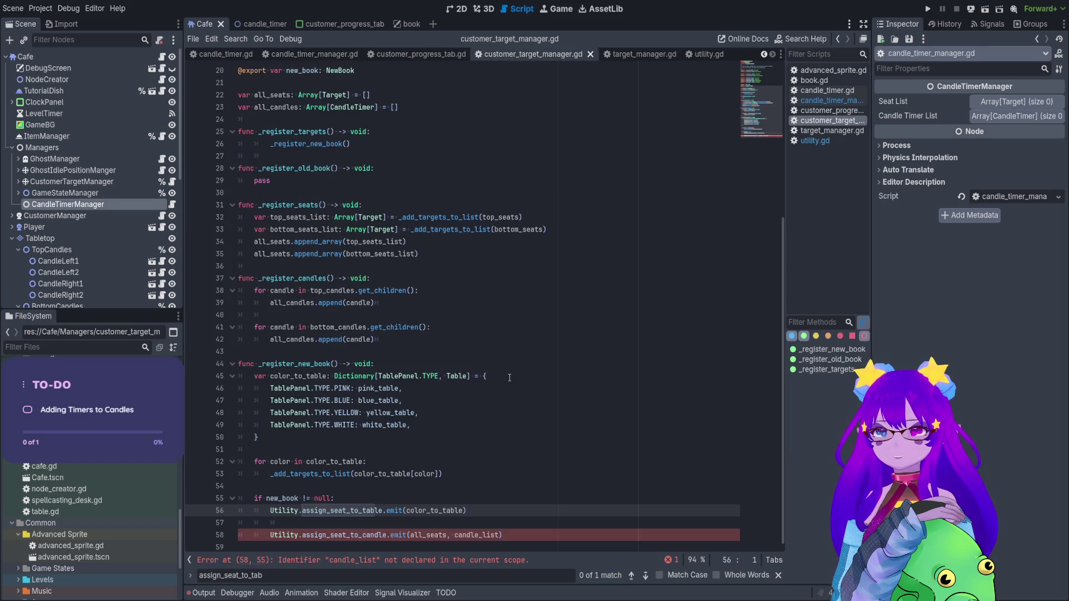
double_click(489, 535)
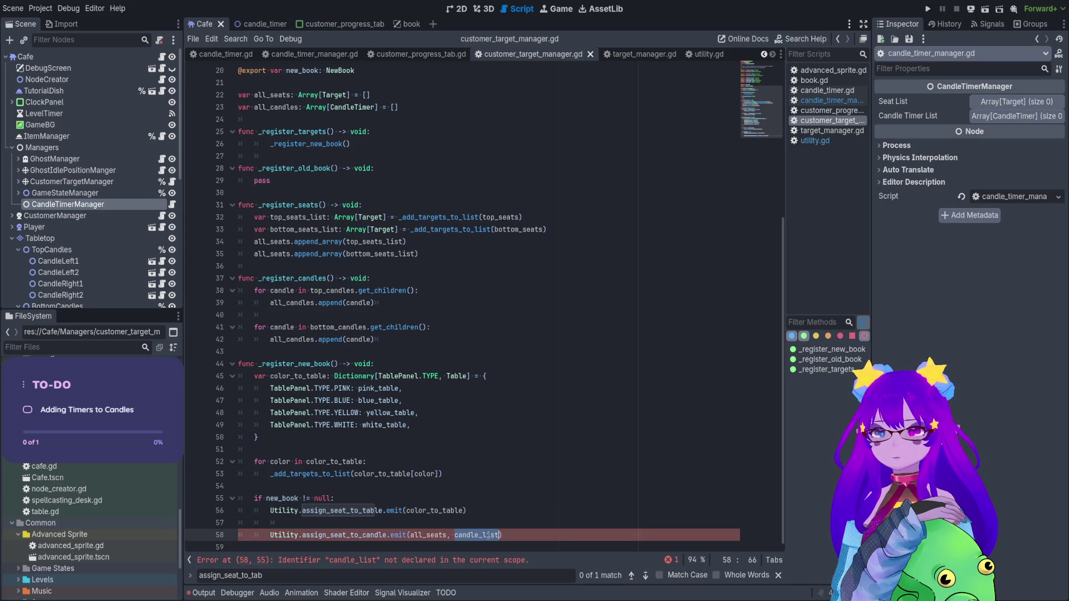
double_click(297, 304)
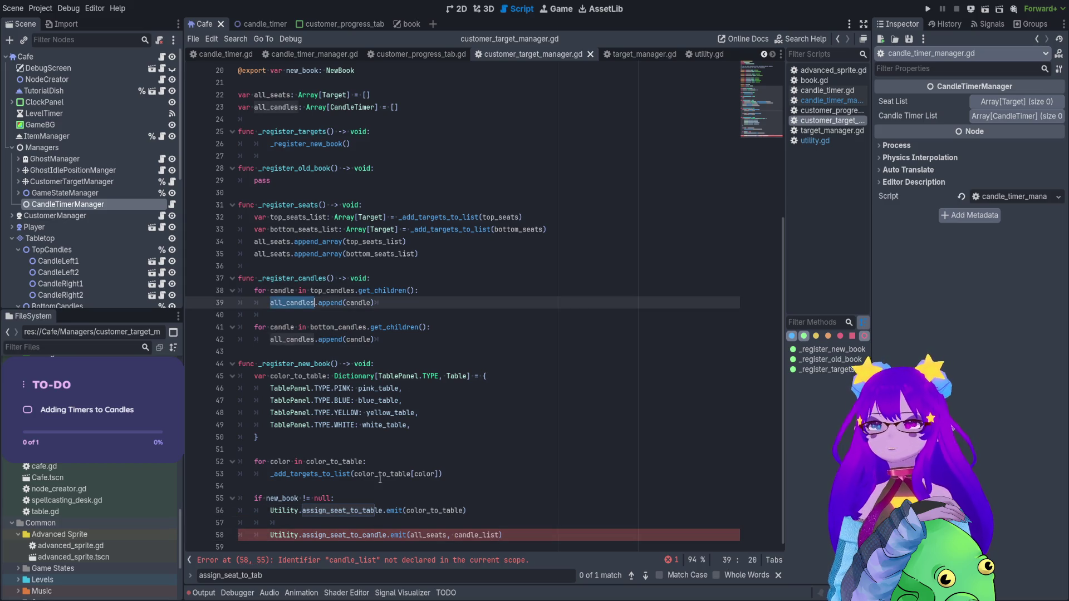
double_click(484, 535)
key(ctrl+v)
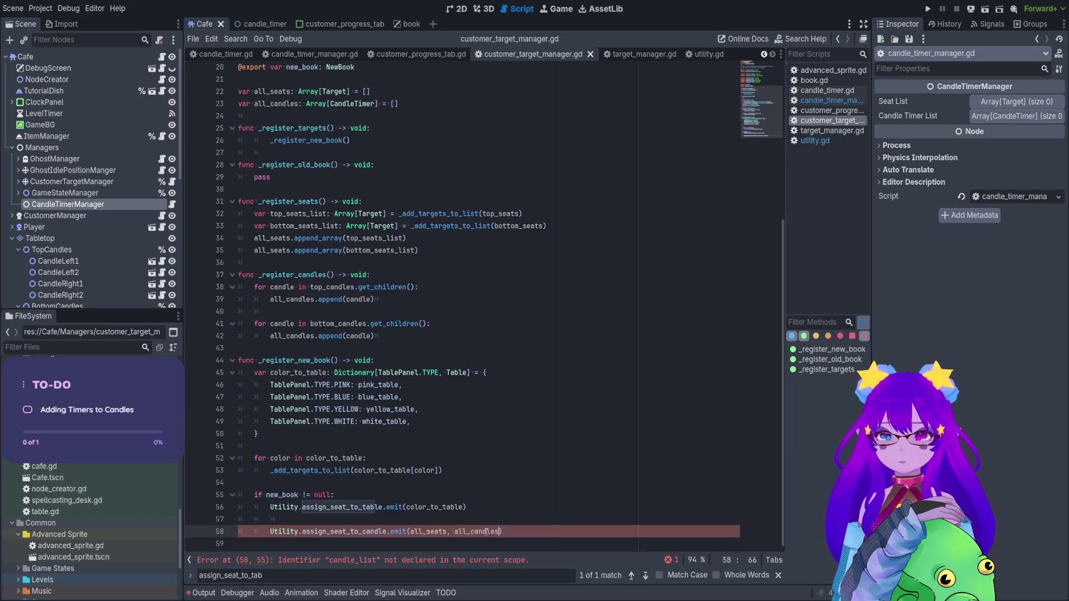
click(312, 361)
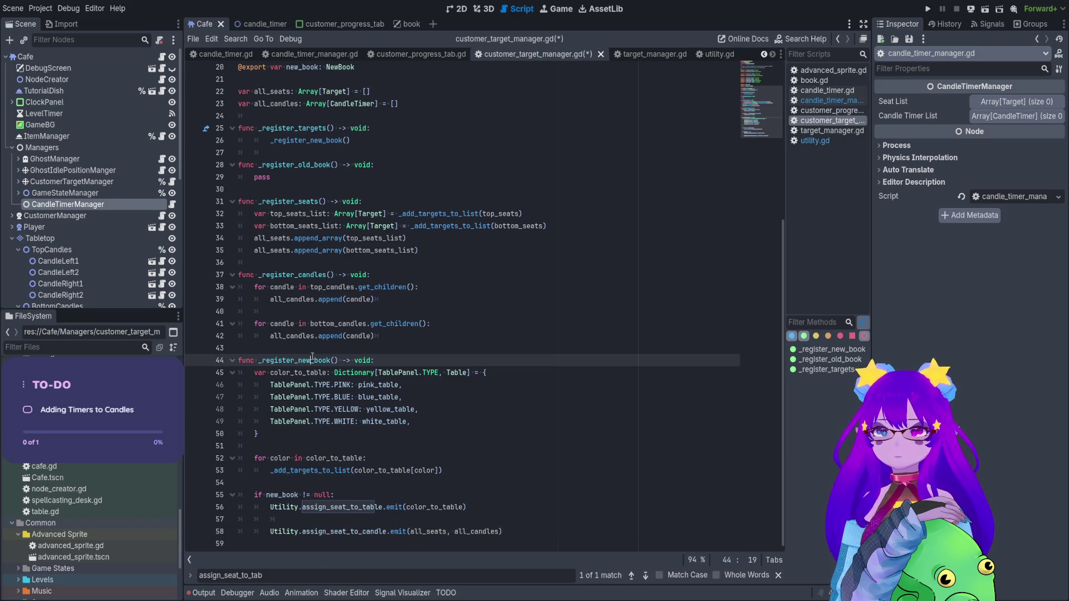
click(368, 526)
click(468, 532)
key(ctrl+s)
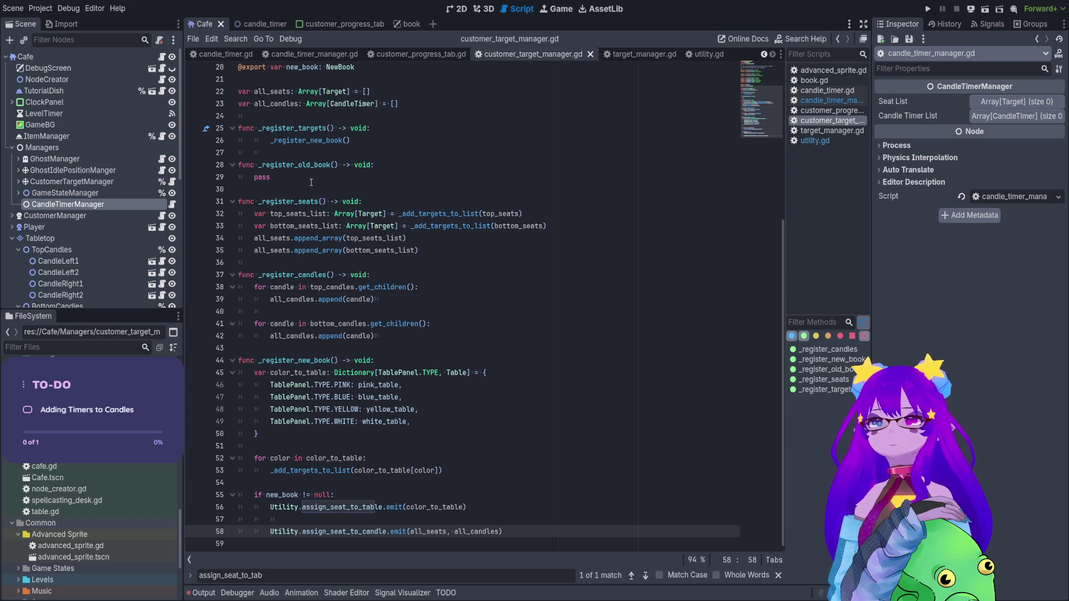
scroll(343, 215, up, 5)
scroll(288, 424, up, 2)
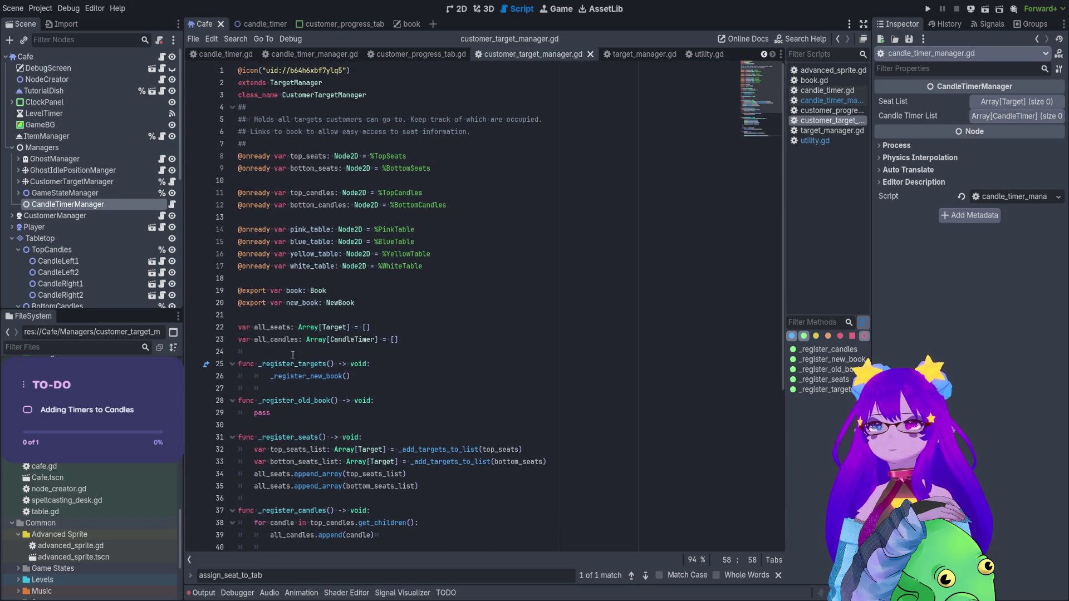
scroll(293, 355, down, 6)
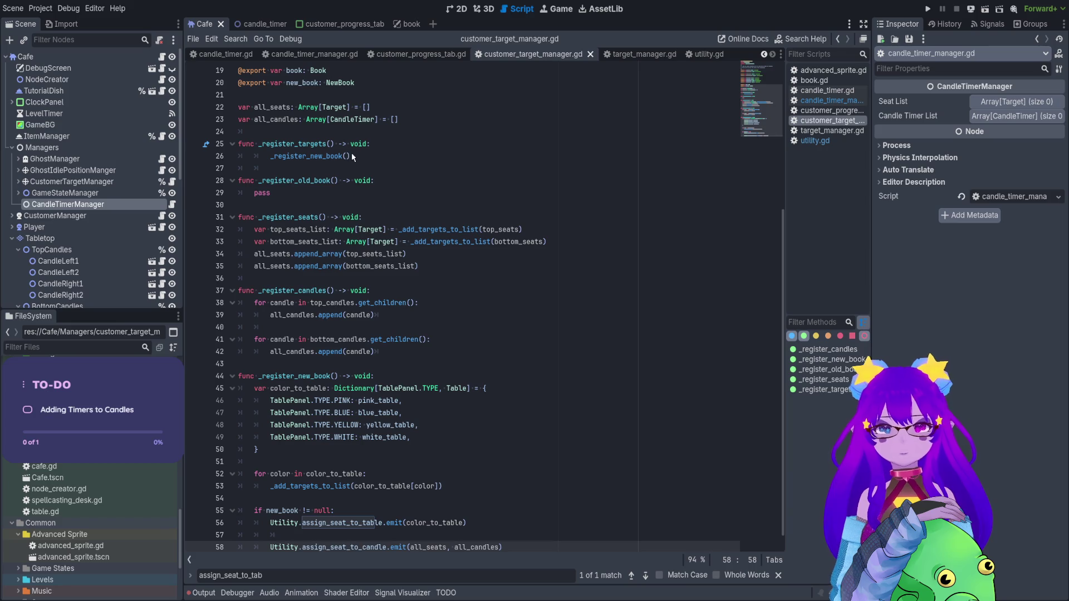
Step: Copy book.gd's assign_seat_to_tab function and its assign_customer_to_tab connect line
click(814, 81)
click(509, 245)
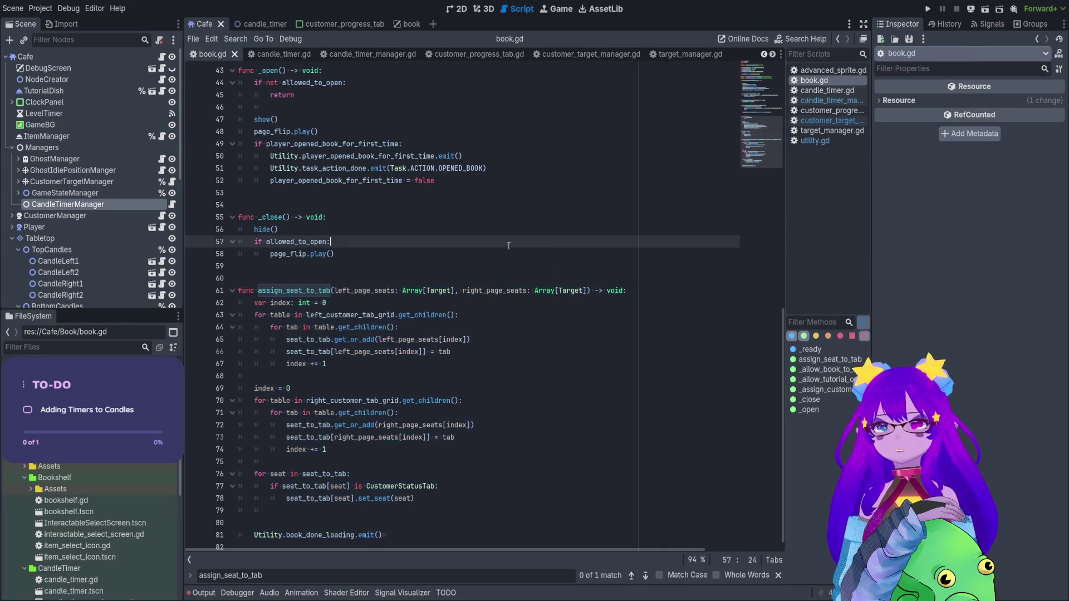
scroll(331, 373, down, 1)
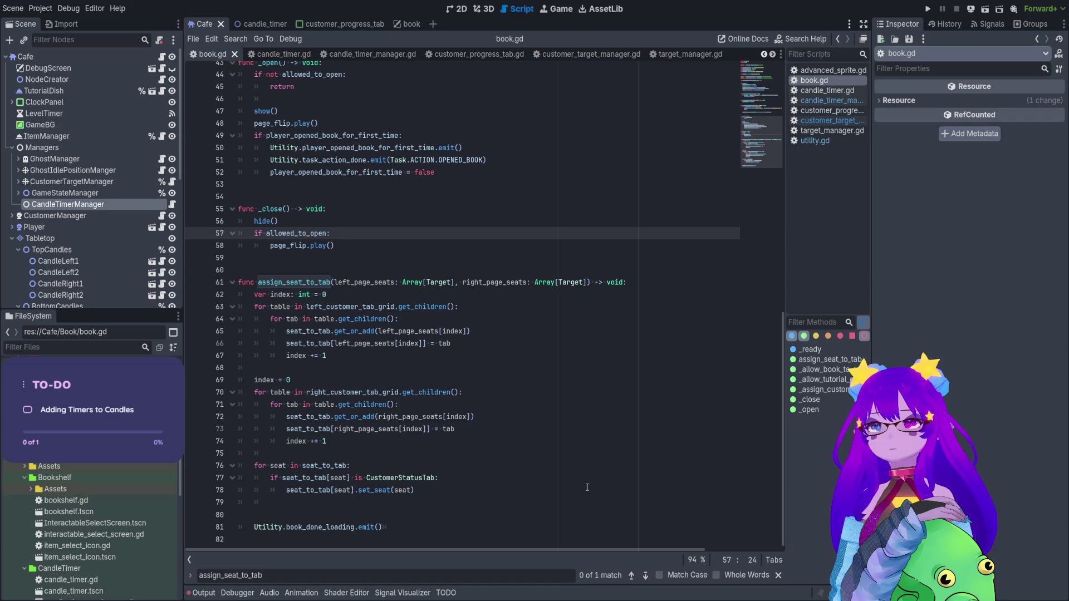
mouse_move(387, 527)
mouse_down()
mouse_move(241, 456)
mouse_move(217, 283)
mouse_up()
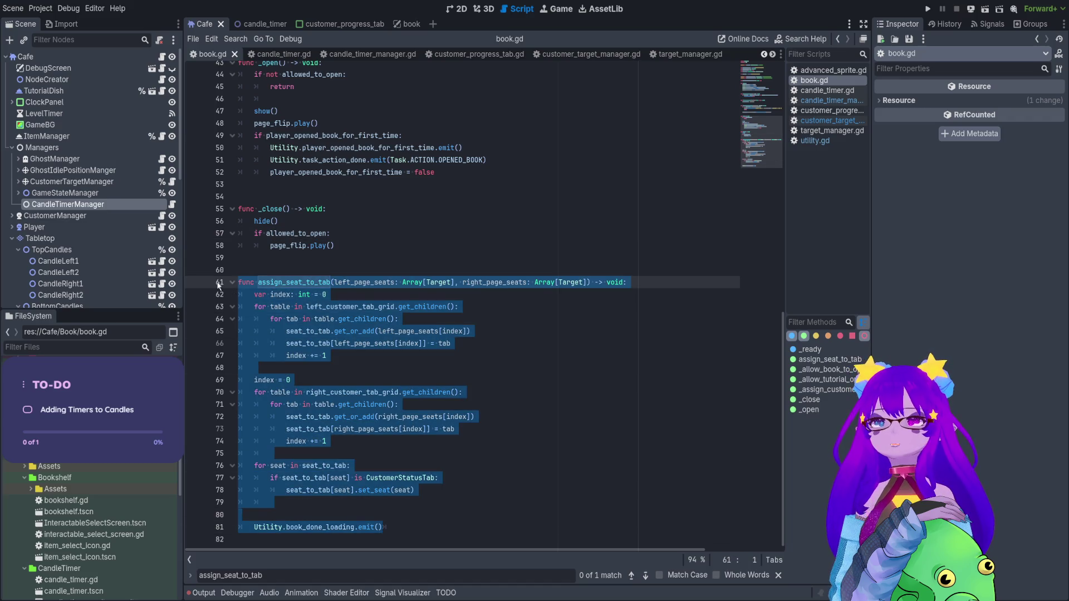
scroll(576, 366, up, 9)
mouse_move(575, 367)
mouse_down()
mouse_move(390, 352)
mouse_move(240, 283)
mouse_up()
scroll(376, 246, up, 4)
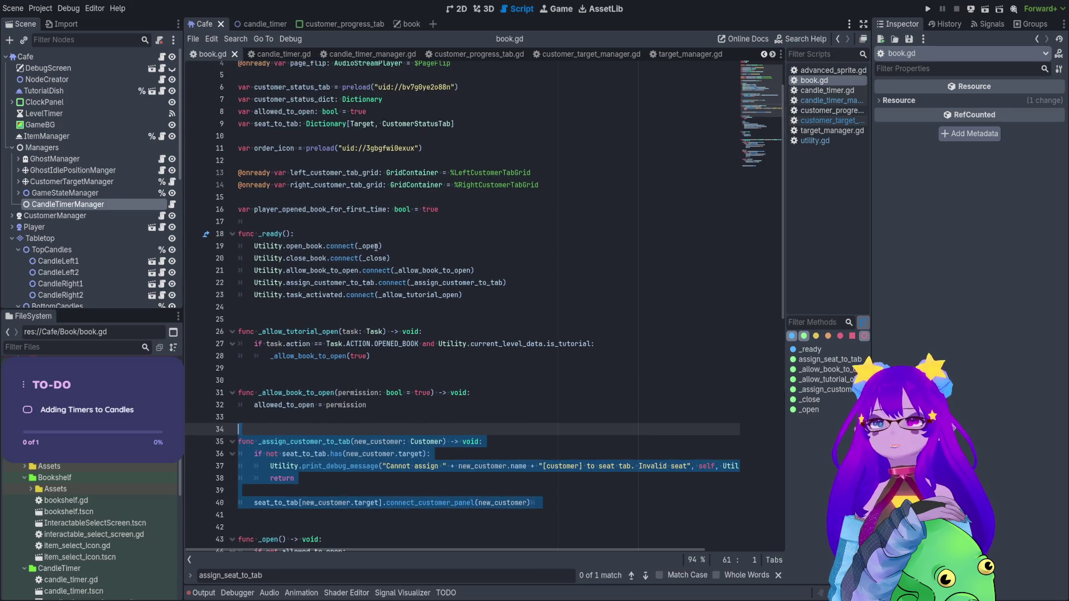
drag(506, 283, 205, 280)
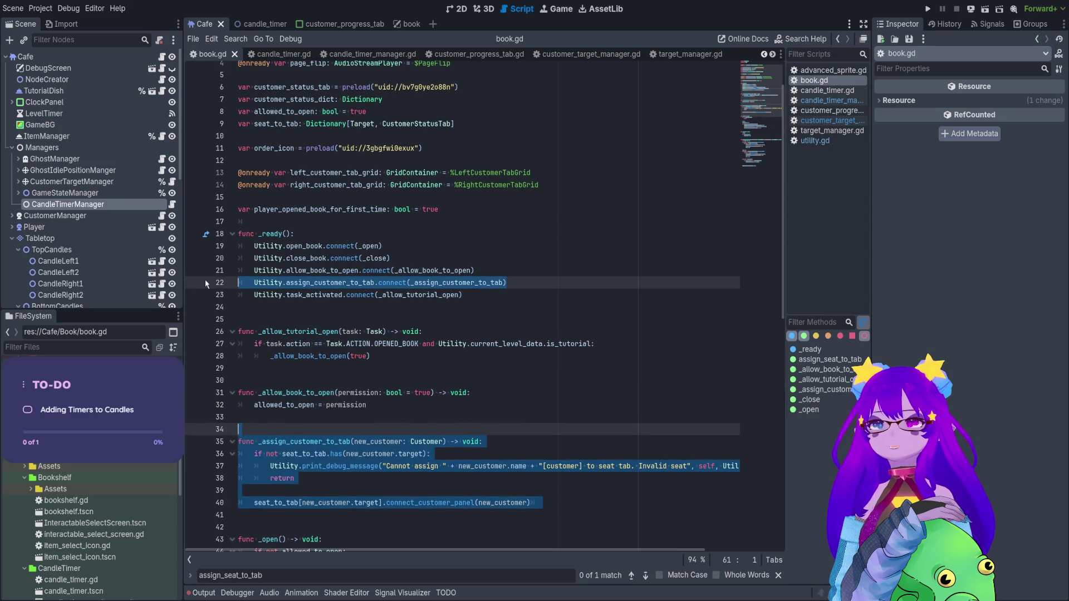
Step: Paste the book.gd code at the end of candle_timer_manager.gd and comment the block out
click(367, 54)
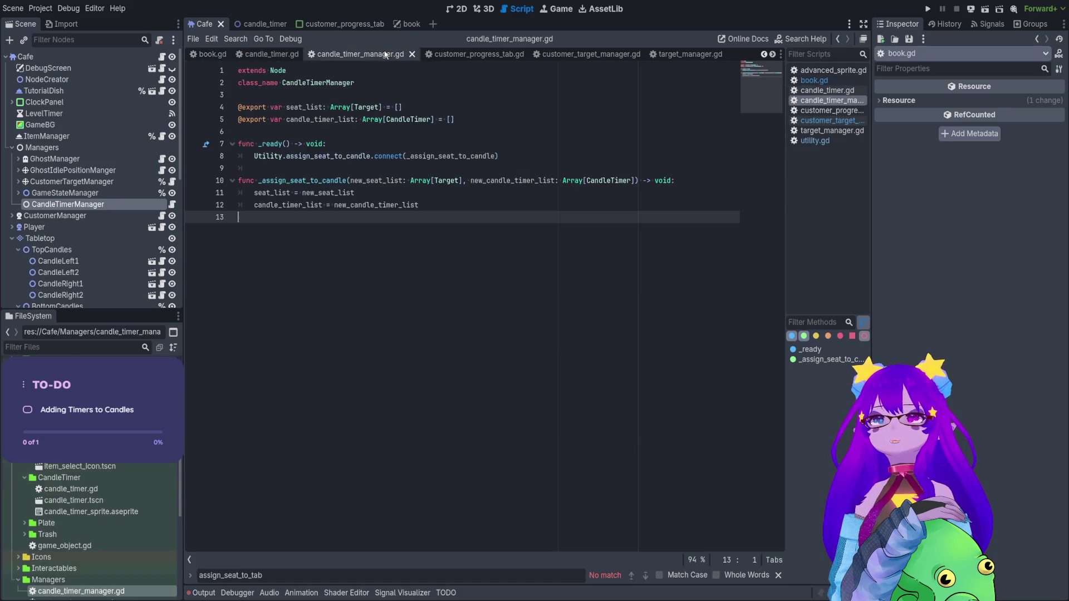
key(Return)
key(Return)
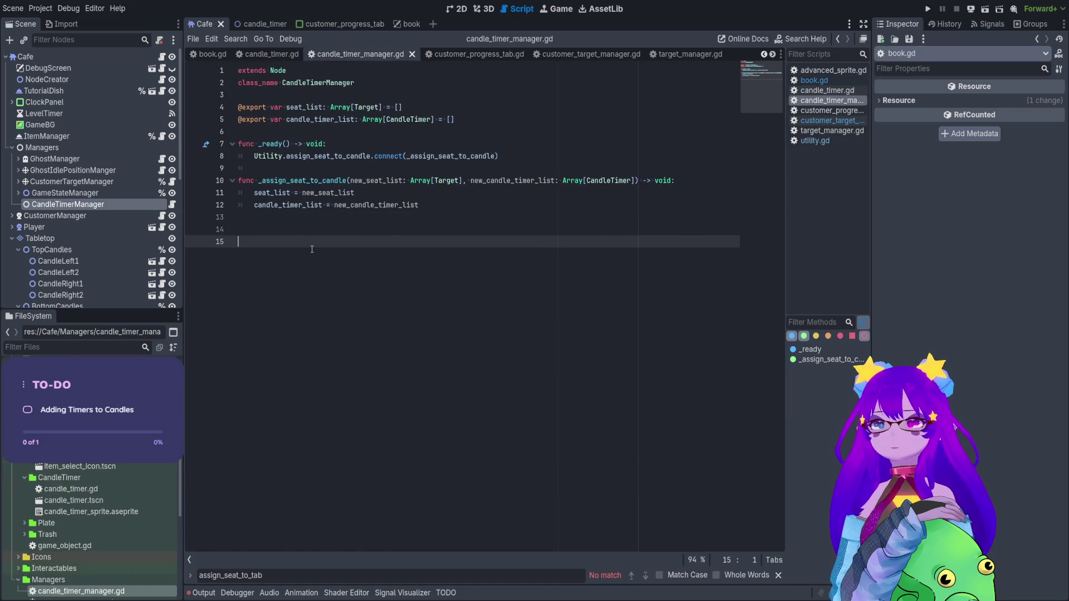
key(ctrl+v)
double_click(322, 141)
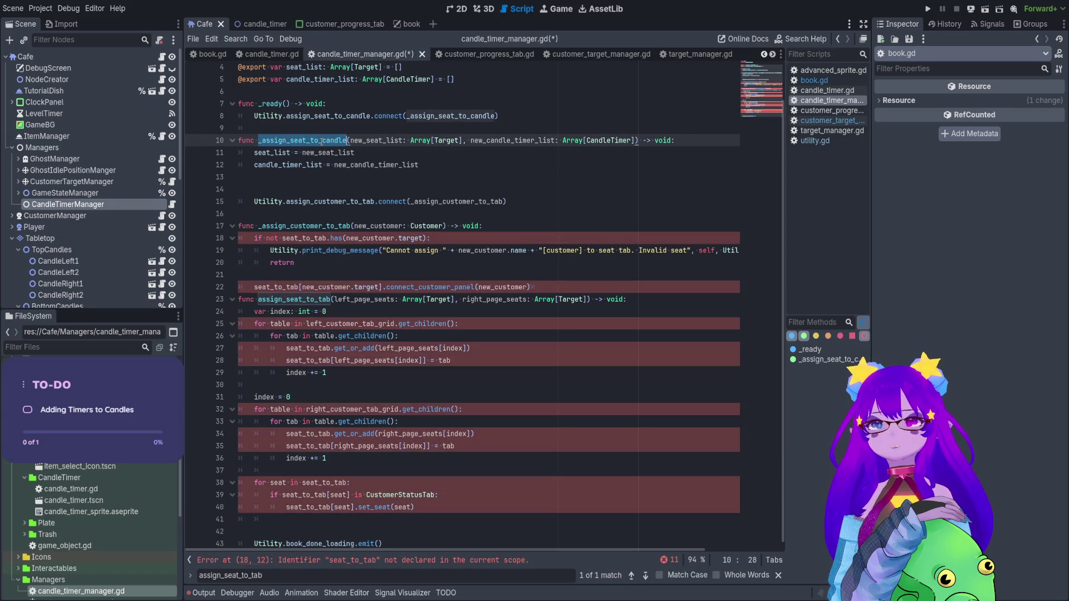
key(F3)
scroll(361, 291, down, 1)
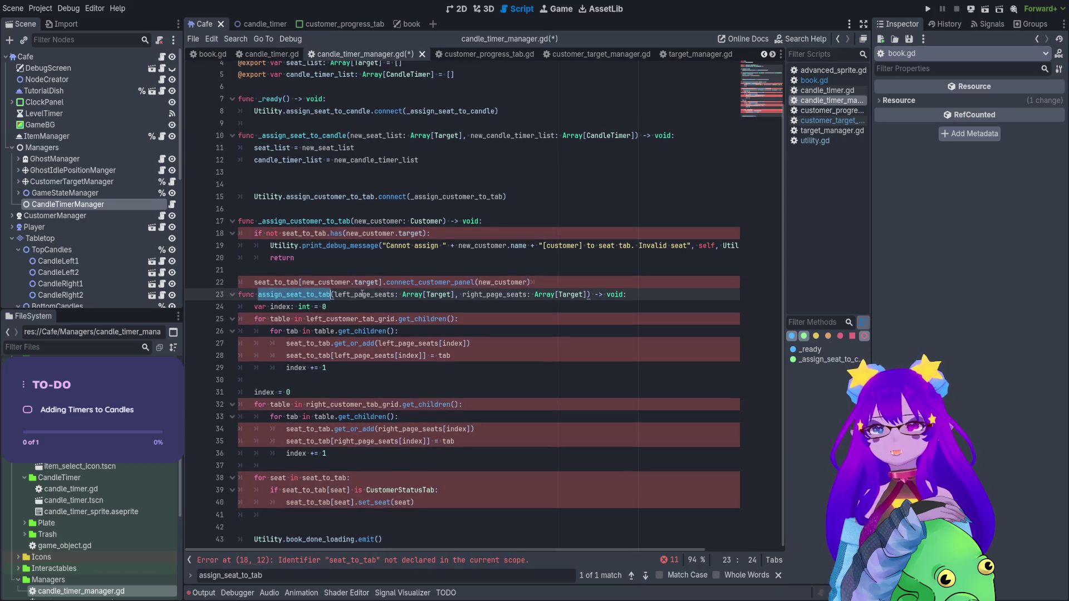
mouse_move(390, 539)
mouse_down()
mouse_move(535, 282)
mouse_move(267, 150)
mouse_move(247, 185)
mouse_move(223, 135)
mouse_move(218, 215)
mouse_up()
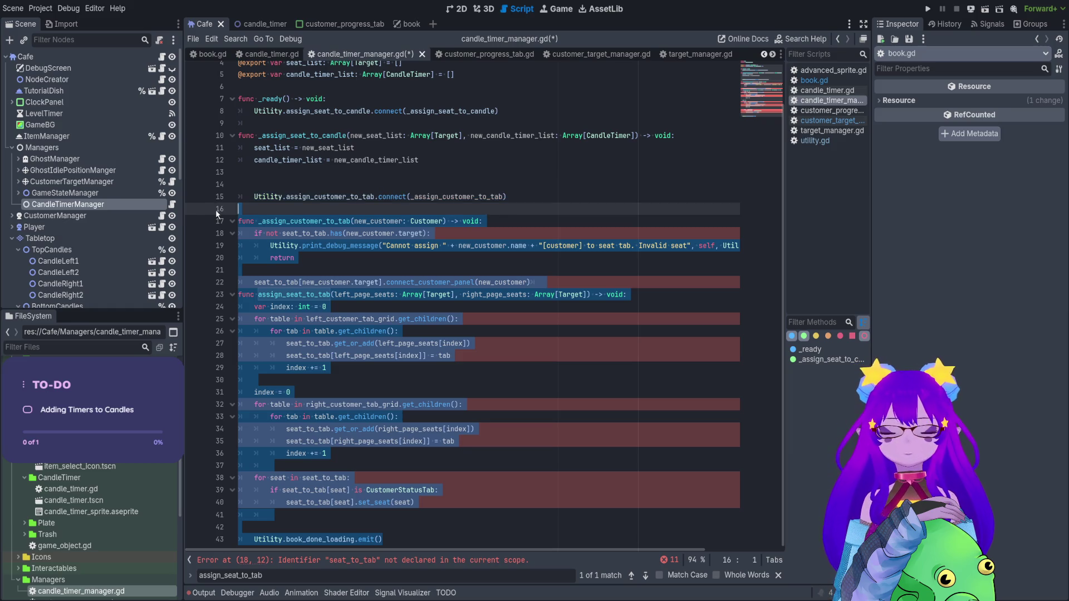
key(ctrl+k)
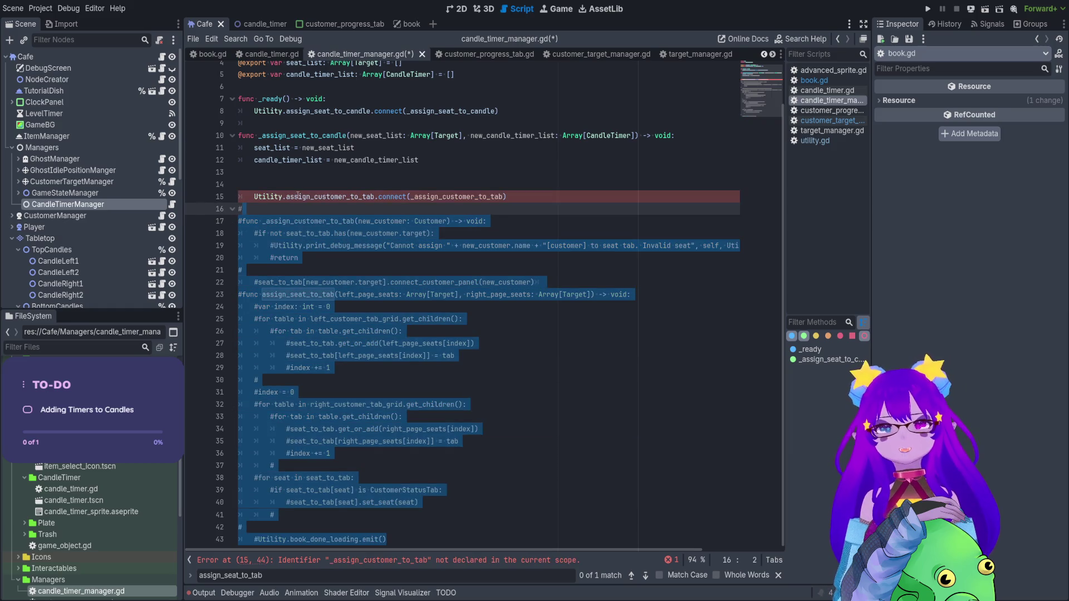
Step: Search the whole project for assign_customer_to_tab
click(298, 196)
double_click(298, 196)
key(ctrl+f)
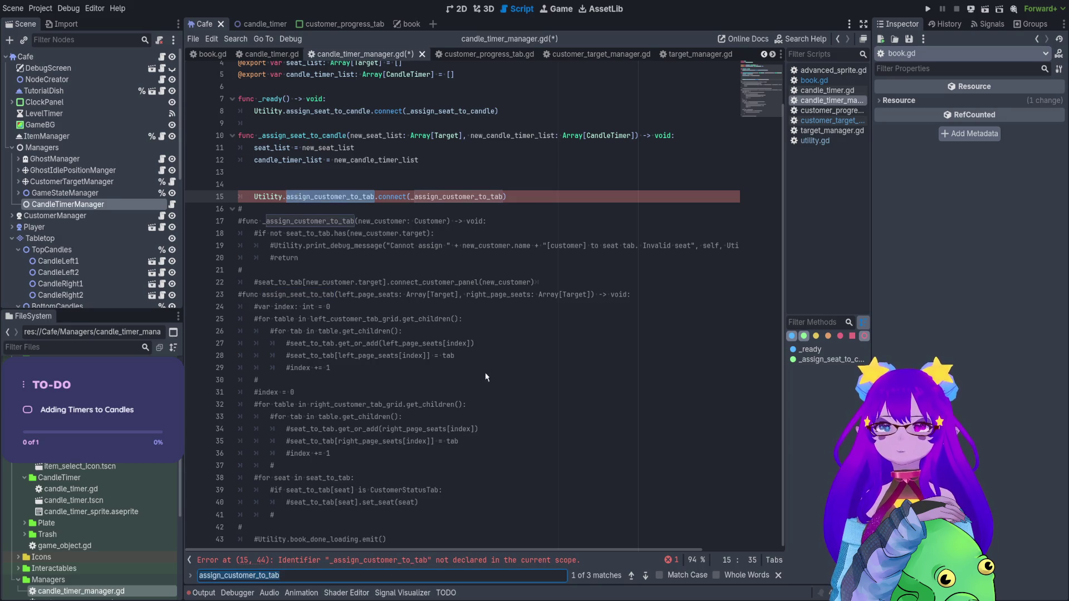
key(ctrl+shift+f)
key(Return)
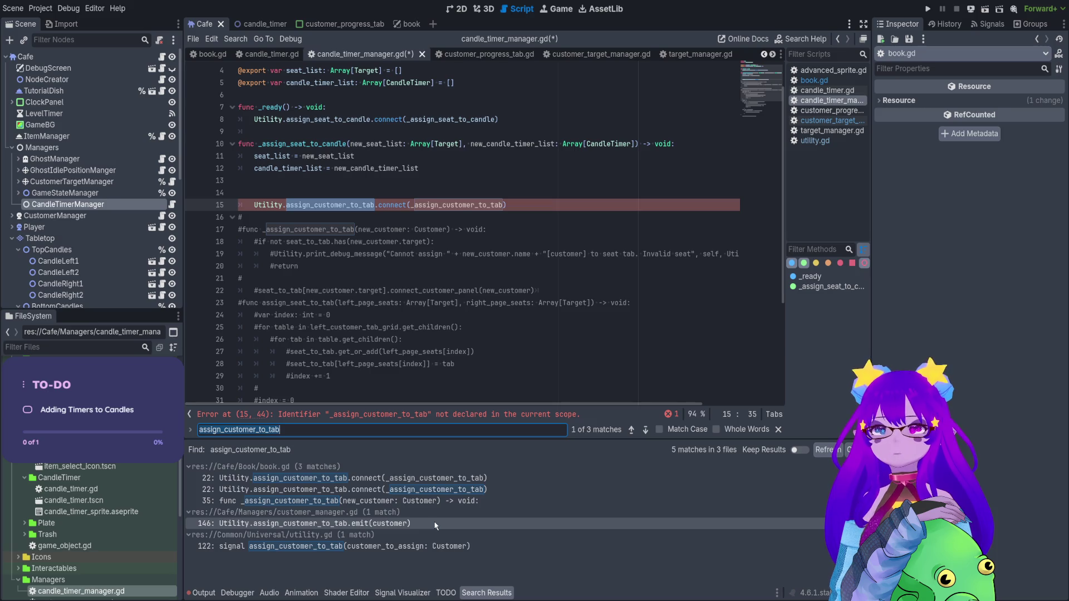
Step: Inspect the assign_customer_to_tab emit call on line 146 of customer_manager.gd and save the scripts
click(435, 524)
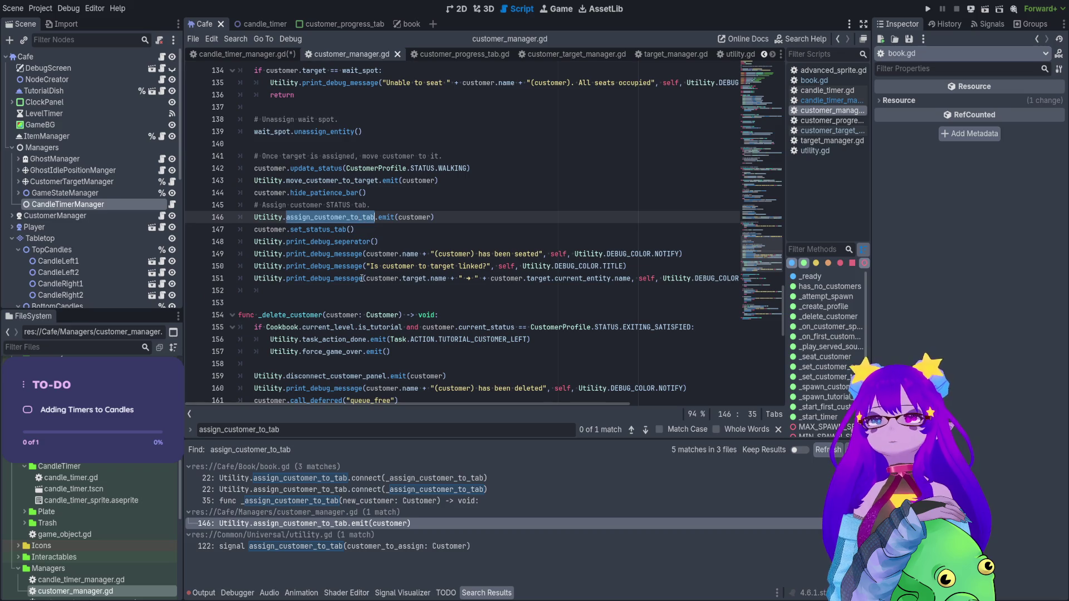
scroll(362, 278, up, 1)
click(467, 258)
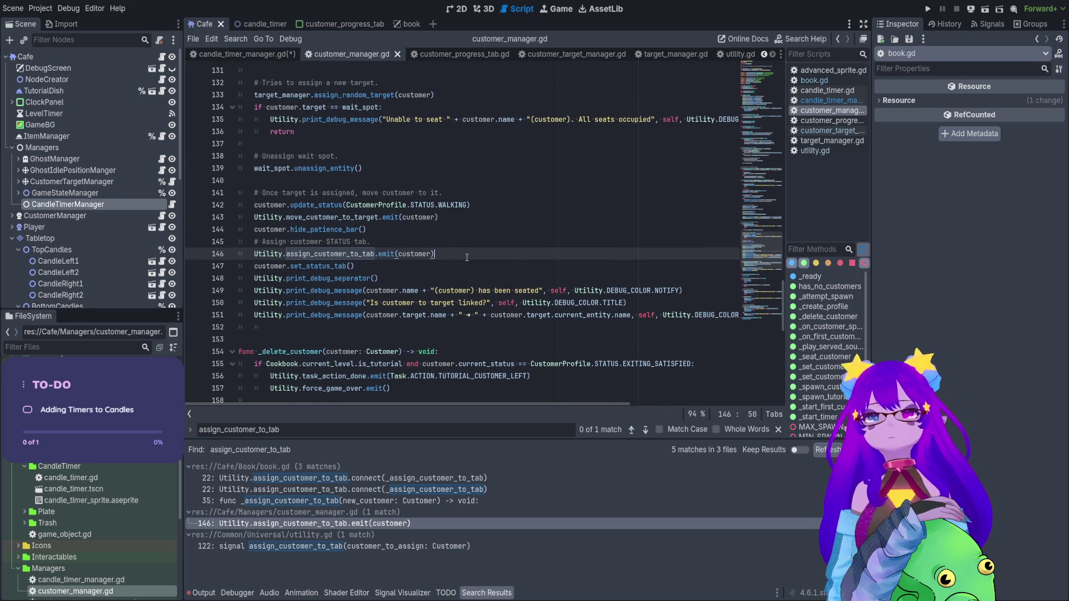
key(Return)
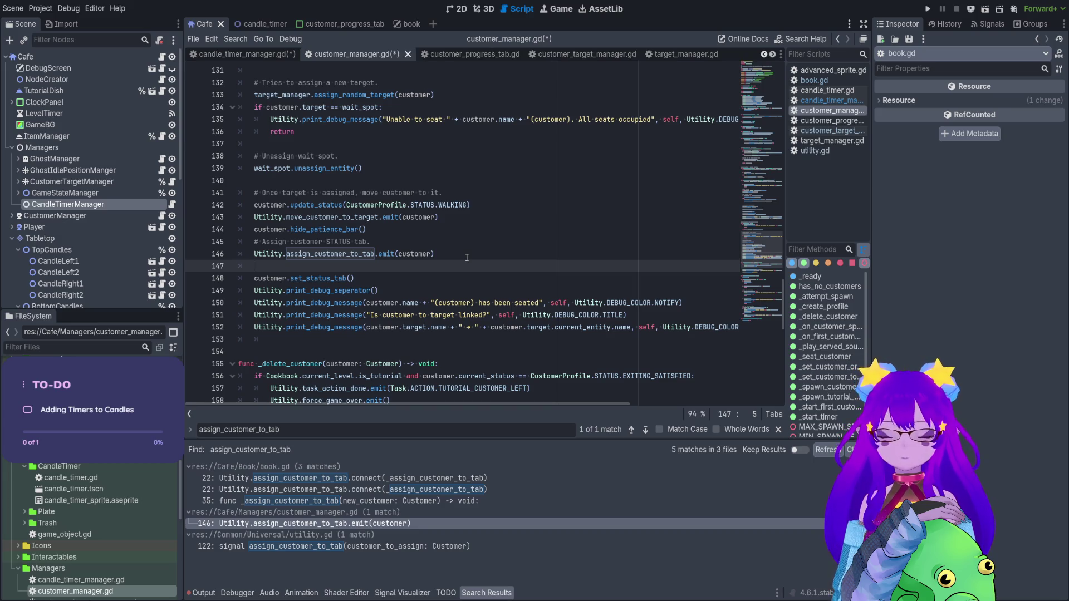
key(BackSpace)
key(ctrl+s)
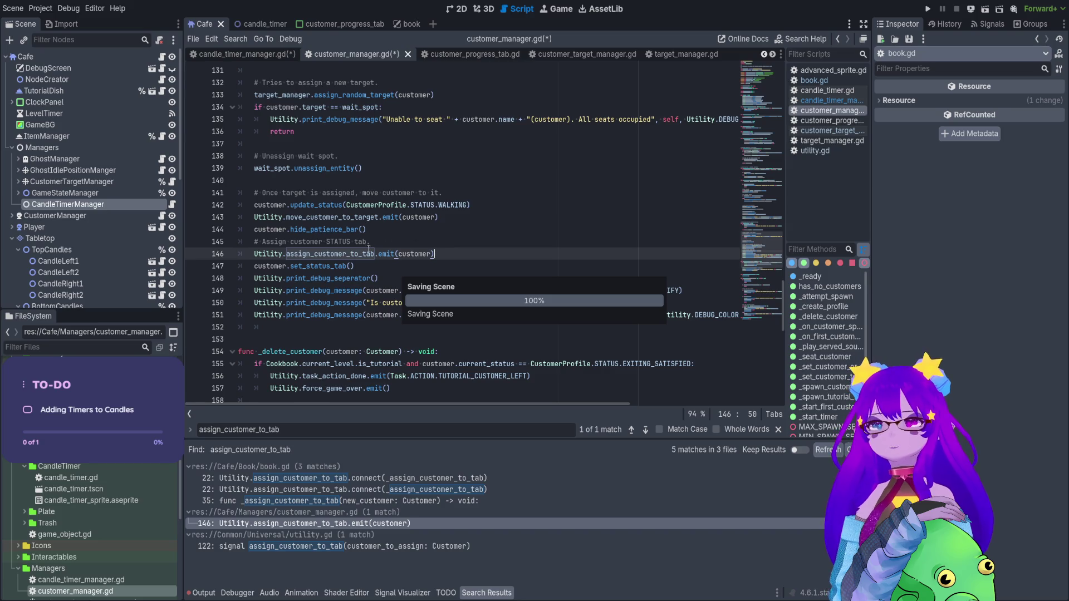
double_click(369, 252)
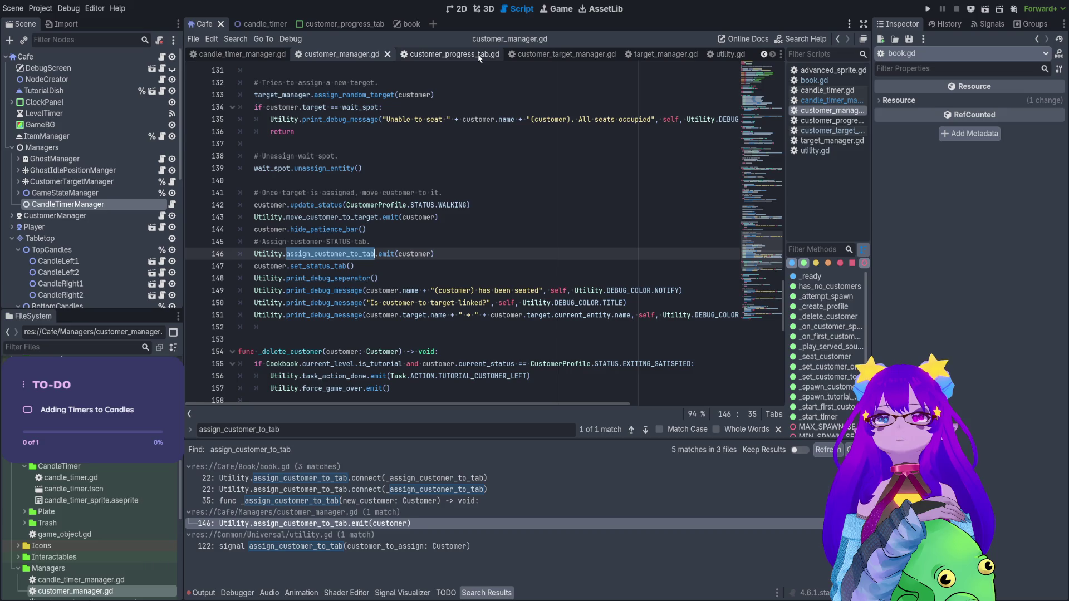
Step: In candle_timer_manager.gd, move the connect call from line 15 into _ready and delete the leftover blank lines and stray #
click(240, 54)
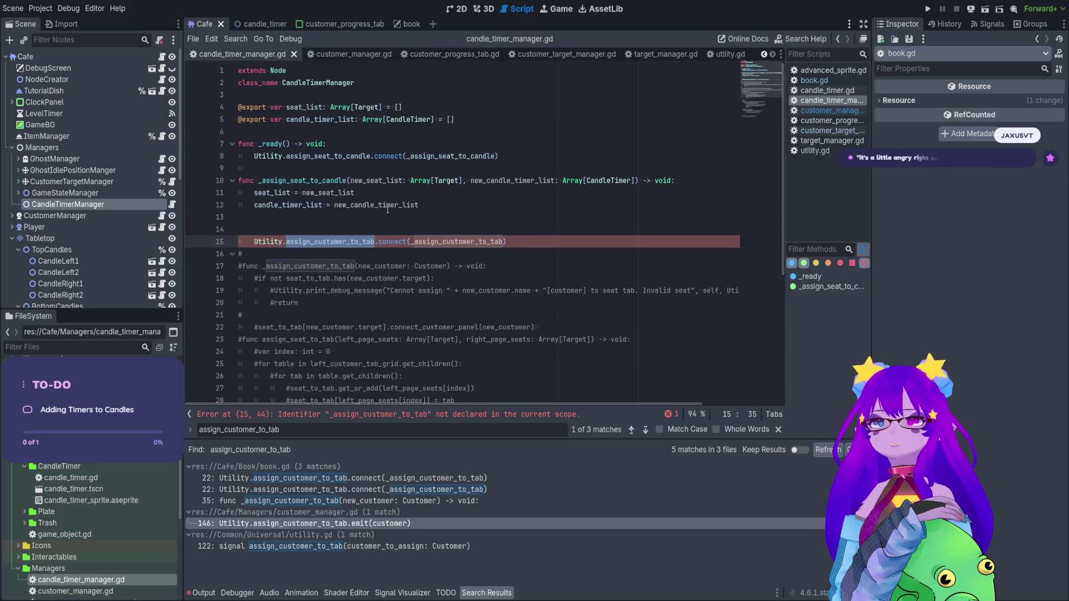
drag(507, 241, 206, 247)
key(ctrl+x)
click(244, 168)
key(Return)
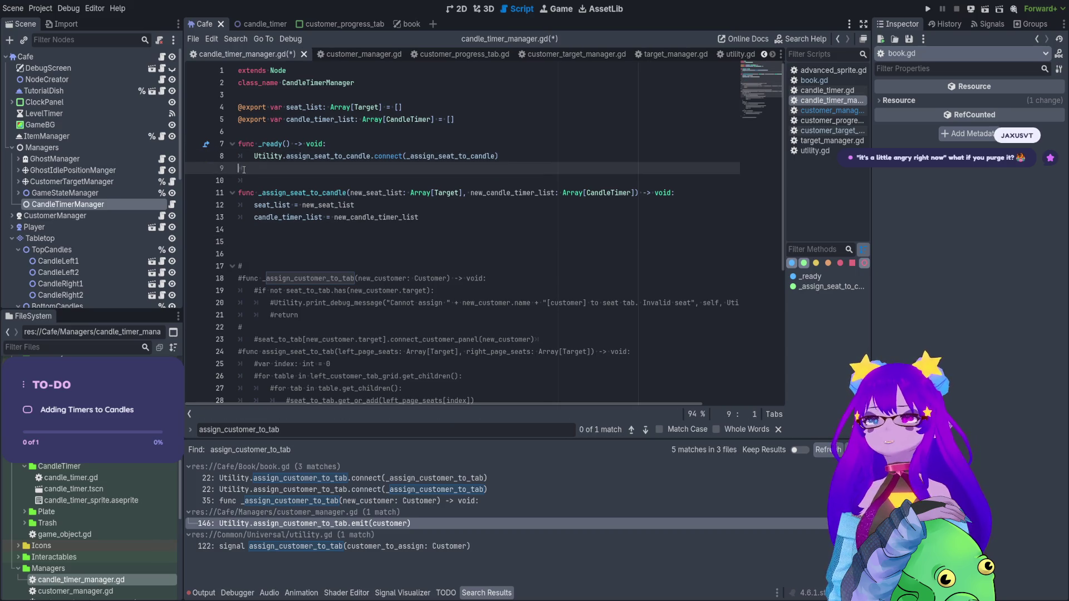
key(ctrl+v)
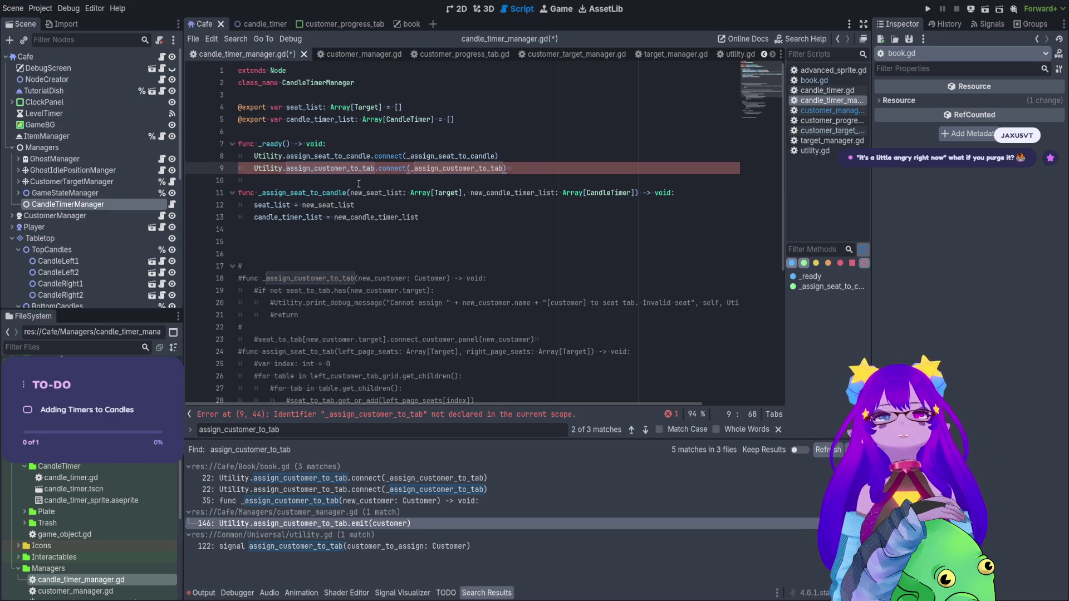
drag(243, 267, 240, 244)
key(BackSpace)
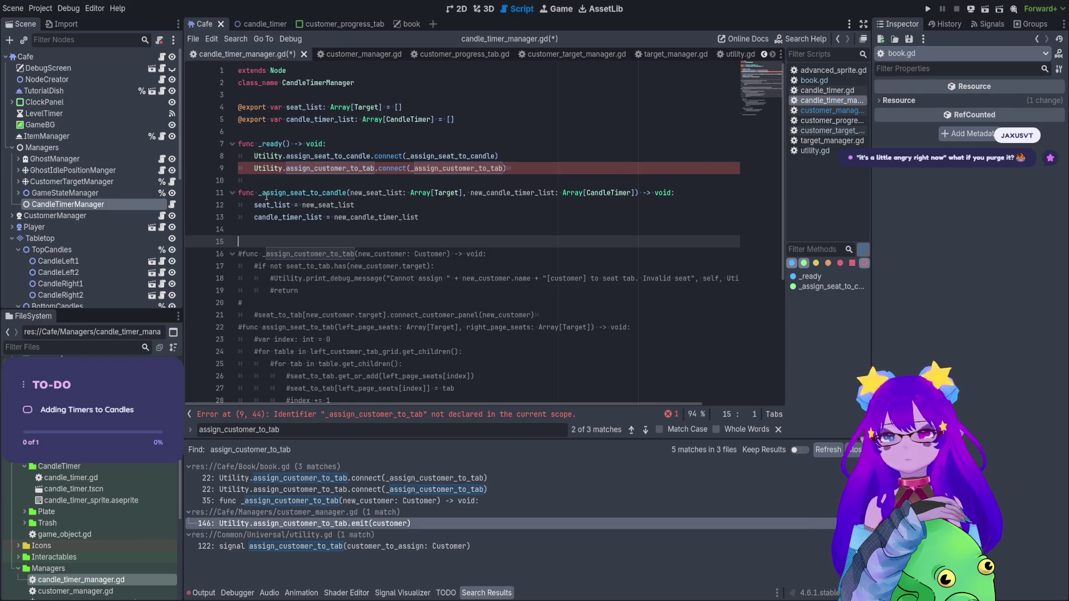
Step: Review the commented code and the assign_seat_to_candle connection, then open book.gd's assign_customer_to_tab search result
scroll(445, 264, down, 5)
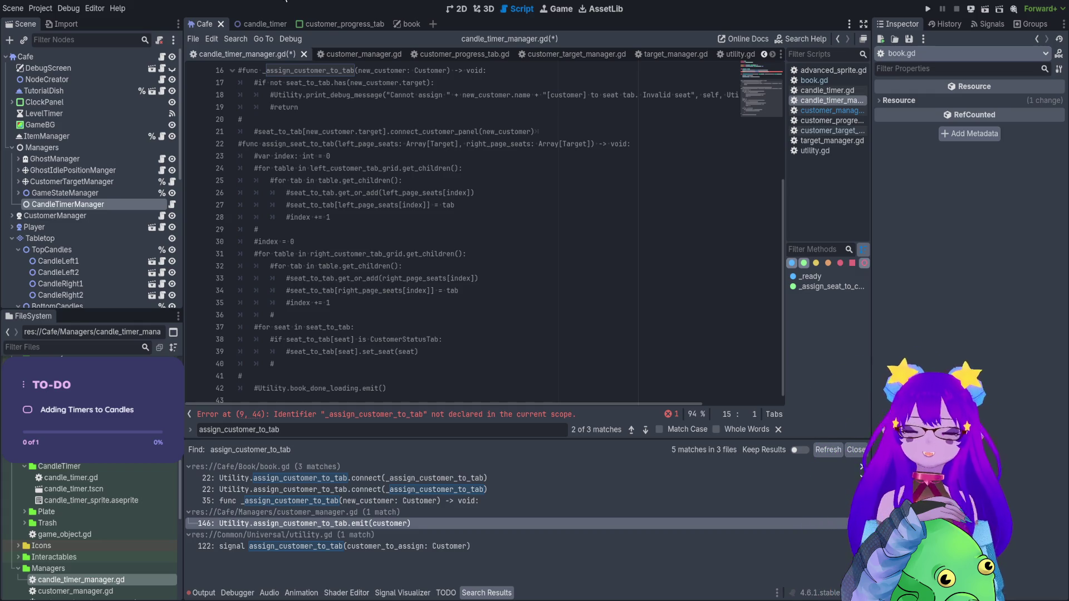
scroll(313, 178, up, 4)
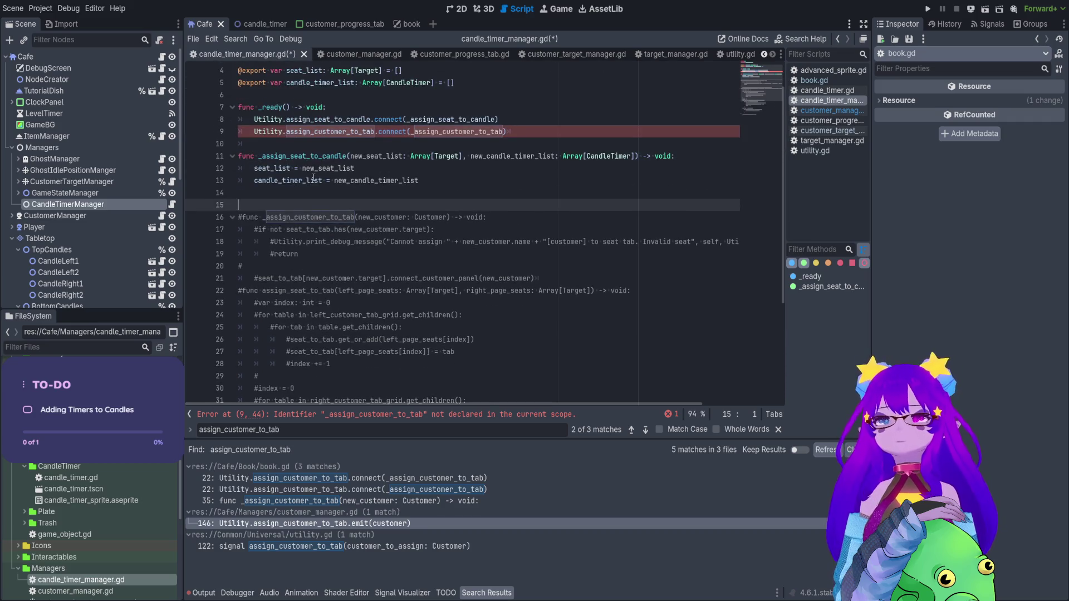
drag(329, 230, 366, 229)
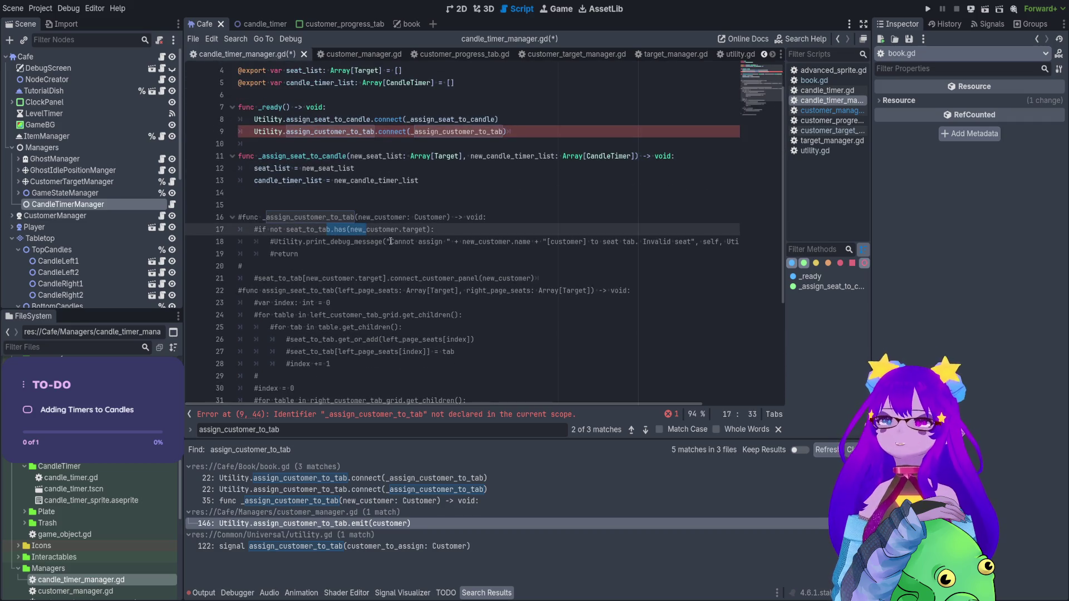
click(391, 241)
click(360, 193)
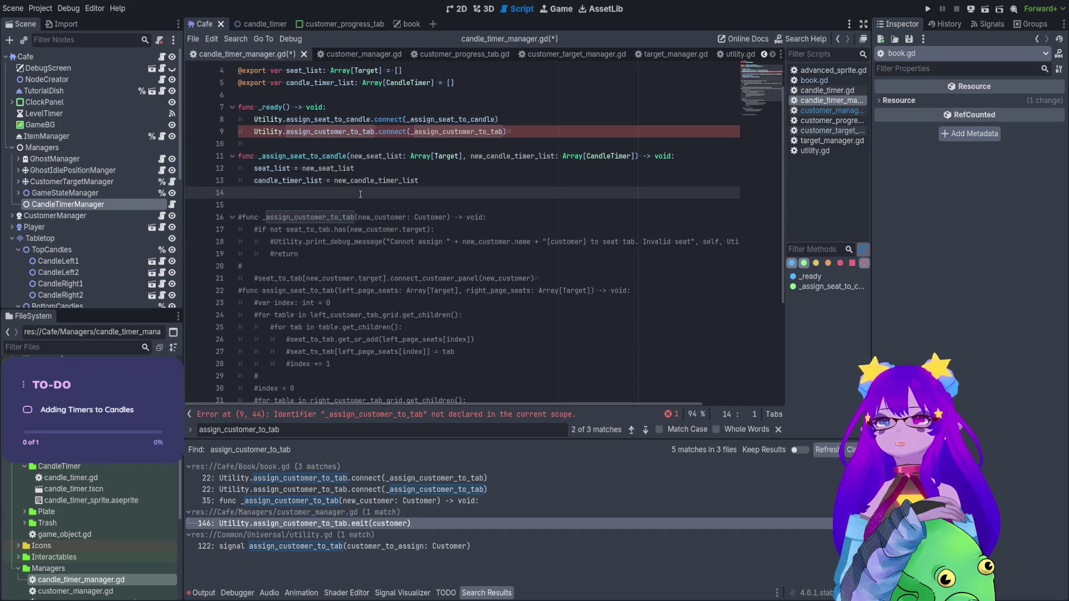
scroll(360, 194, up, 1)
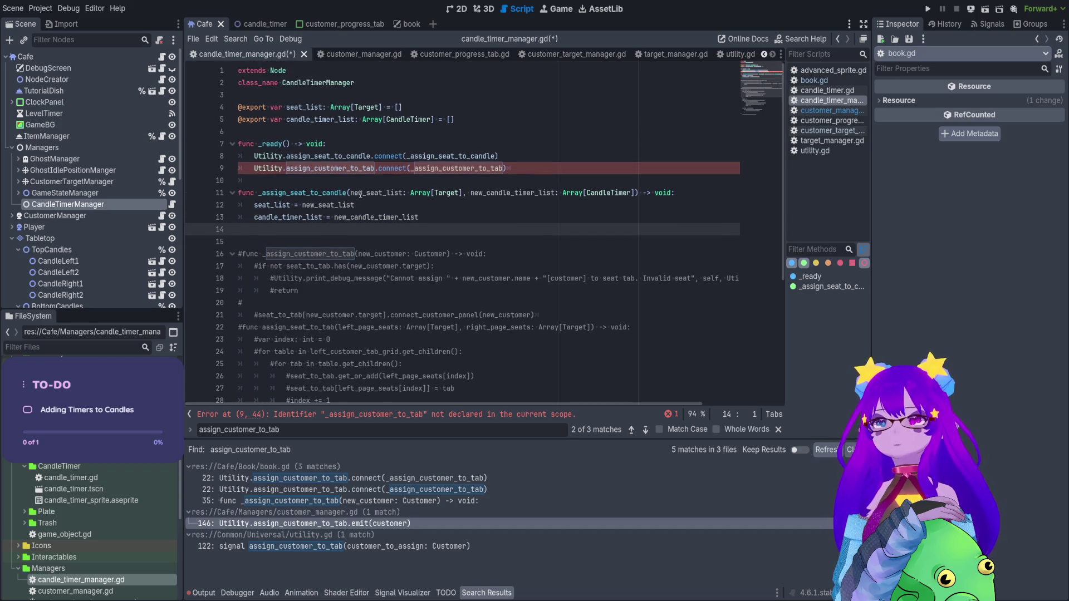
click(352, 193)
click(354, 156)
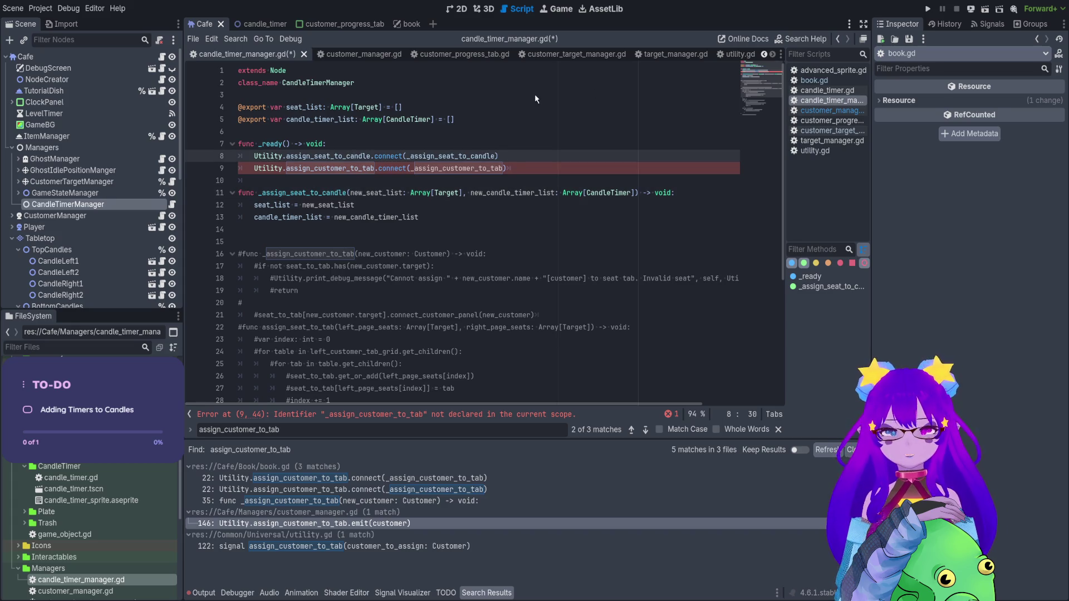
ctrl+click(505, 170)
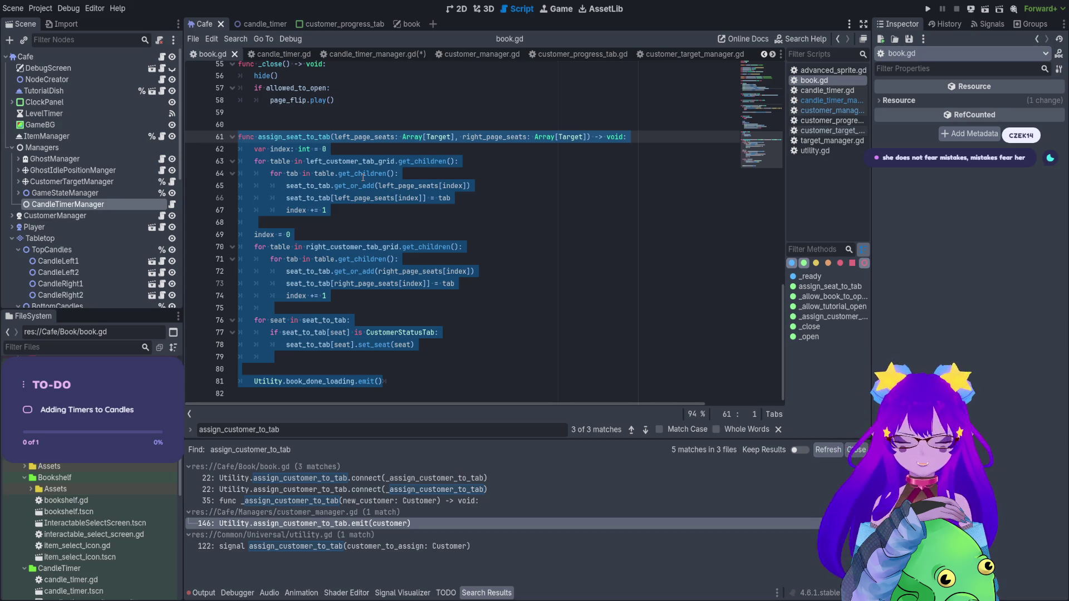
Step: Select lines 61–81 of assign_seat_to_tab in book.gd, copy them, and return to candle_timer_manager.gd
click(339, 366)
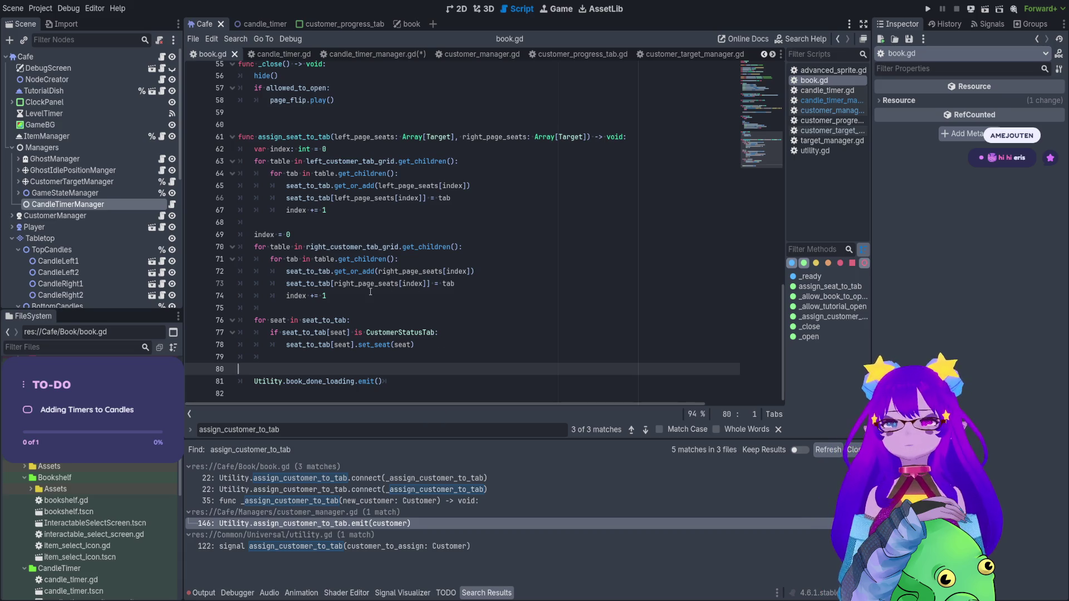
click(312, 137)
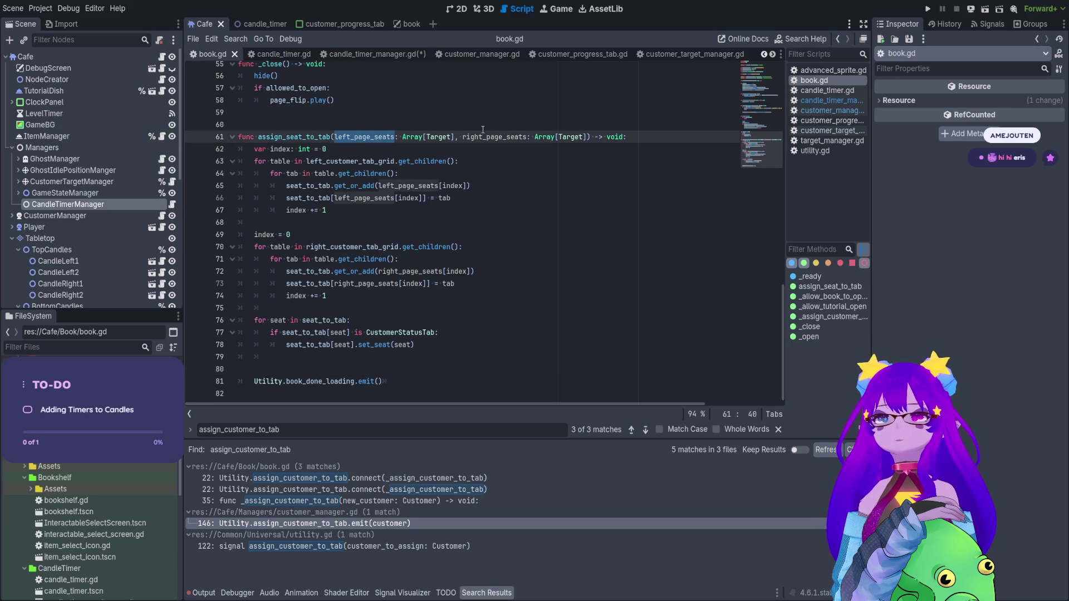
double_click(477, 137)
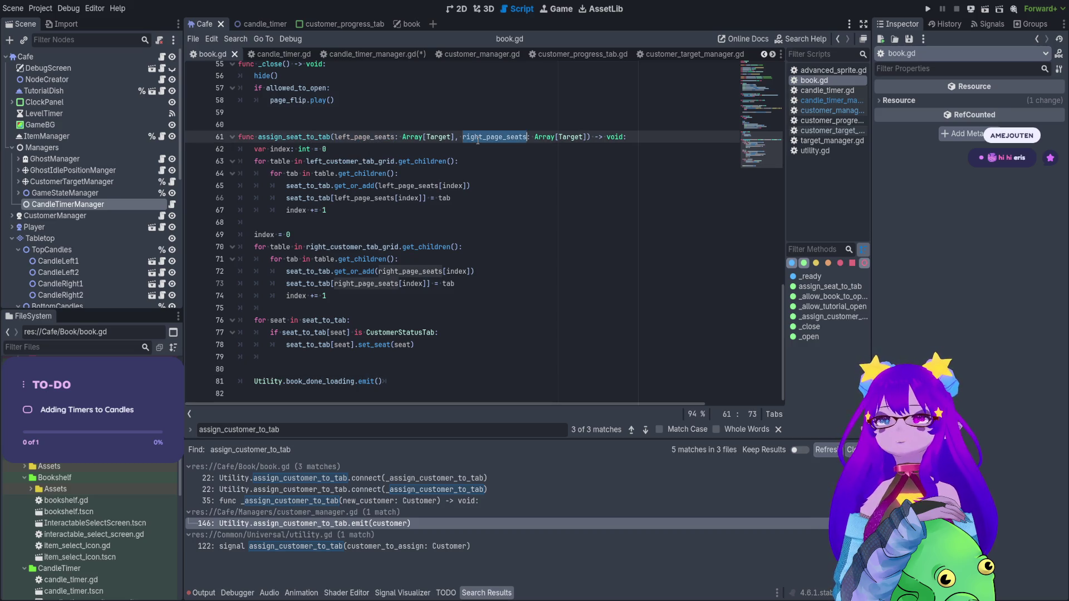
double_click(445, 199)
mouse_move(395, 397)
mouse_down()
mouse_move(245, 322)
mouse_move(203, 139)
mouse_up()
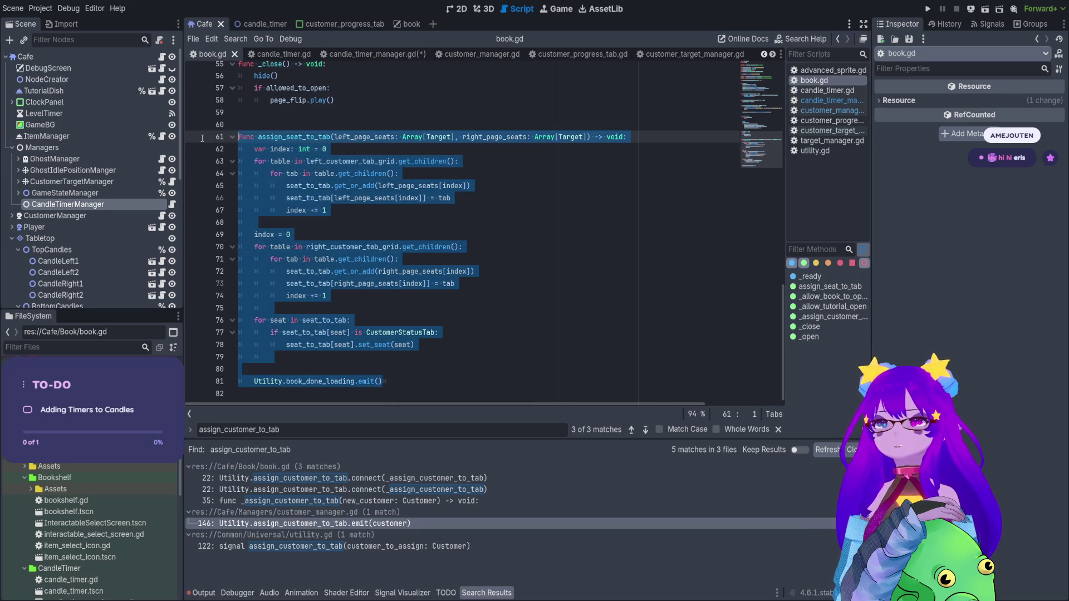
key(ctrl+s)
click(327, 55)
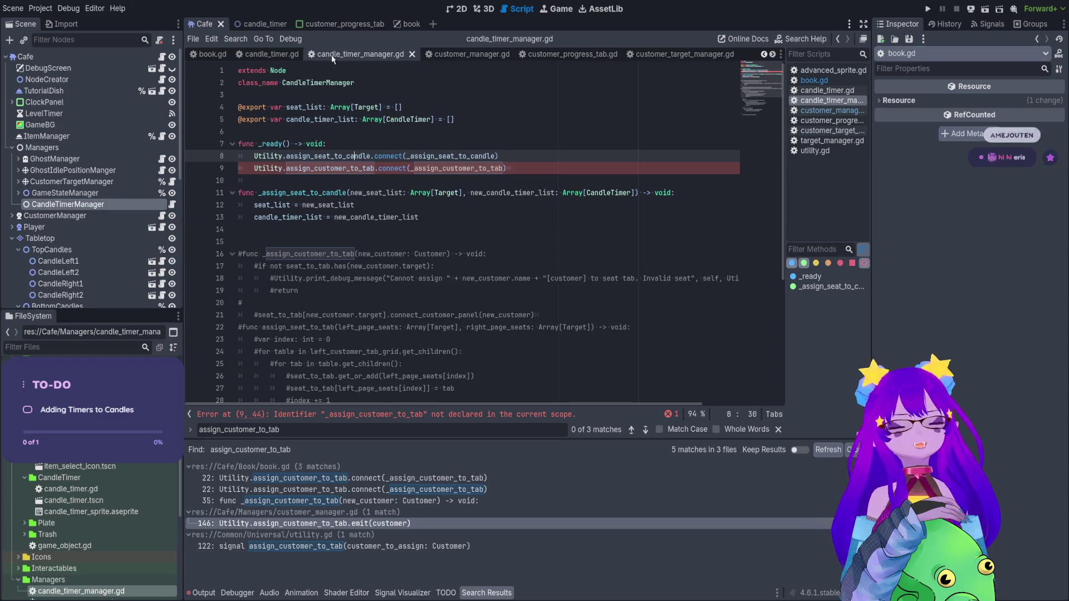
Step: Undo the pasted assign_seat_to_tab copy, add two blank lines after line 23, and trim the extras near line 15
click(261, 236)
key(ctrl+z)
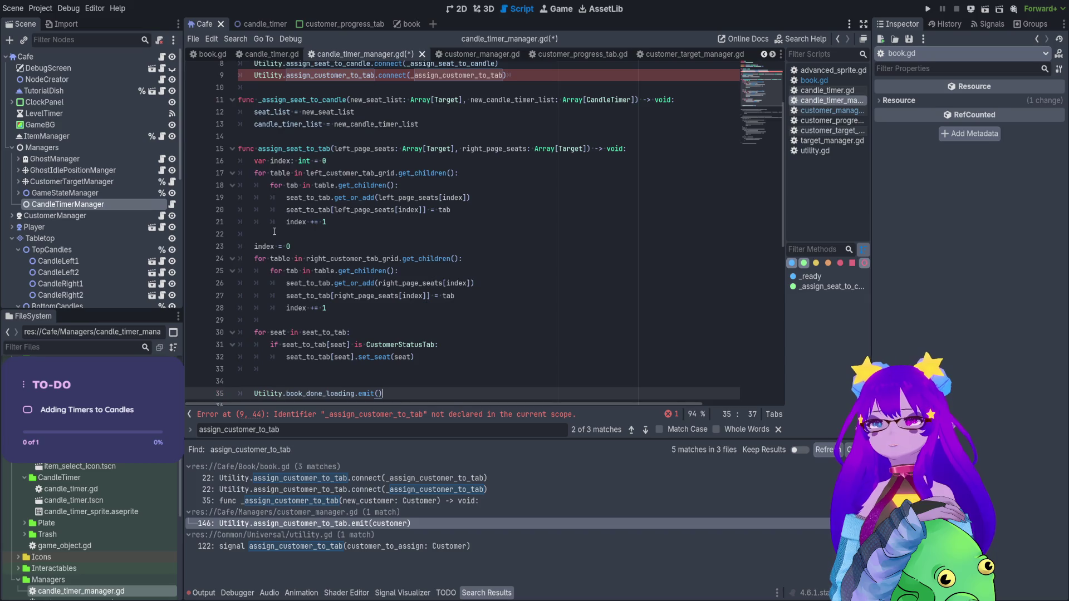
key(ctrl+y)
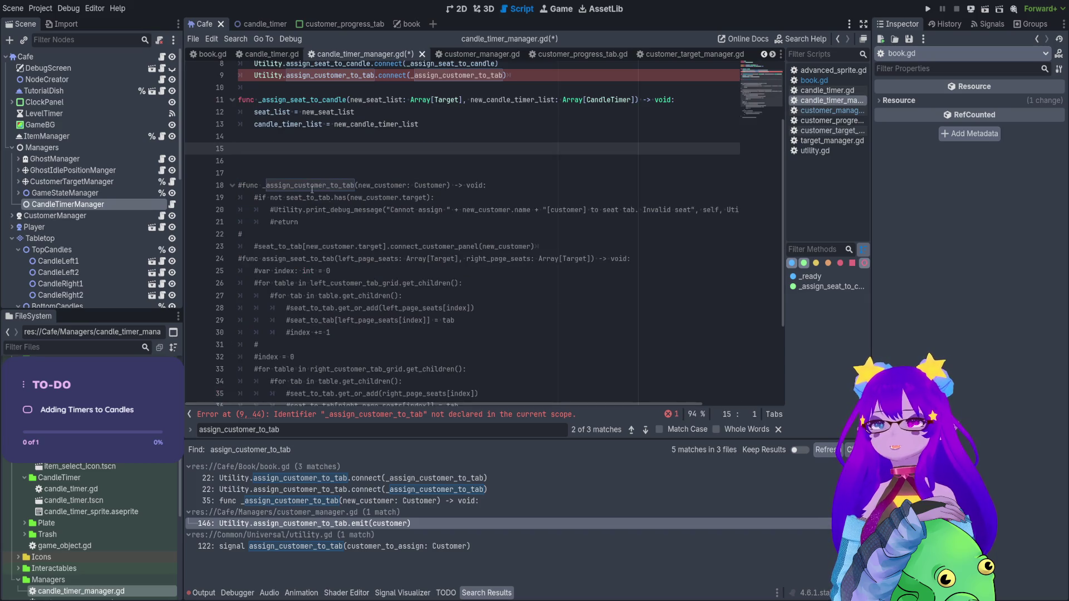
click(569, 252)
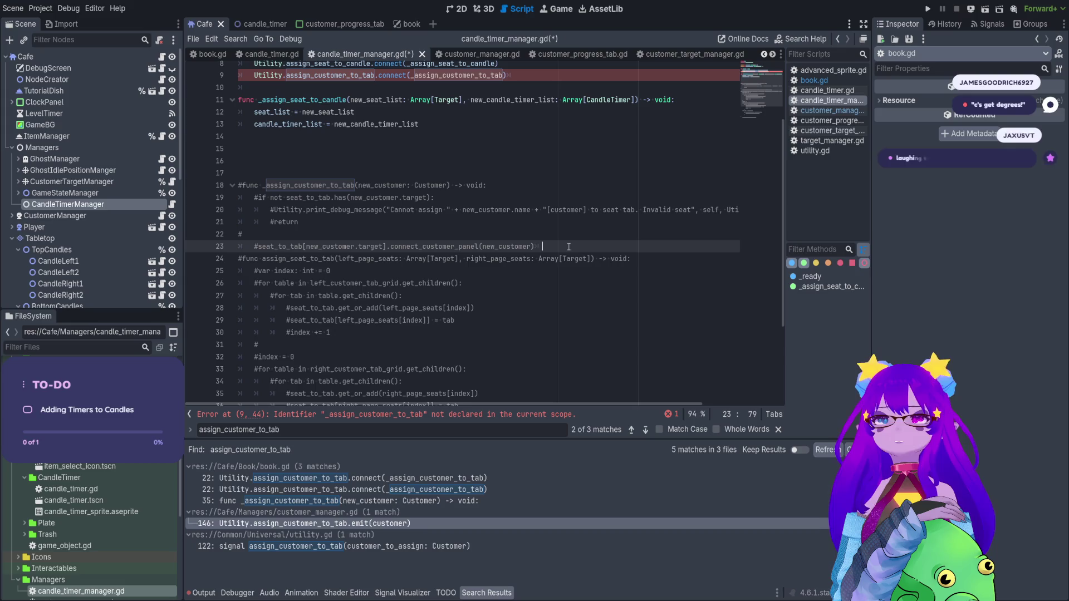
key(Return)
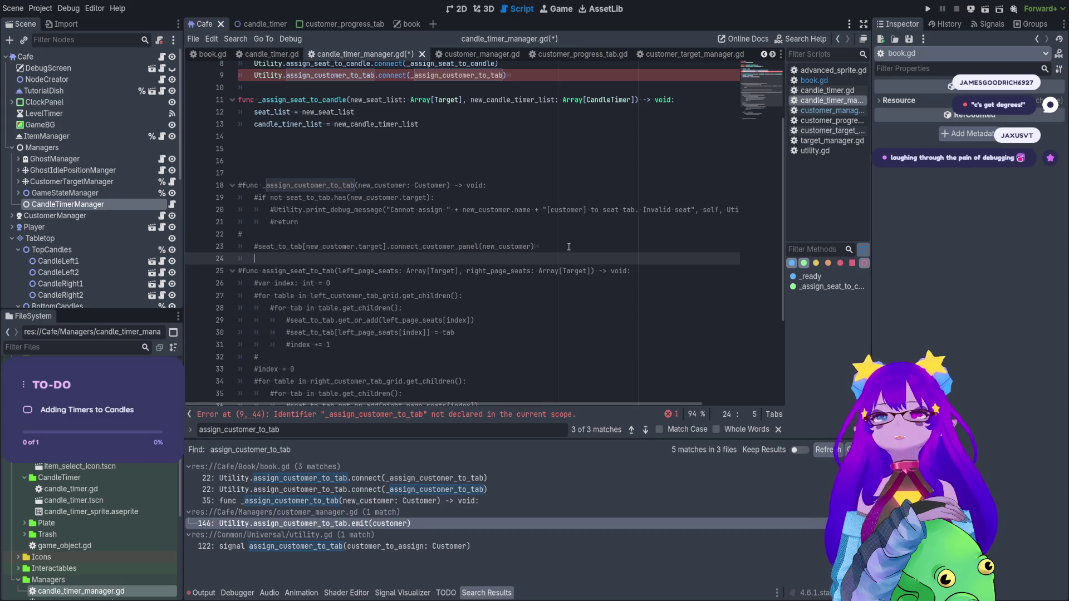
key(Return)
click(510, 173)
key(BackSpace)
key(BackSpace)
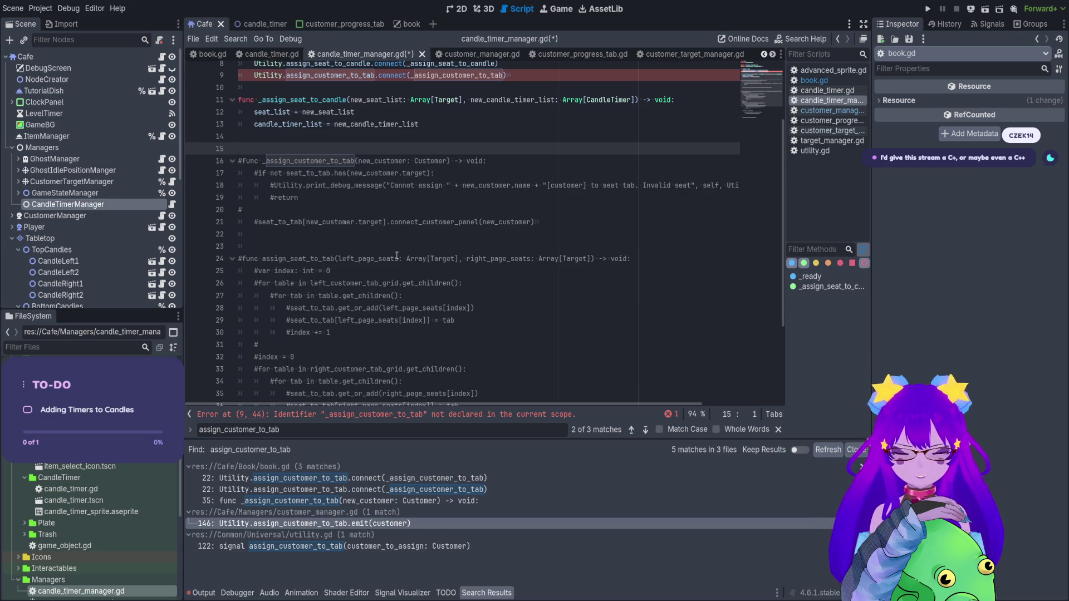
scroll(233, 232, up, 1)
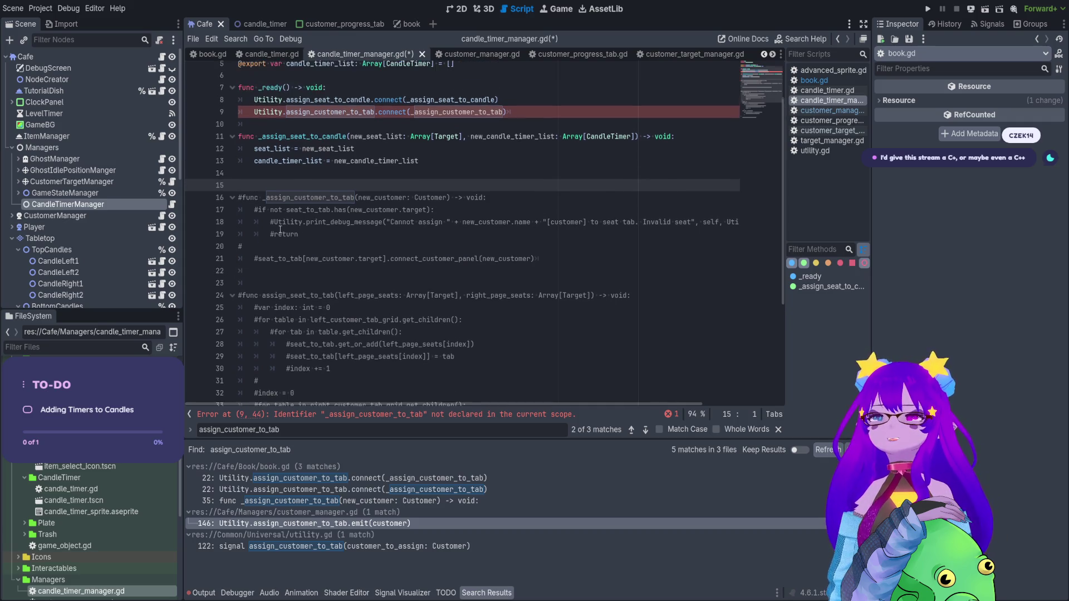
Step: Connect assign_customer_to_tab on line 9 to the _assign_seat_to_candle handler instead of the old one
click(330, 304)
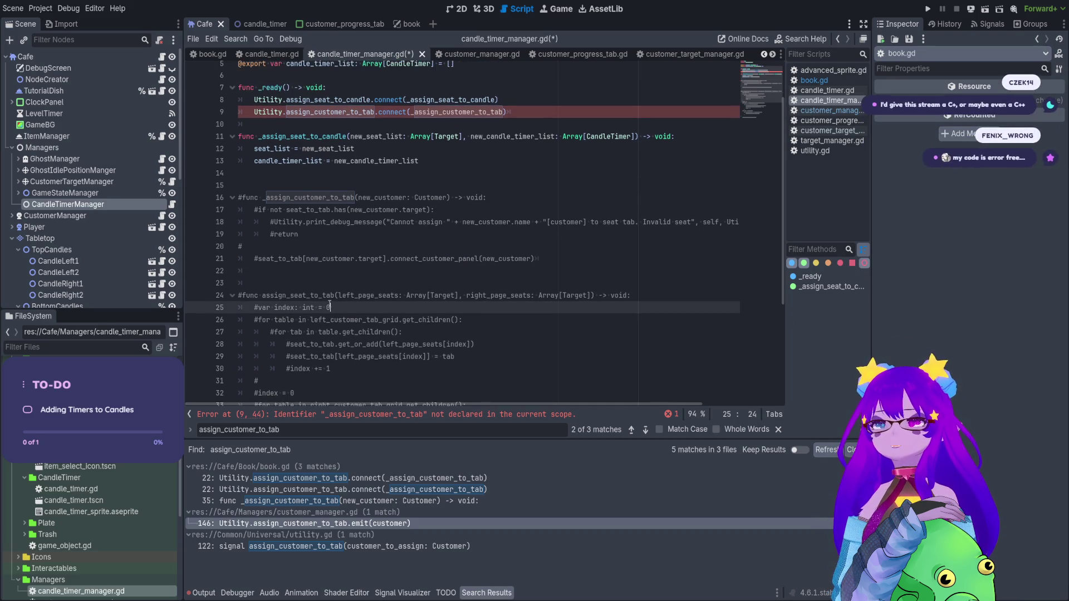
click(452, 165)
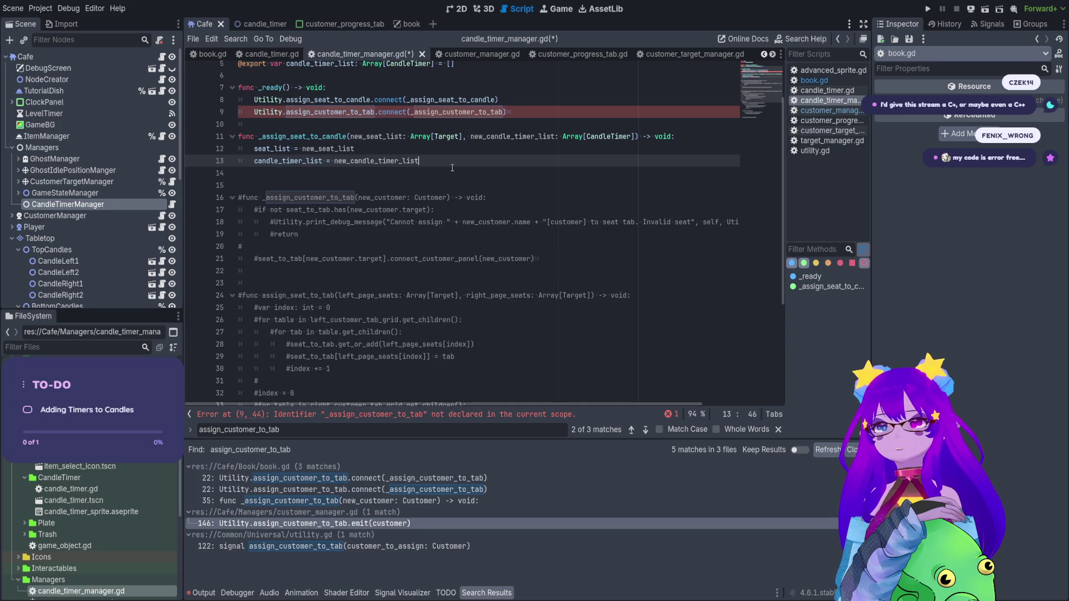
double_click(334, 112)
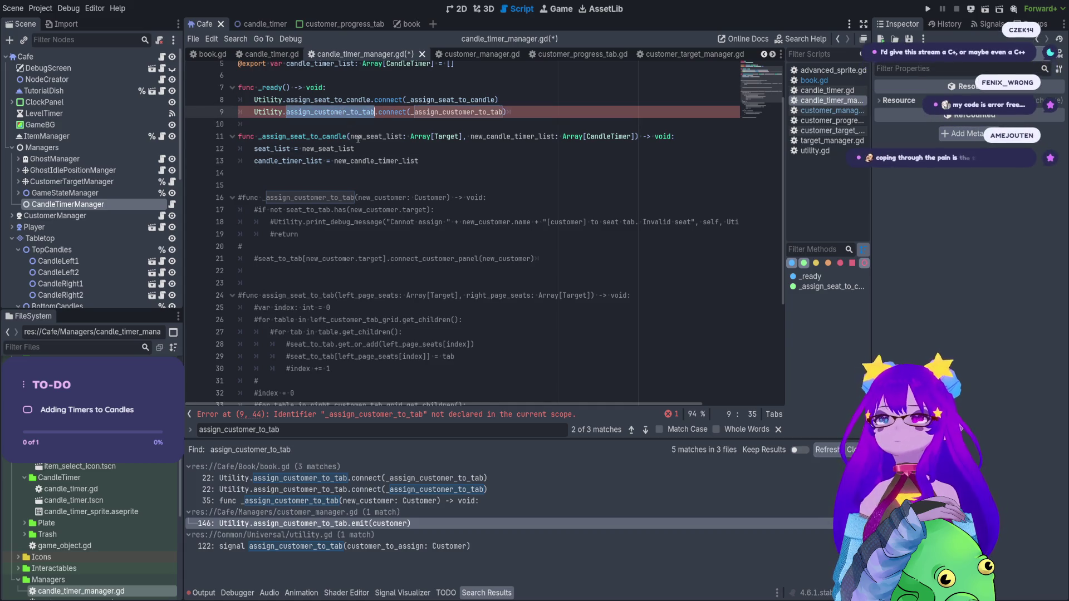
double_click(315, 136)
key(ctrl+c)
double_click(457, 112)
key(ctrl+v)
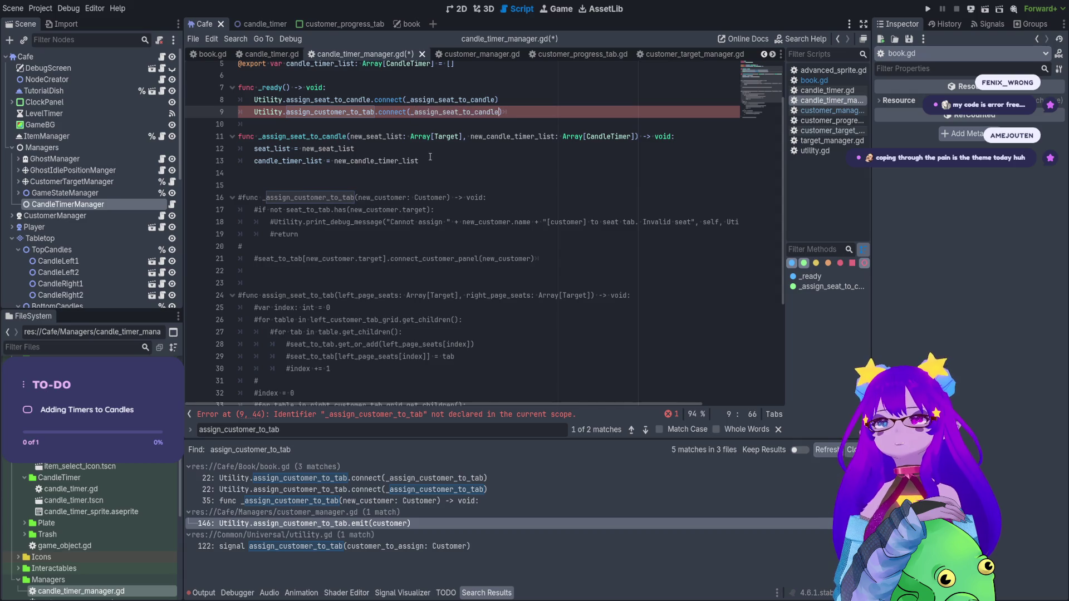
Step: Add a 'for candle in candle_timer_list:' loop with a pass body below line 13
click(430, 161)
key(Return)
key(Return)
text(for ca)
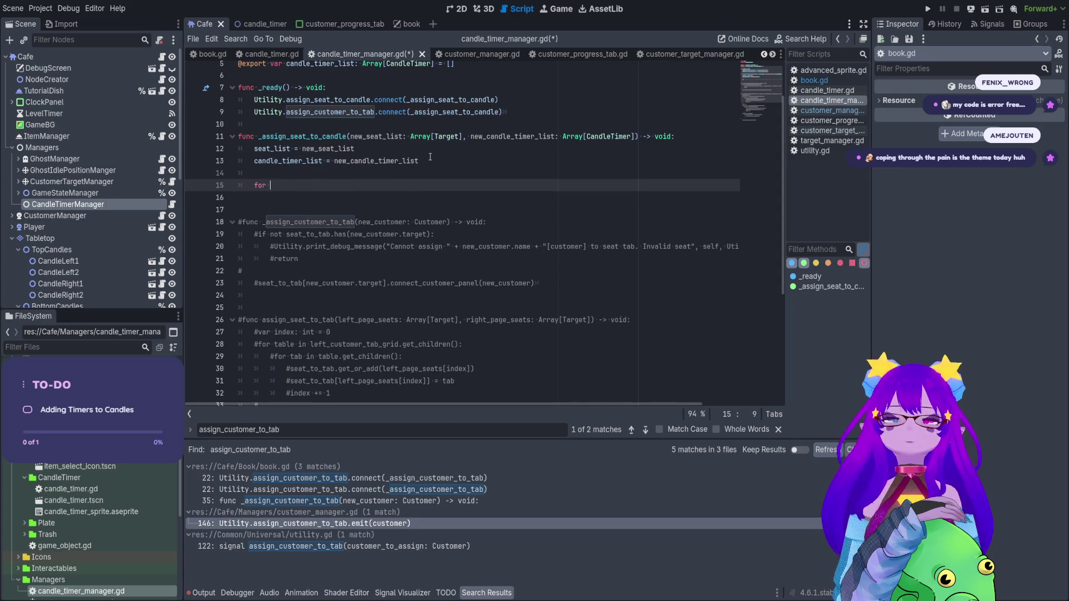
text(ndle in candle)
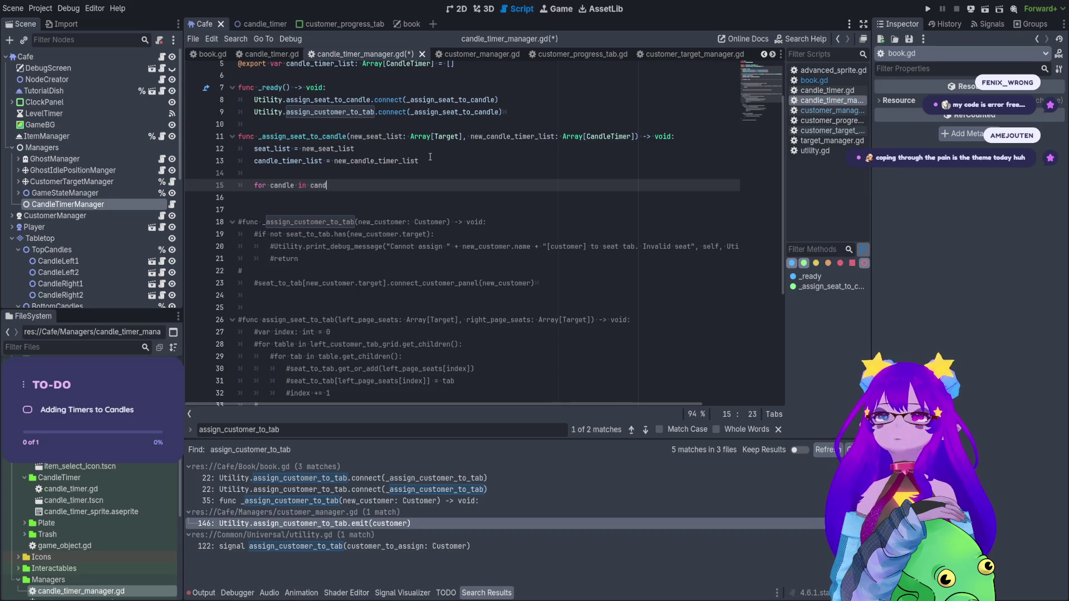
key(Return)
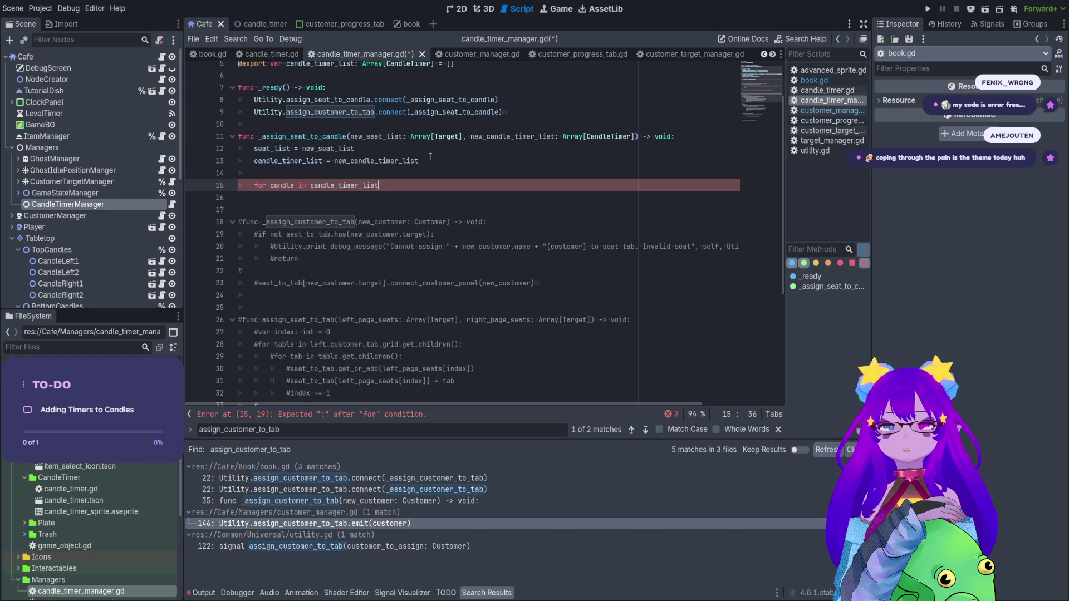
text(:)
key(Return)
text(pass)
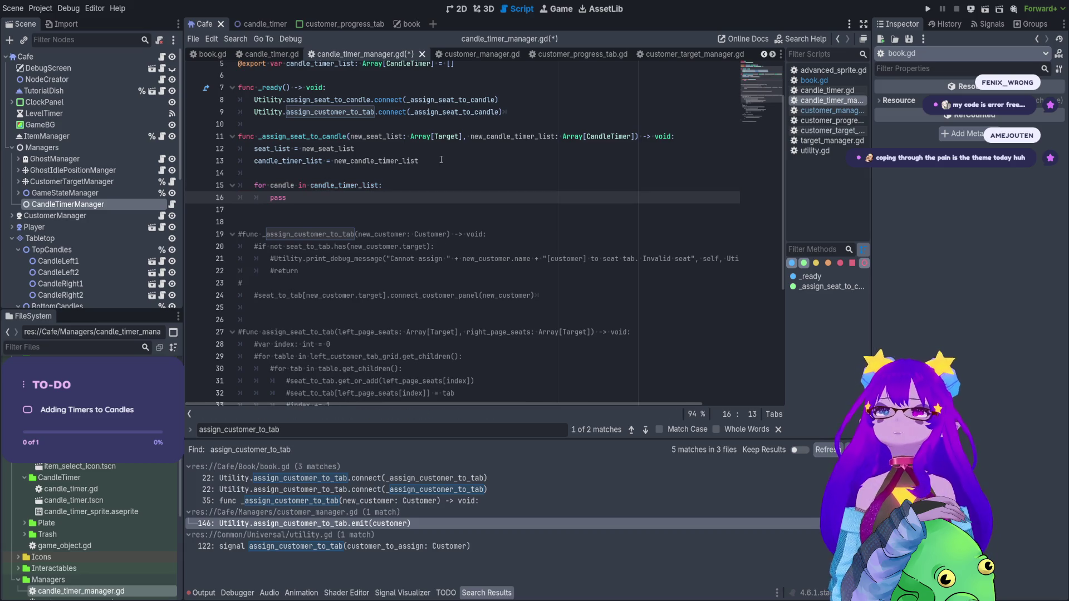
Step: Declare 'var index: int = 0' on a new line above the candle loop
click(465, 162)
key(Return)
key(Return)
key(Up)
text(v)
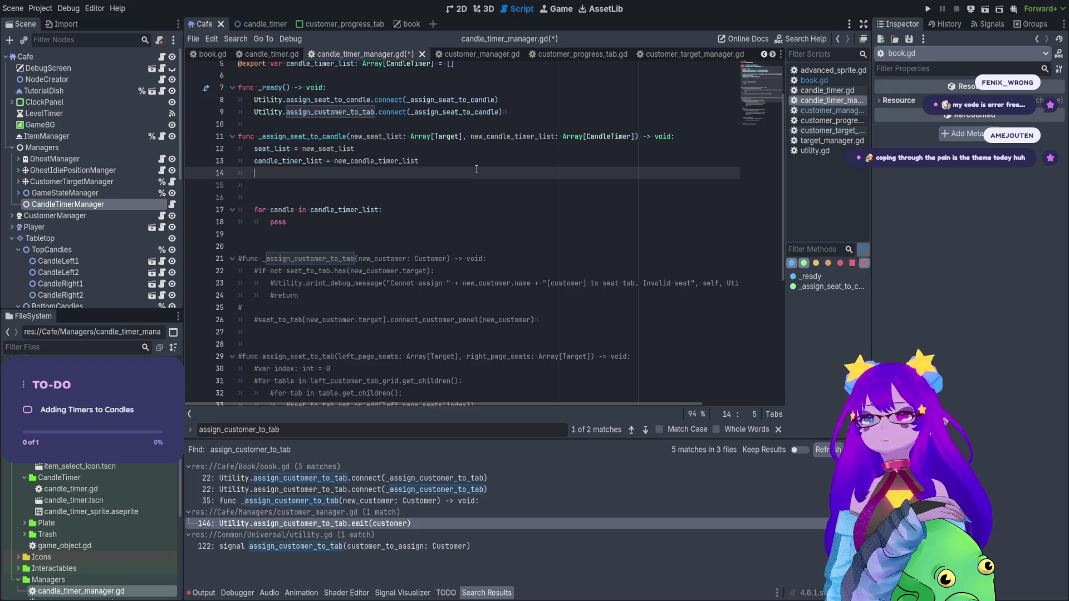
text(ar index: in)
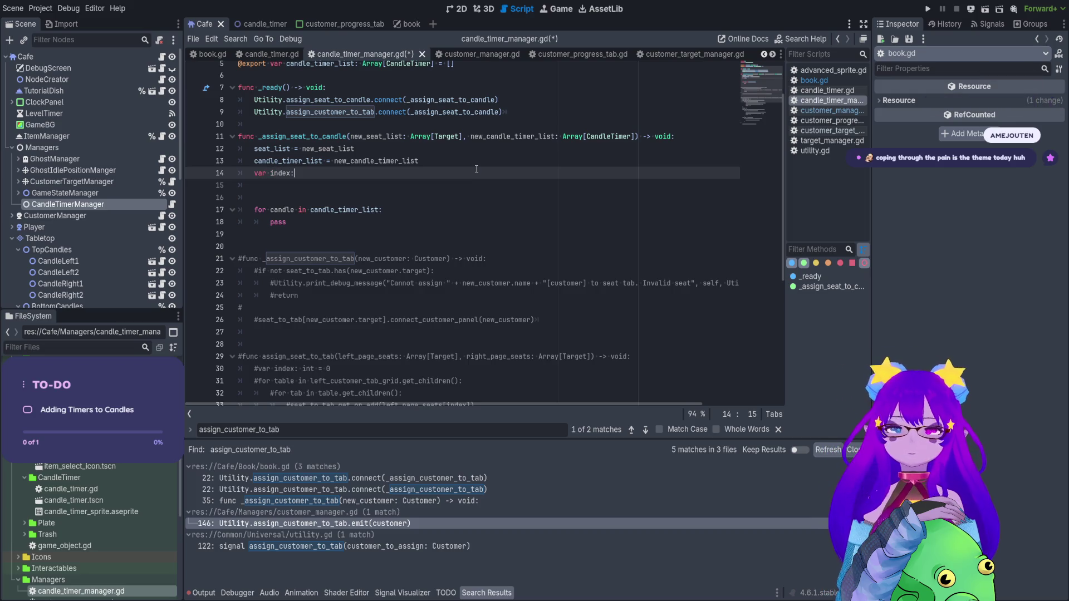
text(t = 0)
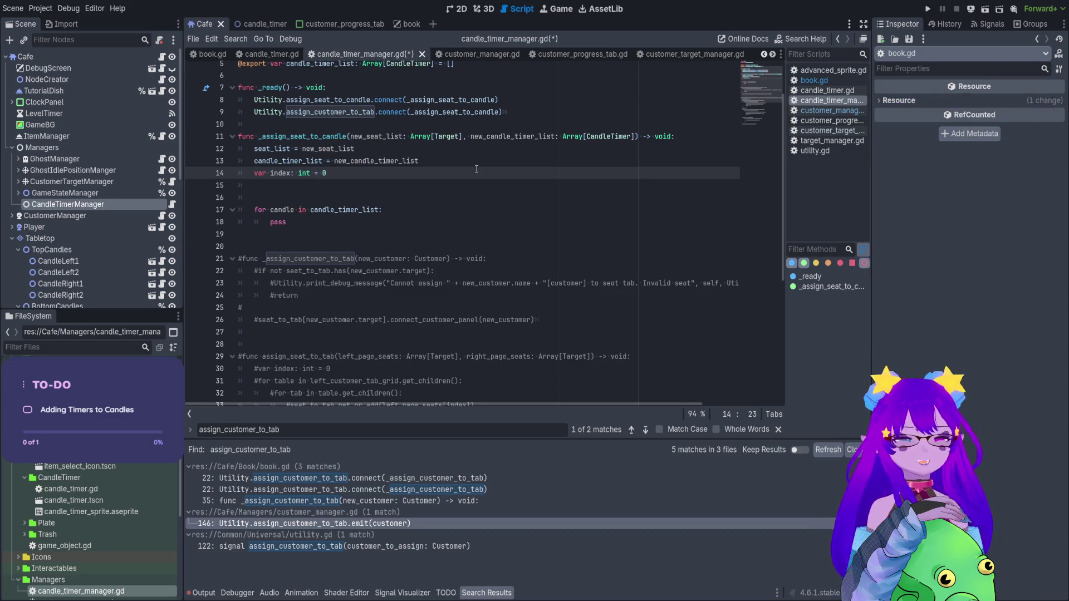
Step: Replace pass in the candle loop with 'index += 1' and add blank lines above it
click(464, 190)
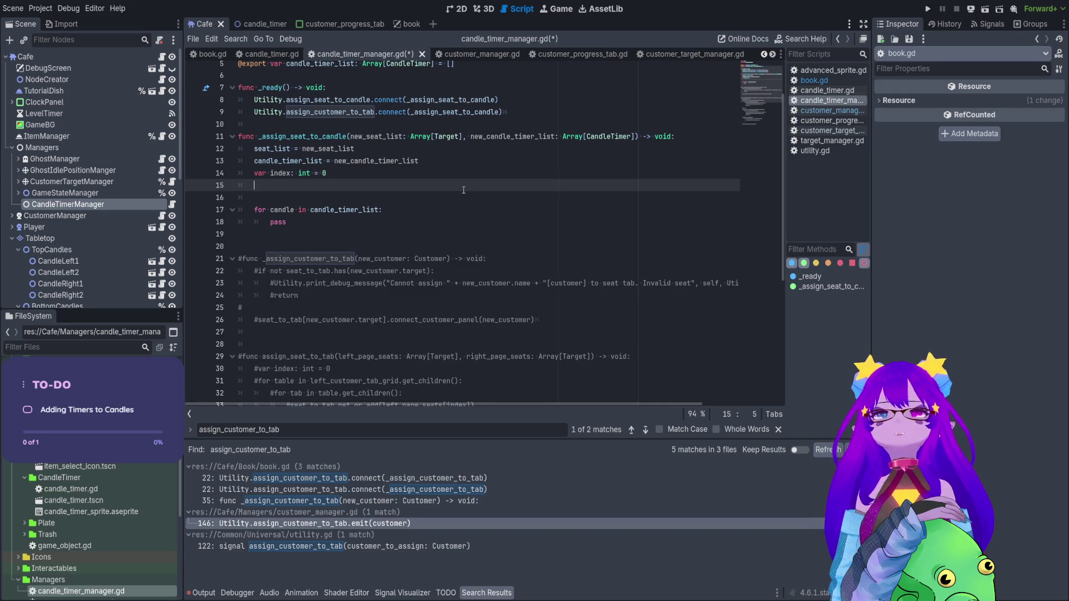
key(ctrl+s)
double_click(283, 173)
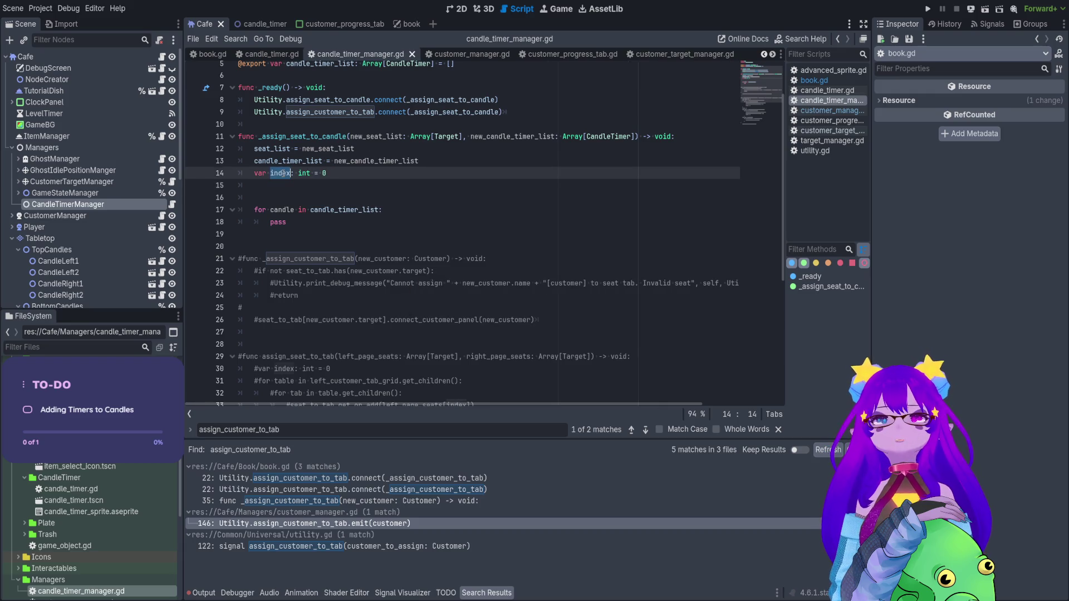
double_click(278, 222)
key(ctrl+v)
text(+= )
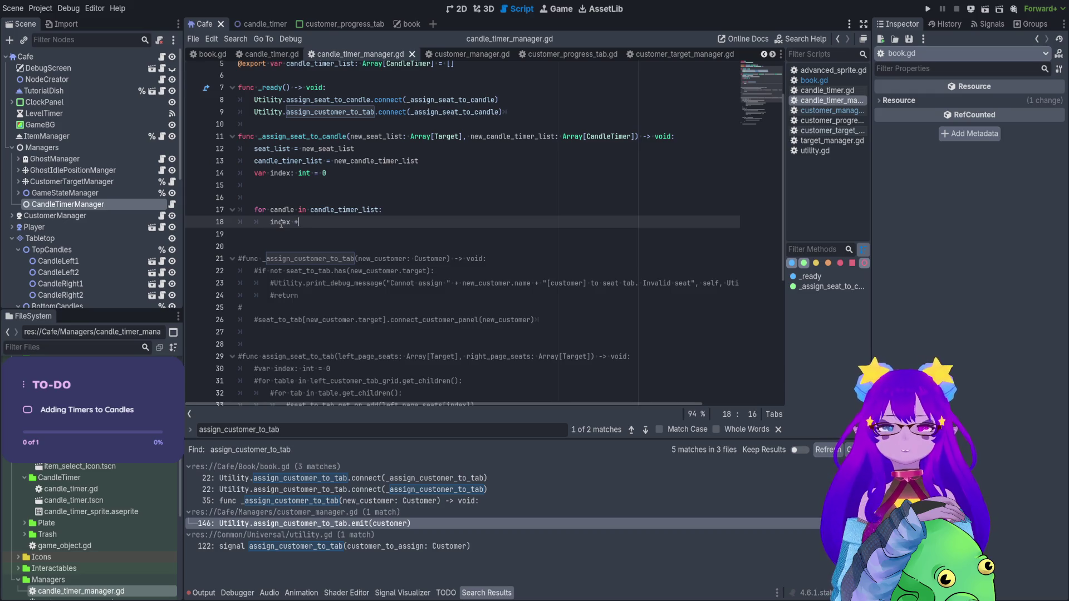
text(1)
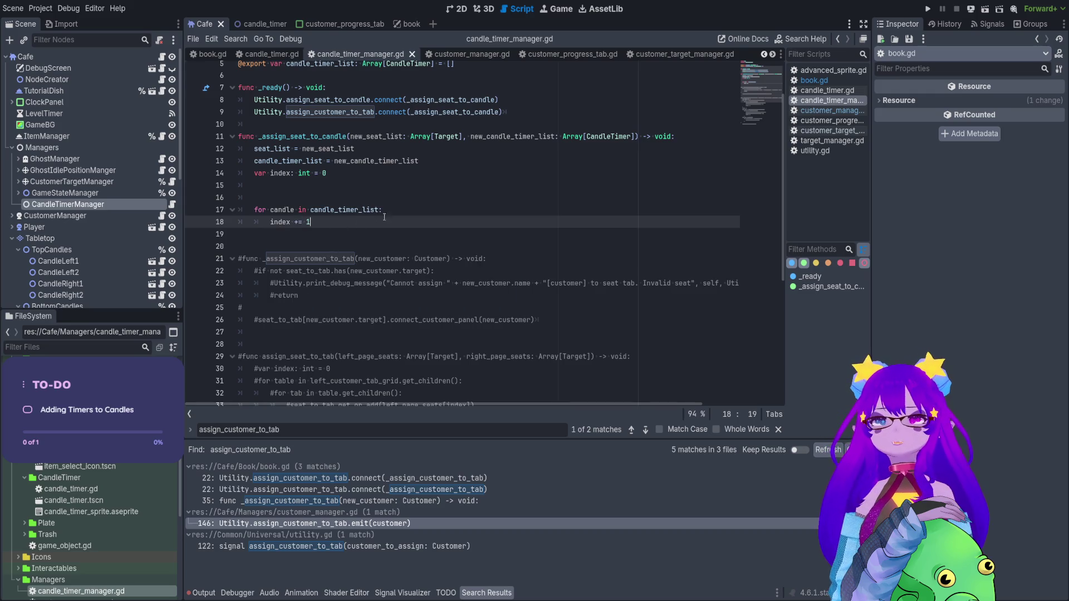
click(384, 212)
key(Return)
key(Return)
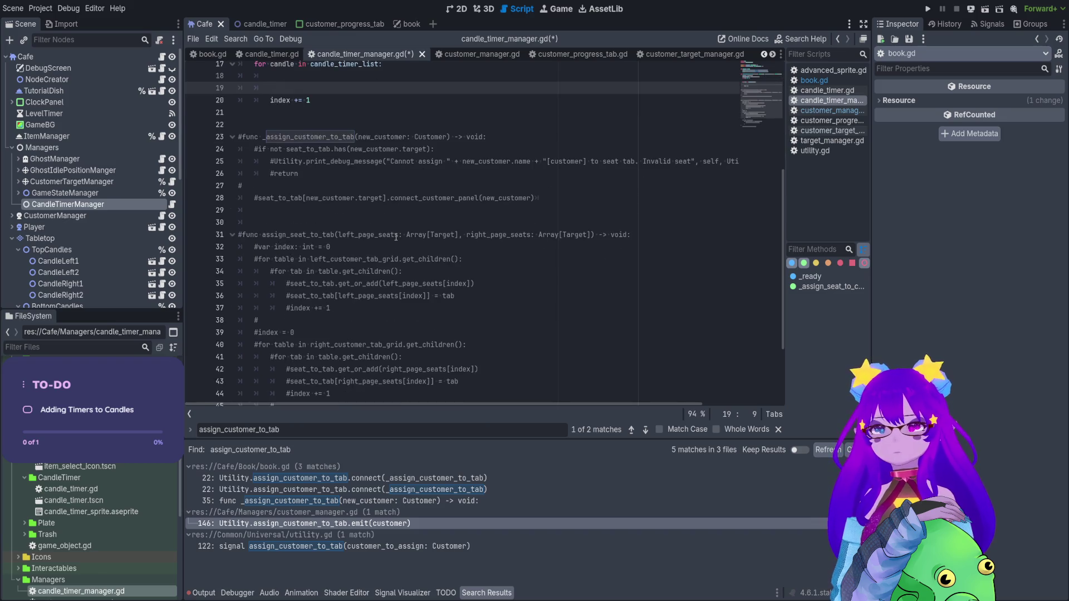
Step: Try rewriting the increment as index++ and ++index, then revert to 'index += 1'
scroll(282, 118, up, 2)
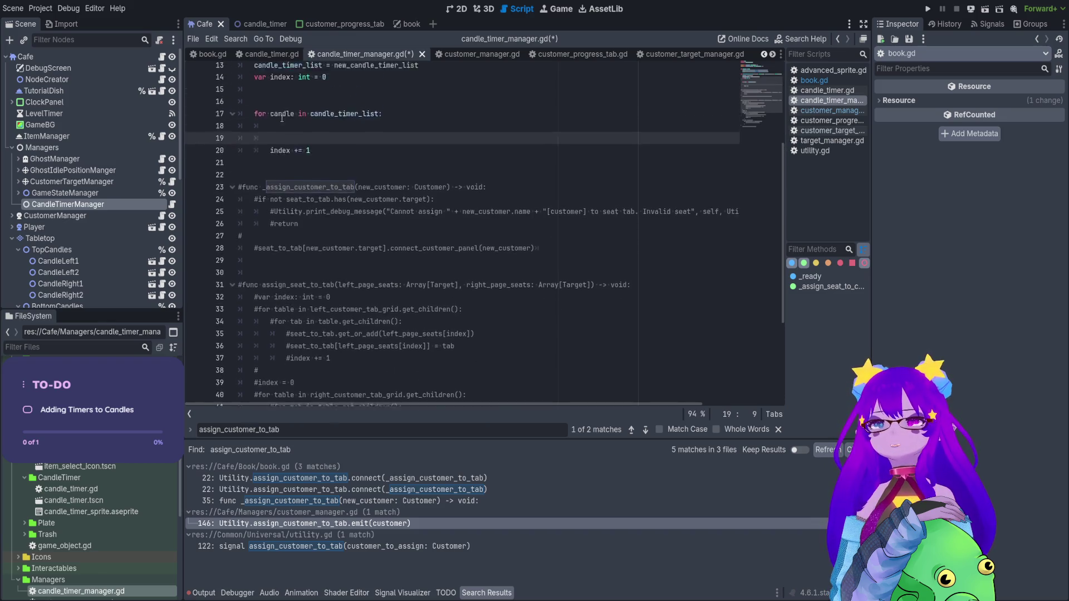
scroll(281, 118, up, 2)
drag(325, 209, 291, 210)
key(BackSpace)
text(++)
click(489, 190)
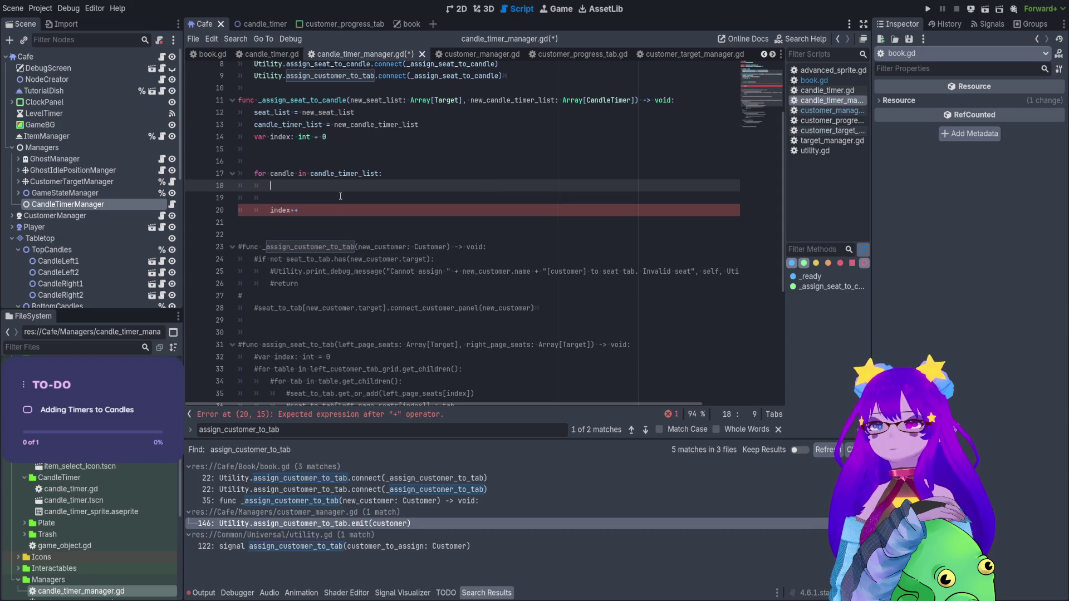
drag(299, 210, 238, 210)
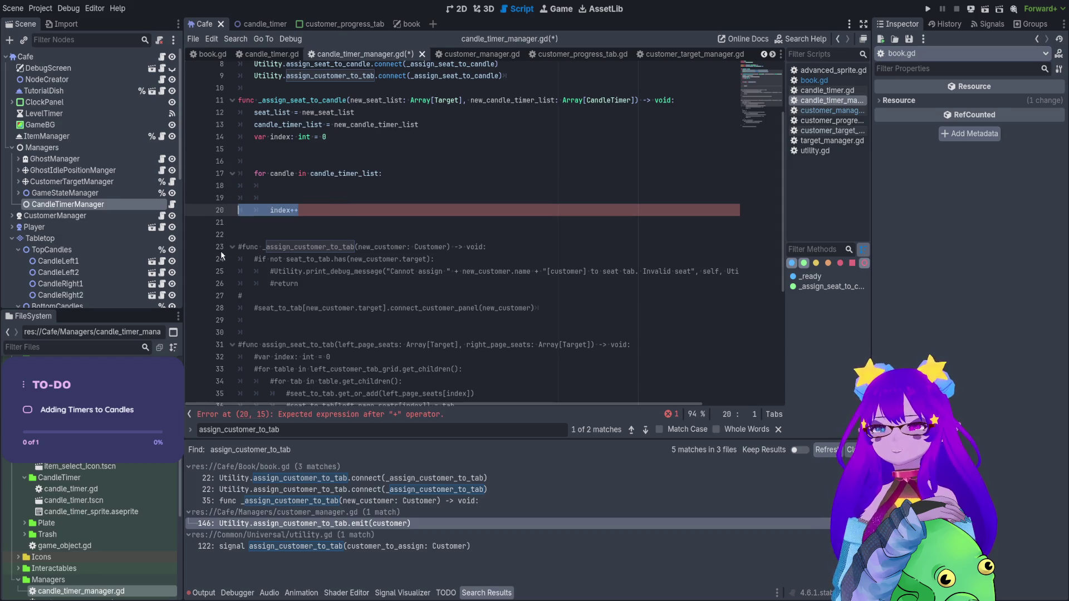
click(296, 212)
key(BackSpace)
key(BackSpace)
key(Home)
text(++)
key(ctrl+z)
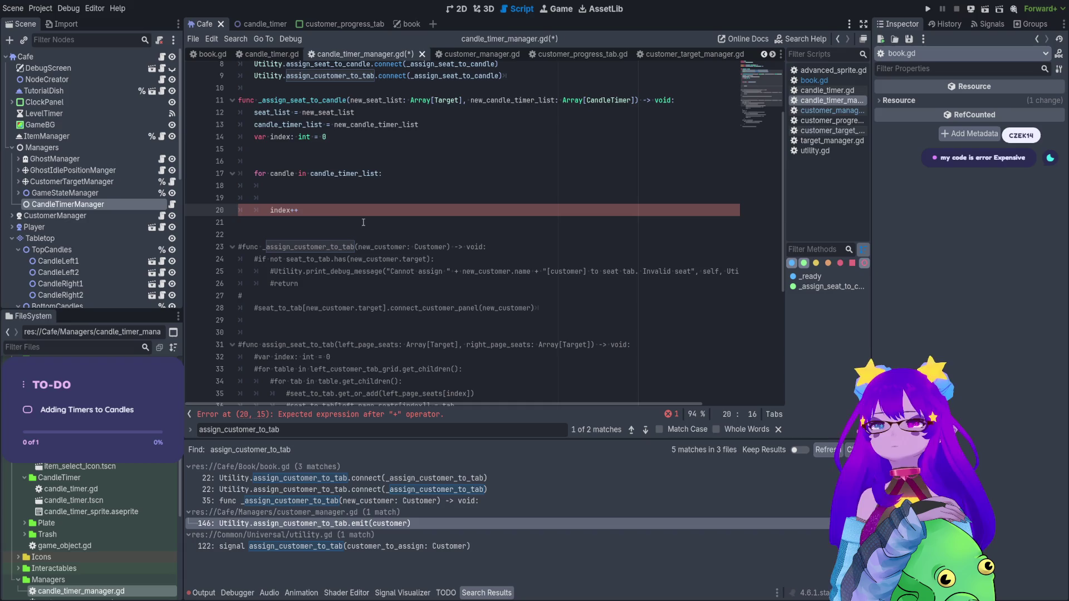
key(ctrl+z)
key(ctrl+z)
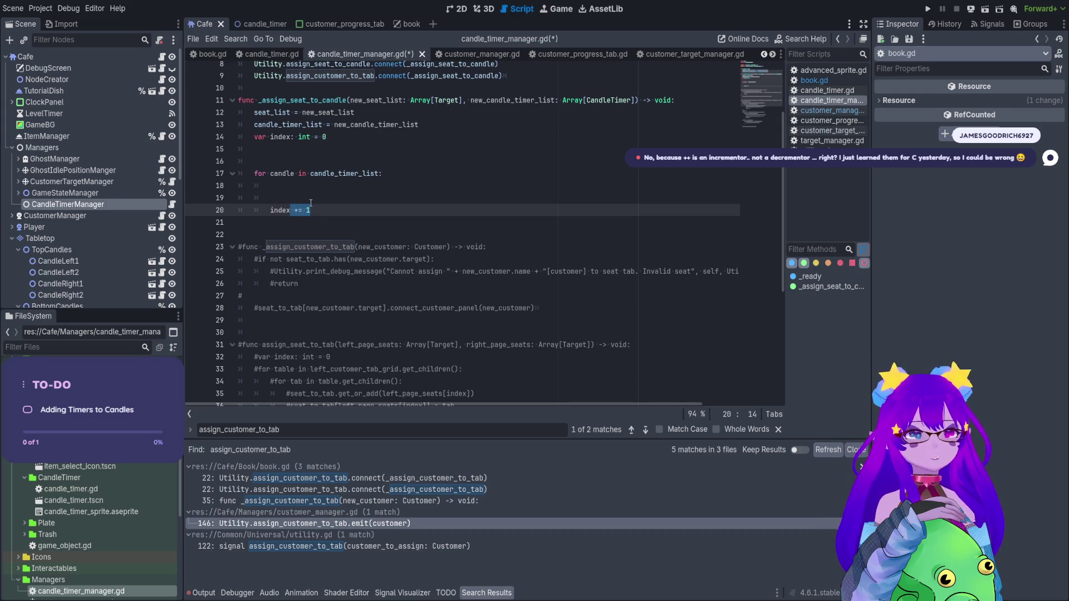
Step: Save candle_timer_manager.gd with the 'index += 1' increment in place
click(312, 210)
scroll(340, 225, down, 1)
key(ctrl+s)
drag(311, 173, 274, 168)
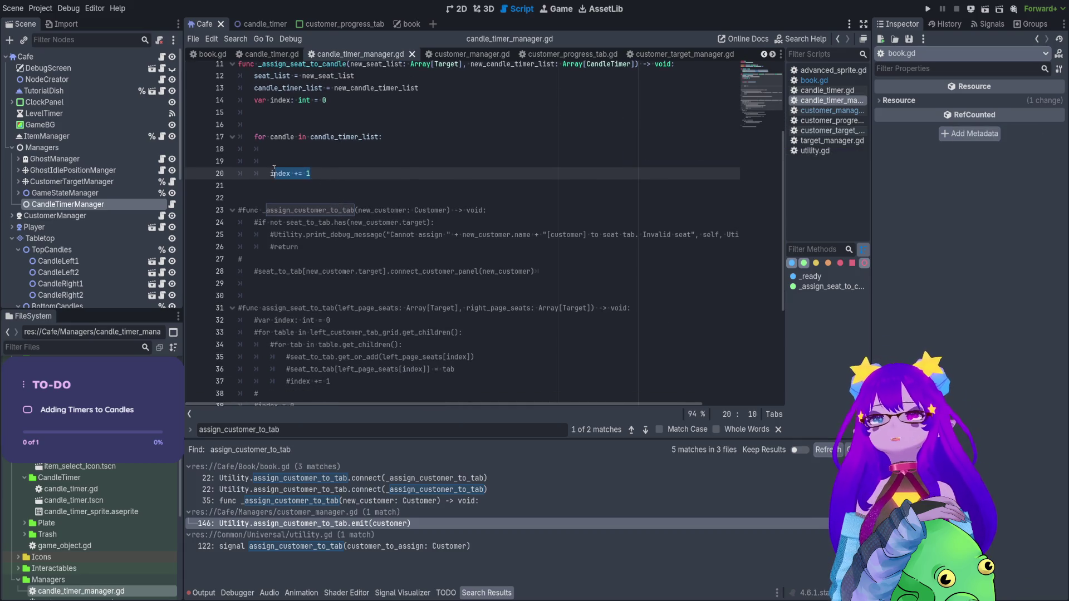
key(Down)
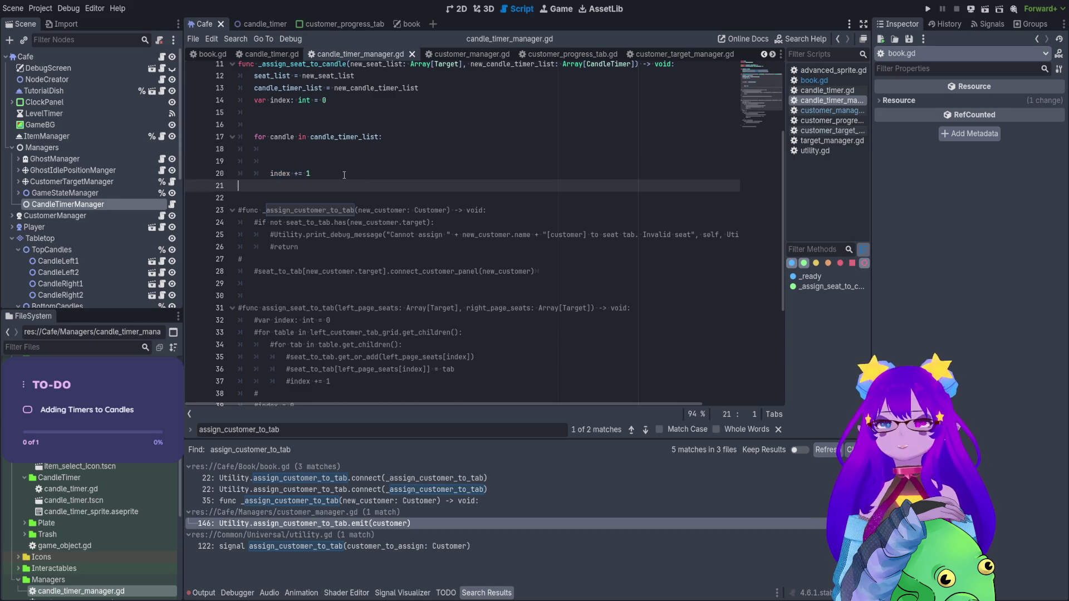
scroll(344, 175, up, 1)
click(315, 174)
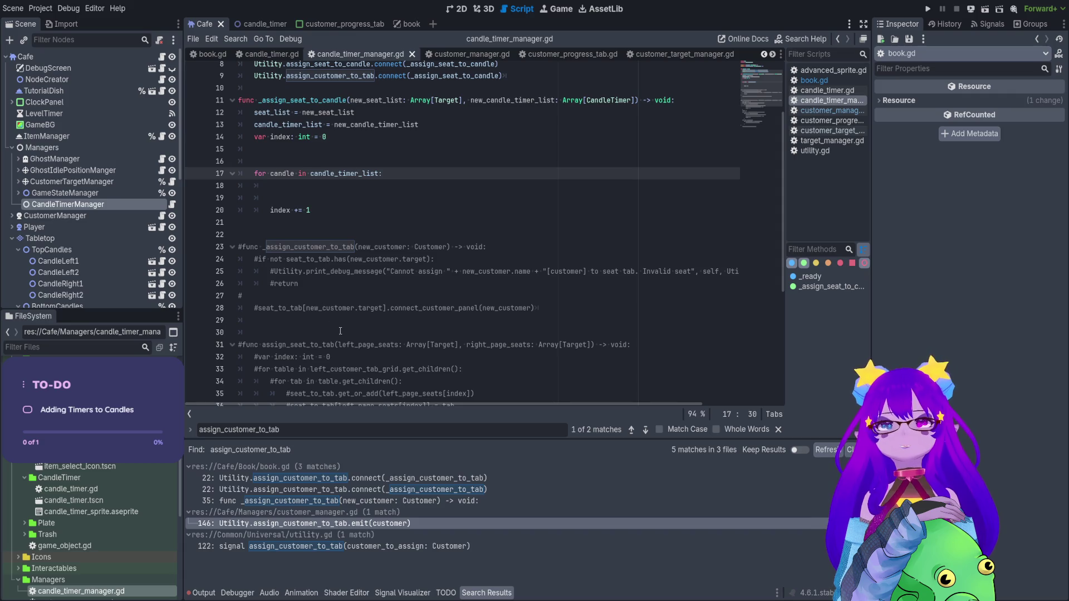
Step: Add a blank line 6 below the exported lists in candle_timer_manager.gd and save
scroll(339, 330, down, 1)
click(375, 357)
scroll(390, 204, up, 2)
scroll(390, 205, up, 2)
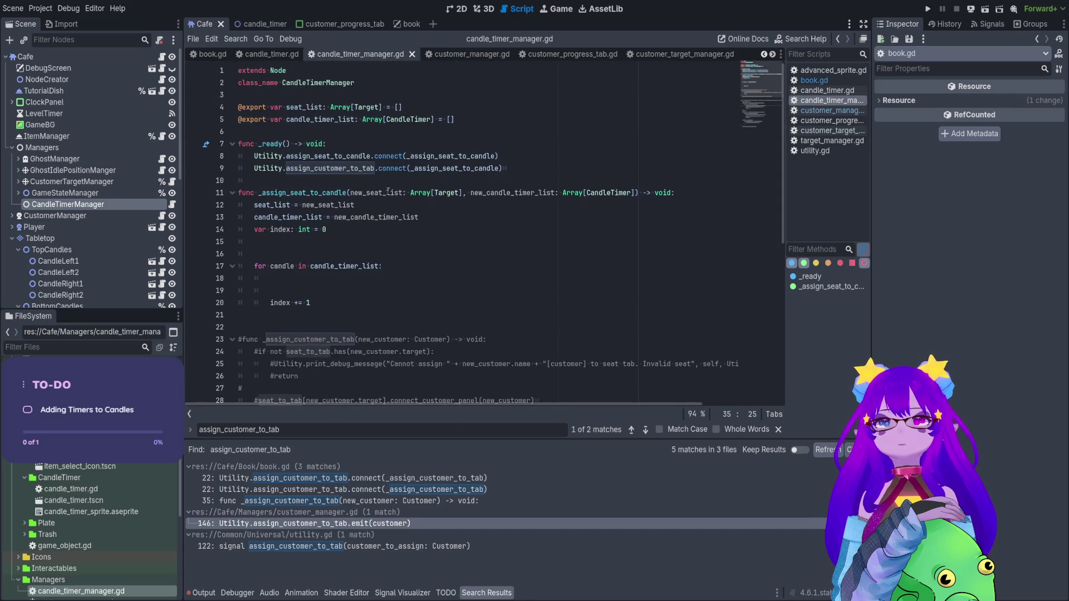
click(376, 132)
key(Return)
click(376, 134)
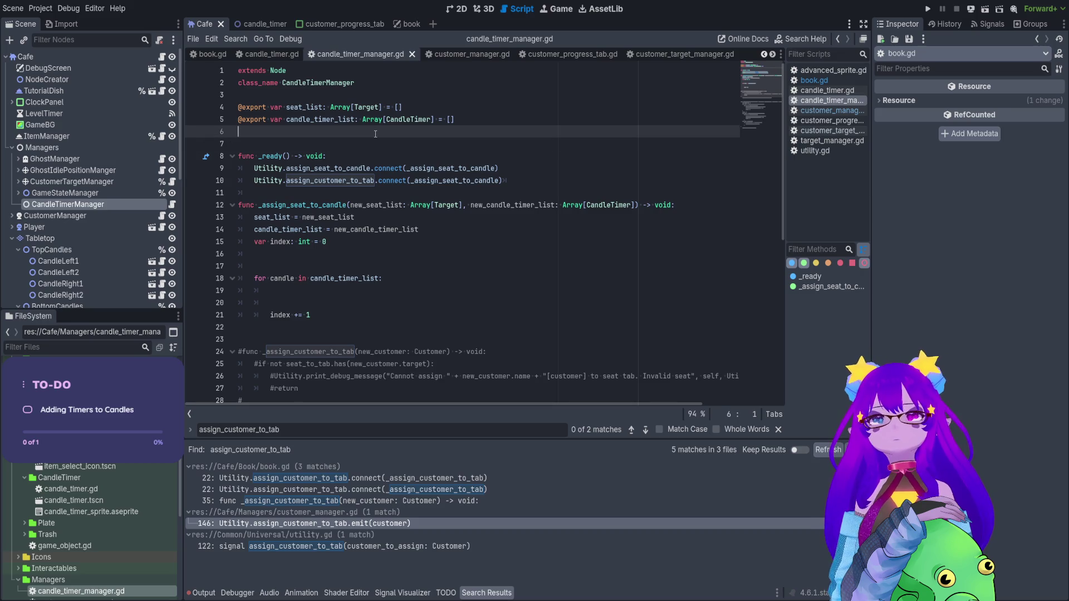
key(ctrl+s)
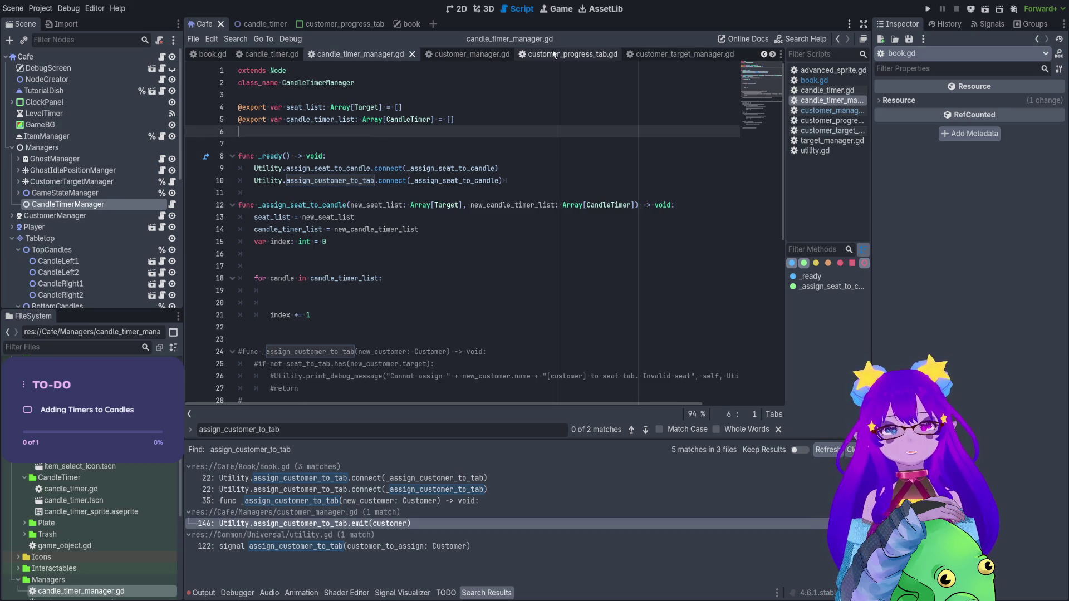
Step: Copy the seat_to_tab dictionary declaration from book.gd and paste it on line 6 of candle_timer_manager.gd
click(410, 24)
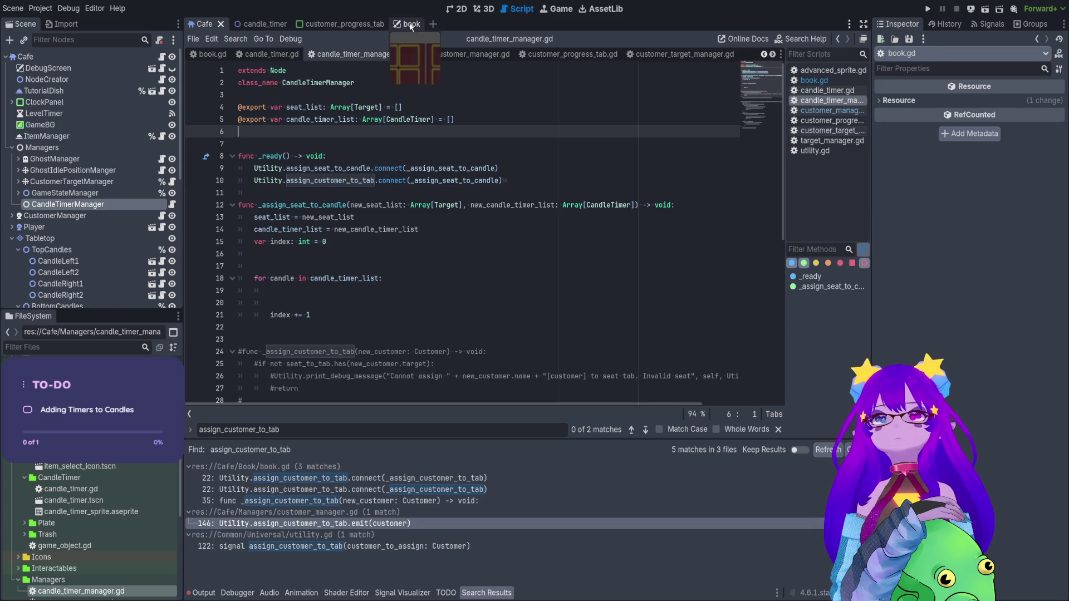
click(161, 56)
scroll(352, 103, up, 10)
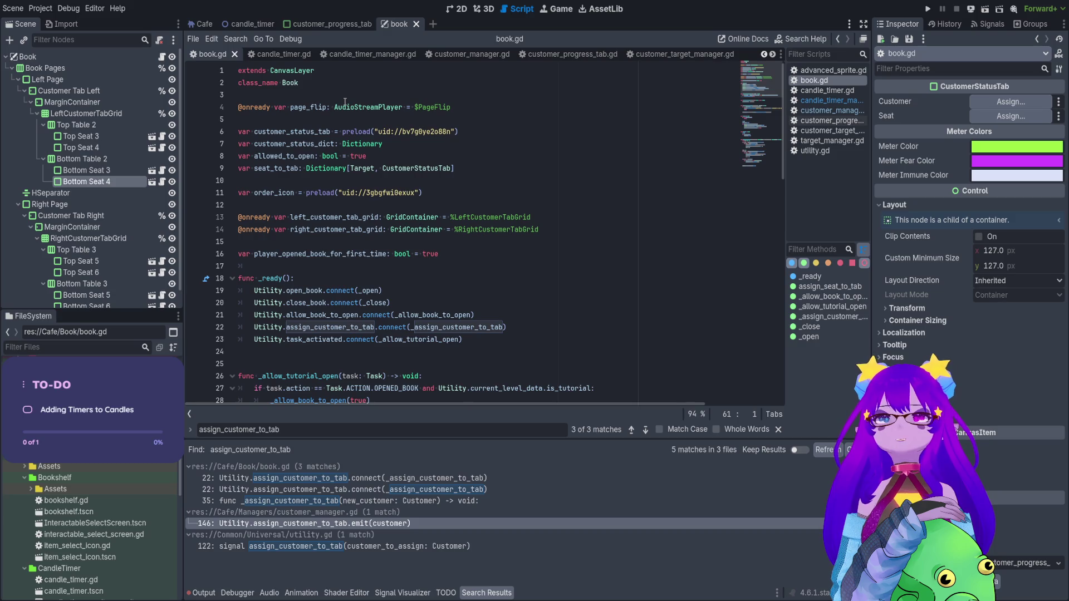
drag(462, 169, 227, 167)
key(ctrl+s)
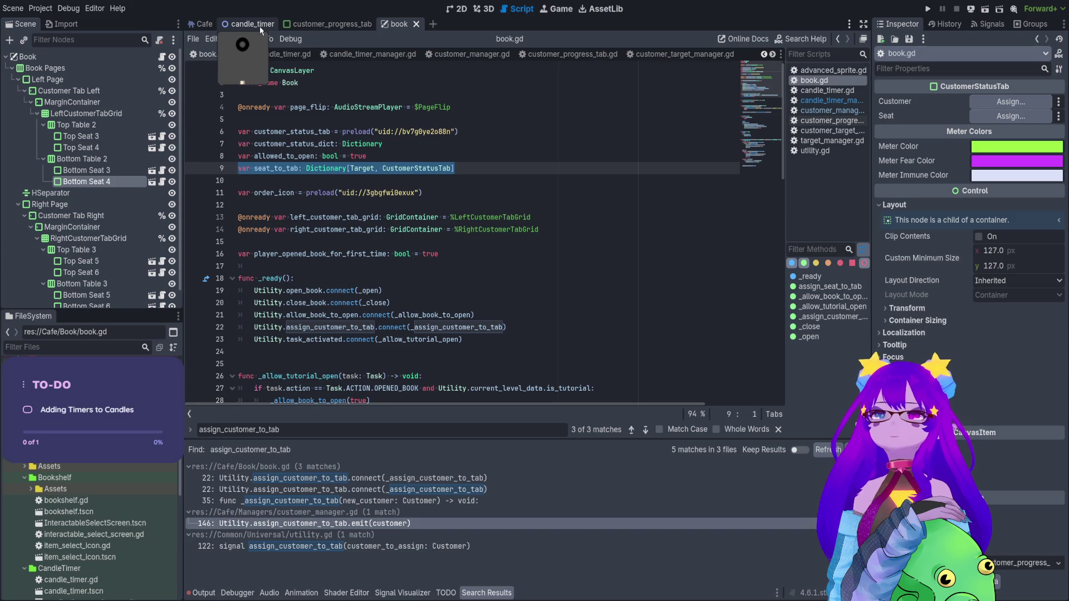
click(323, 54)
key(ctrl+v)
Step: Rename the pasted variable to seat_to_candle, change its value type to CandleTimer, and save
click(504, 126)
key(Return)
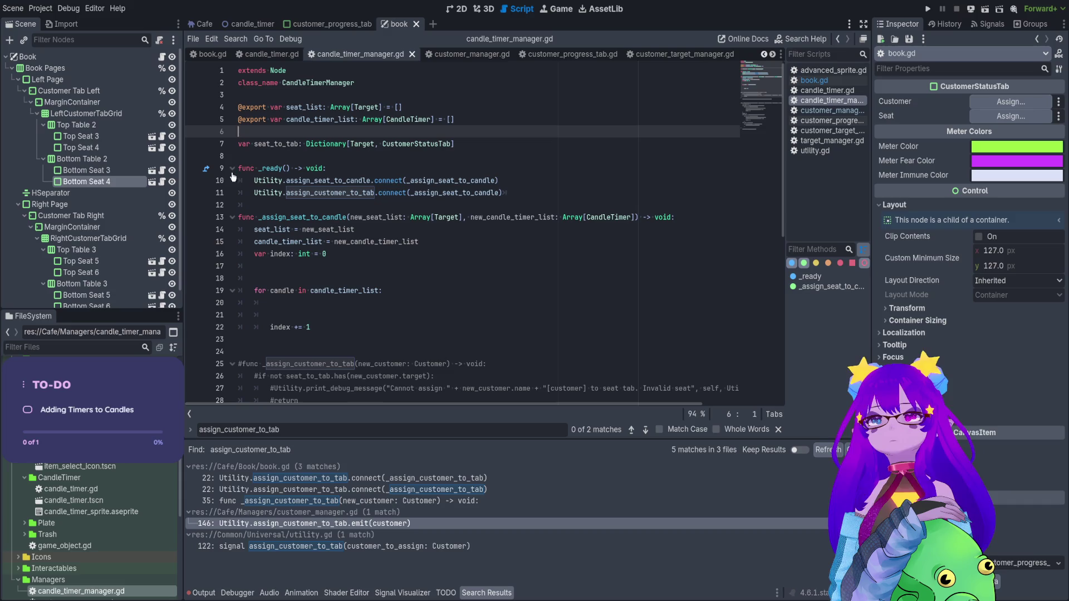
click(292, 143)
key(BackSpace)
key(BackSpace)
key(BackSpace)
text(candle)
key(BackSpace)
key(BackSpace)
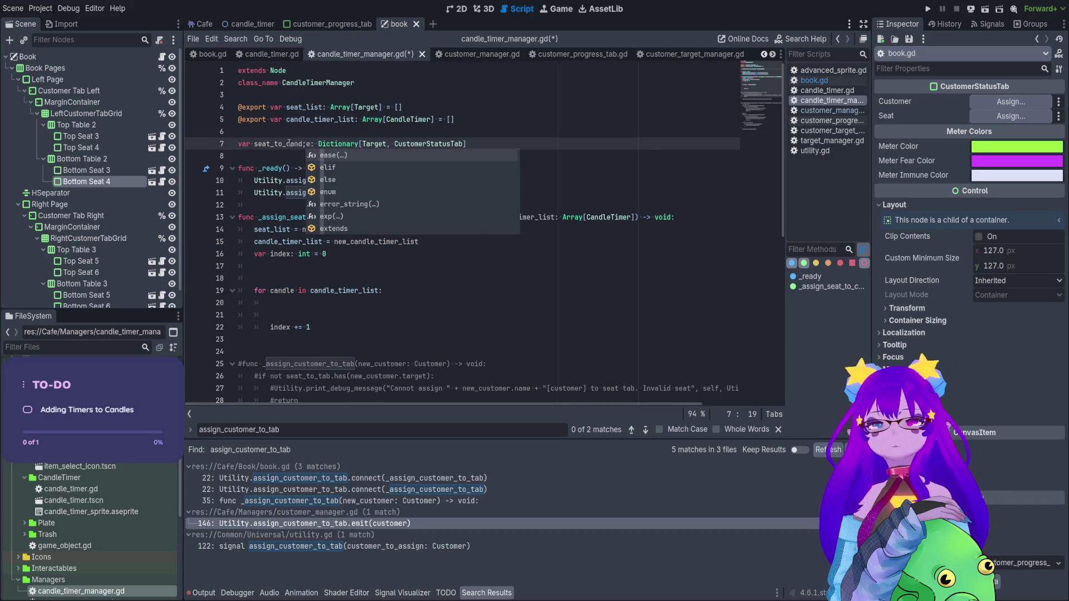
text(le)
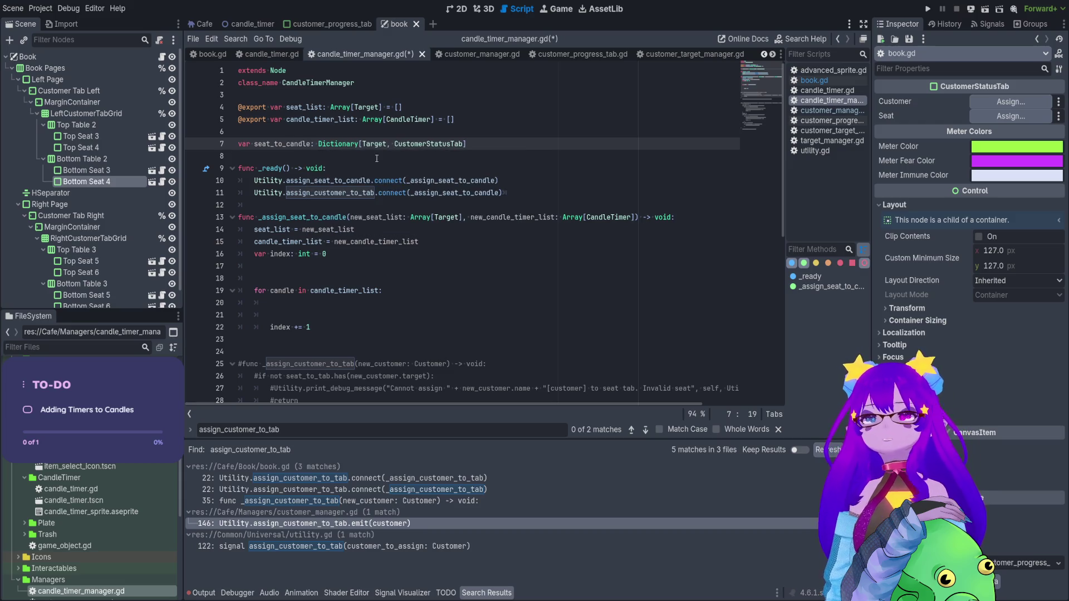
double_click(426, 144)
text(Candl)
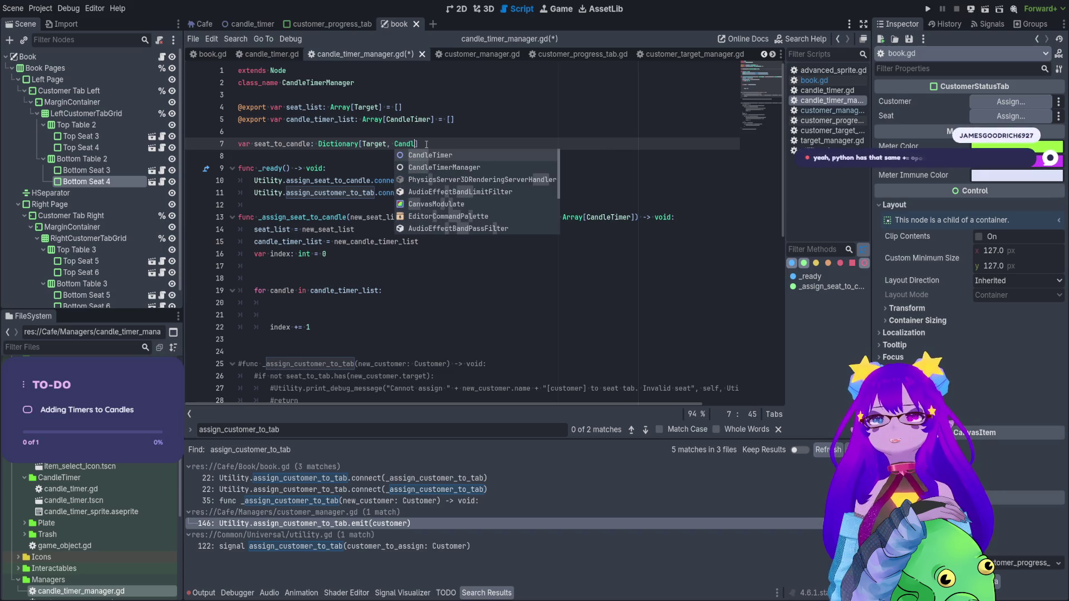
key(Return)
key(ctrl+s)
click(321, 309)
drag(322, 309, 239, 303)
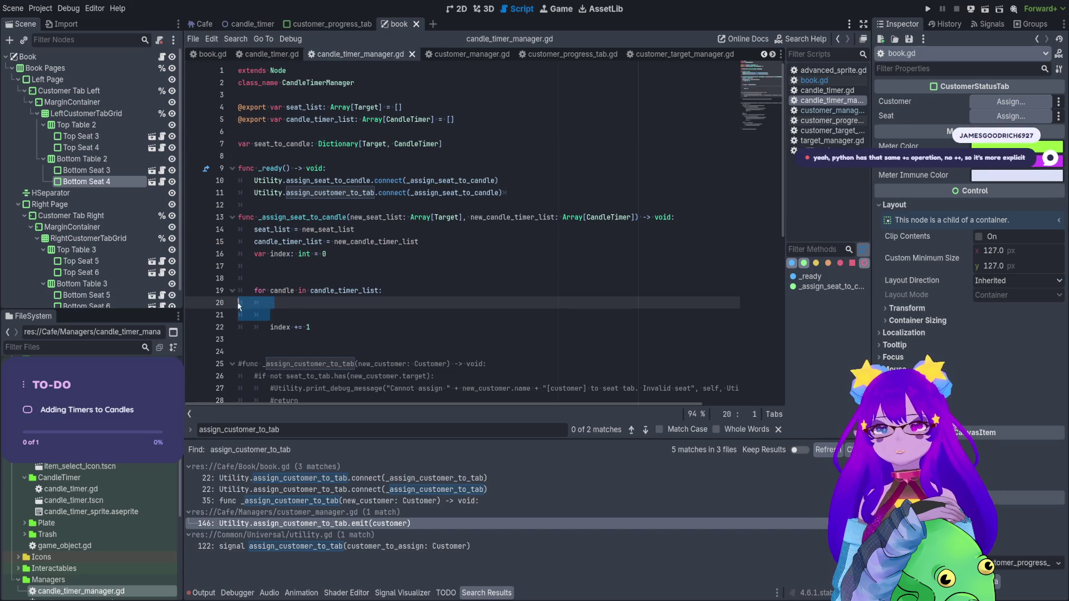
Step: Cut the commented seat_to_tab loop and book_done_loading emit lines from the bottom of the file
scroll(412, 169, down, 5)
scroll(400, 233, down, 2)
mouse_move(366, 205)
mouse_down()
mouse_move(357, 262)
mouse_move(393, 295)
mouse_up()
scroll(357, 248, down, 2)
drag(305, 320, 361, 369)
click(347, 345)
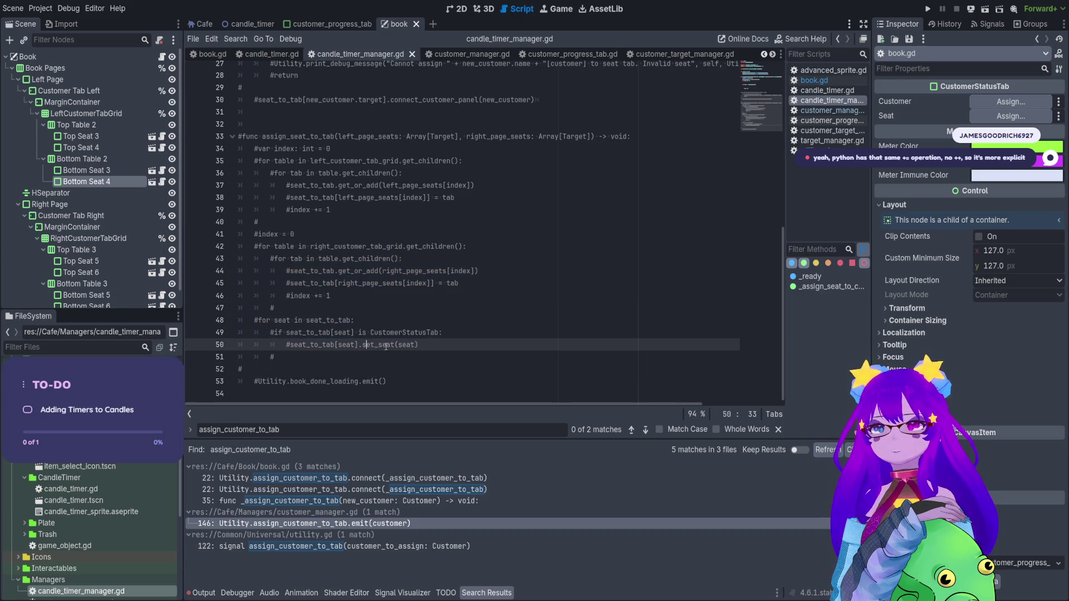
drag(322, 365, 234, 320)
key(BackSpace)
key(ctrl+z)
drag(390, 378, 238, 320)
key(BackSpace)
Step: Paste the block after the candle loop in _assign_seat_to_candle and uncomment lines 25–30 with Ctrl+K
scroll(293, 294, up, 10)
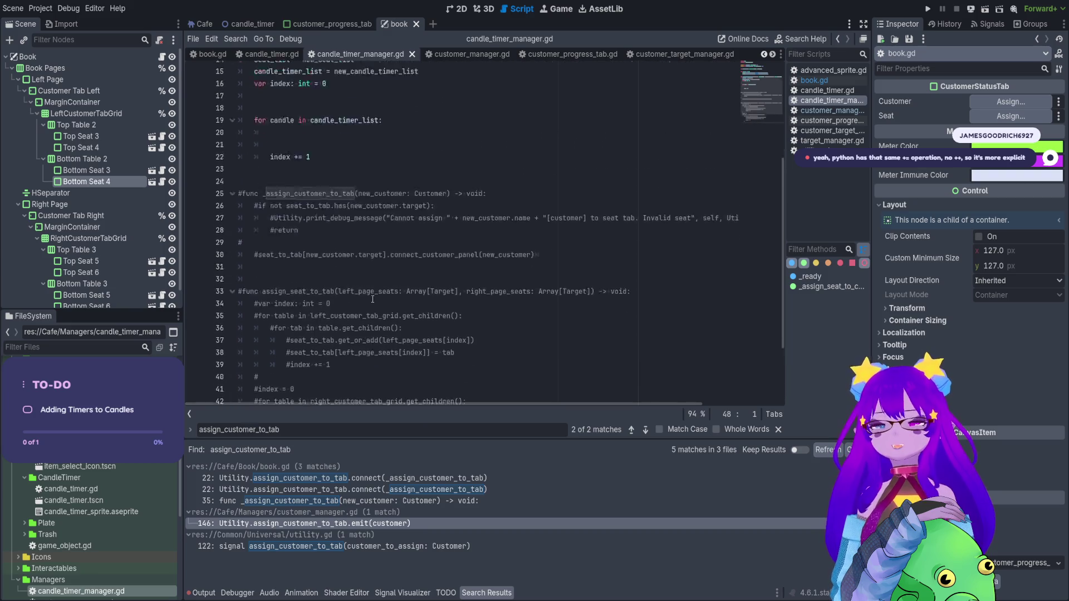
click(293, 308)
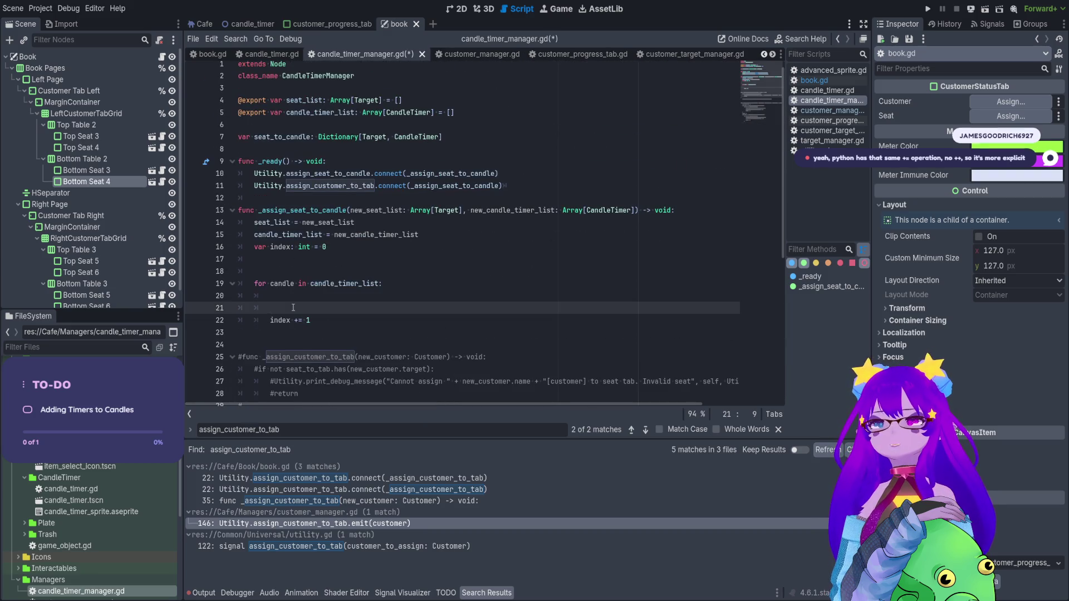
click(311, 320)
key(Return)
key(Return)
key(Return)
click(240, 357)
text(#for seat in seat_to_tab: 		#if seat_to_tab[seat] is CustomerStatusTab: 			#seat_to_tab[seat].set_seat(seat) 		# # 	#Utility.book_done_loading.emit())
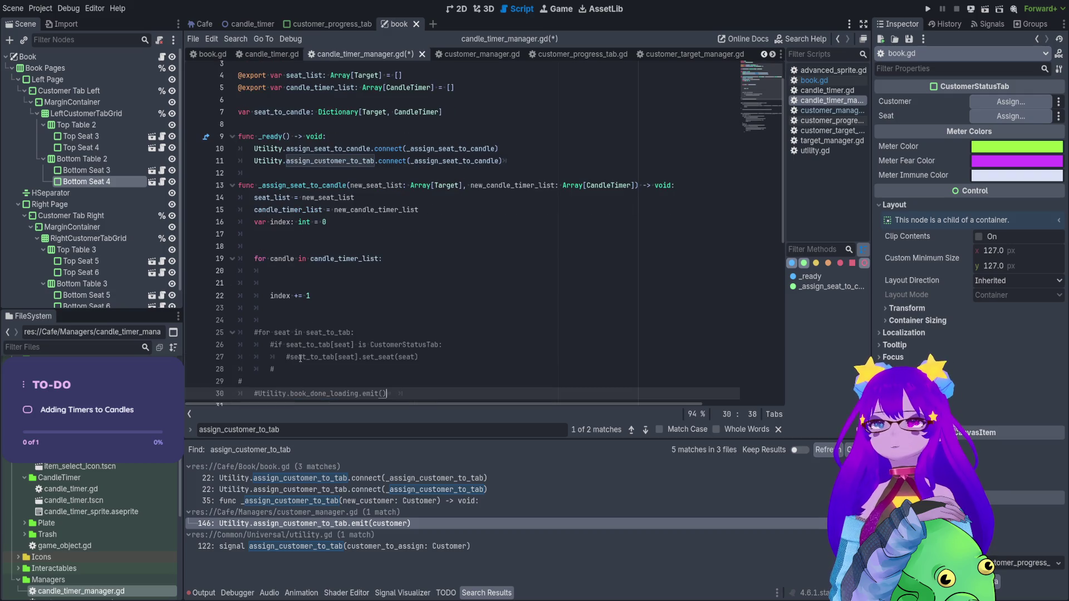
drag(389, 393, 376, 393)
drag(411, 397, 240, 333)
key(ctrl+k)
click(283, 270)
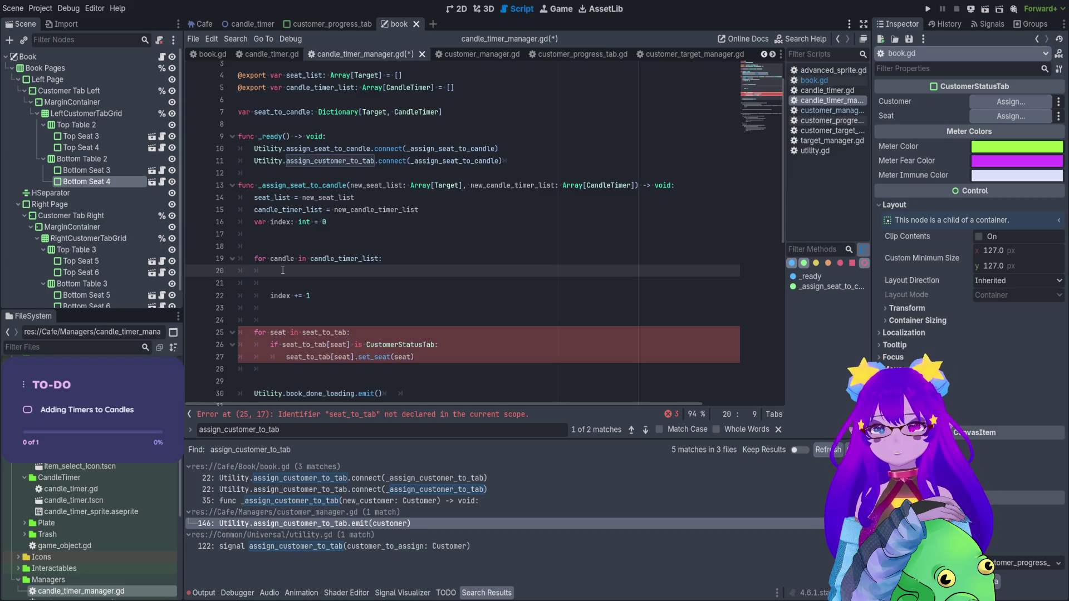
click(387, 112)
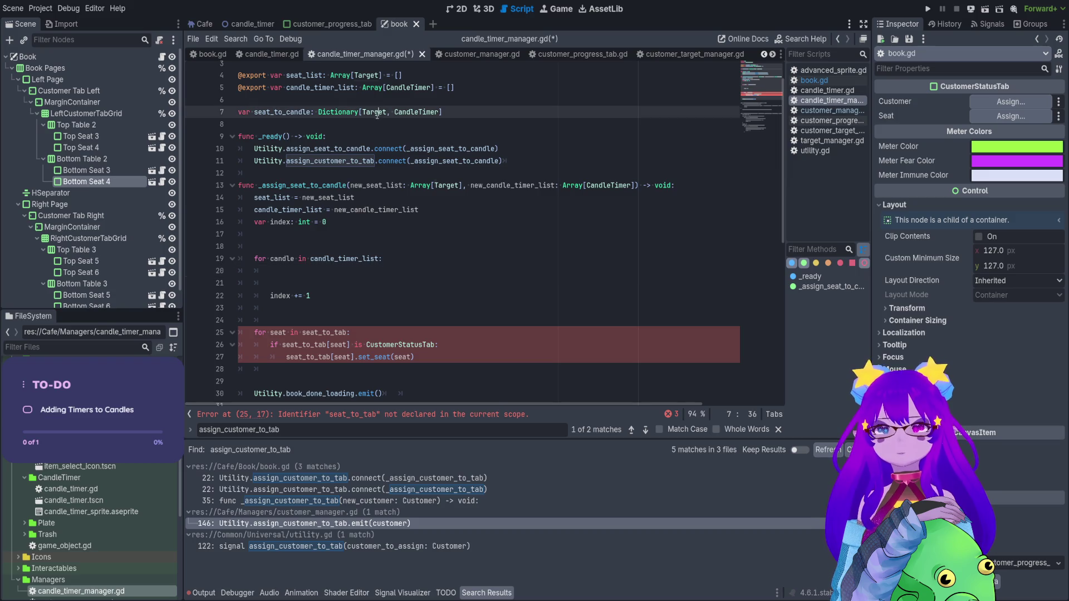
double_click(282, 258)
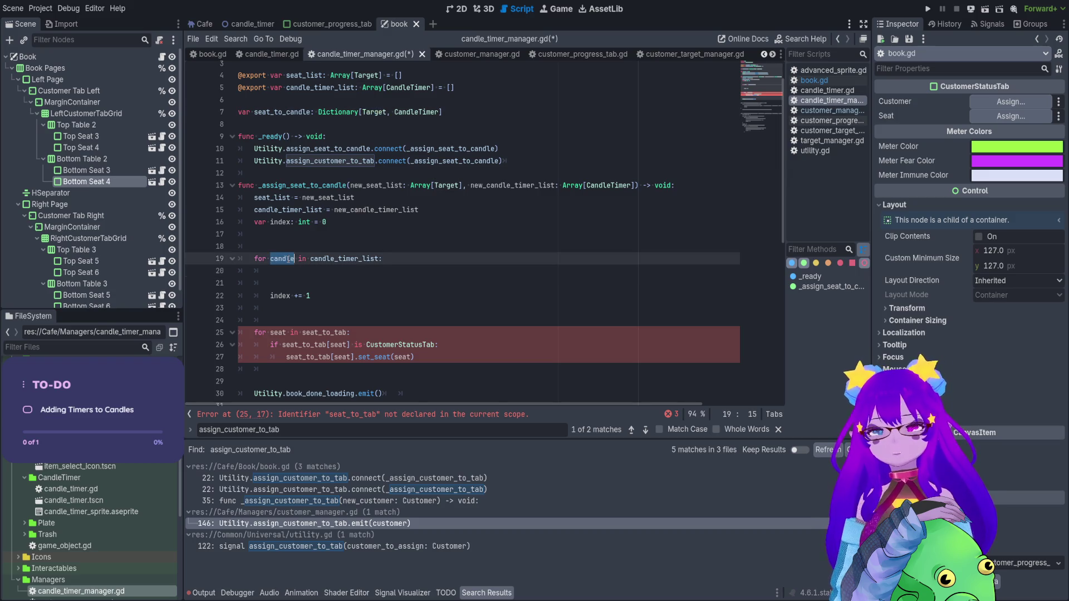
Step: Change the first loop header to iterate over seat_list instead of candle_timer_list
text(seat)
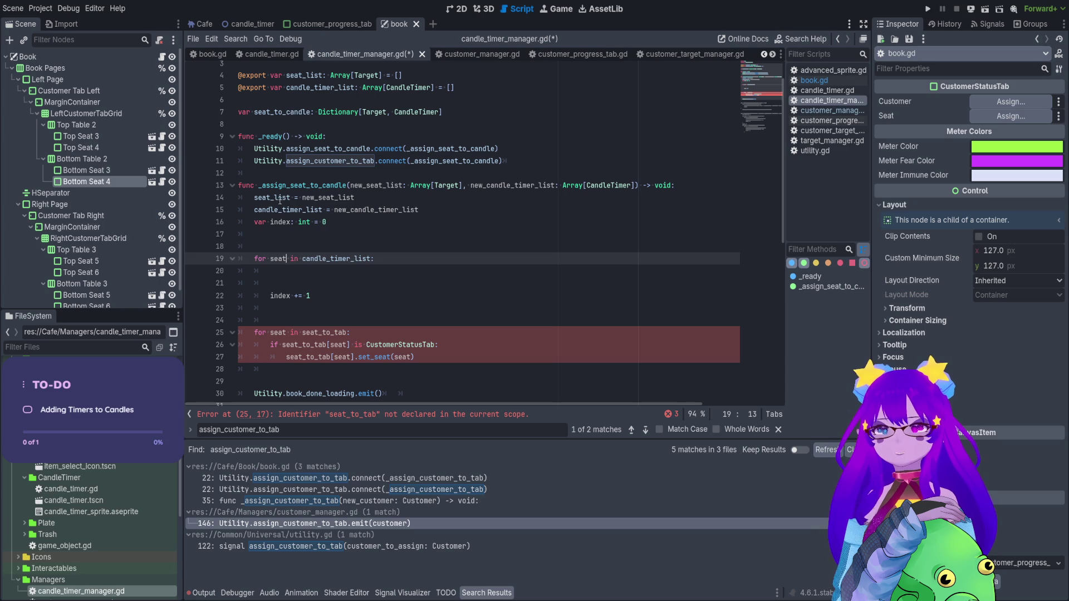
double_click(280, 197)
key(ctrl+c)
double_click(340, 258)
key(ctrl+v)
Step: Add seat_to_candle.get_or_add(seat) as the first line of the loop body
click(331, 270)
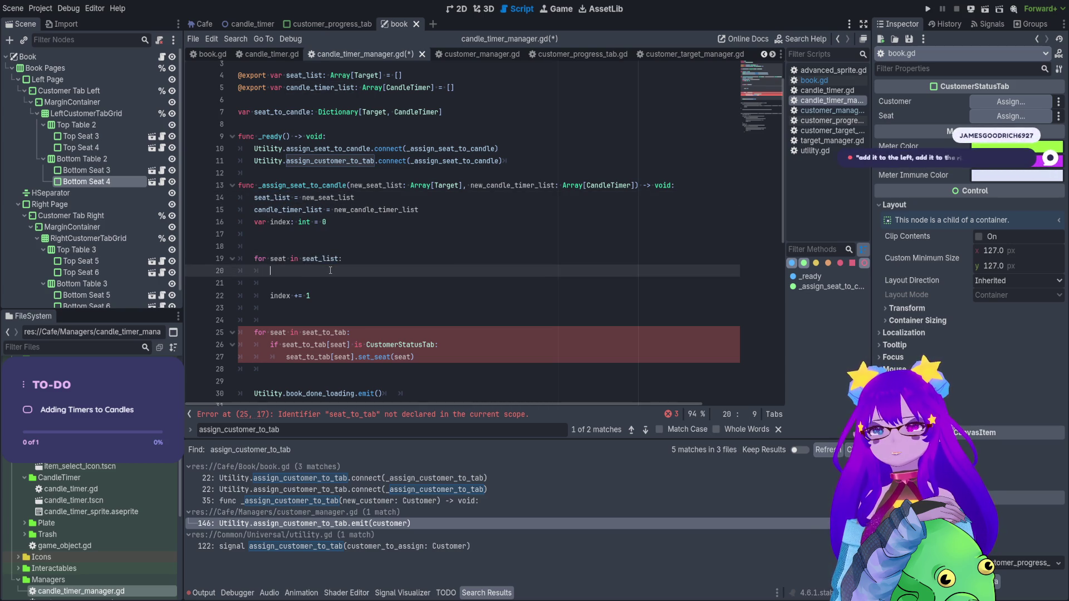
text(s)
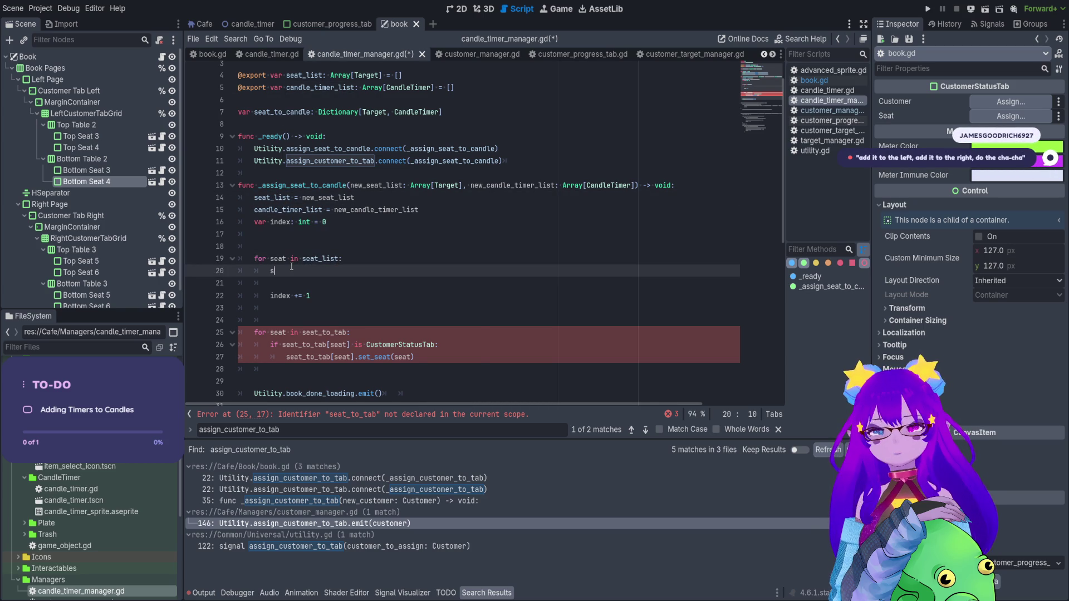
text(eat)
key(Return)
text(.get)
key(Down)
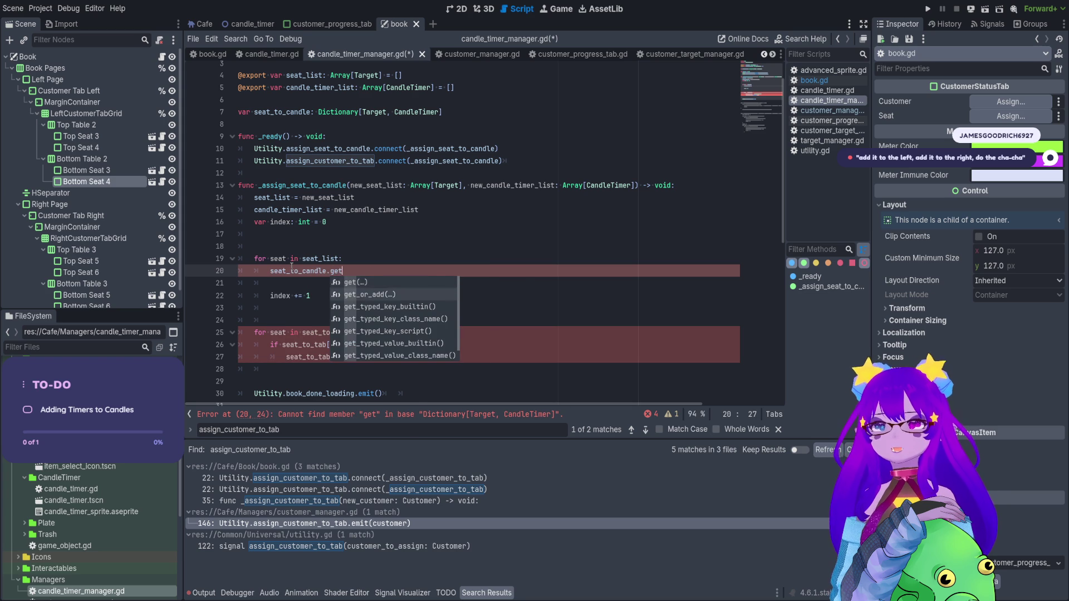
key(Return)
text(seat))
Step: Add the line seat_to_candle[seat] = candle_timer_list[index] inside the loop
key(Return)
text(seat)
key(Return)
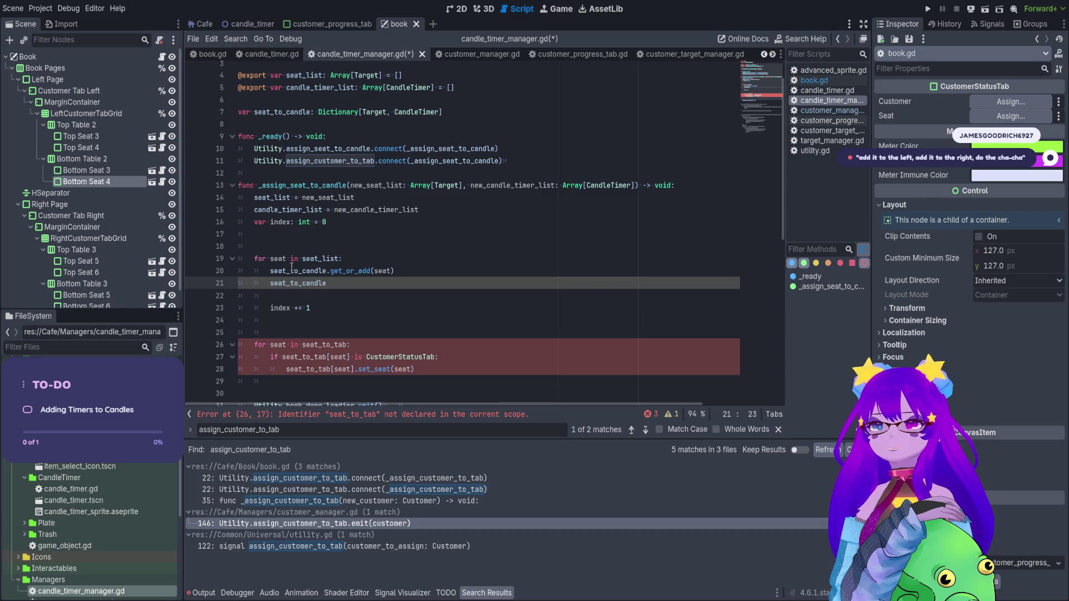
text([seat] = )
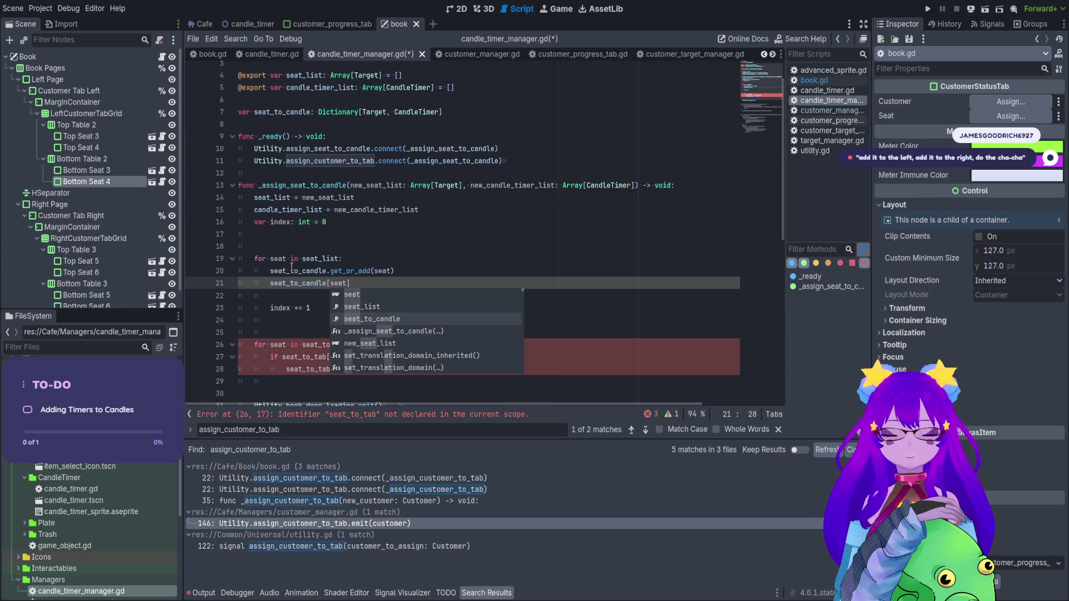
text(candle_timer_list)
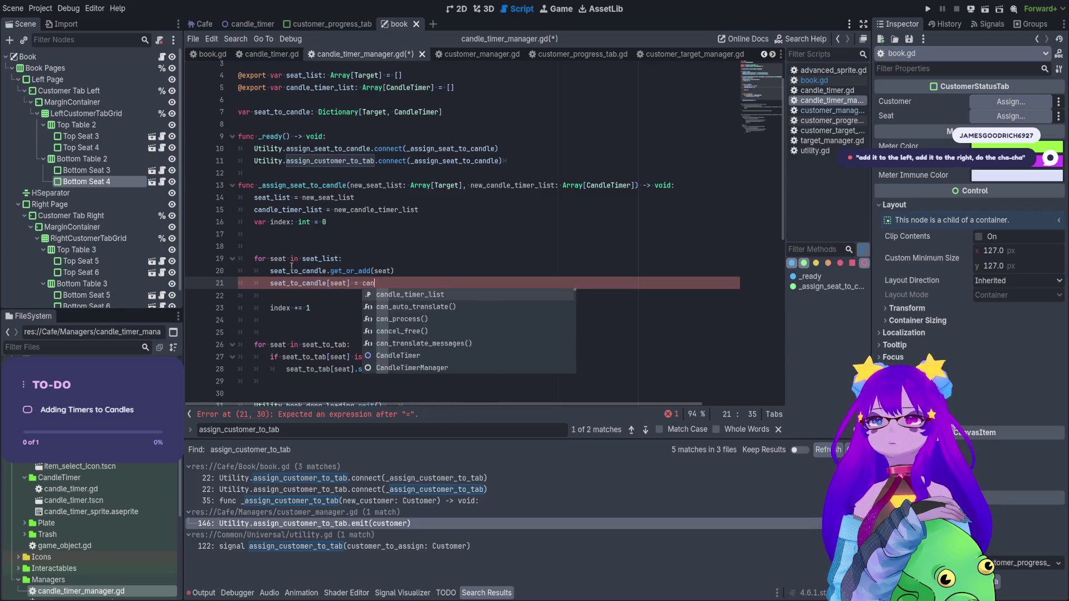
text([index)
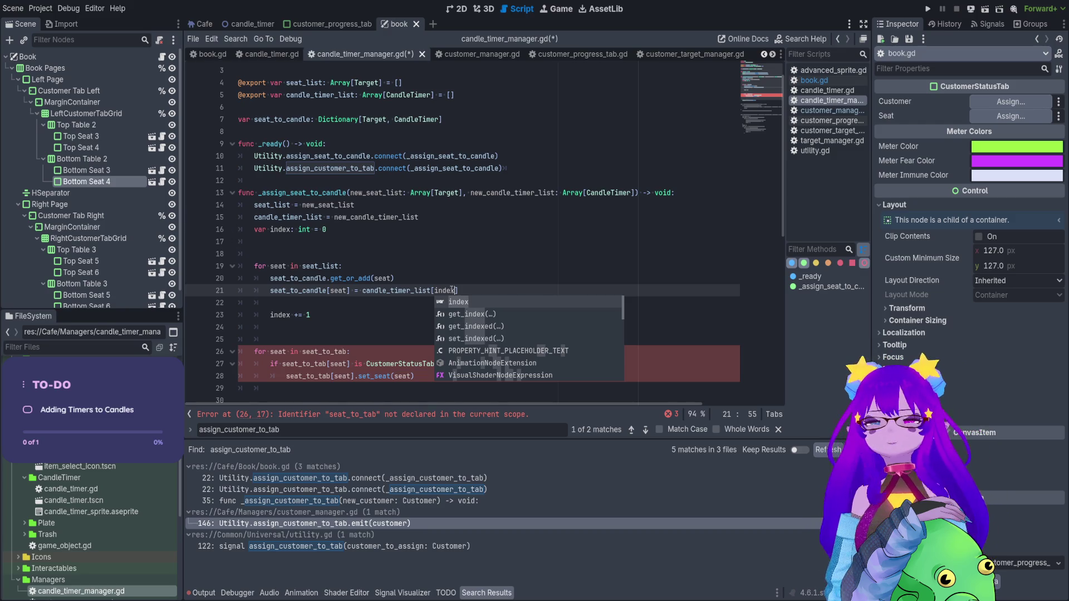
text(])
Step: Remove the stray blank lines around the finished seat_list loop
scroll(341, 239, down, 1)
key(Delete)
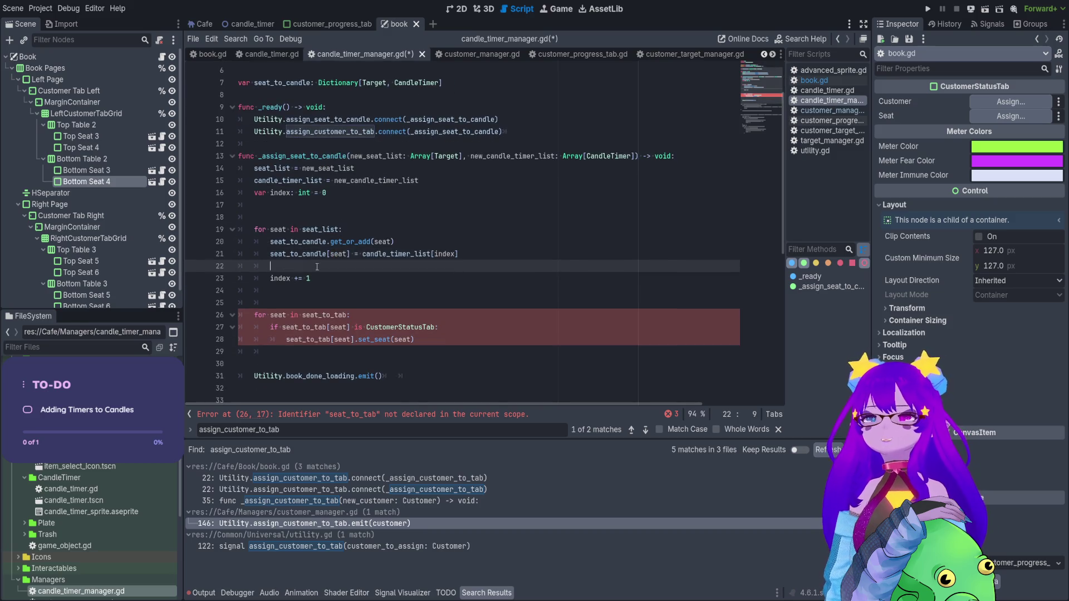
click(338, 217)
key(BackSpace)
key(BackSpace)
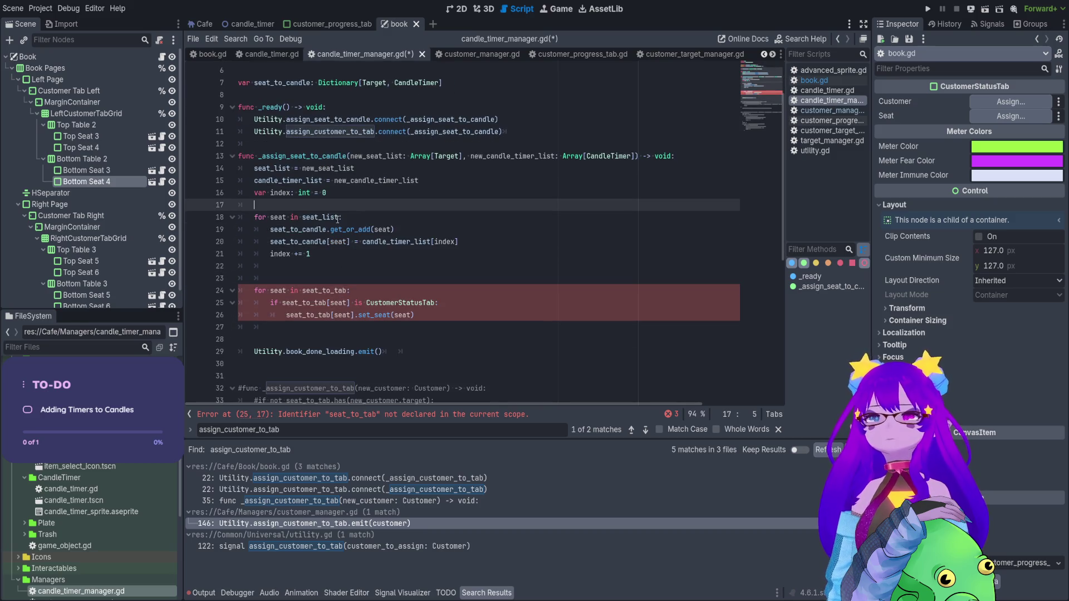
drag(311, 254, 239, 217)
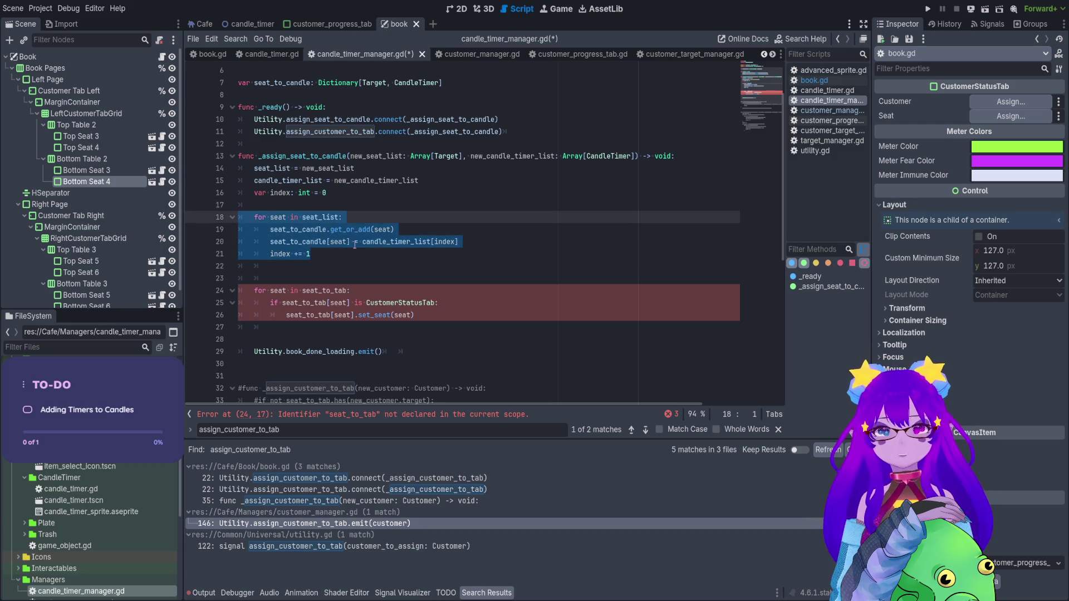
Step: Delete the extra empty line below the loop and undo a mistaken seat_list paste
click(342, 279)
key(BackSpace)
key(BackSpace)
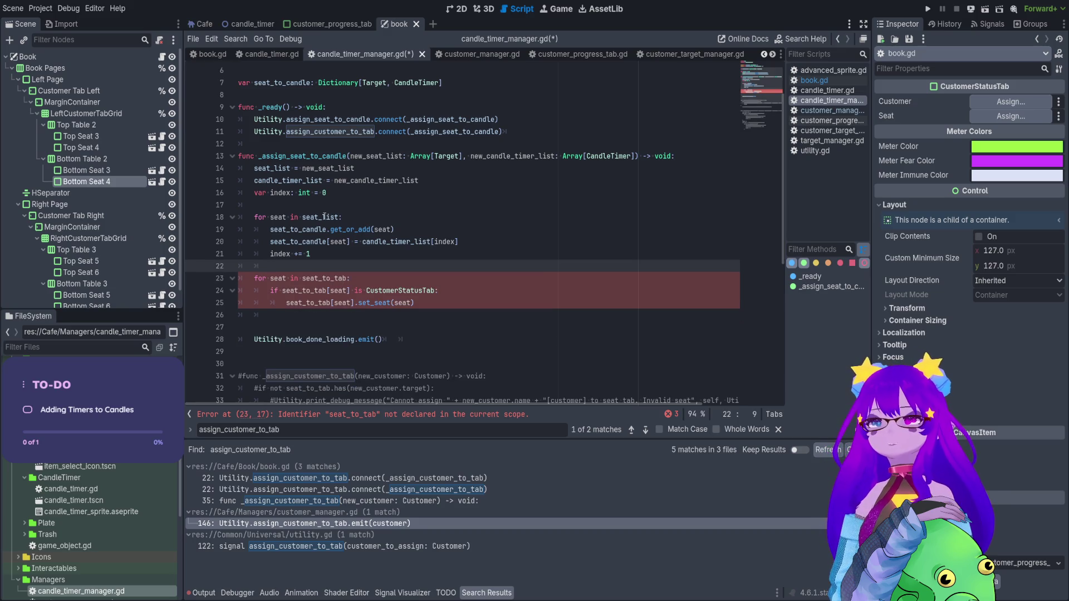
double_click(324, 218)
key(ctrl+c)
double_click(325, 278)
key(ctrl+v)
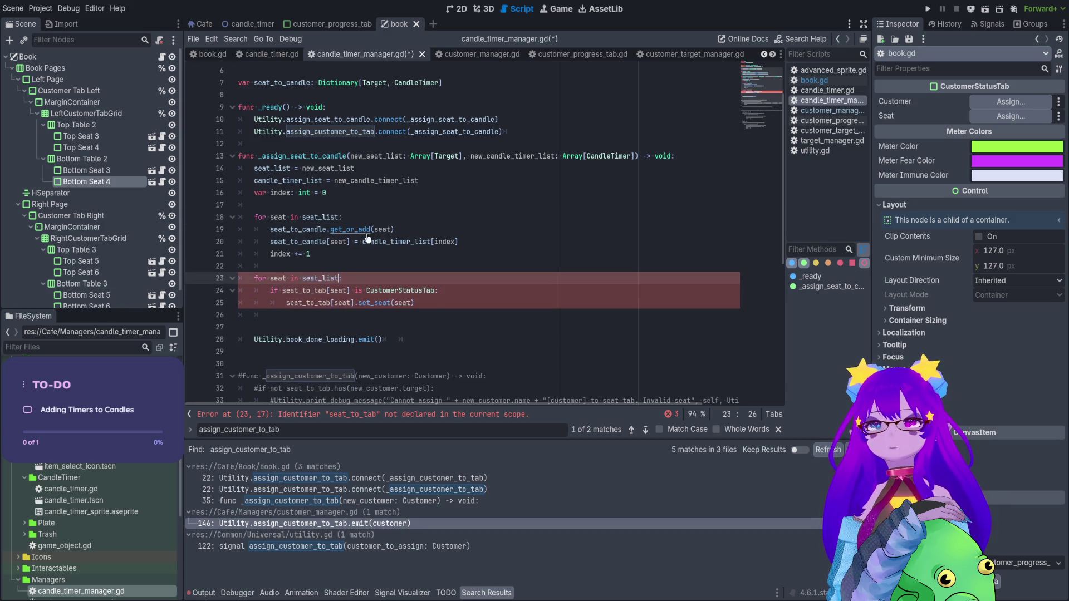
key(ctrl+z)
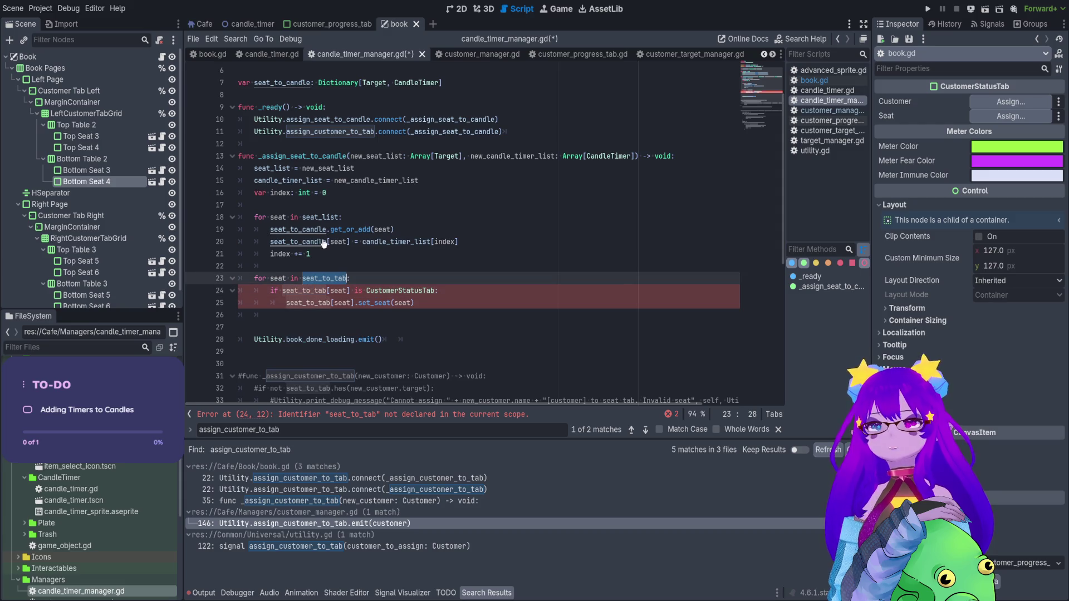
Step: Replace seat_to_tab with seat_to_candle in the second loop header, if check and set_seat call
click(332, 278)
double_click(332, 279)
key(ctrl+v)
double_click(311, 291)
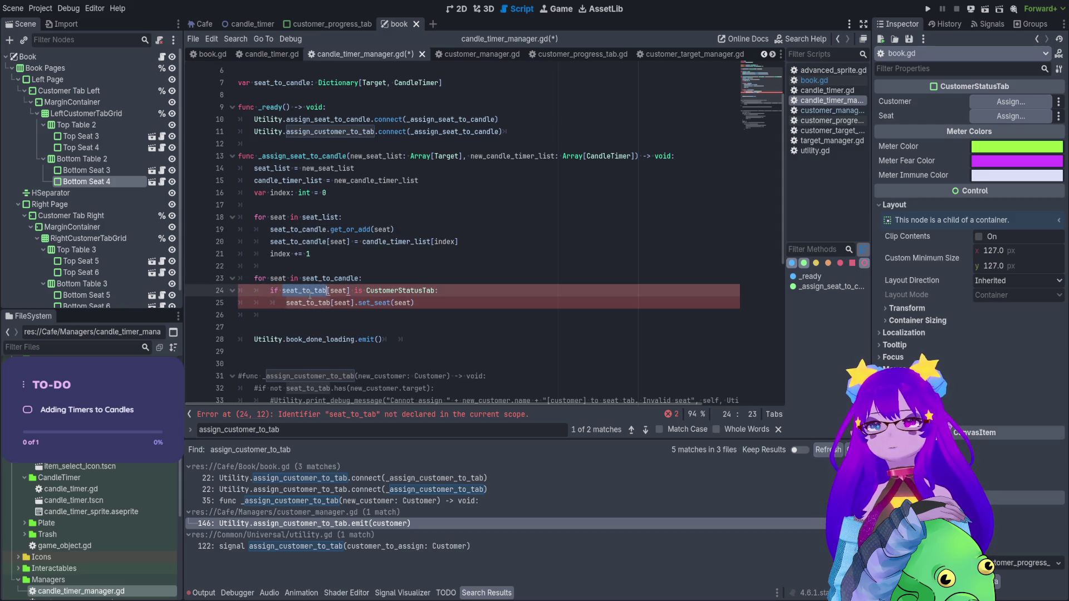
key(ctrl+v)
double_click(311, 303)
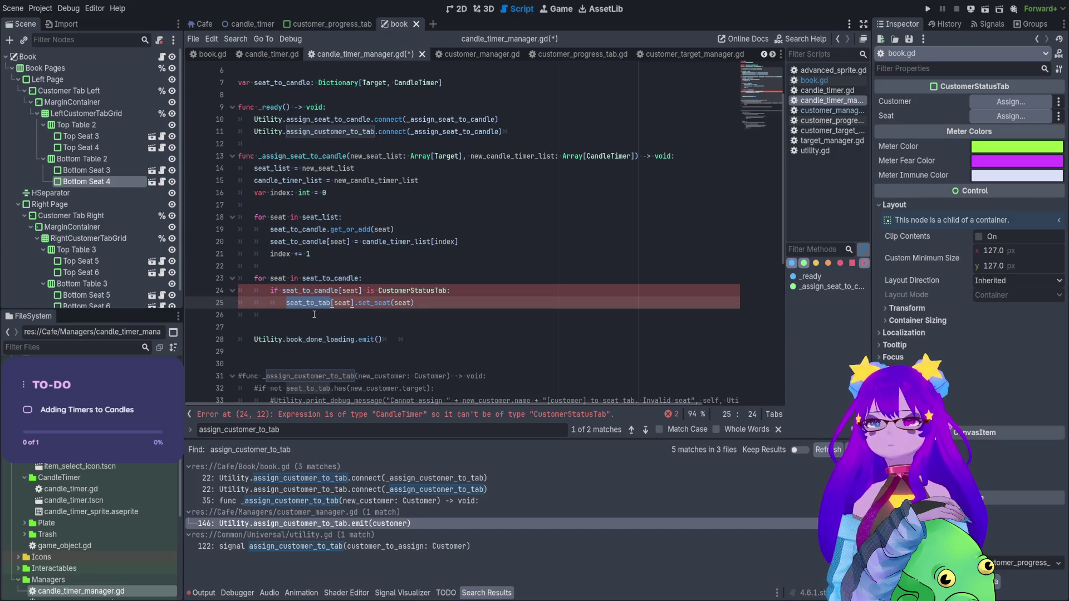
key(ctrl+v)
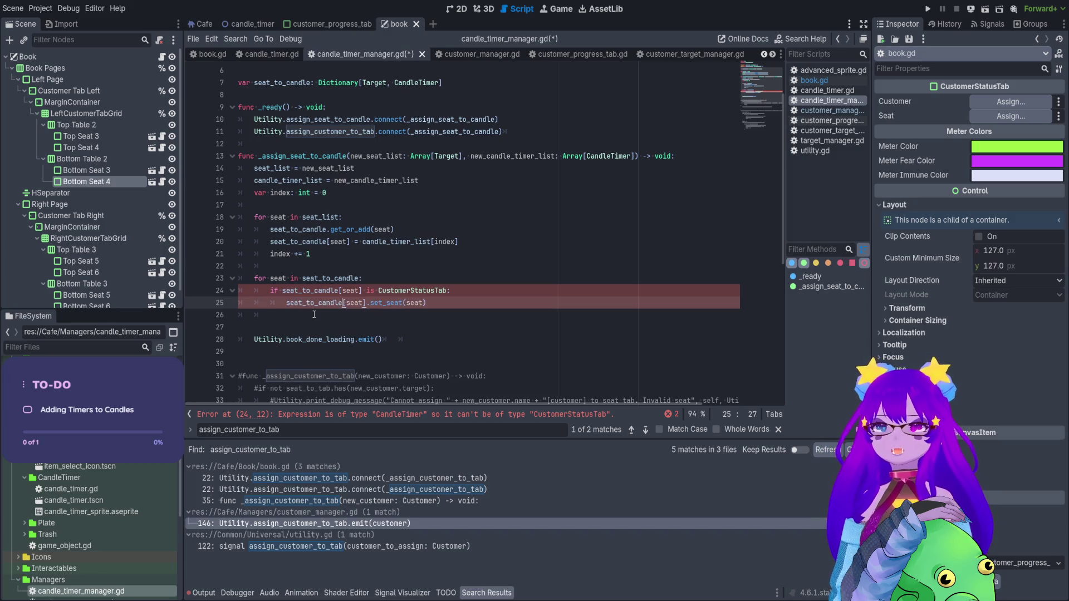
ctrl+click(434, 290)
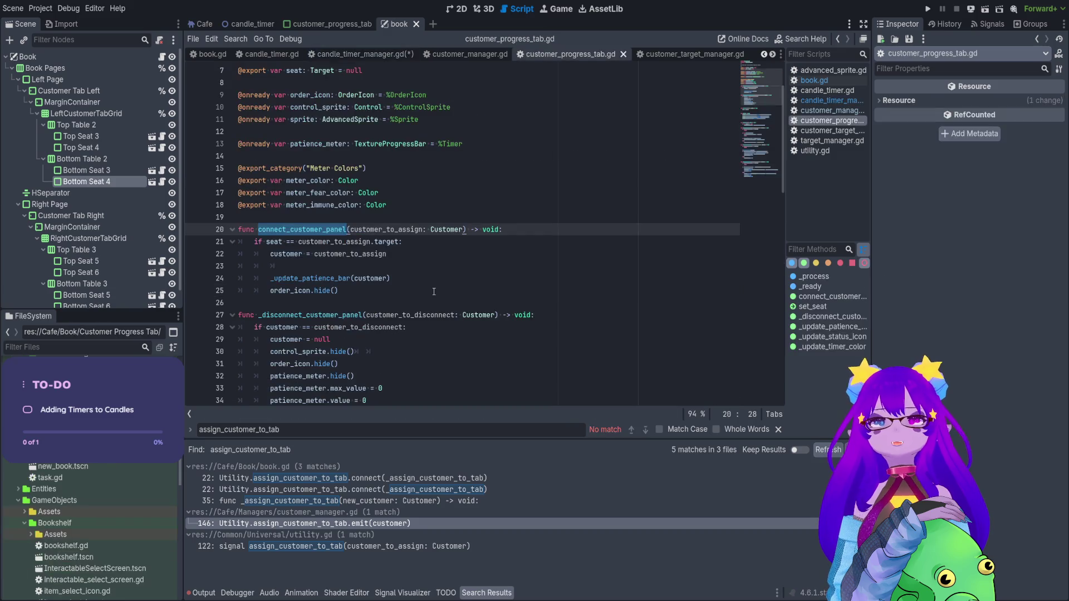
Step: Scroll to and select set_seat in customer_progress_tab.gd, then save with Ctrl+S
scroll(409, 249, down, 5)
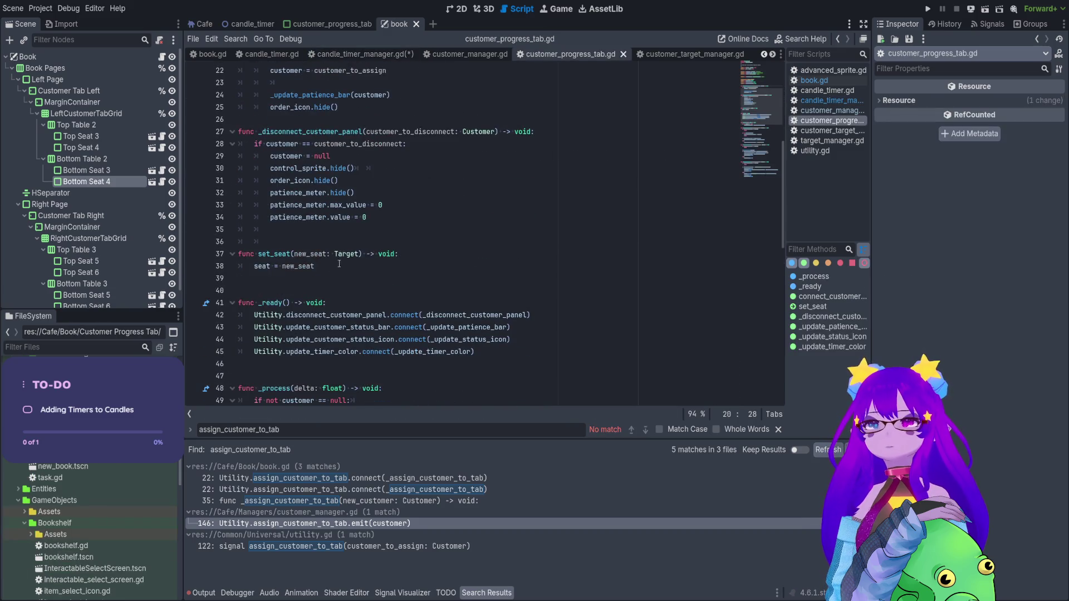
click(324, 267)
drag(325, 266, 239, 253)
key(ctrl+s)
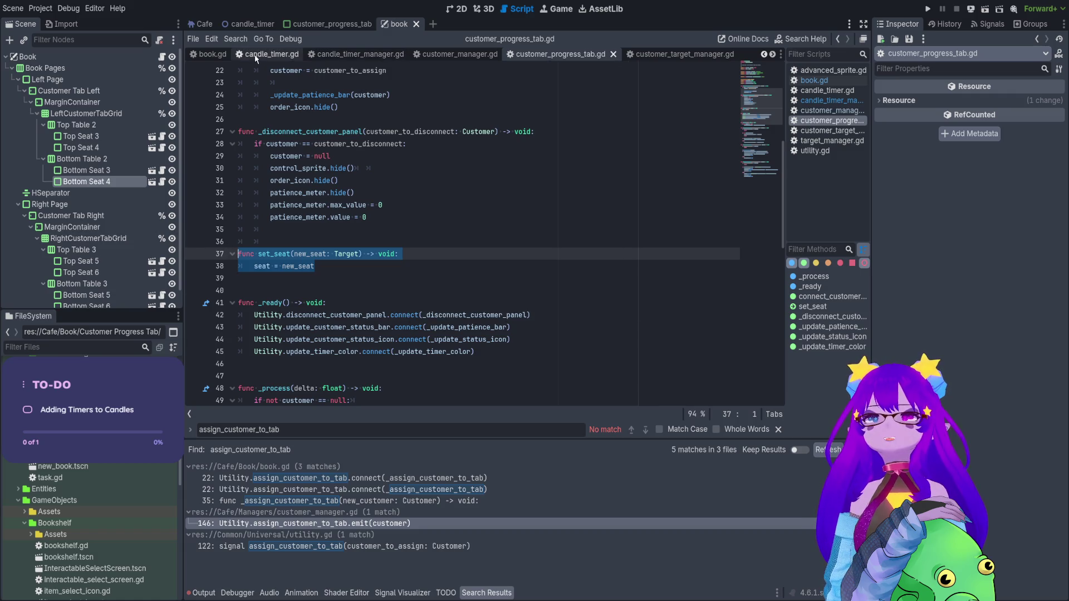